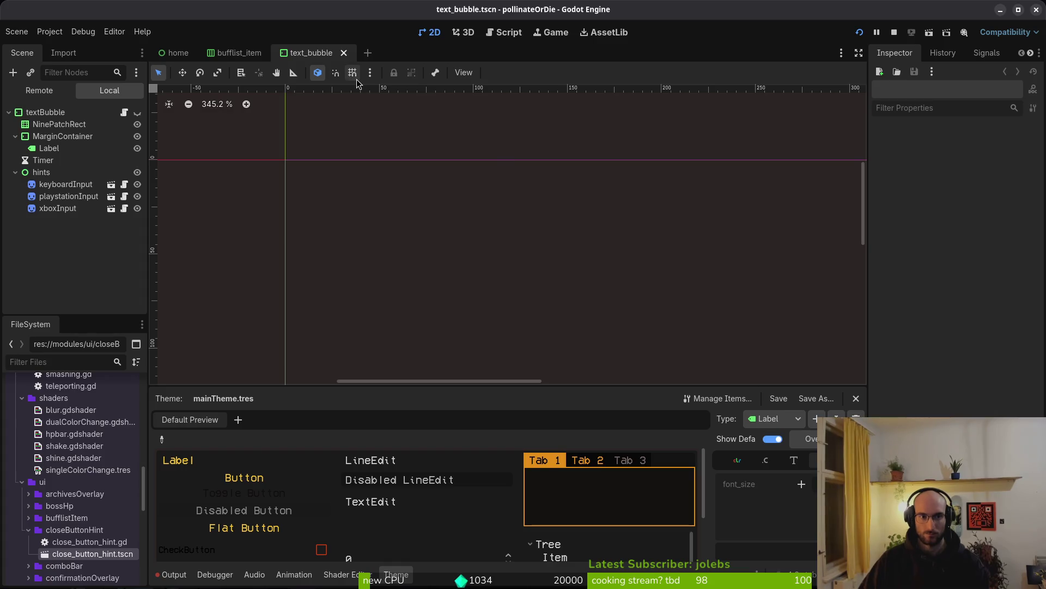
Open settingsOverlay.tscn and clear the language label's Label Settings.
key(alt+shift+o)
text(settivts)
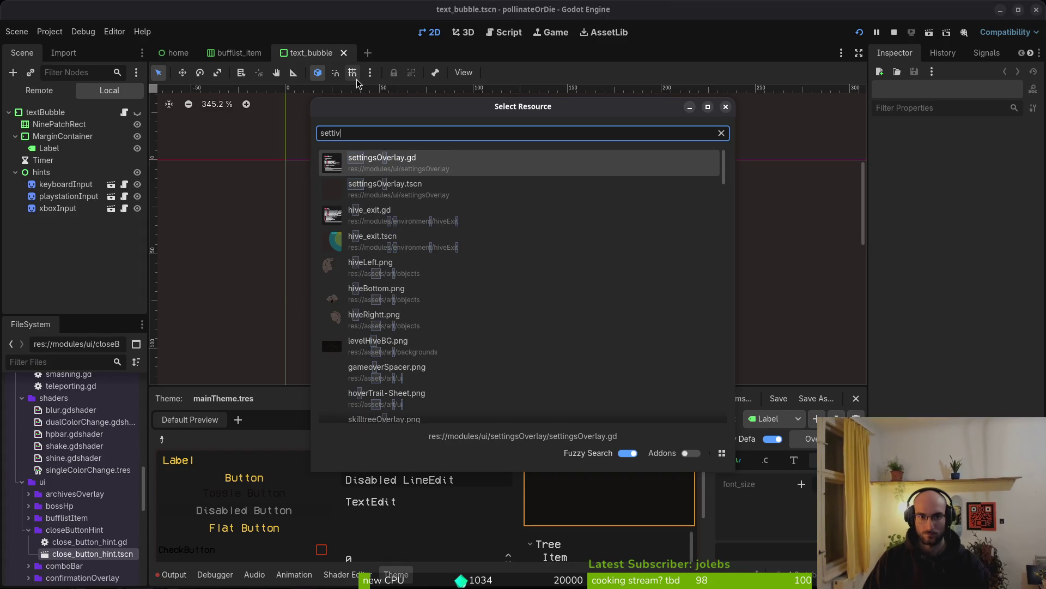
key(Return)
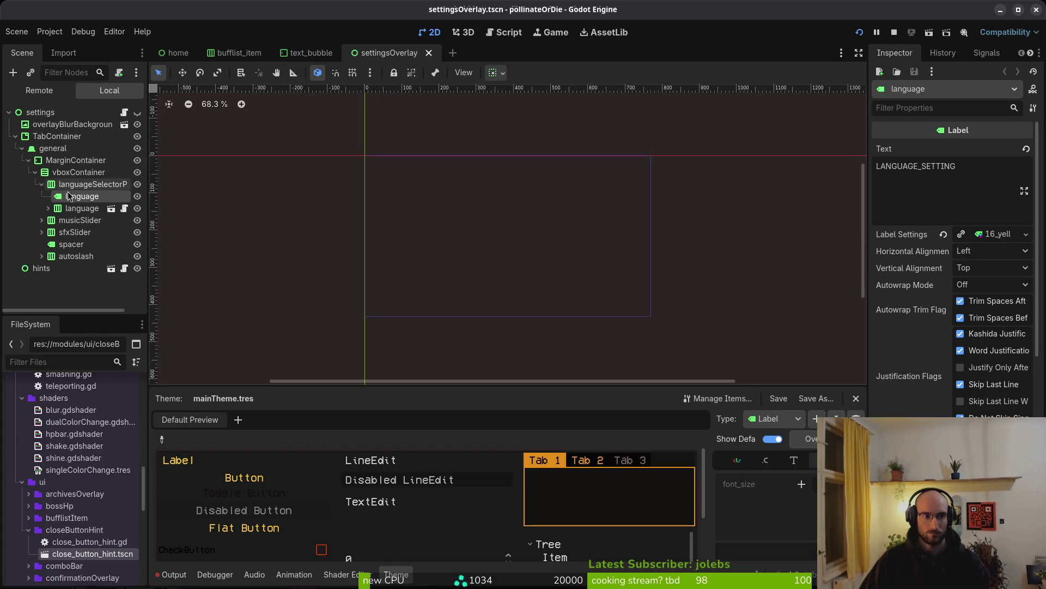
click(943, 235)
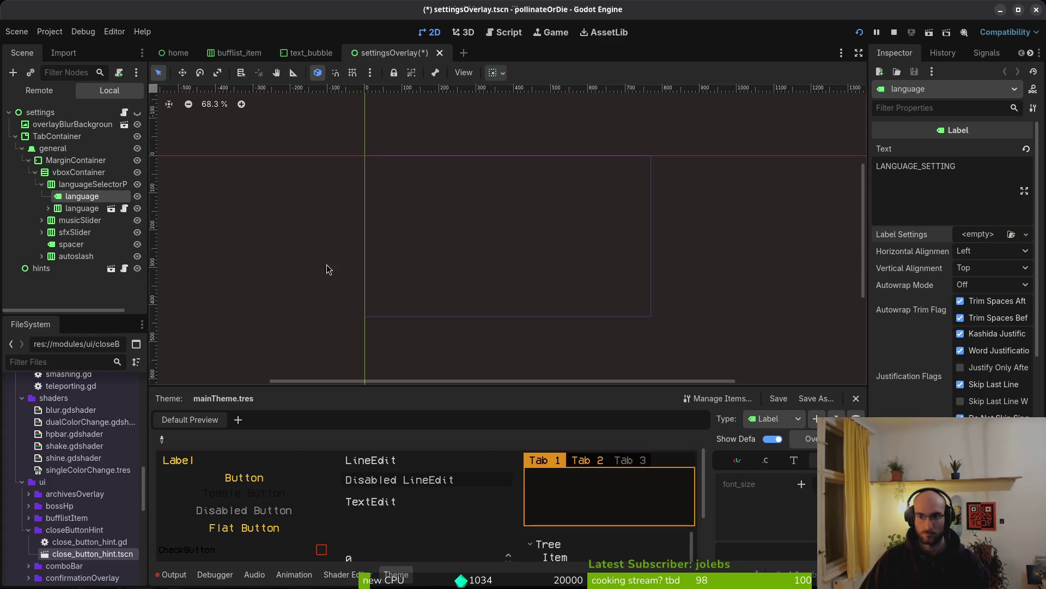
click(42, 184)
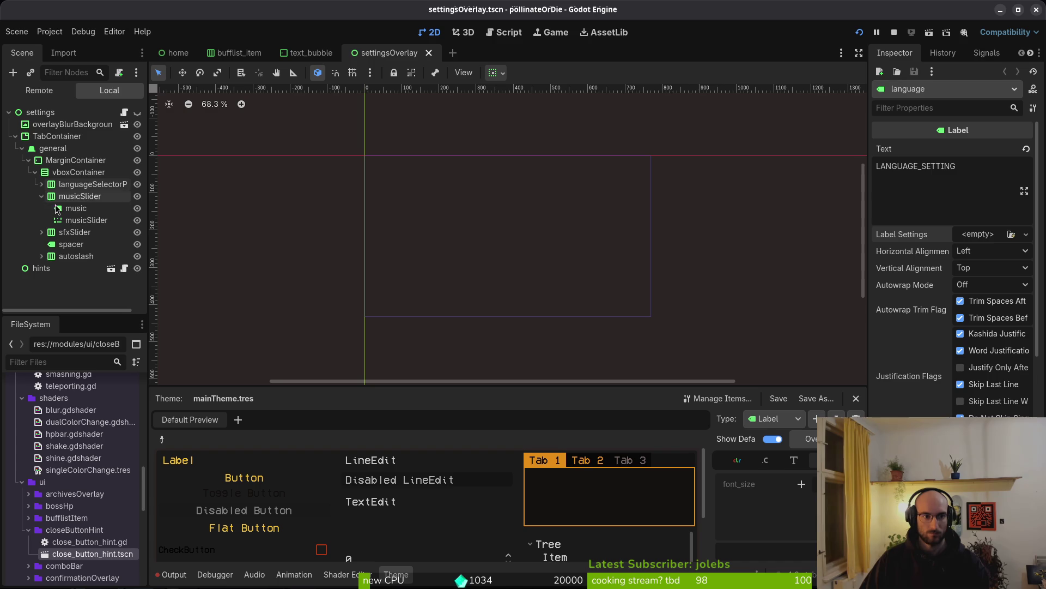
Clear the music label's Label Settings and save the scene.
click(42, 196)
click(75, 208)
click(943, 235)
key(ctrl+s)
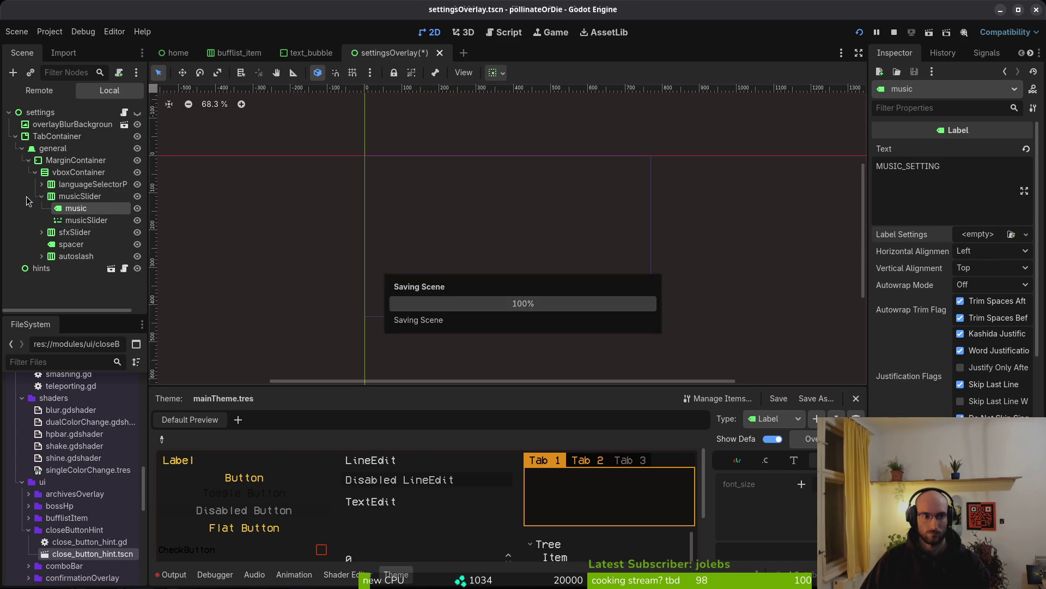
click(41, 196)
Clear the sfx label's Label Settings and save the scene.
click(42, 209)
click(71, 220)
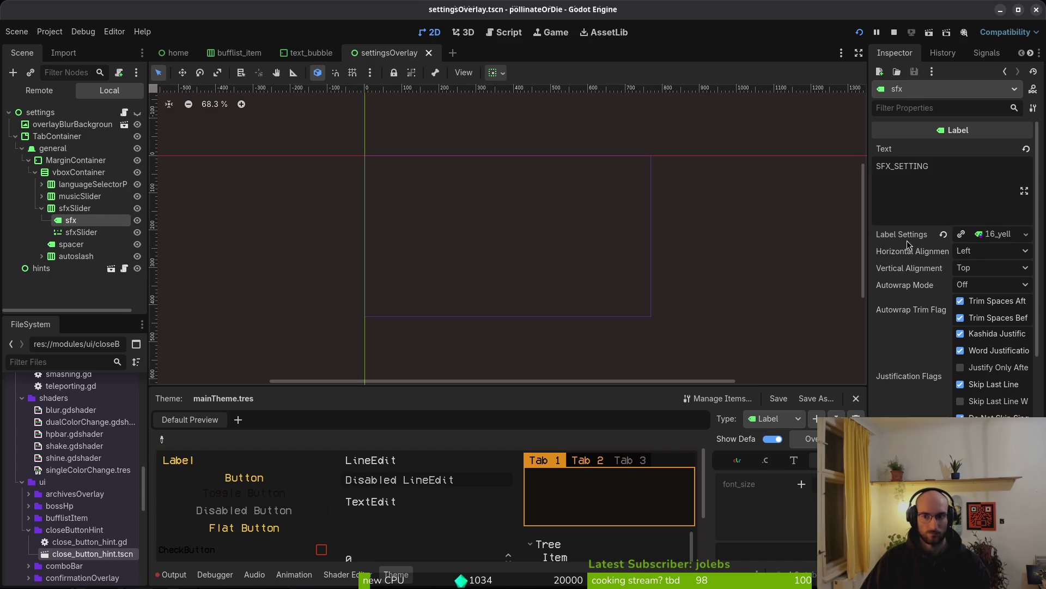
click(944, 234)
key(ctrl+s)
click(42, 208)
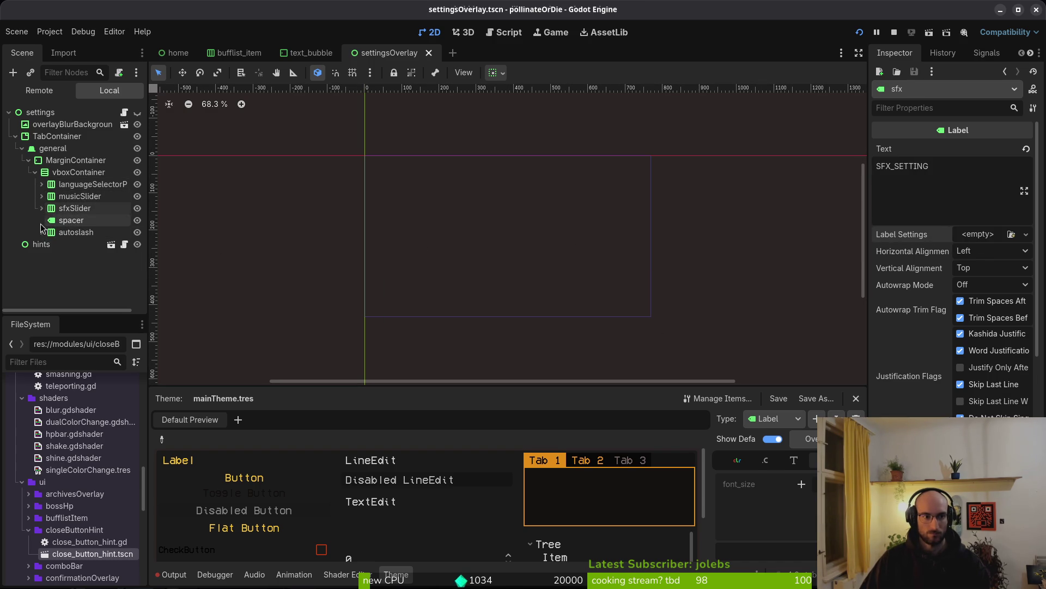
Clear the autoslash label's Label Settings, save, and relaunch the game.
click(42, 256)
click(68, 247)
click(944, 235)
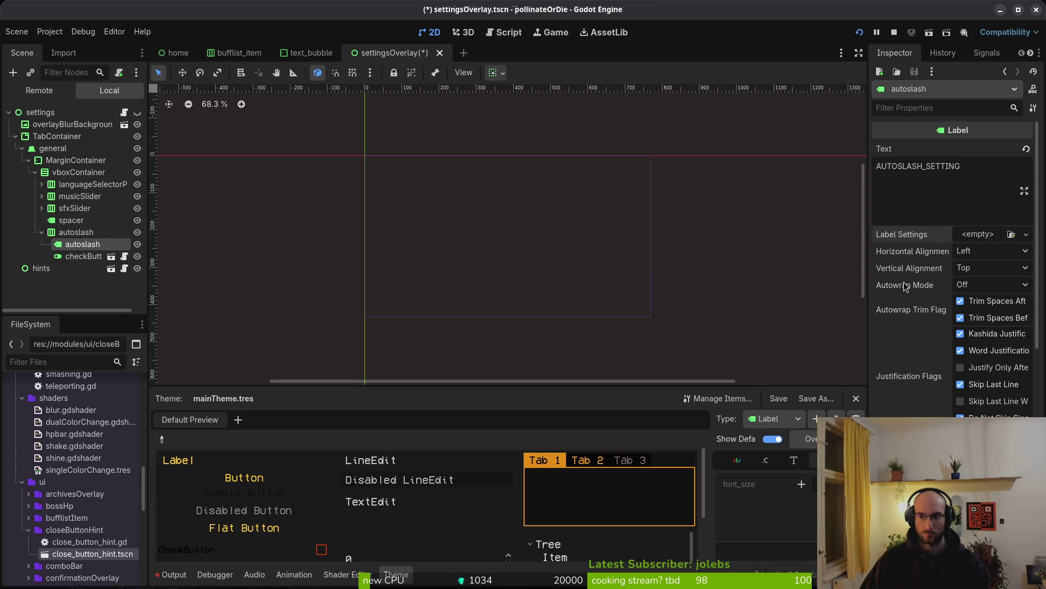
key(ctrl+s)
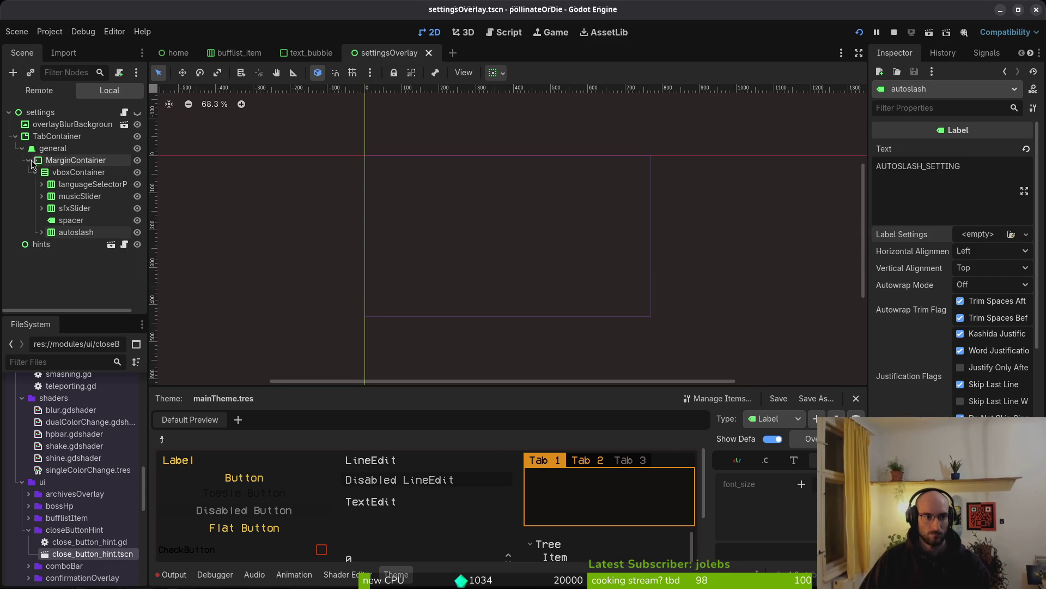
click(22, 149)
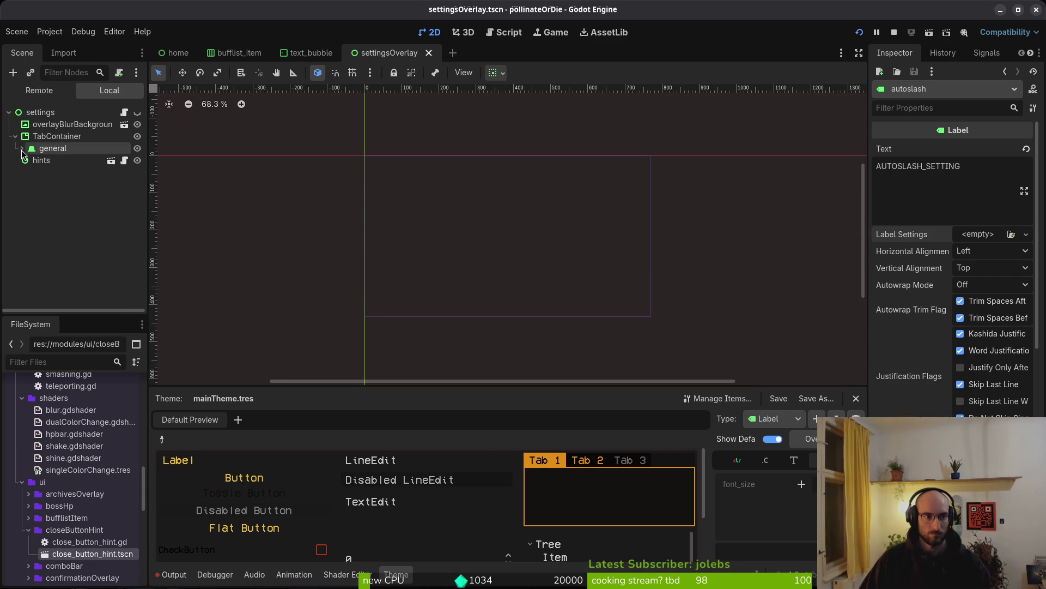
click(860, 32)
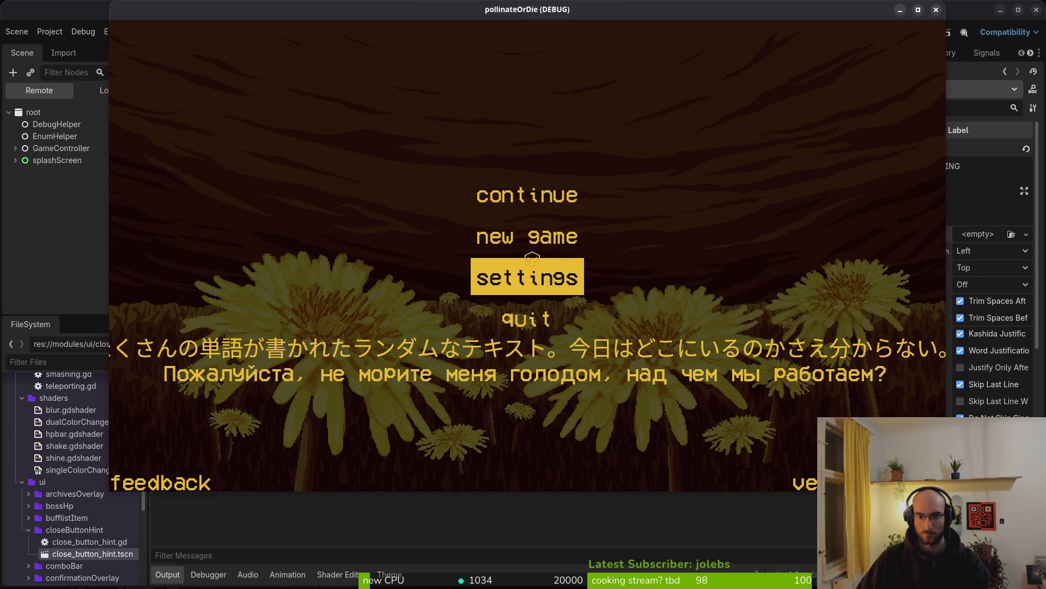
In the running game, cycle the settings language through es, fr, ru and back to en, then stop the game.
click(528, 277)
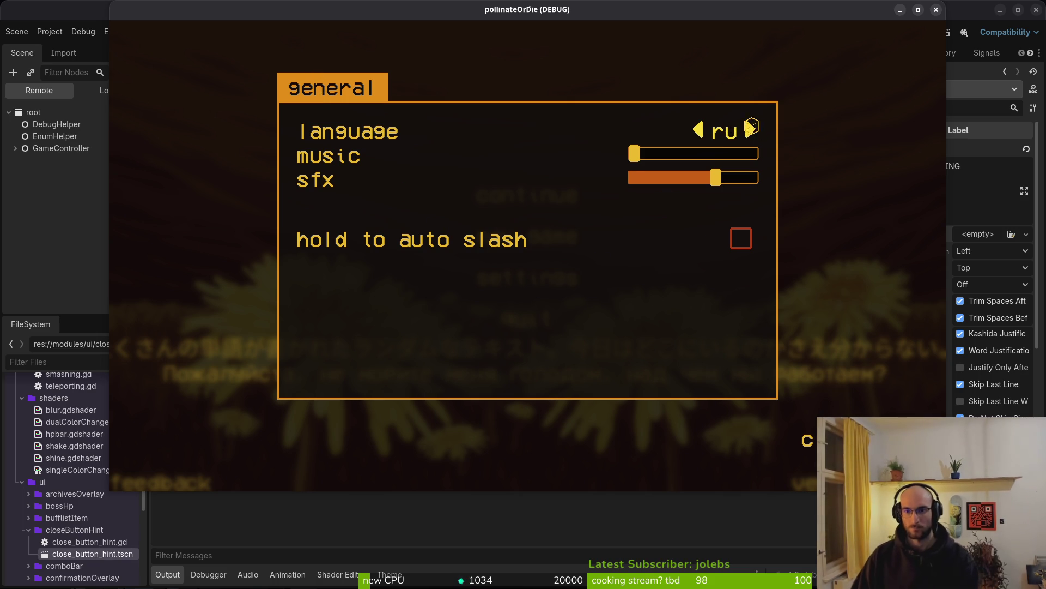
click(752, 126)
click(751, 127)
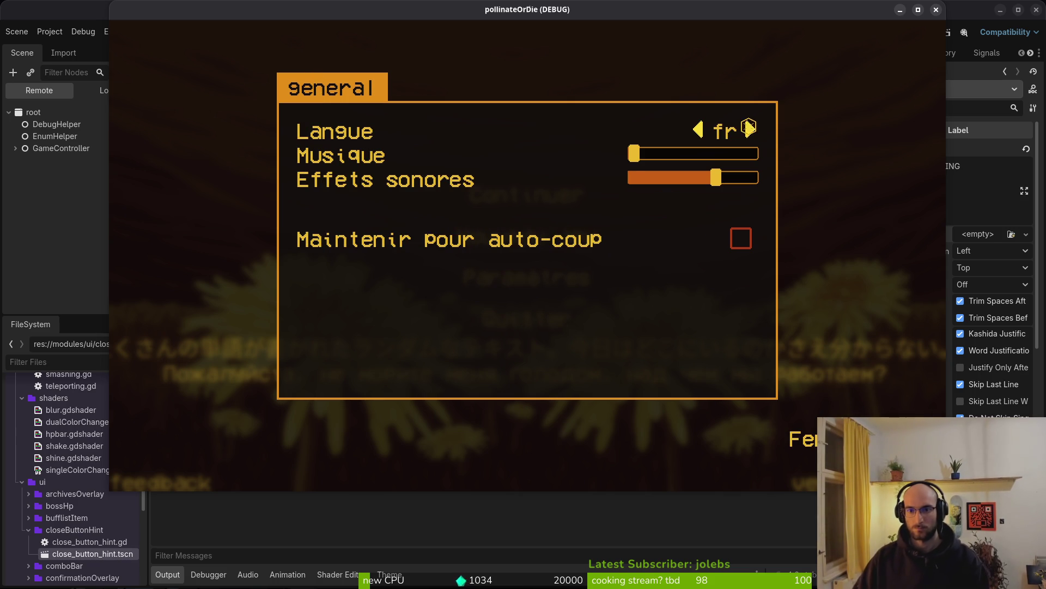
click(753, 129)
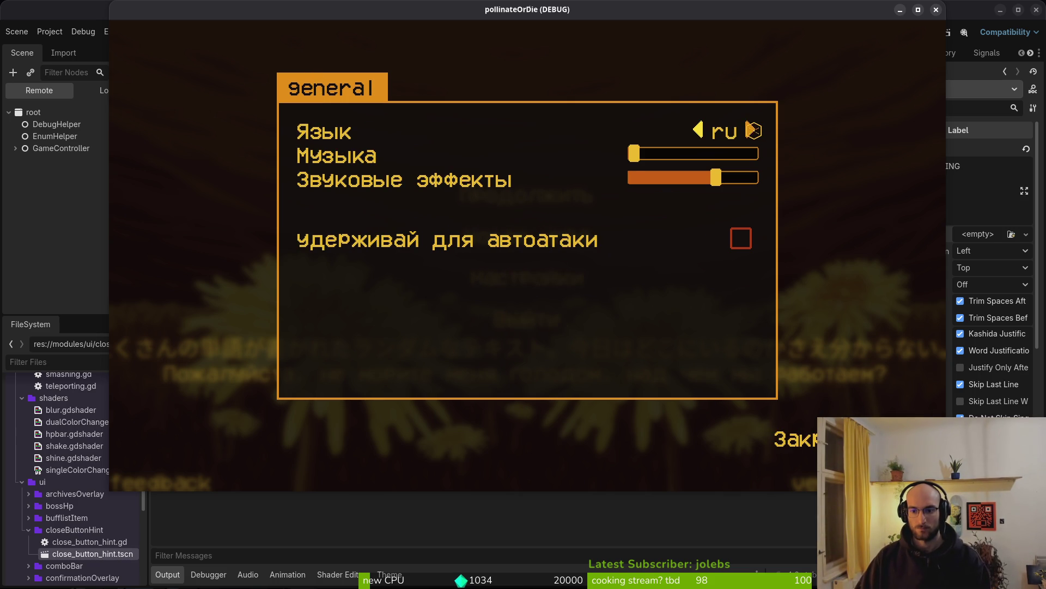
click(753, 130)
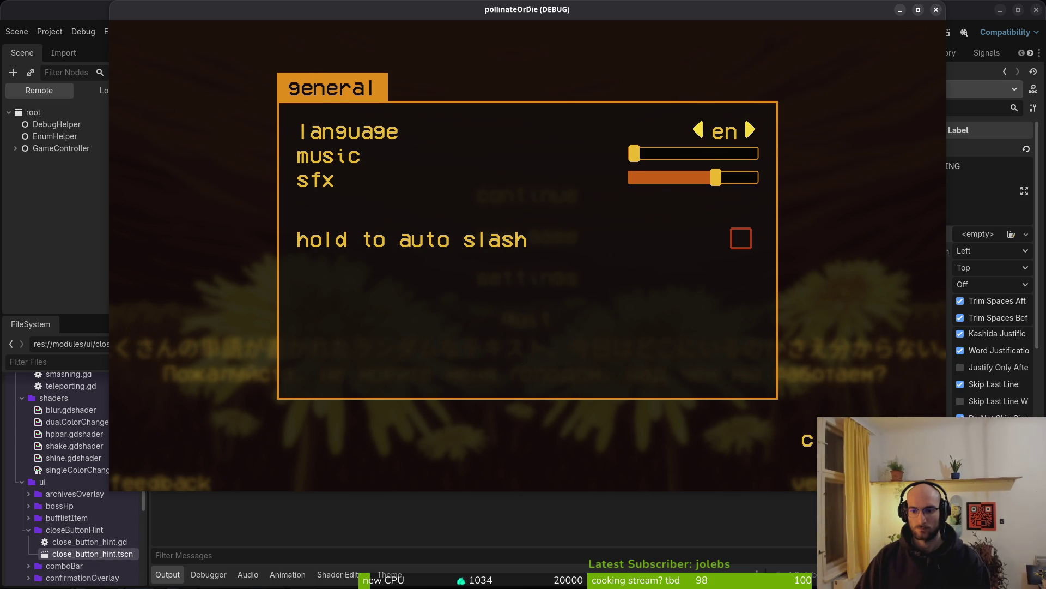
key(Escape)
key(F8)
Quick-open close_button_hint.tscn.
key(alt+shift+o)
text(close)
key(Down)
key(Return)
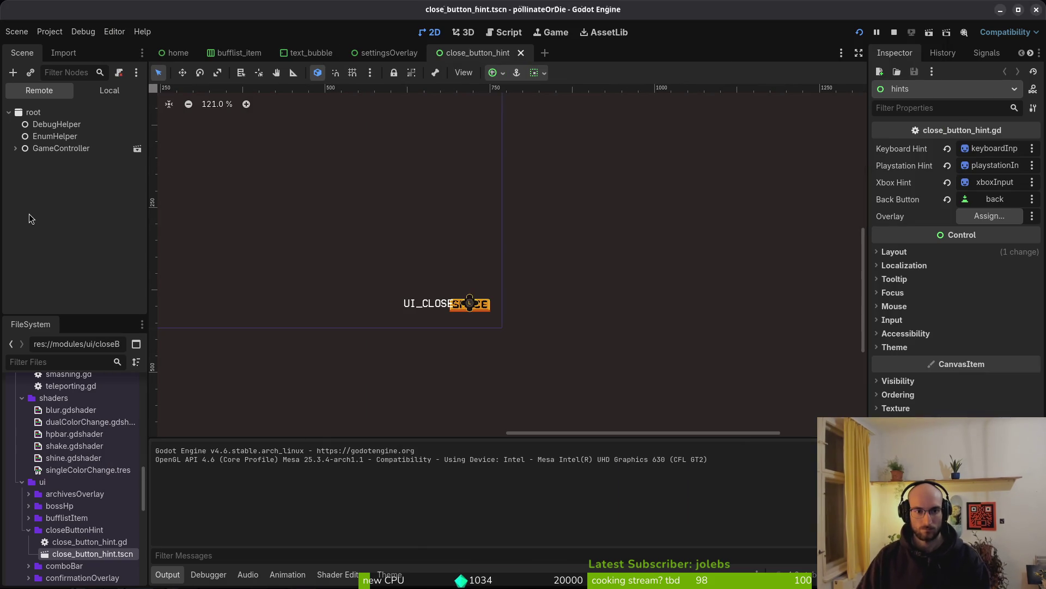
Show the close button hint scene's local node tree and select the three input hint sprites.
click(433, 308)
click(109, 90)
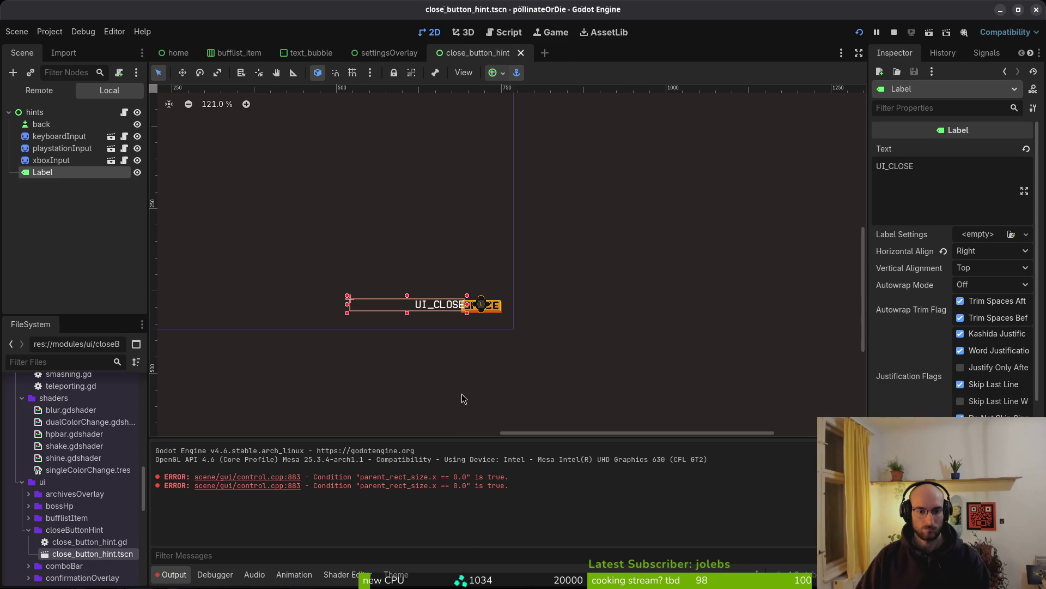
scroll(455, 376, down, 5)
scroll(256, 182, up, 4)
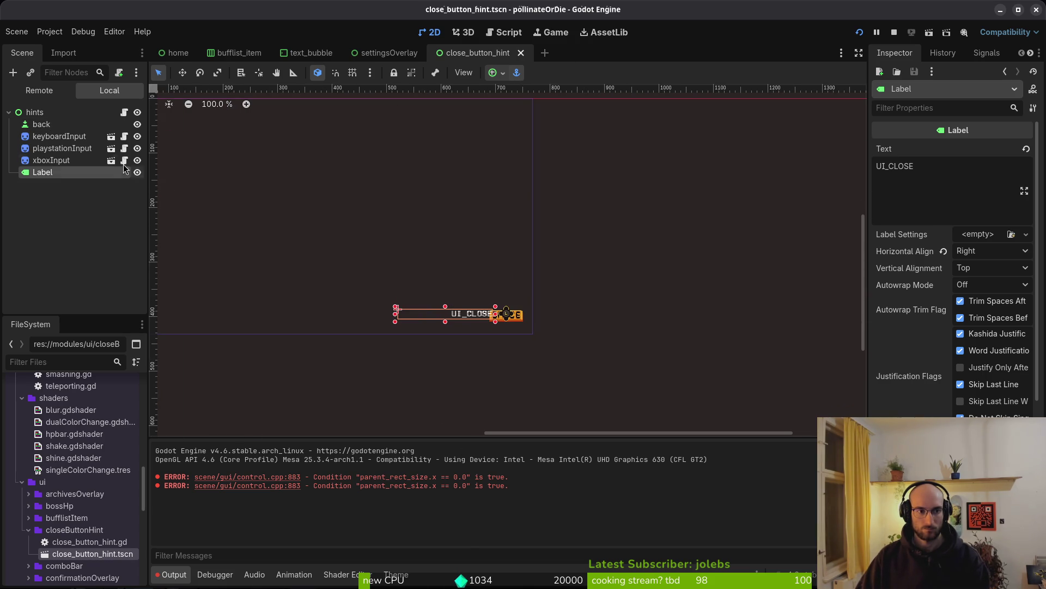
click(60, 136)
shift+click(52, 161)
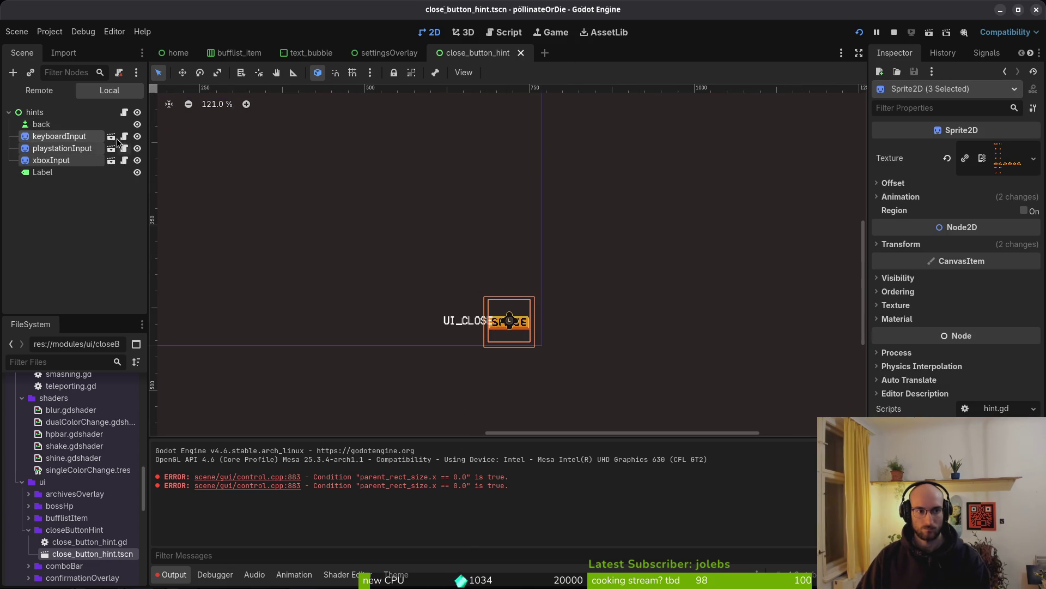
Nudge only the keyboardInput sprite right to (721, 384), save, and rerun the game.
scroll(563, 254, down, 1)
key(Right)
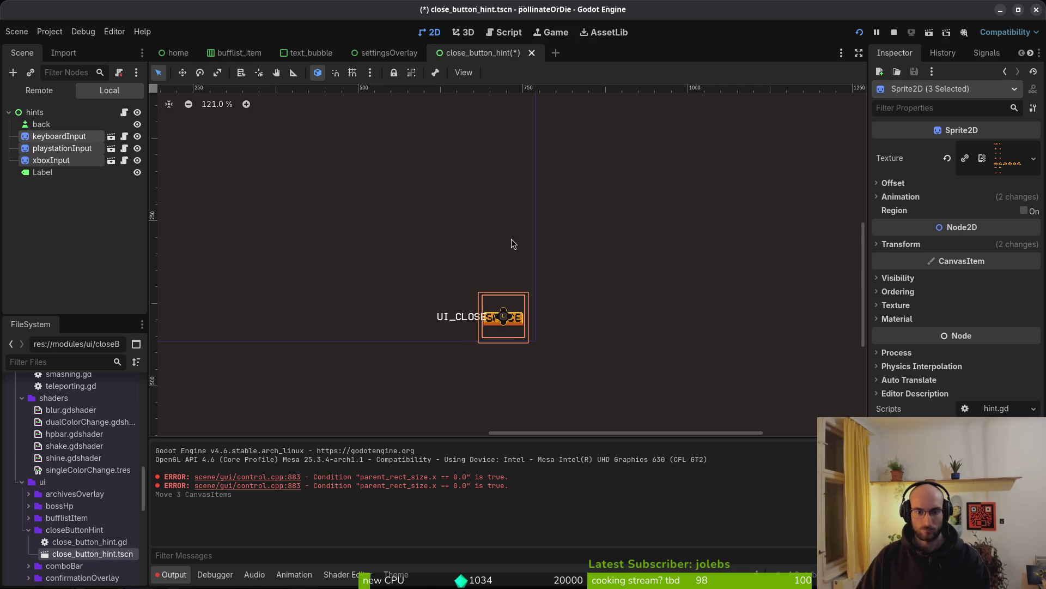
key(ctrl+z)
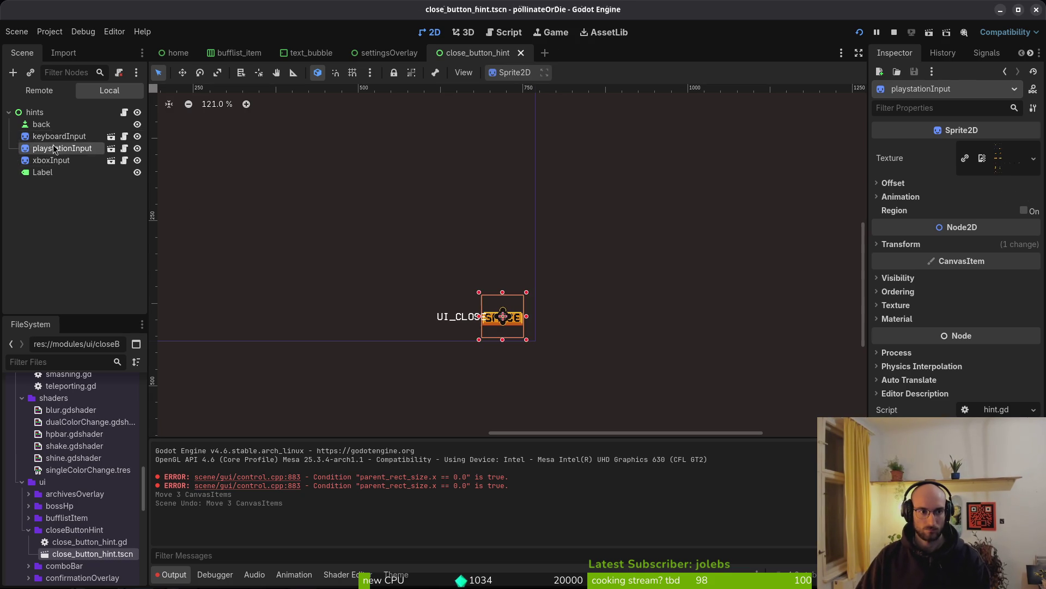
click(54, 136)
key(Right)
key(Right)
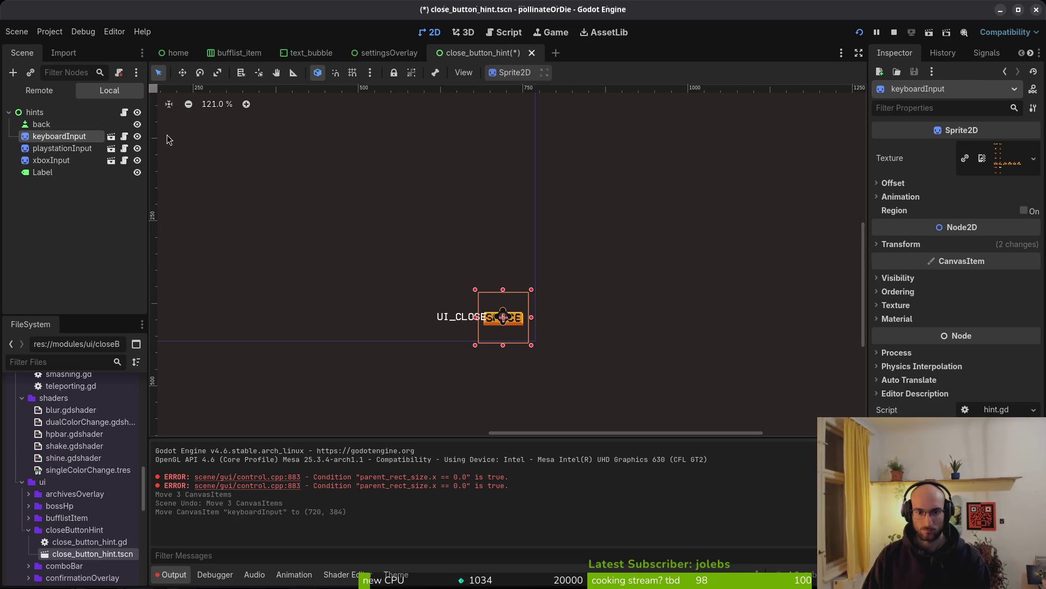
key(F6)
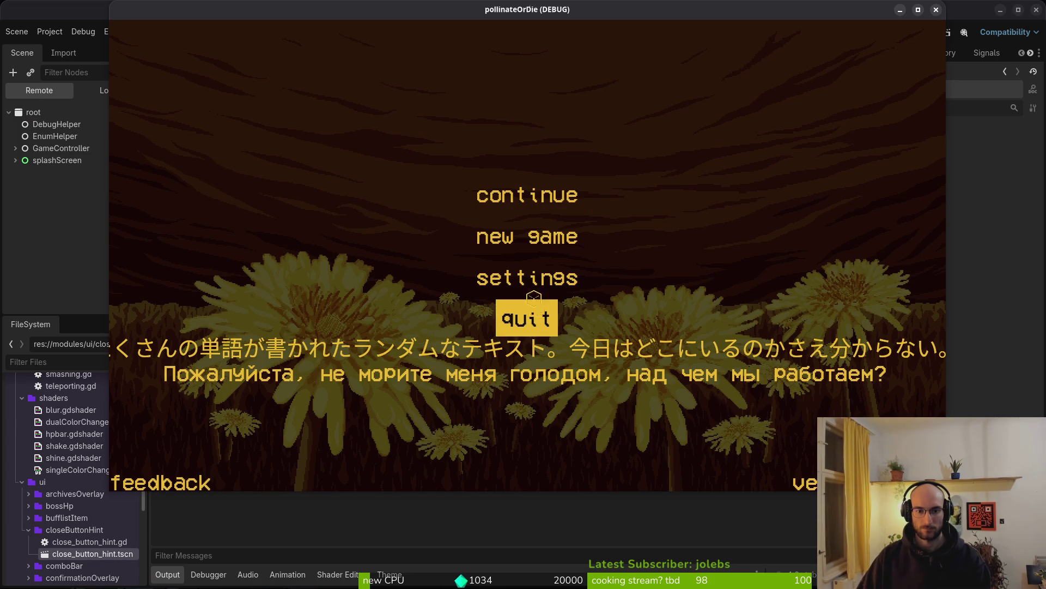
From the title screen, continue the saved game into the hive.
click(526, 273)
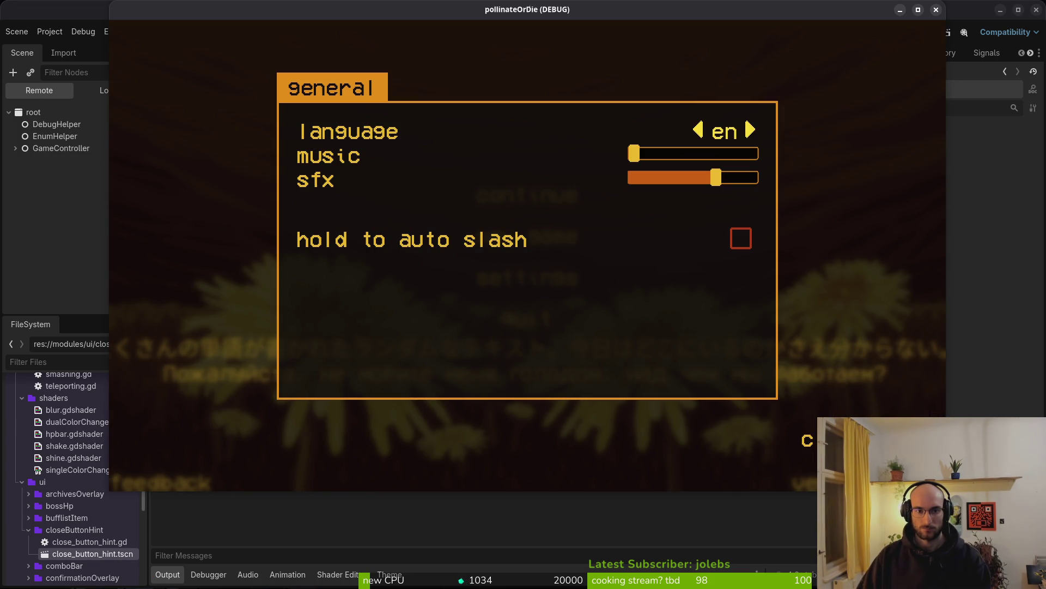
key(Escape)
key(Down)
key(Up)
key(Return)
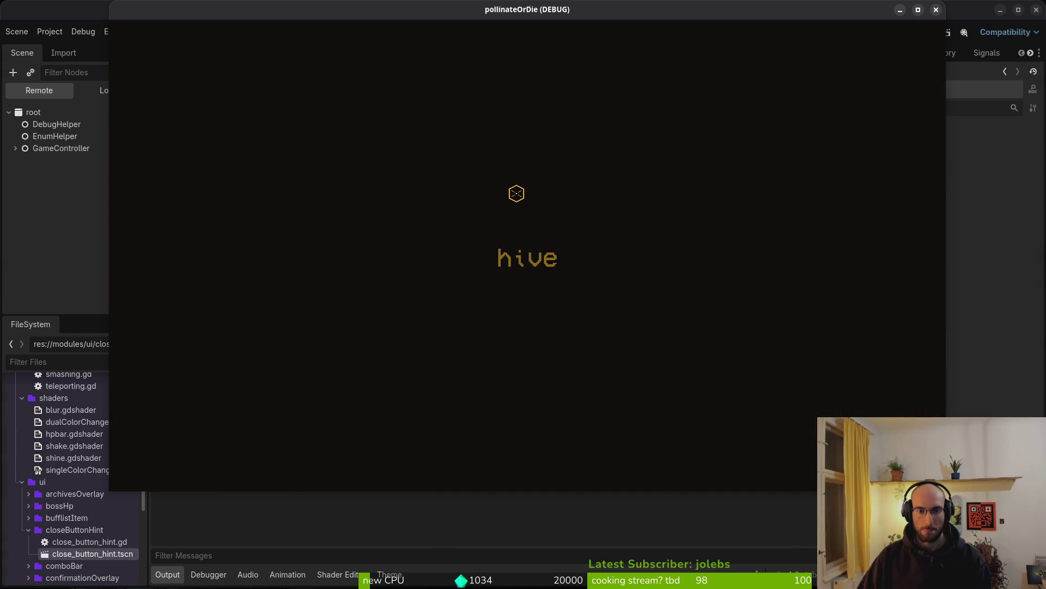
Fly to the NPC and open the skill tree, hitting the xp_total error, then return to the code editor.
key(w)
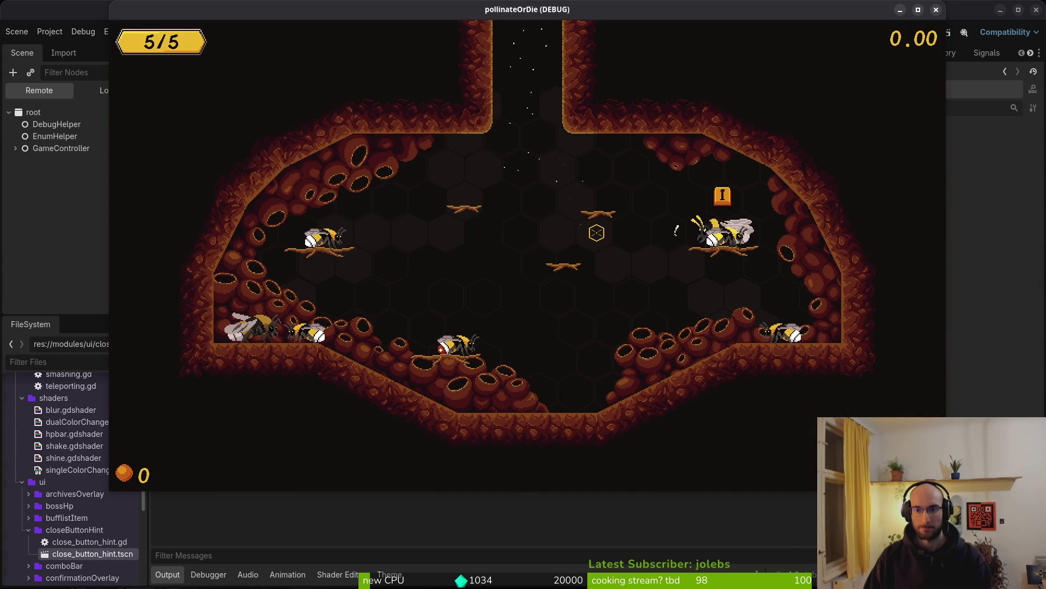
key(i)
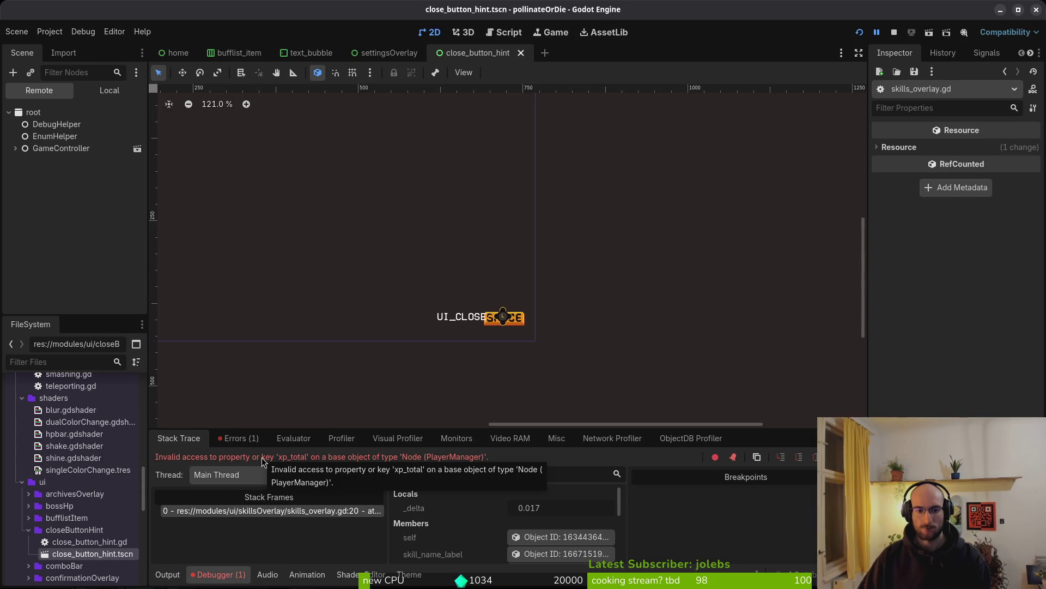
key(F12)
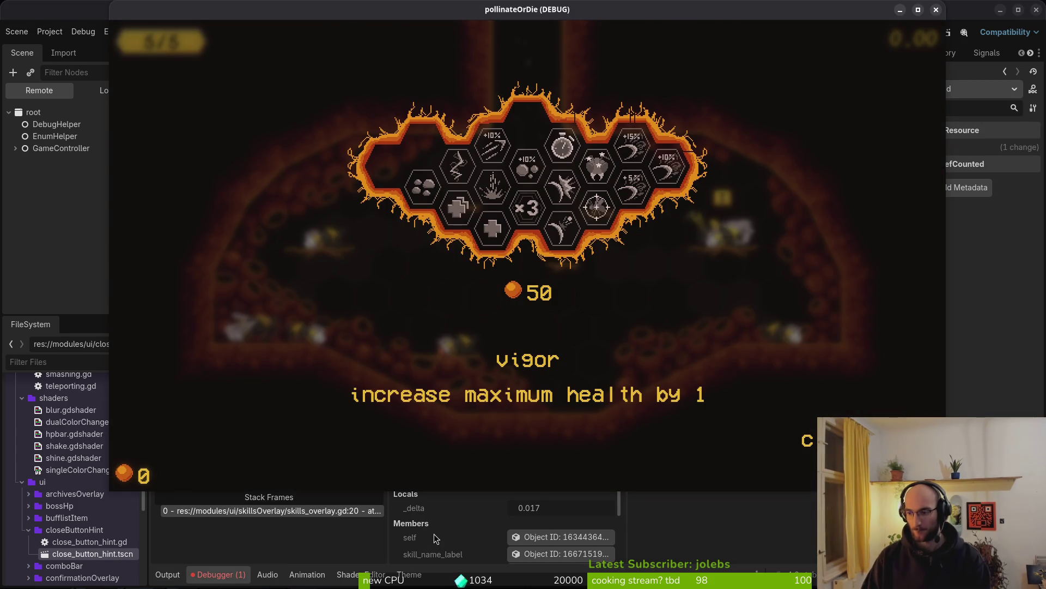
key(alt+Tab)
key(space)
Open skills_overlay.gd and jump to the line using xp_total.
key(f)
key(f)
text(skills_over)
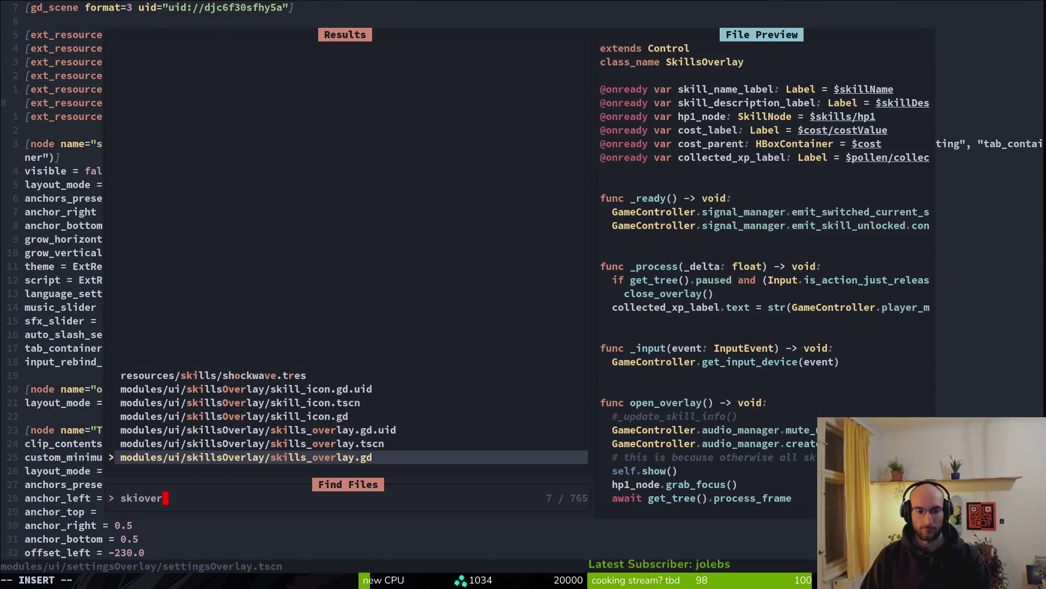
key(Return)
text(xp_tota)
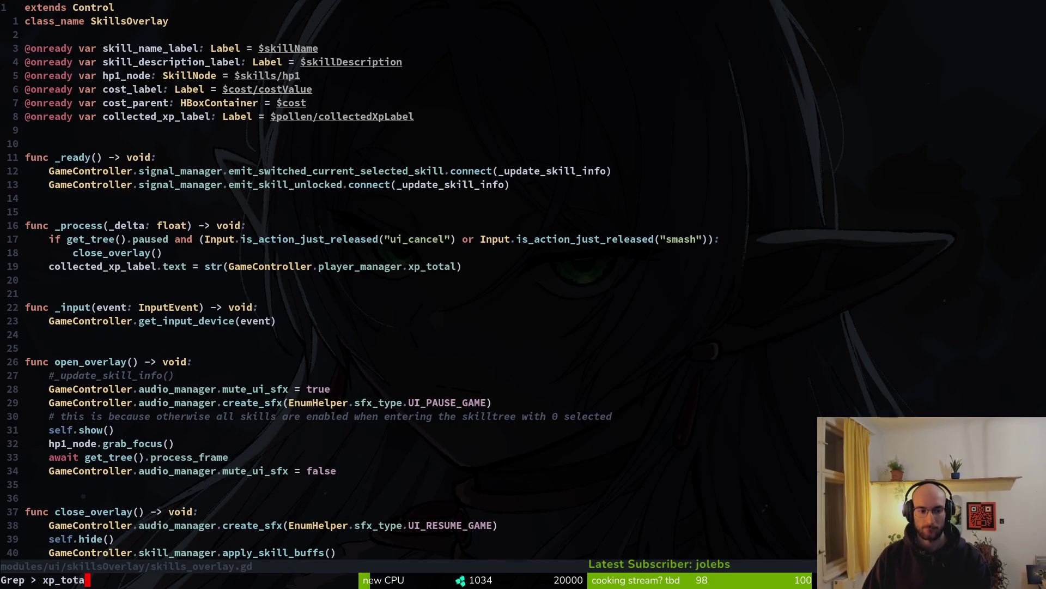
text(l)
key(Return)
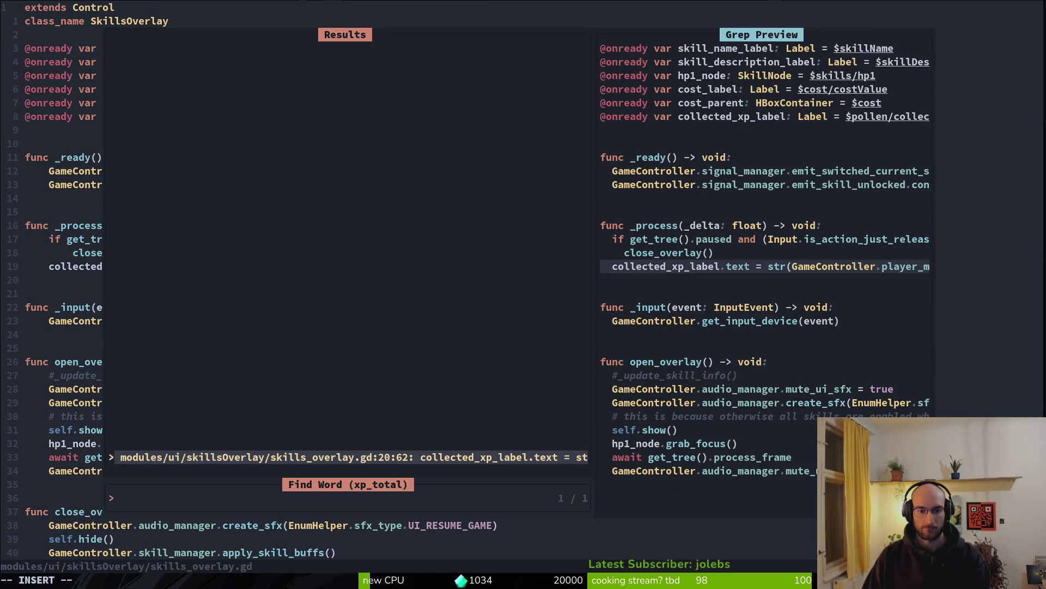
key(Return)
Undo recent script changes to review them, then redo back to the newest version.
key(shift+v)
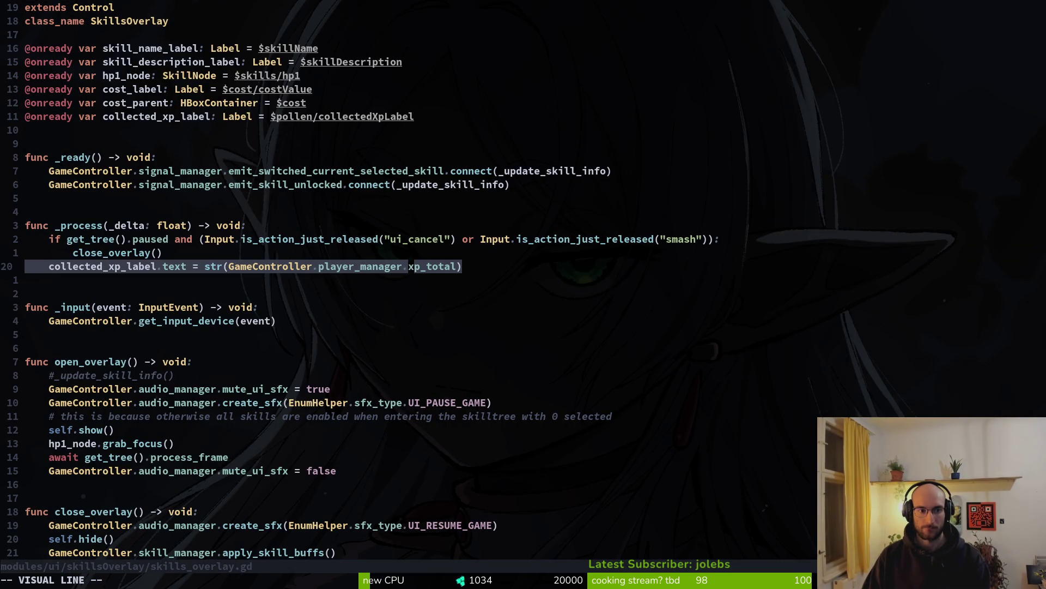
key(Escape)
key(u)
key(u)
key(u)
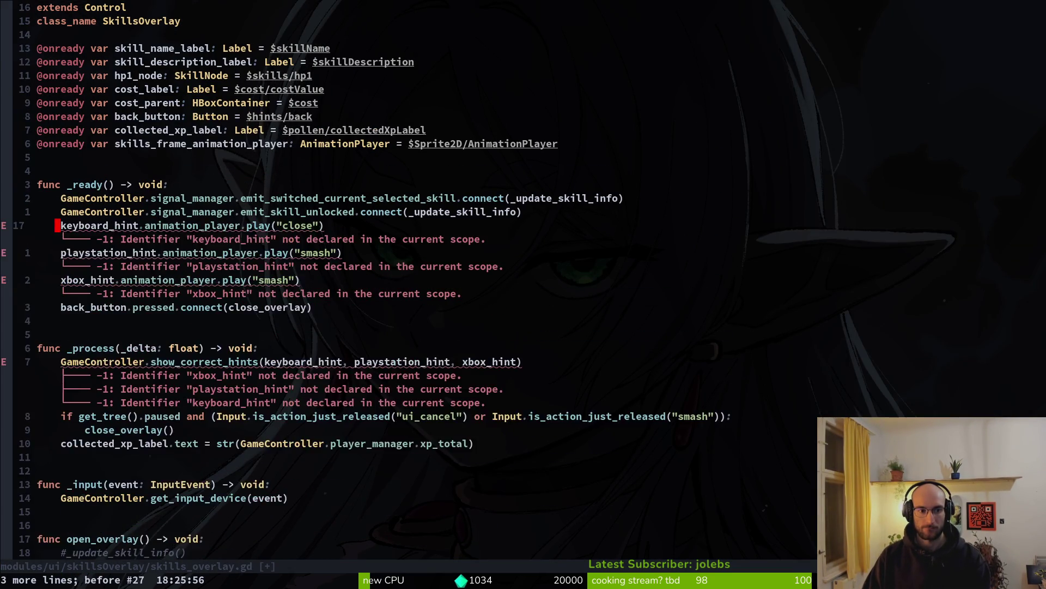
key(u)
key(ctrl+r)
key(ctrl+r)
key(ctrl+r)
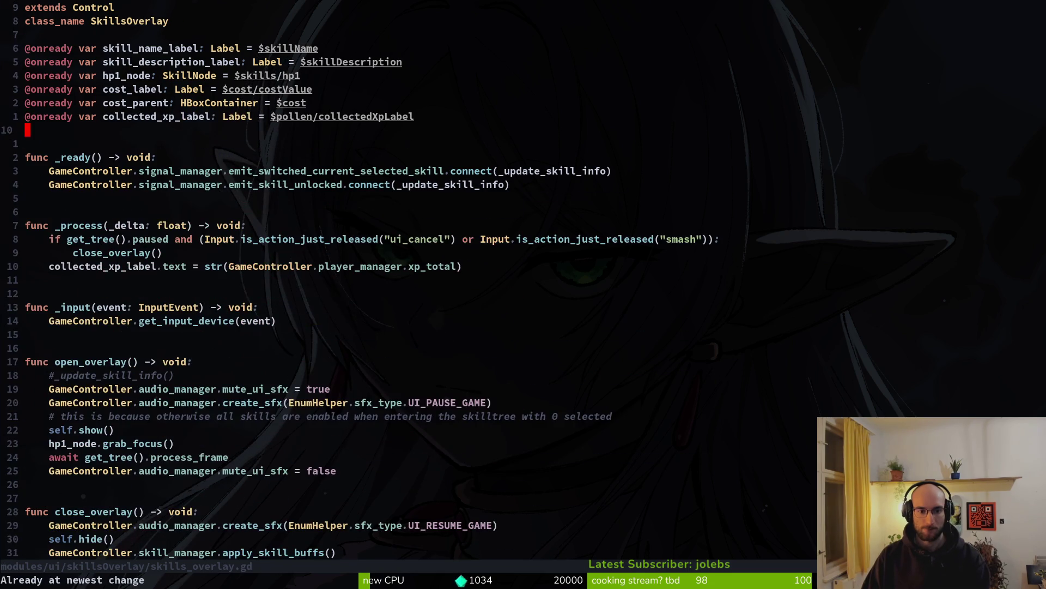
Replace xp_total with pollen_points in the collected_xp_label.text line and write the file.
key(j)
key(j)
key(j)
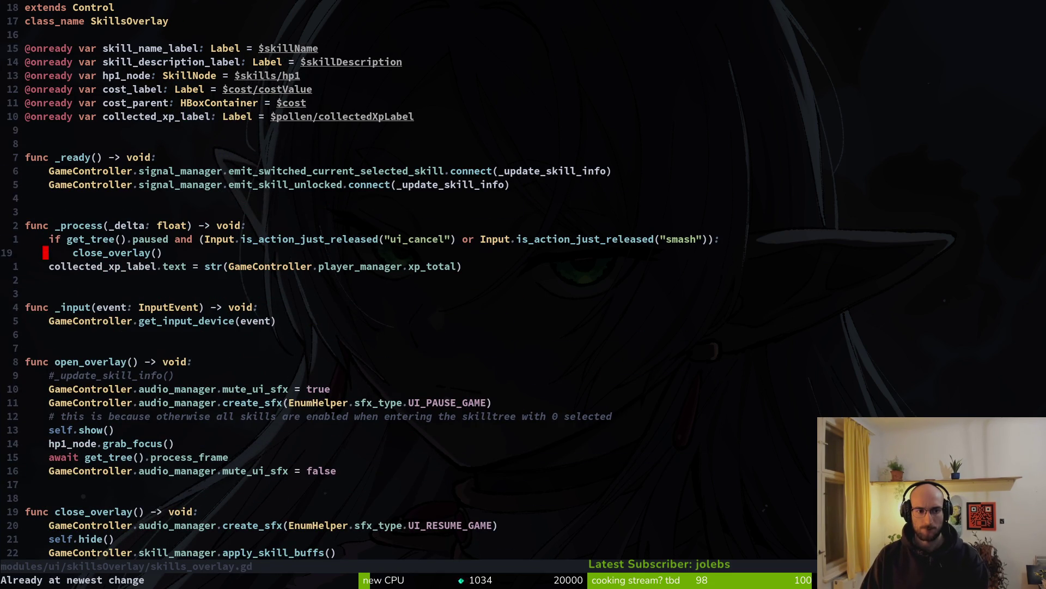
key(c)
key(i)
key(w)
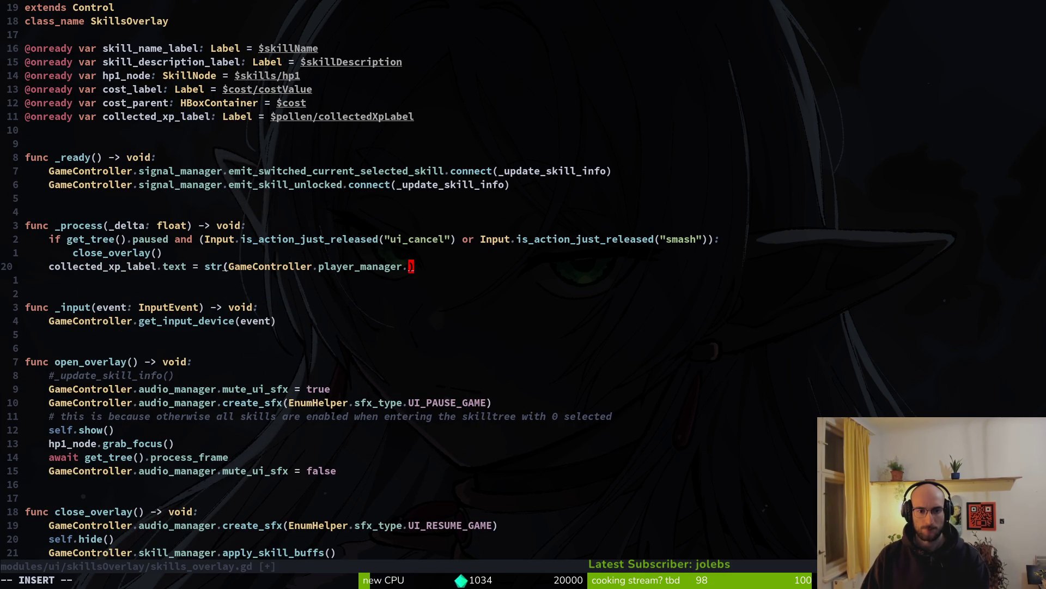
text(pol)
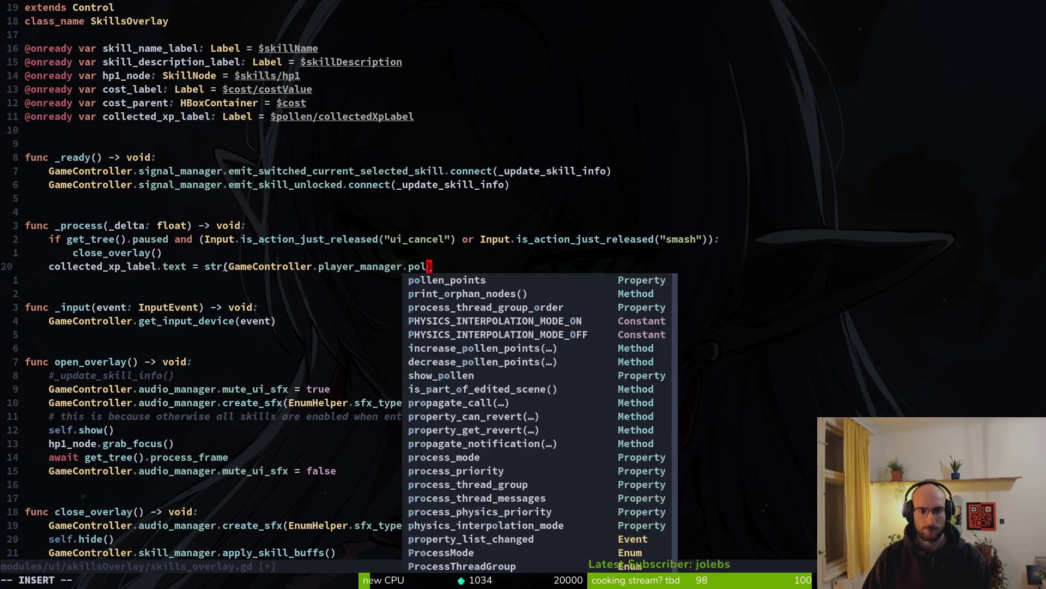
key(Return)
key(Escape)
text(:w)
key(Return)
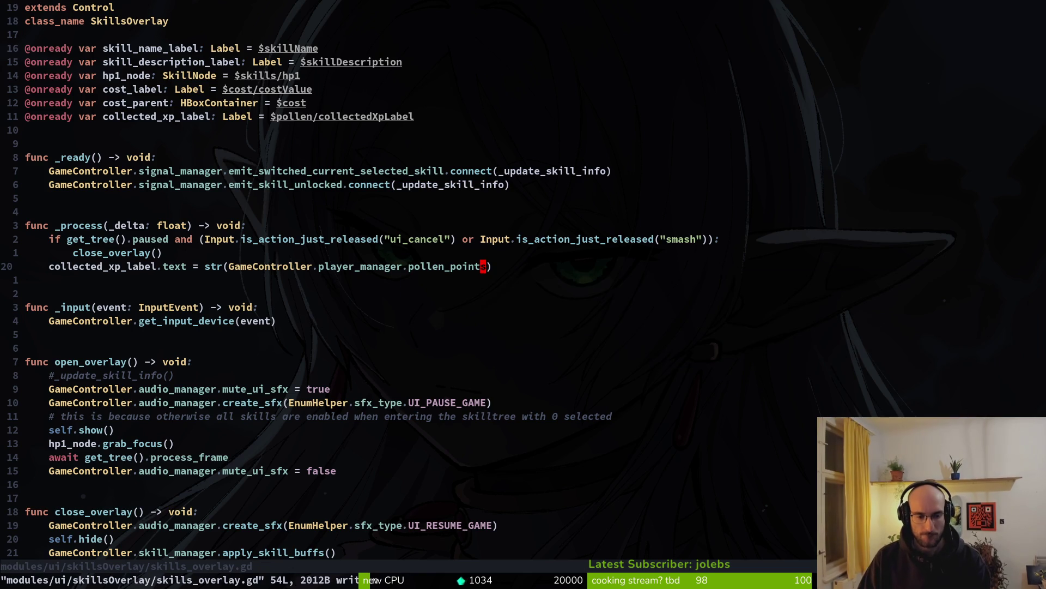
Search the project for remaining xp uses, then save the script again.
key(space)
text(psxp)
key(Return)
key(Escape)
text(:w)
key(Return)
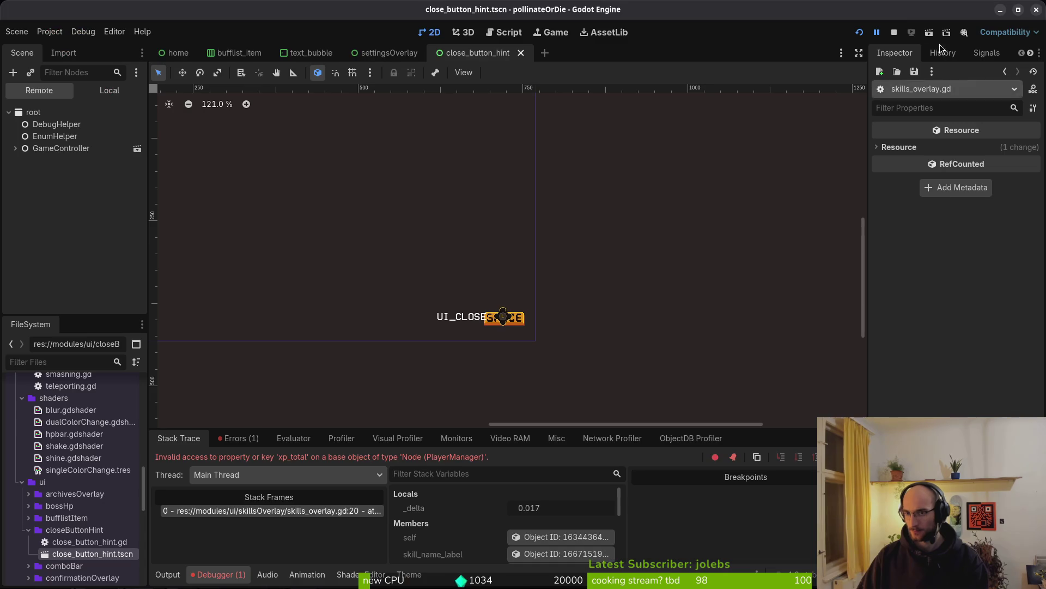
Stop the crashed session, relaunch the game, and start a new game.
click(893, 32)
key(F5)
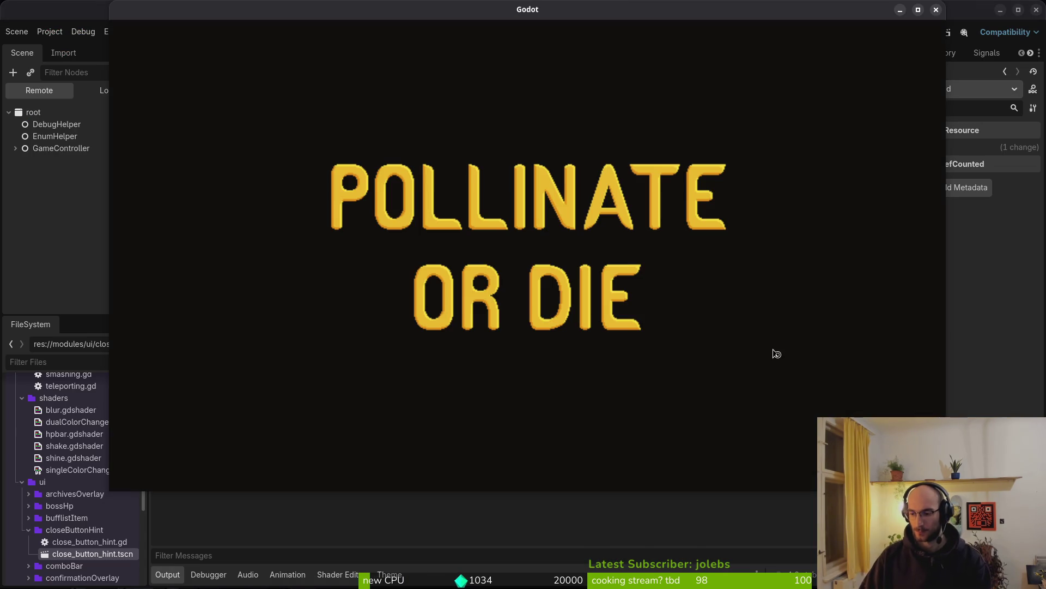
key(Down)
key(Down)
key(Up)
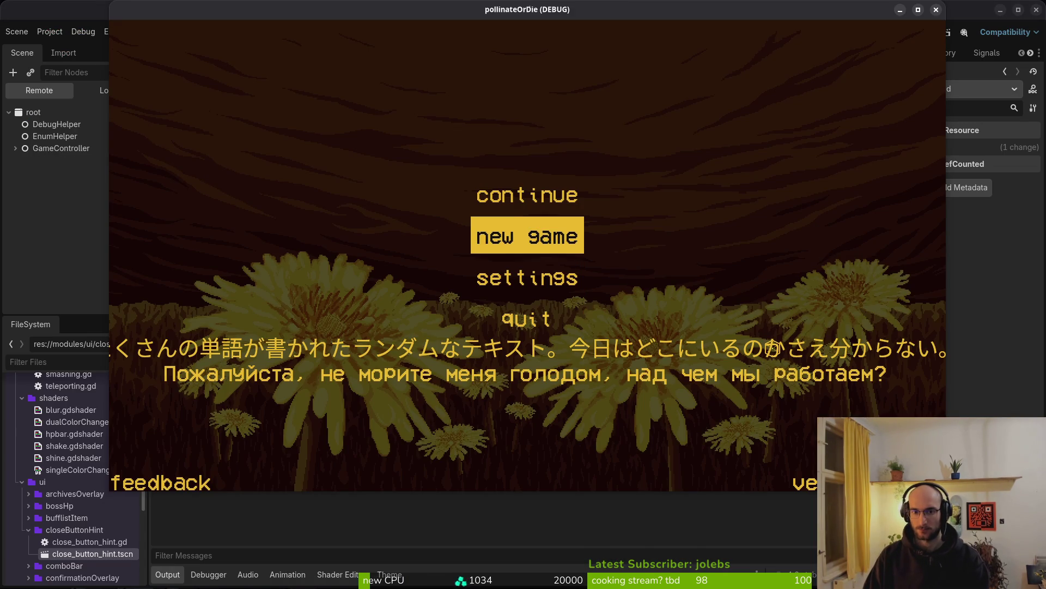
key(Up)
key(Down)
key(Return)
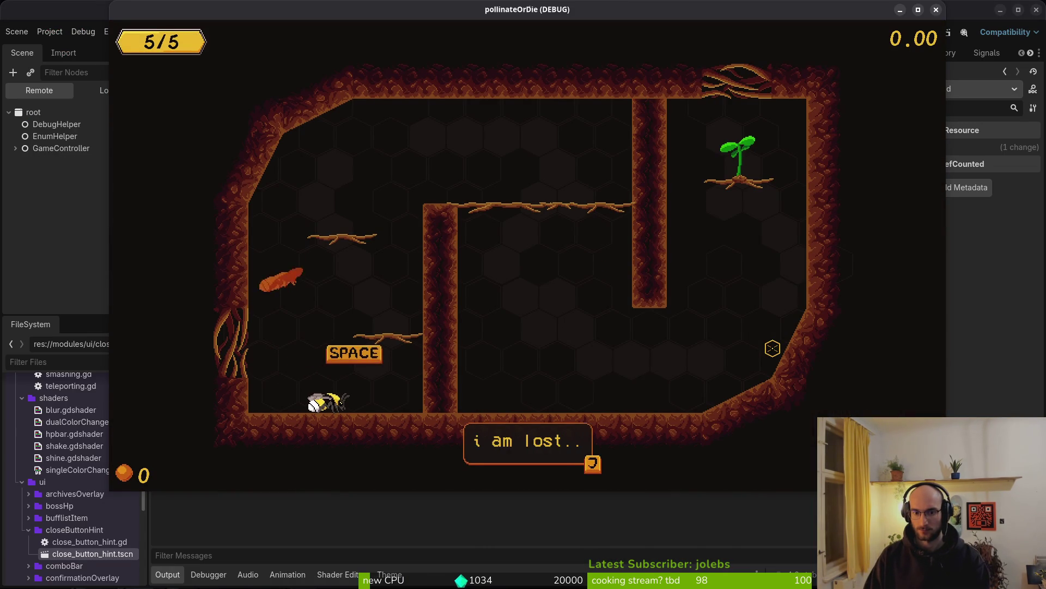
Play the first tutorial level past the ledges and out through the top opening.
key(j)
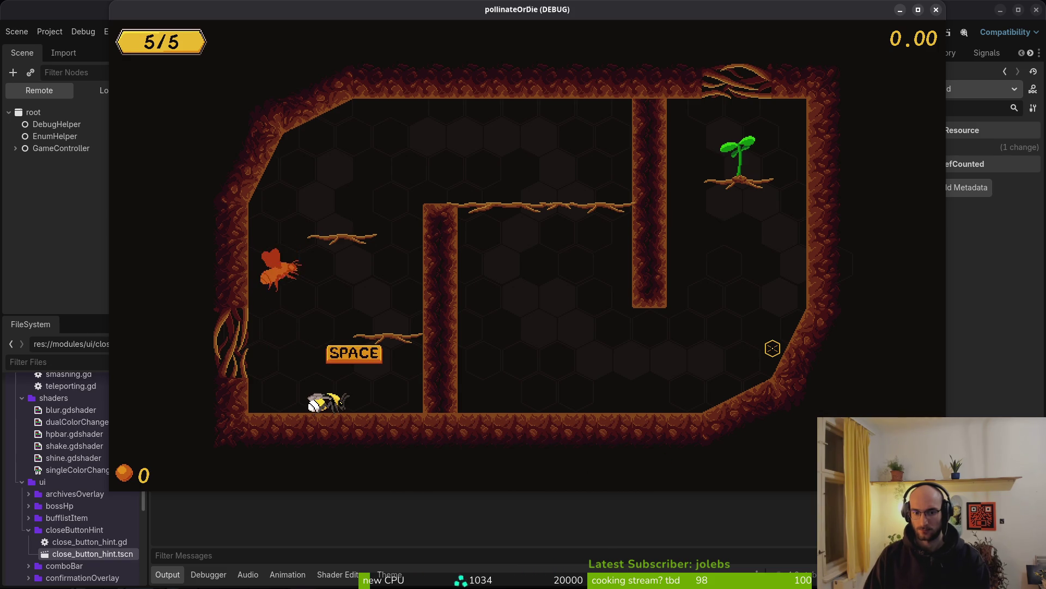
key(d)
key(space)
key(d)
key(s)
key(d)
key(space)
key(space)
key(d)
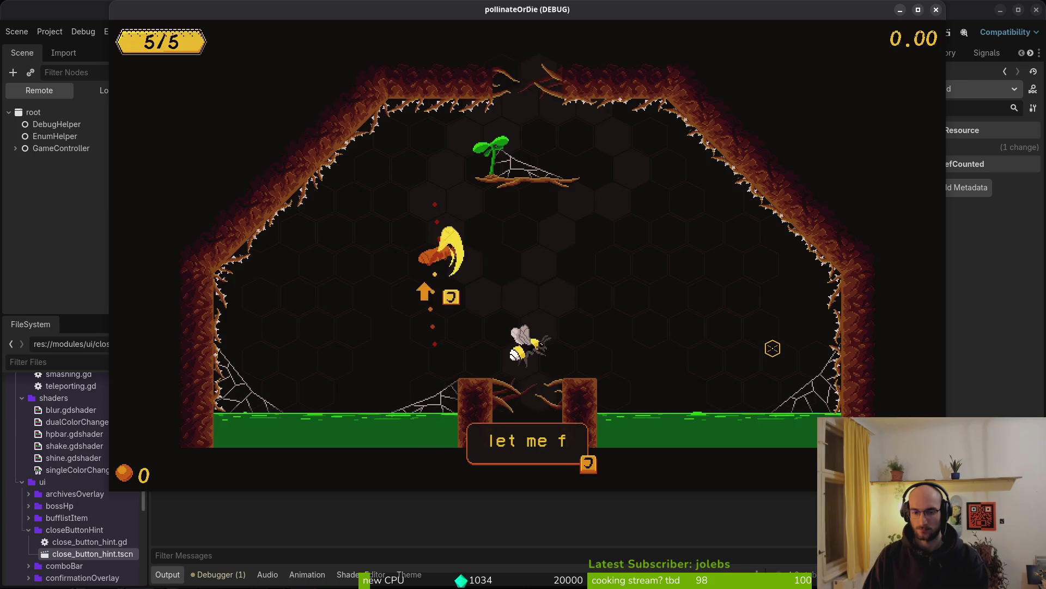
key(space)
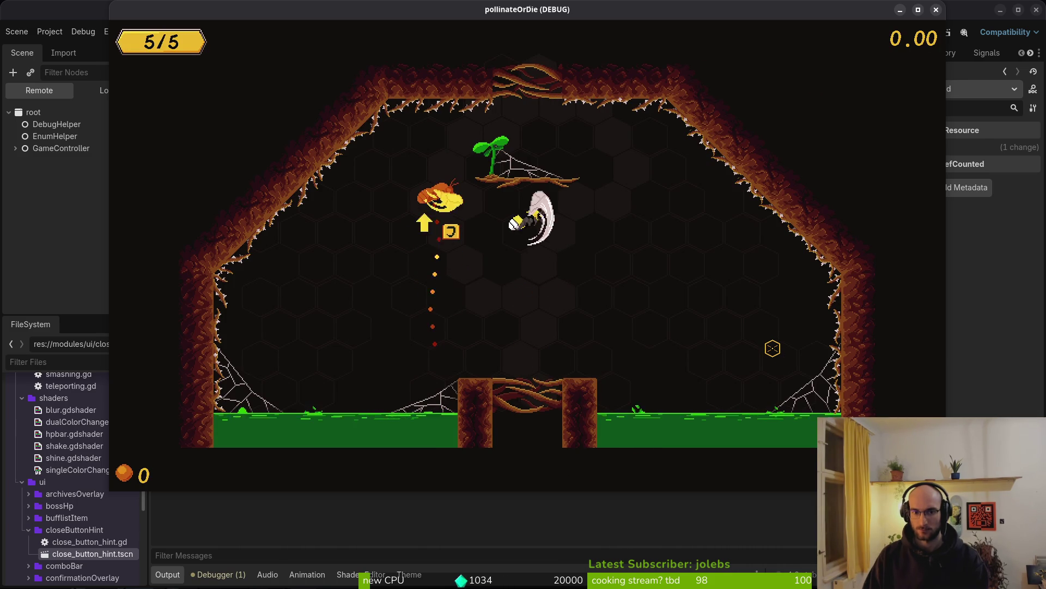
key(space)
key(space)
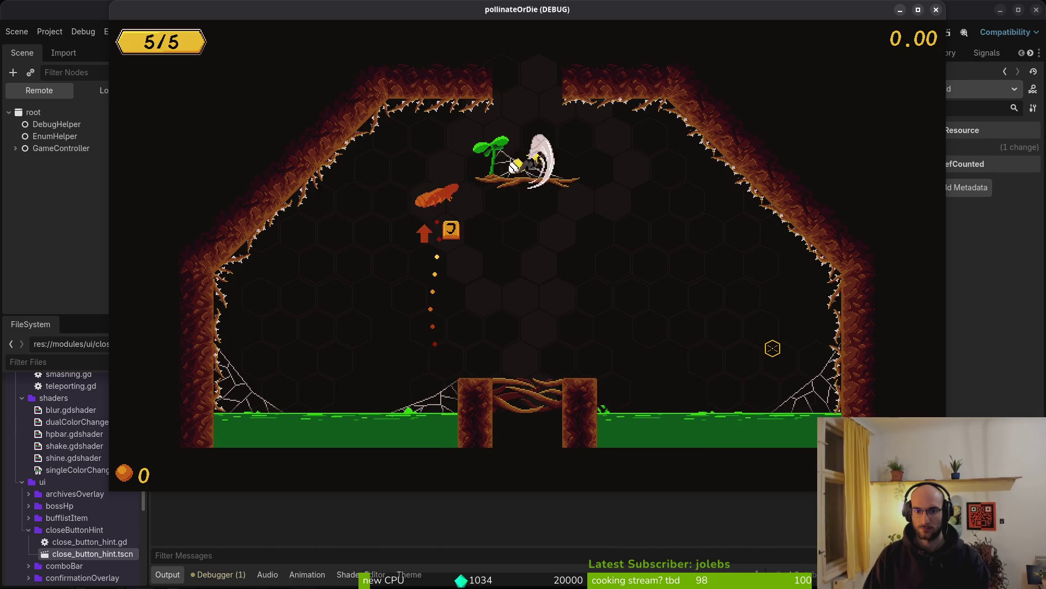
key(space)
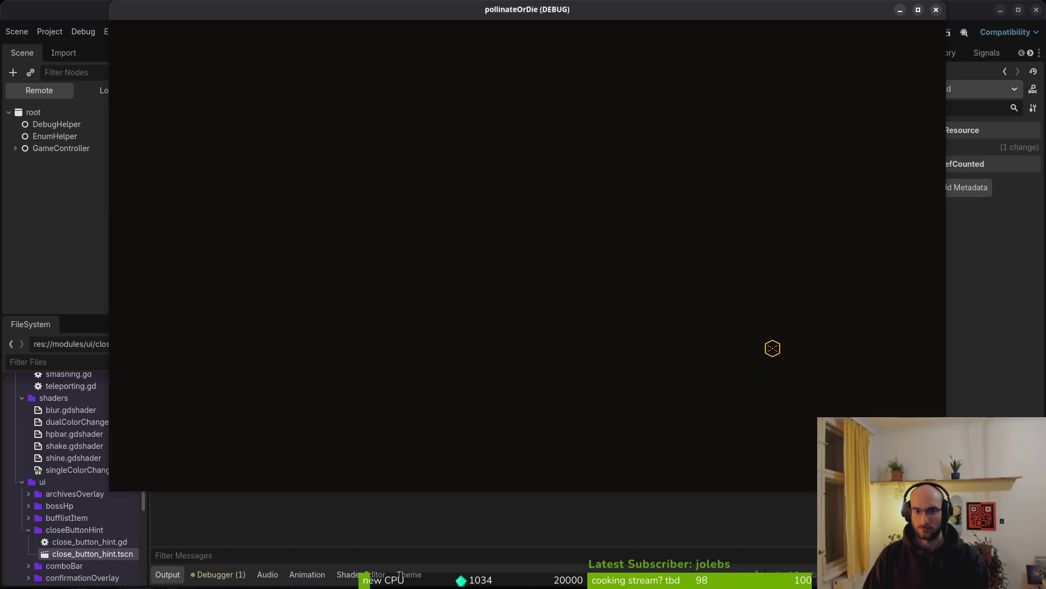
Collect pollen in the cave and rescue the friend from the hornet.
key(space)
key(space)
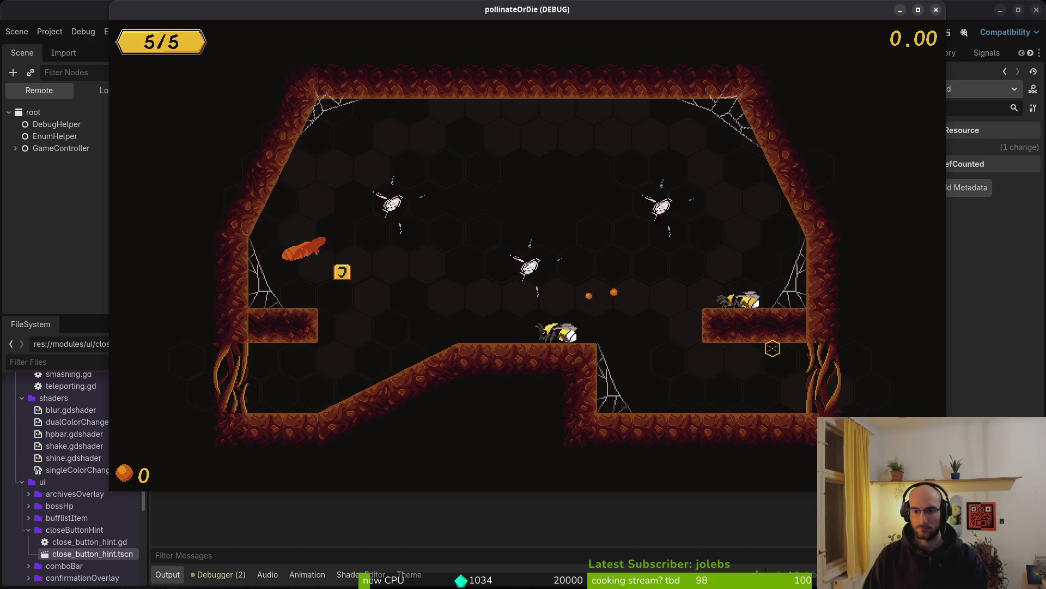
key(Right)
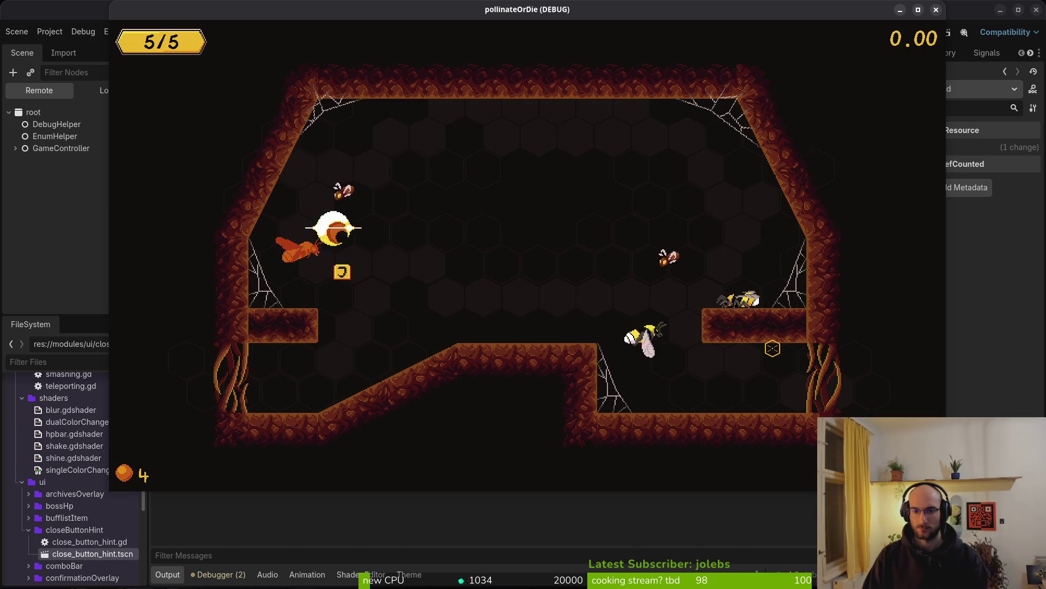
key(Left)
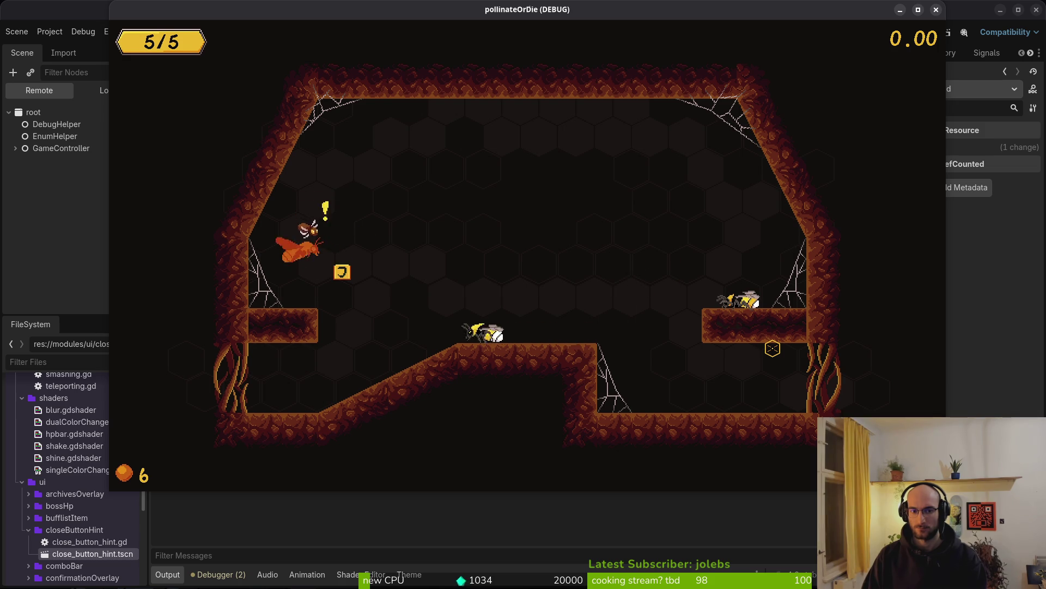
key(space)
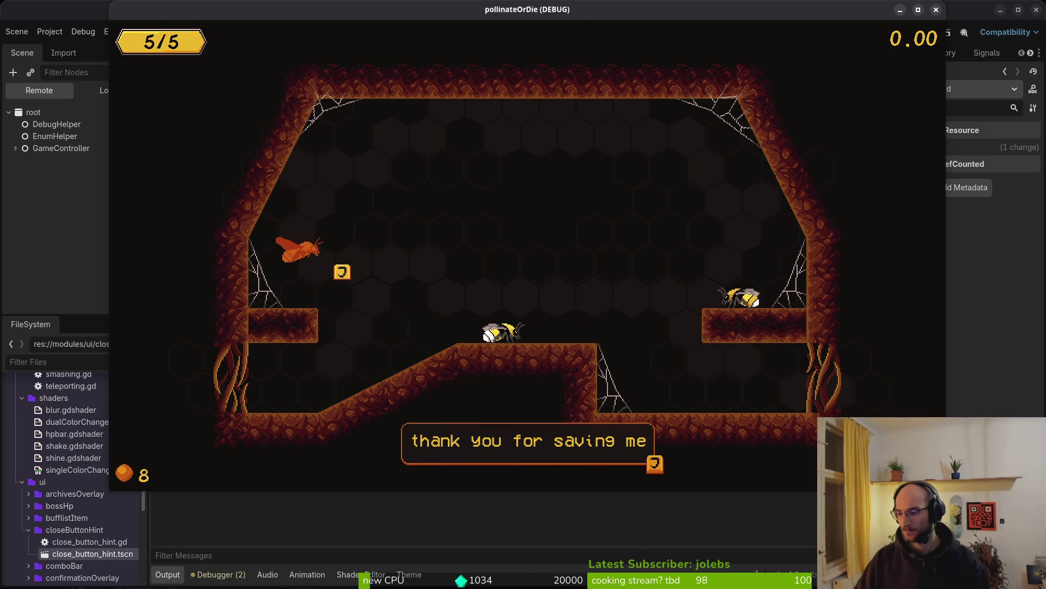
Switch back to Neovim and open the project file finder.
key(alt+Tab)
key(space)
key(f)
key(f)
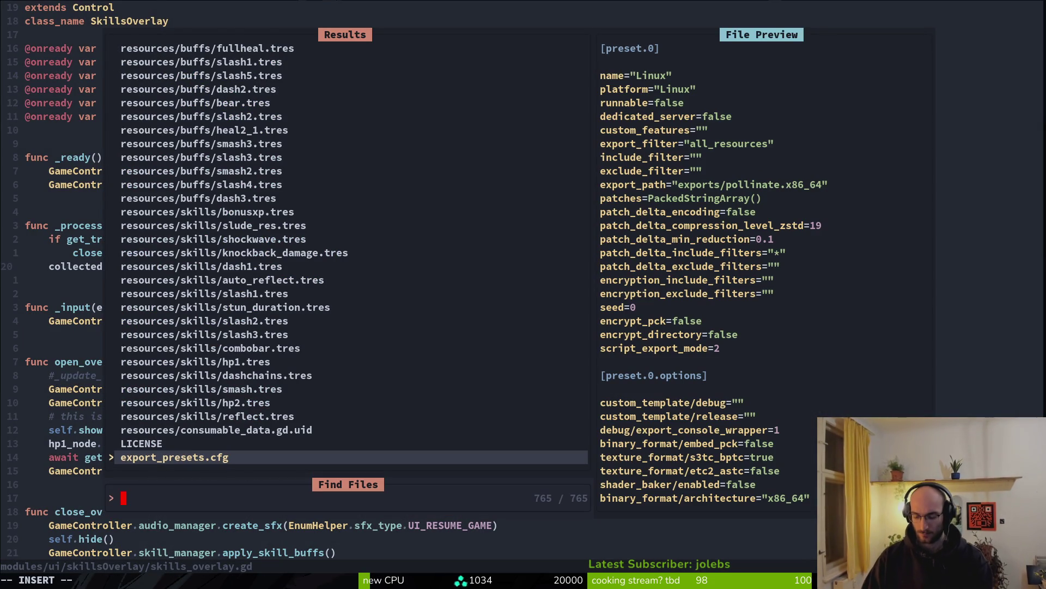
Open friend.gd and skim its dialog and movement functions.
text(friend)
key(Return)
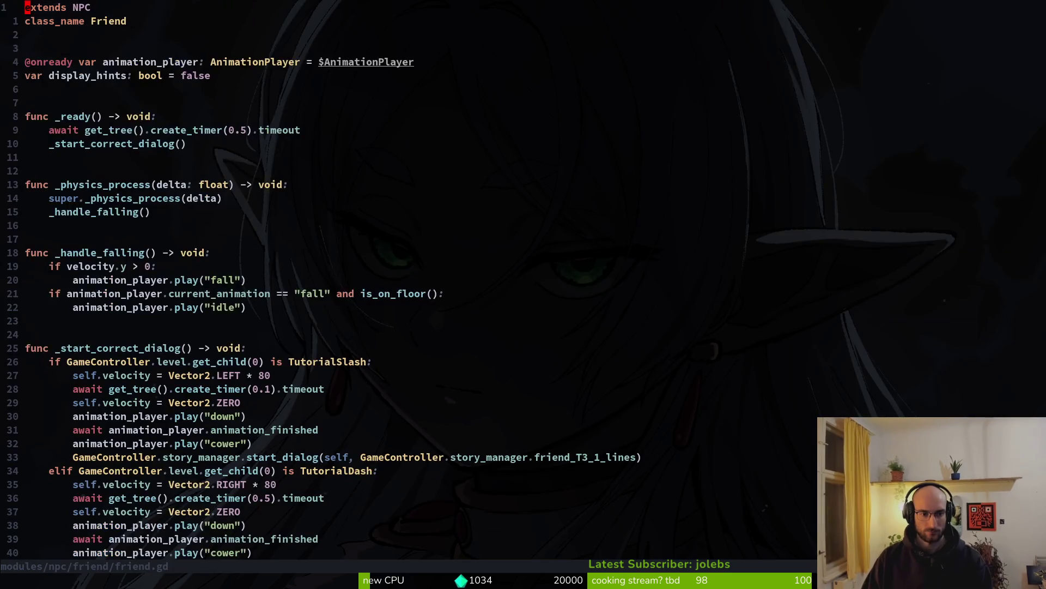
key(j)
key(j)
key(j)
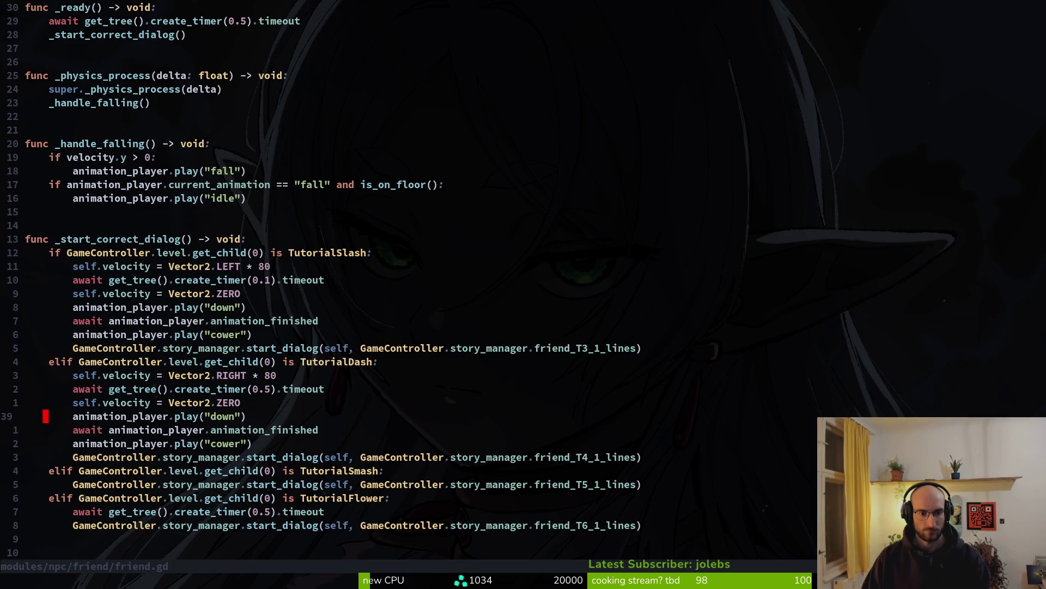
key(ctrl+d)
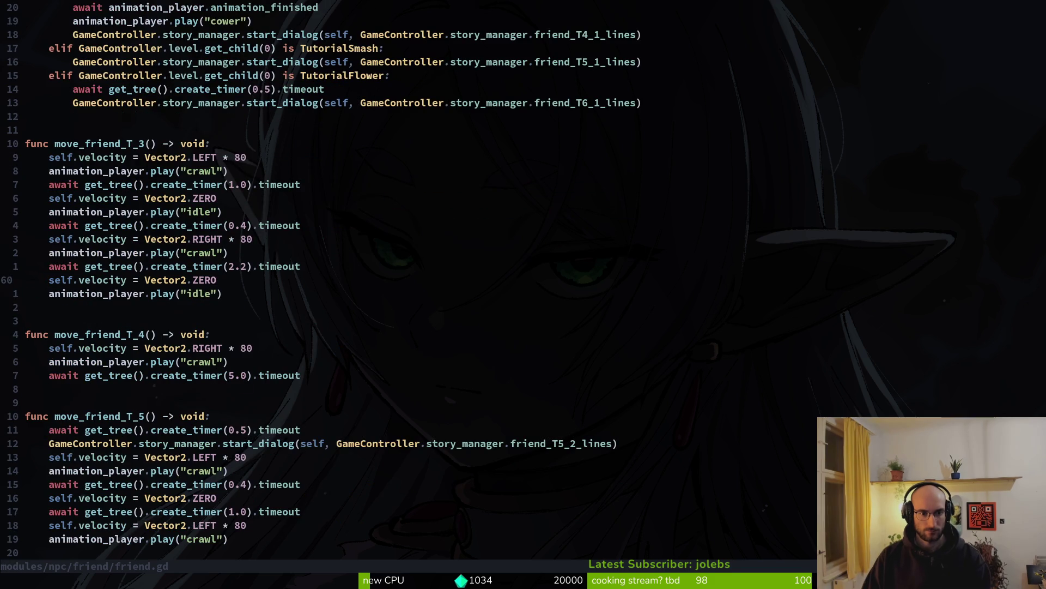
key(k)
key(k)
key(k)
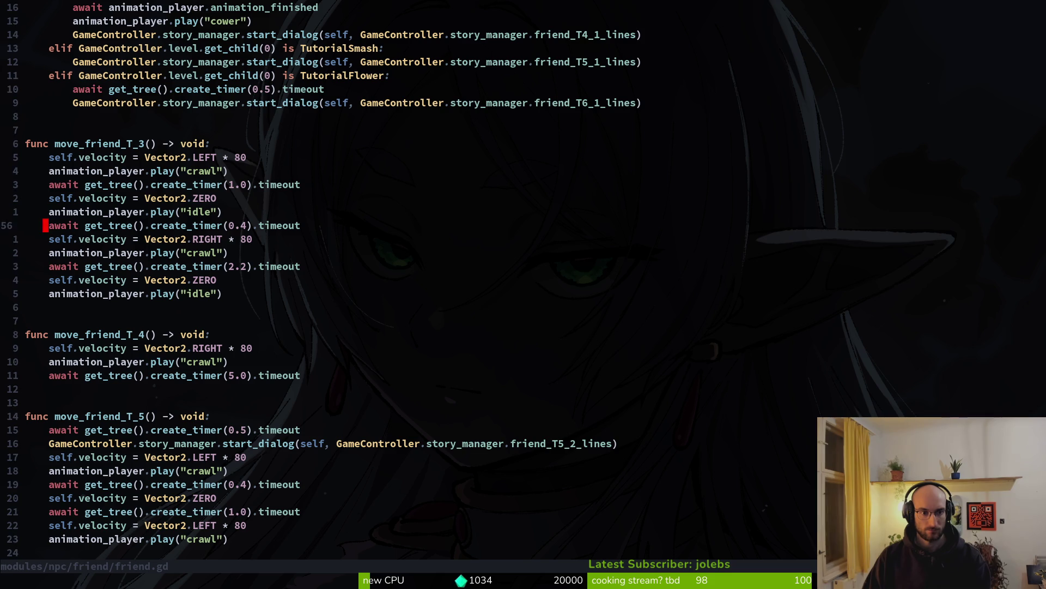
key(k)
key(k)
key(ctrl+u)
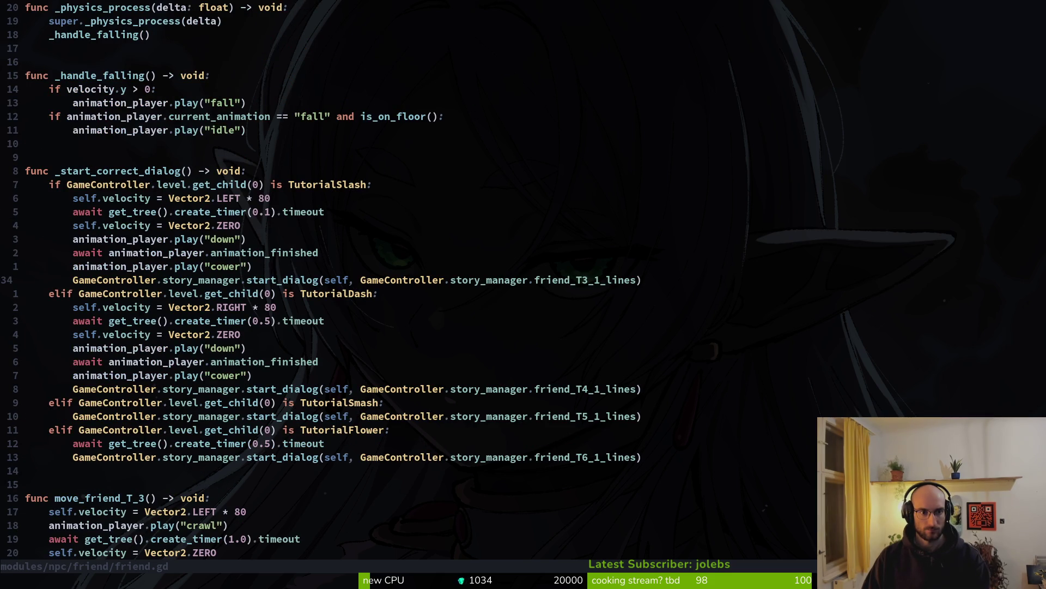
key(ctrl+u)
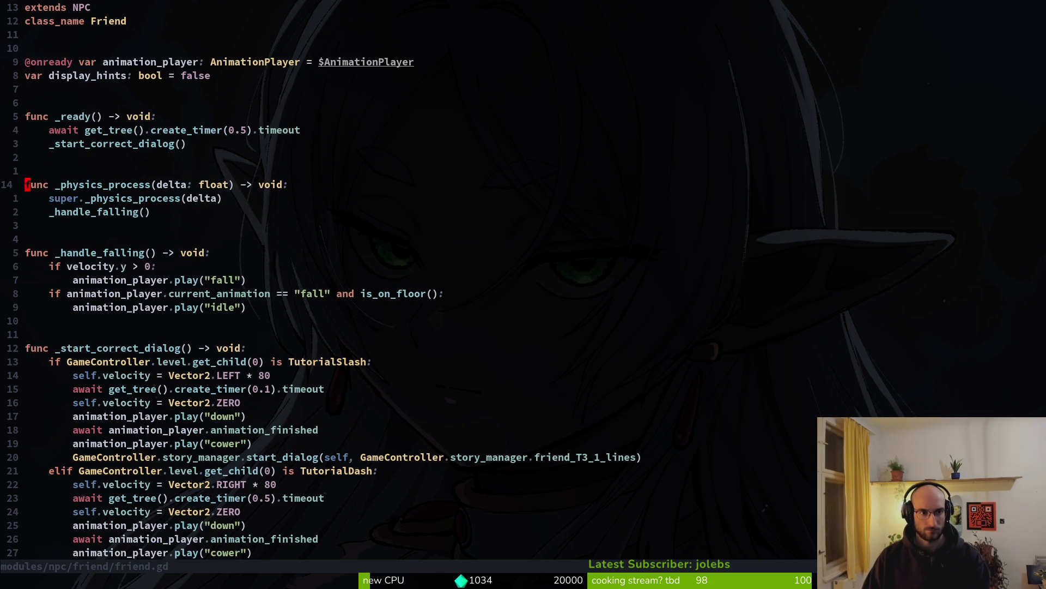
key(ctrl+d)
key(ctrl+d)
key(ctrl+d)
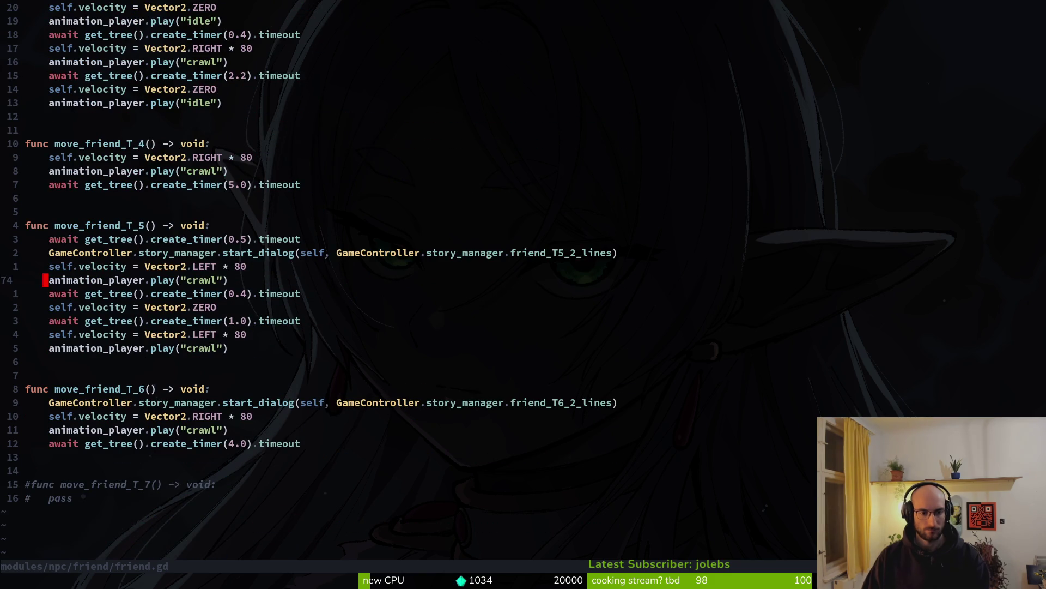
key(ctrl+u)
Find and open tutorial_3.gd by searching 'tut3'.
key(space)
key(f)
key(f)
text(tut3)
key(Return)
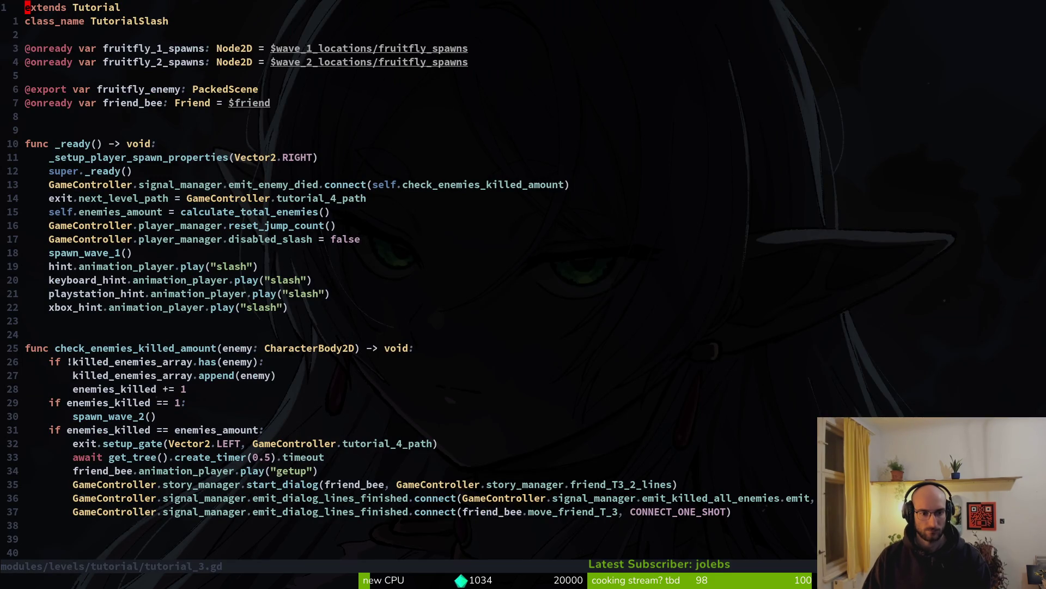
Duplicate the friend bee's getup animation line in tutorial_3.gd.
key(2)
key(3)
key(j)
key(1)
key(1)
key(j)
key(y)
key(y)
key(p)
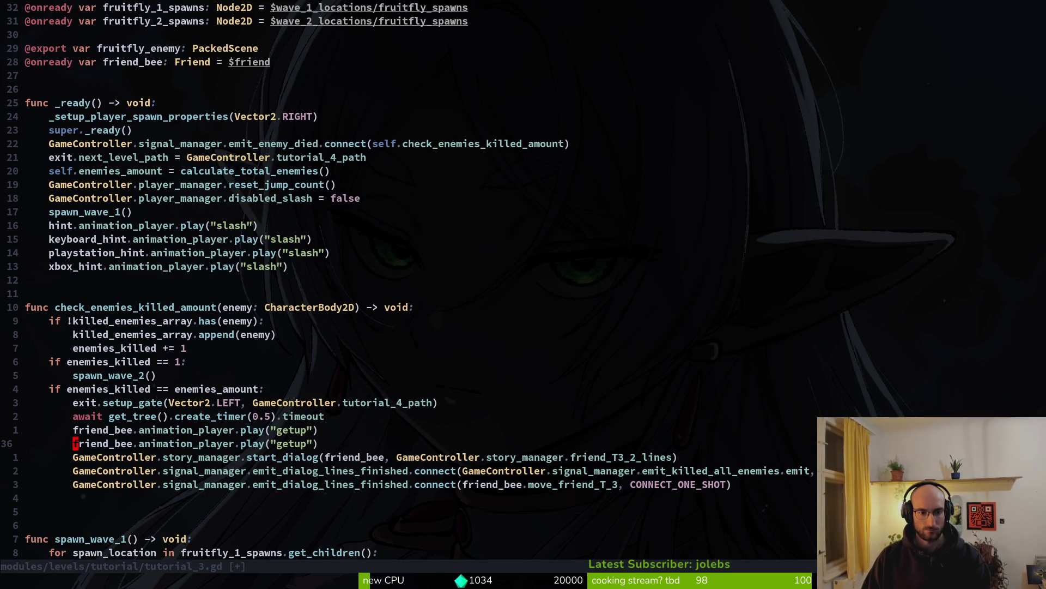
key(ctrl+d)
key(u)
key(ctrl+r)
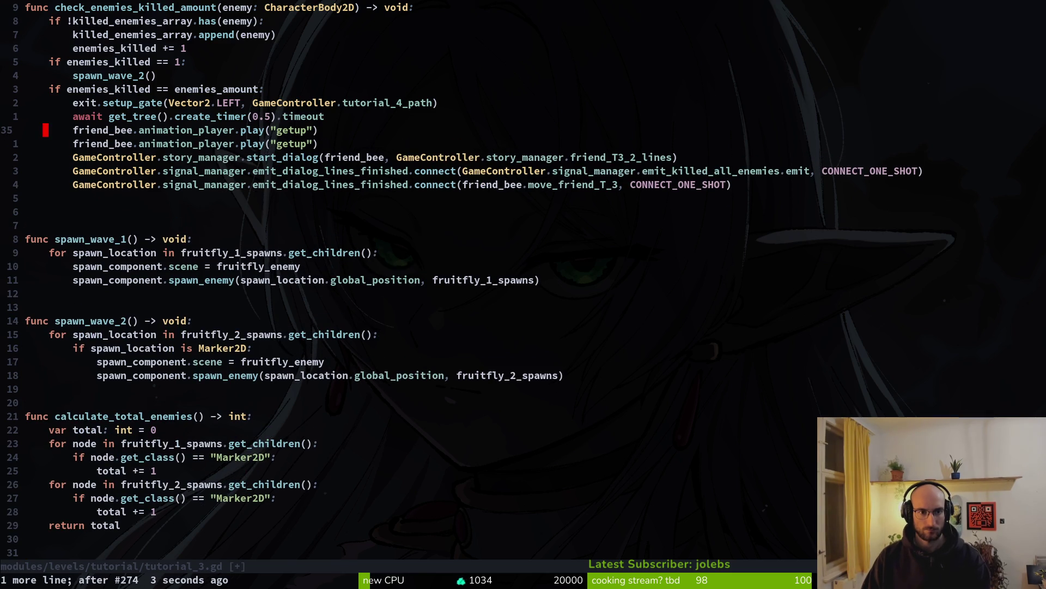
Change the copied line to queue the 'idle' animation and save tutorial_3.gd.
text(cwqueue)
key(Escape)
text(ciwidle)
key(Escape)
text(:w)
key(Return)
Open tutorial_4.gd, paste the queued idle line below line 30 and save.
key(space)
key(f)
key(f)
text(tut4)
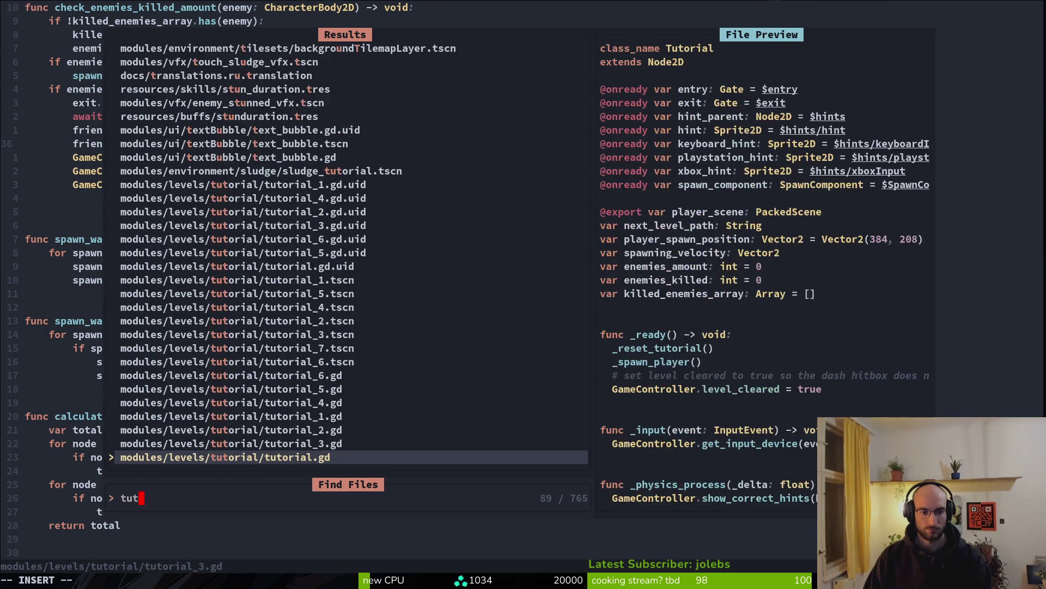
key(Return)
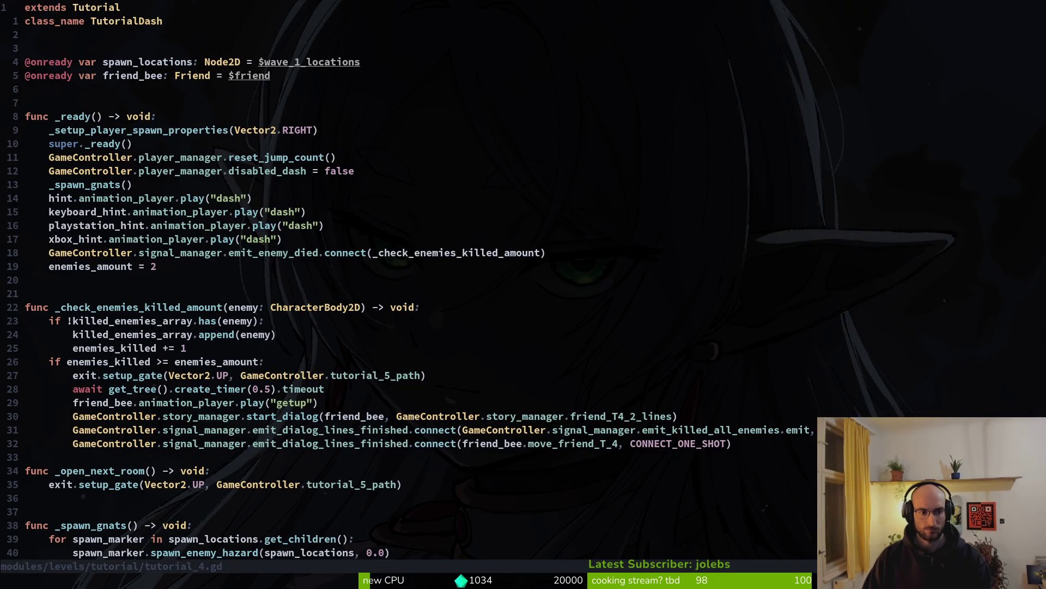
text(30Gp:w)
key(Return)
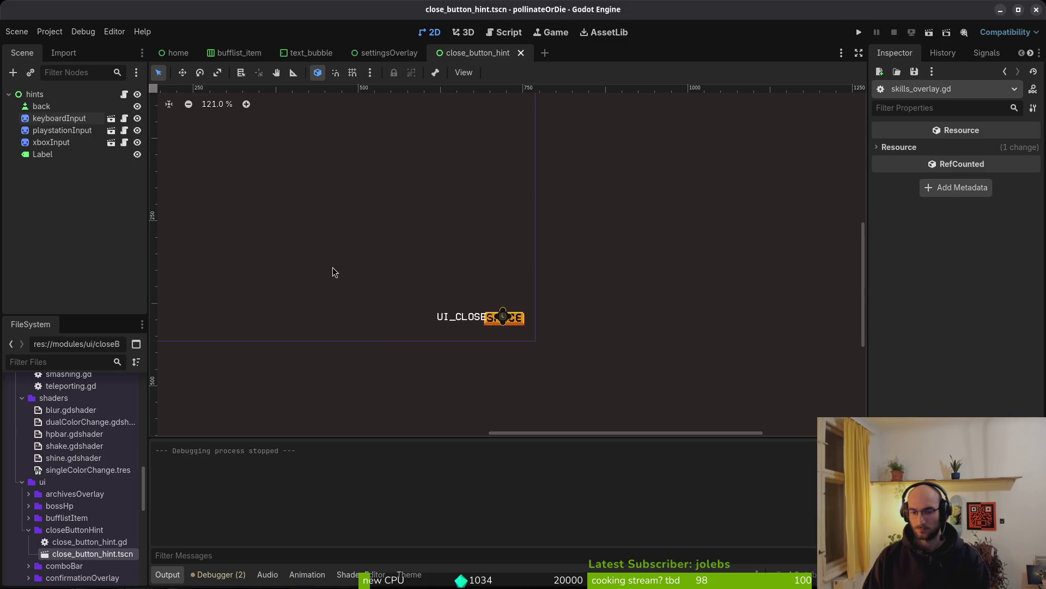
Run the project with F5 and start a New Game.
key(F5)
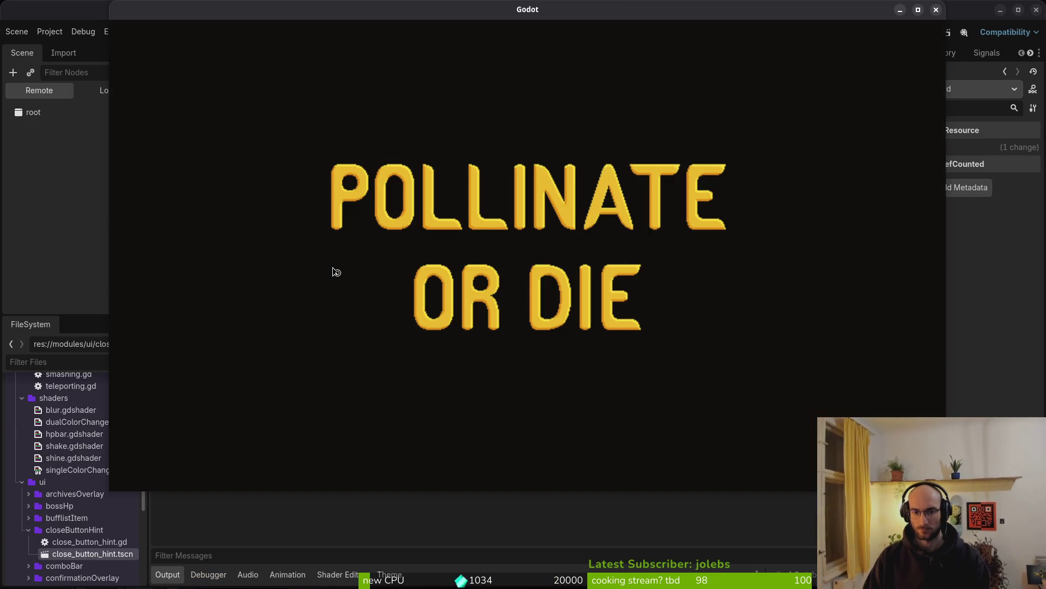
key(Down)
key(Return)
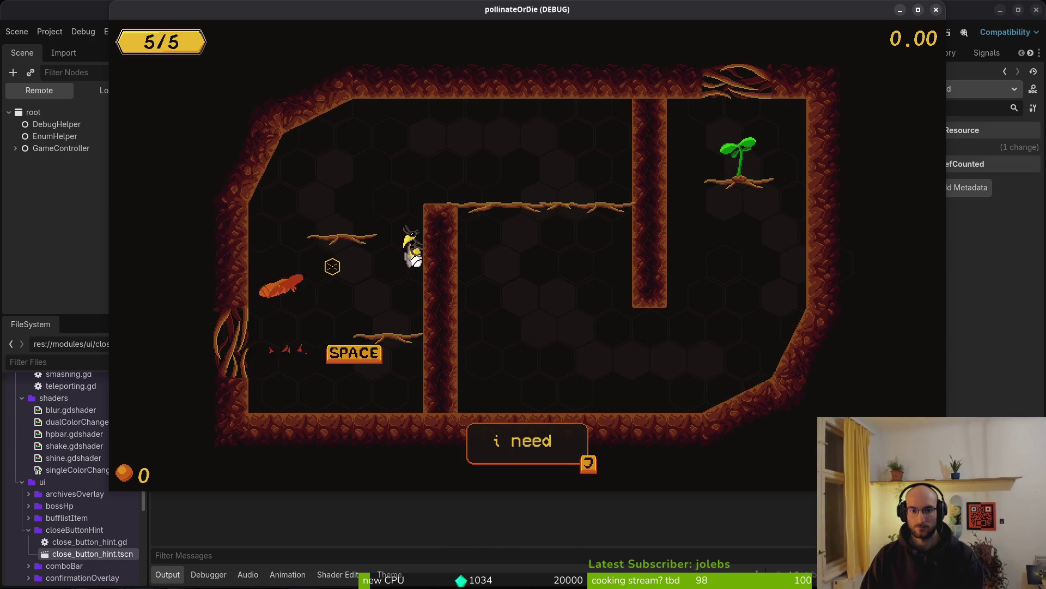
Fly the bee through the first tutorial rooms and up into the cave toward the enemies.
key(Down)
key(Right)
key(Up)
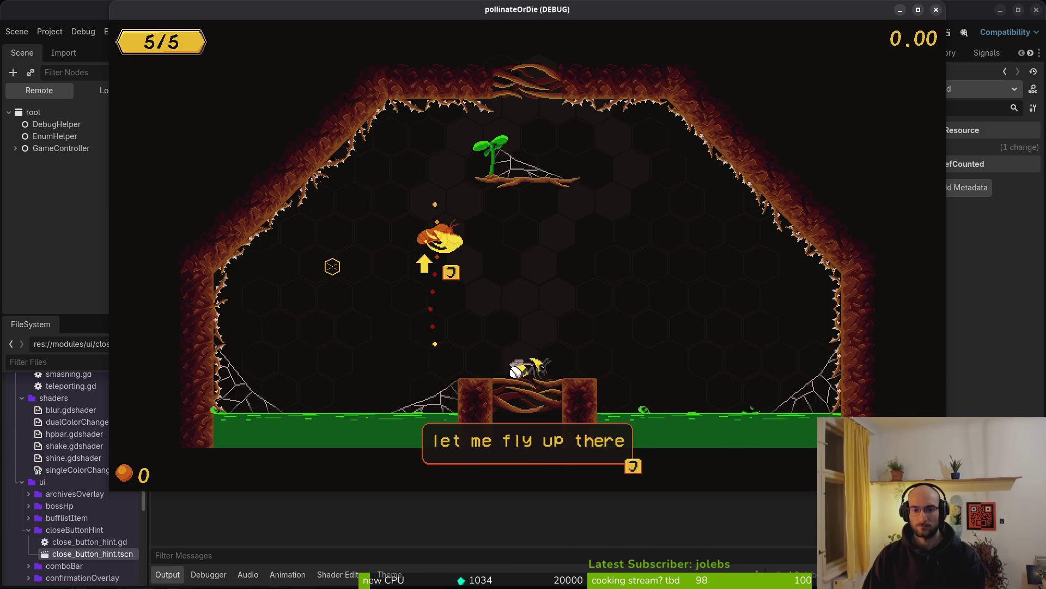
key(Up)
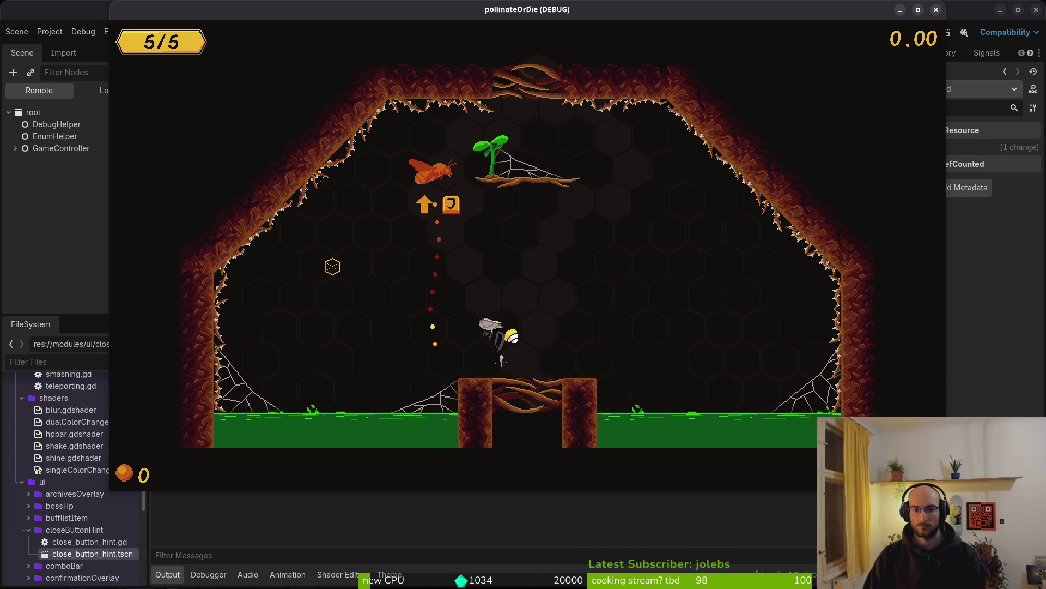
key(Up)
key(Right)
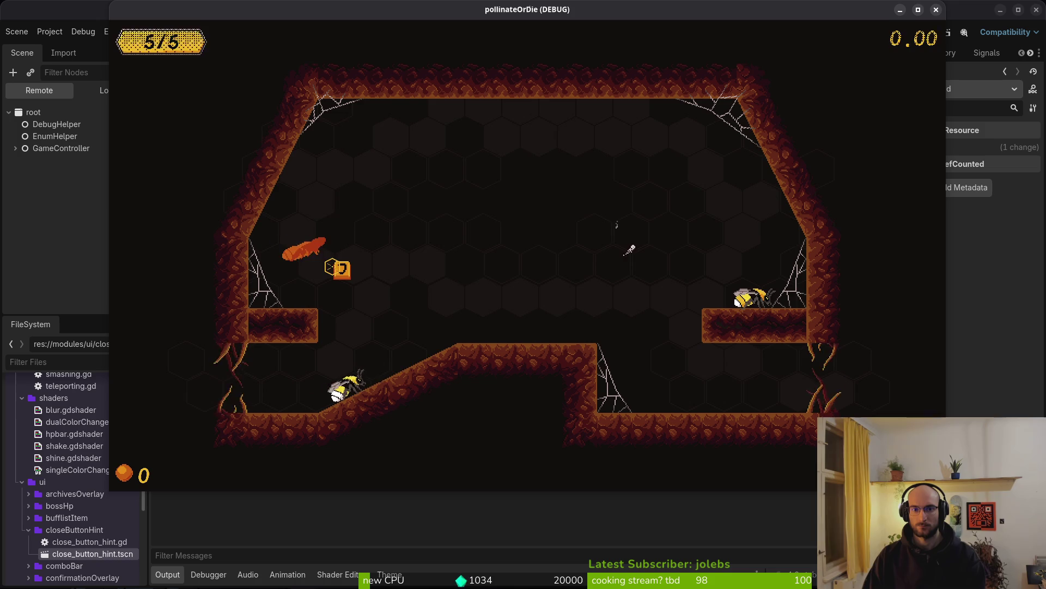
key(Right)
key(Up)
key(Right)
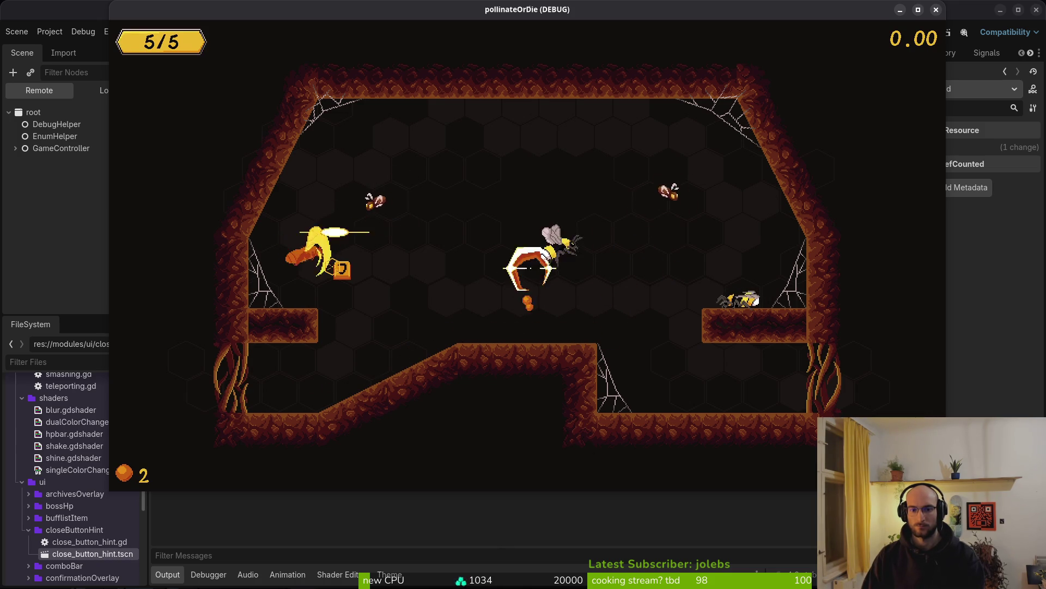
key(Up)
Return to the friend bee, get through its dialogue and leave through the room exit.
key(Left)
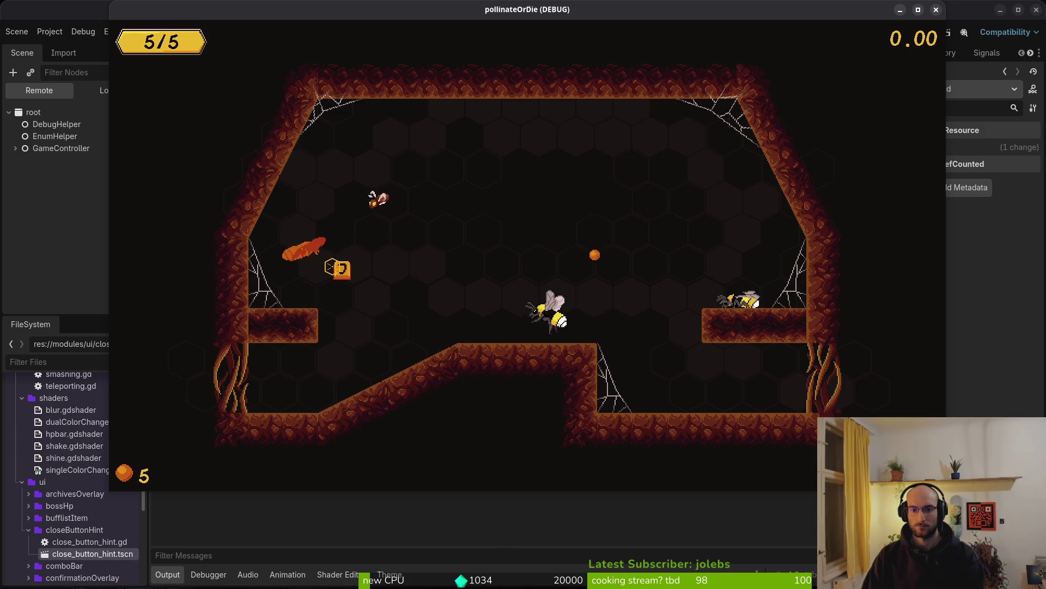
key(Up)
key(Right)
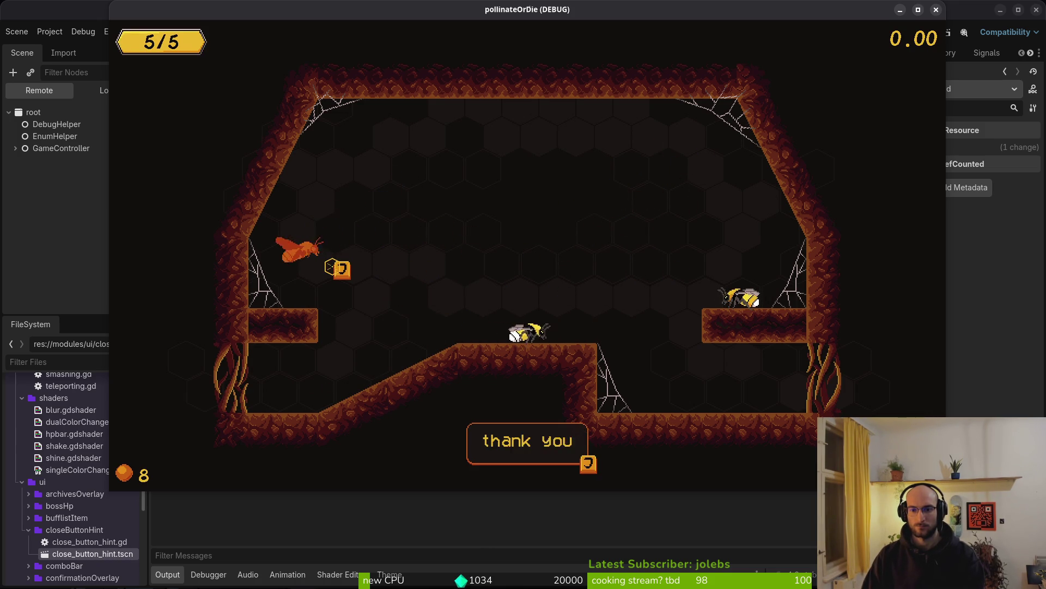
key(Right)
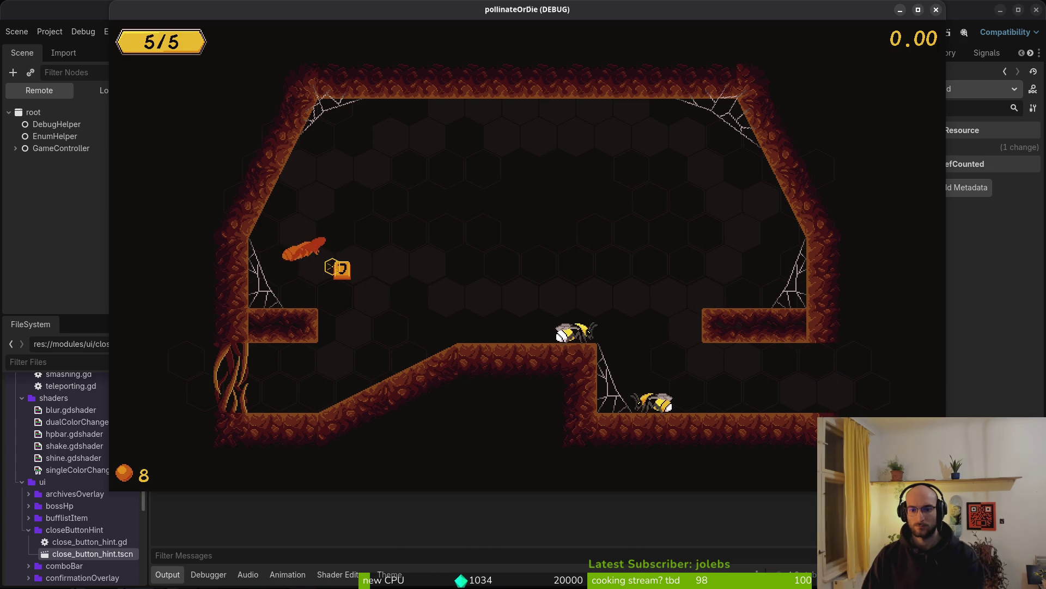
key(Right)
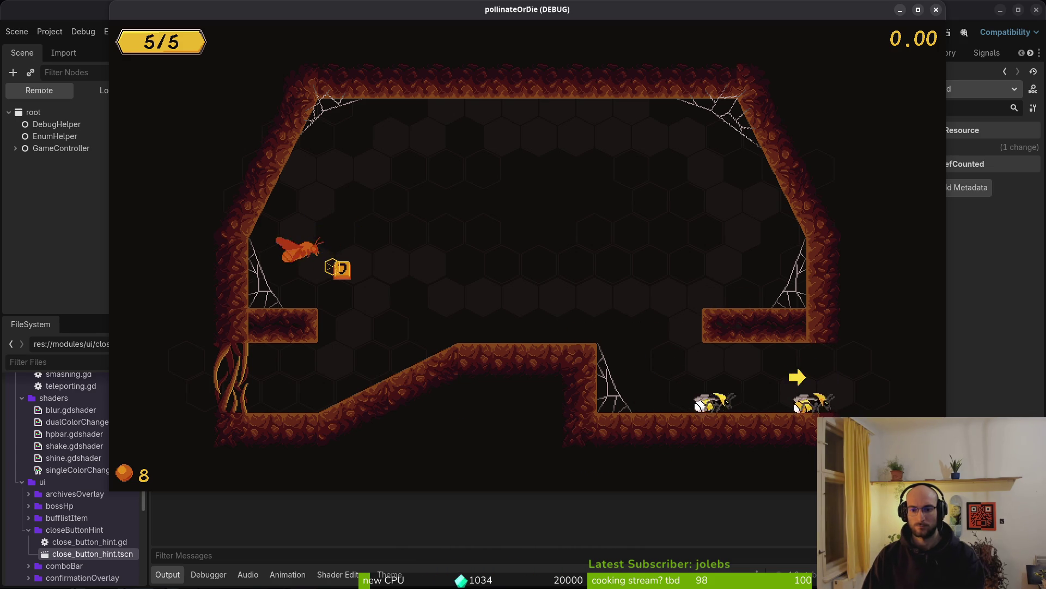
key(Right)
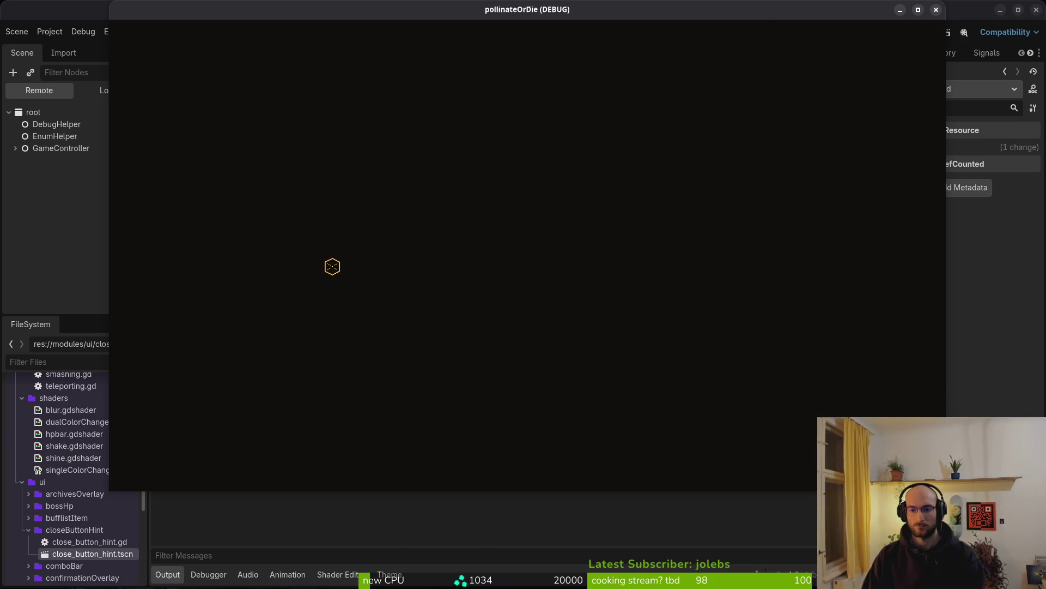
Jump, dash and slash the enemies in the protection tutorial room.
key(space)
key(shift)
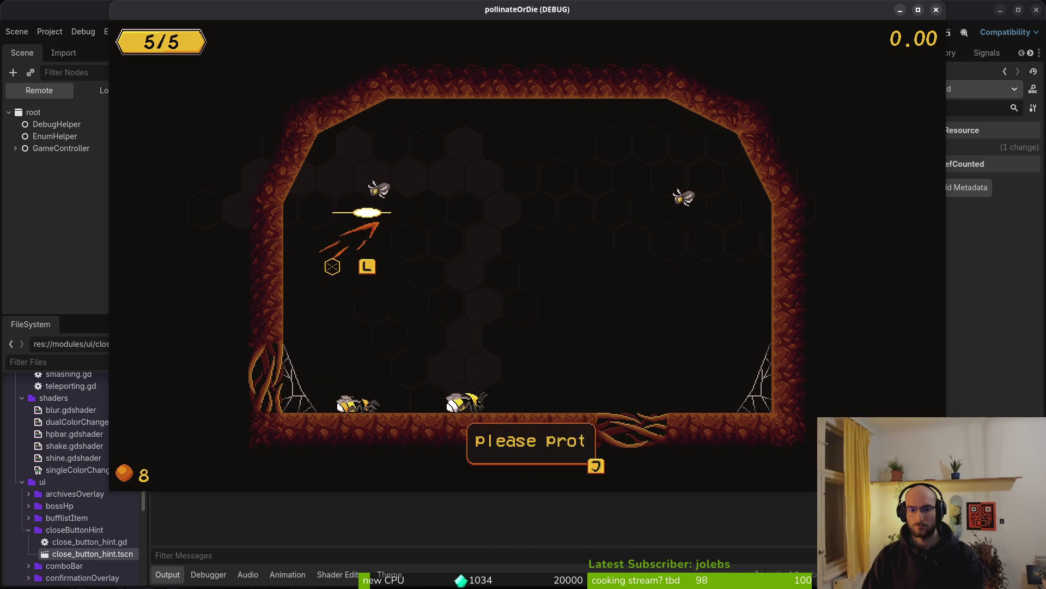
key(Left)
key(space)
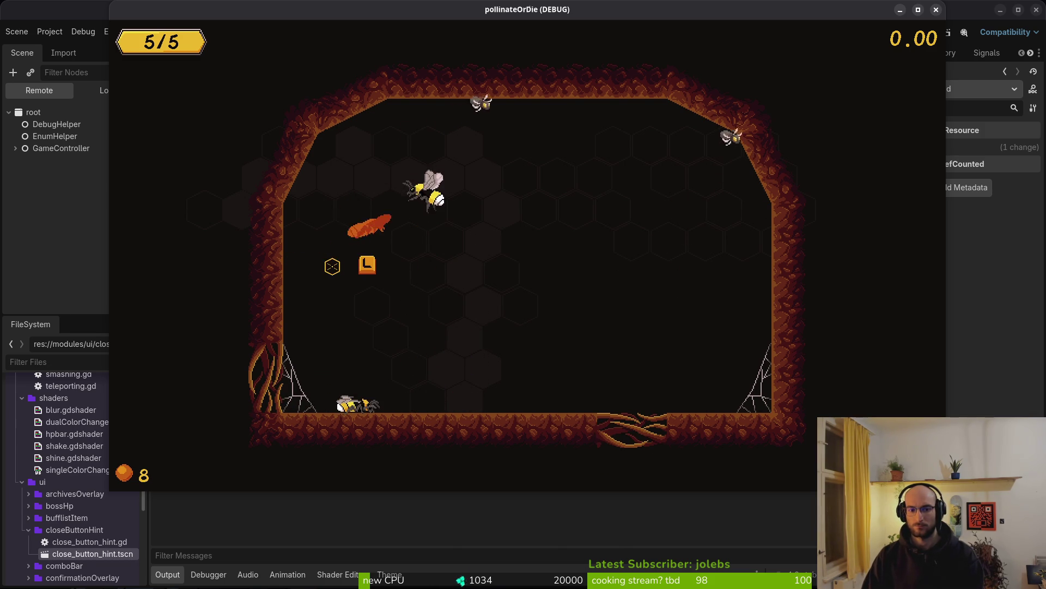
key(shift)
key(Right)
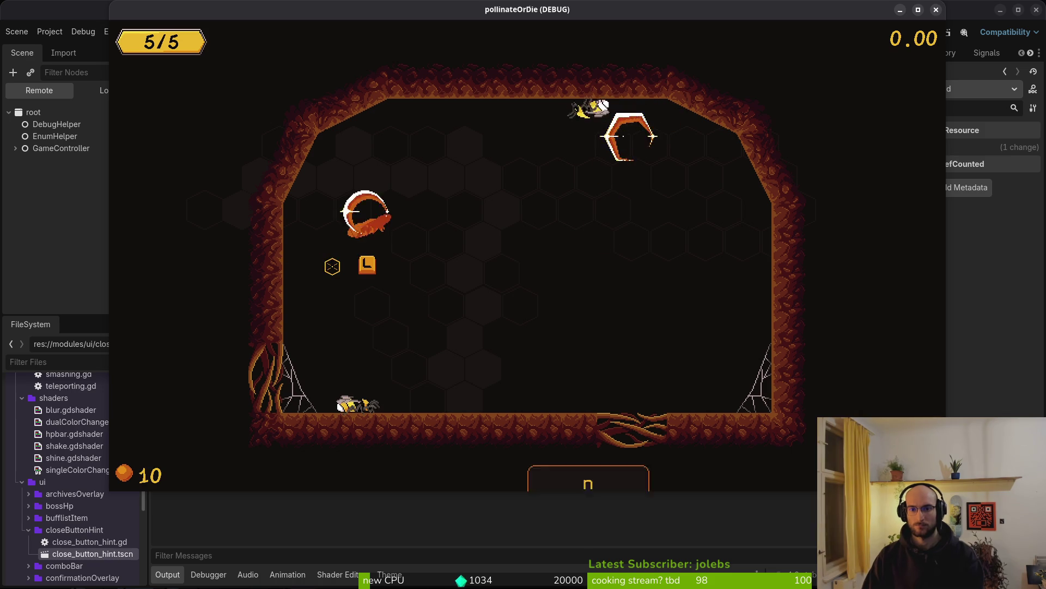
key(Left)
Advance the beetle dialogues, reach the flower room and close the game window.
key(j)
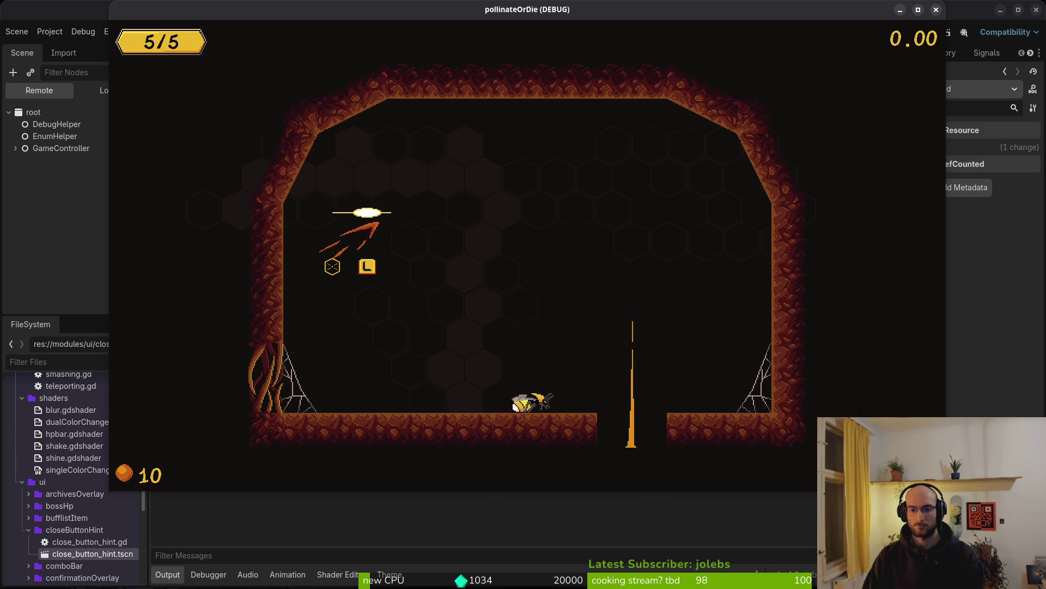
key(j)
key(j)
key(j)
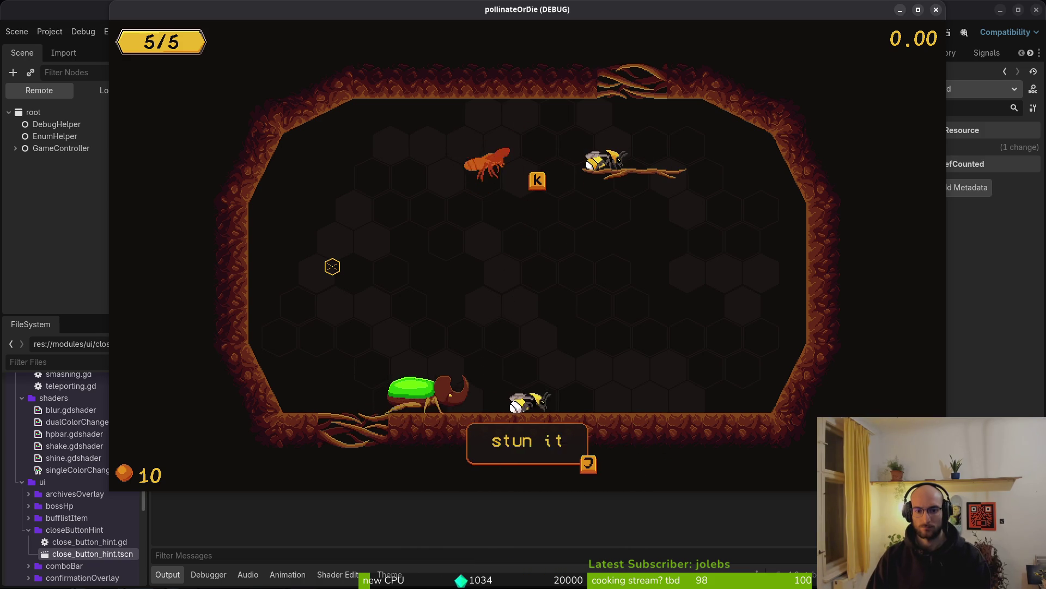
key(j)
key(j)
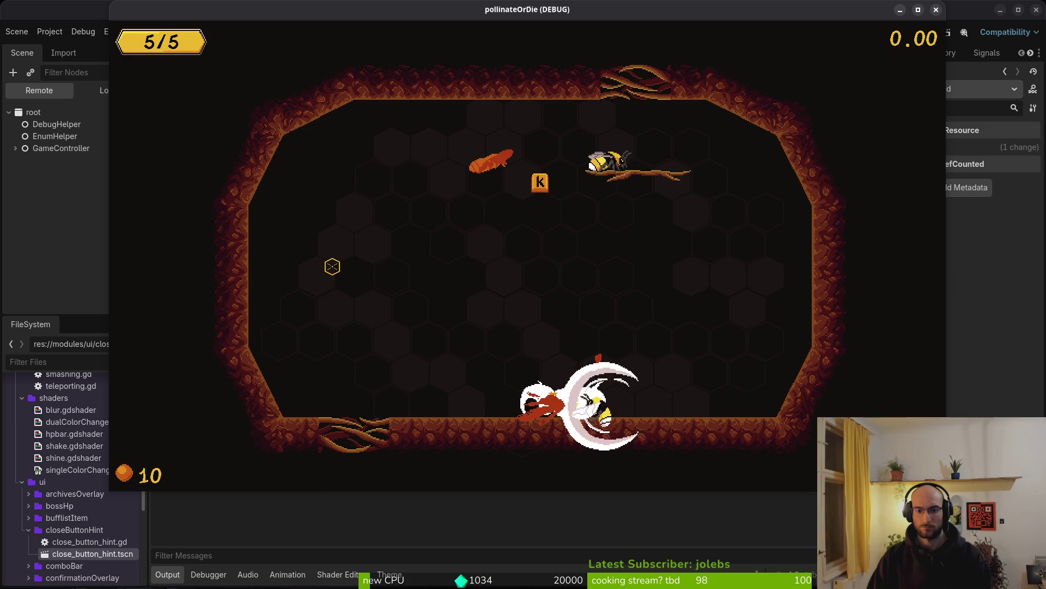
key(j)
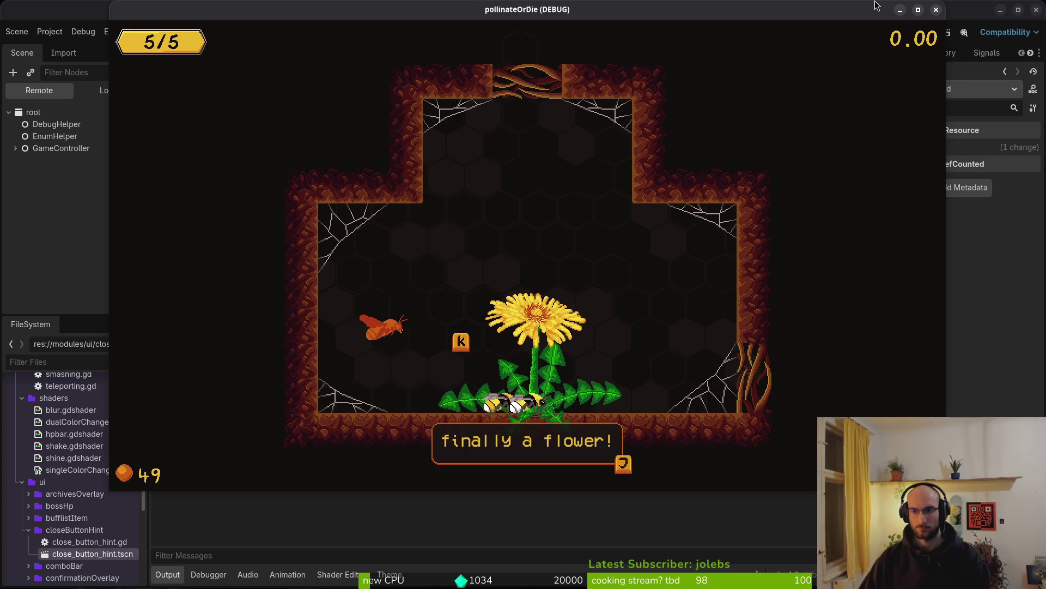
click(937, 9)
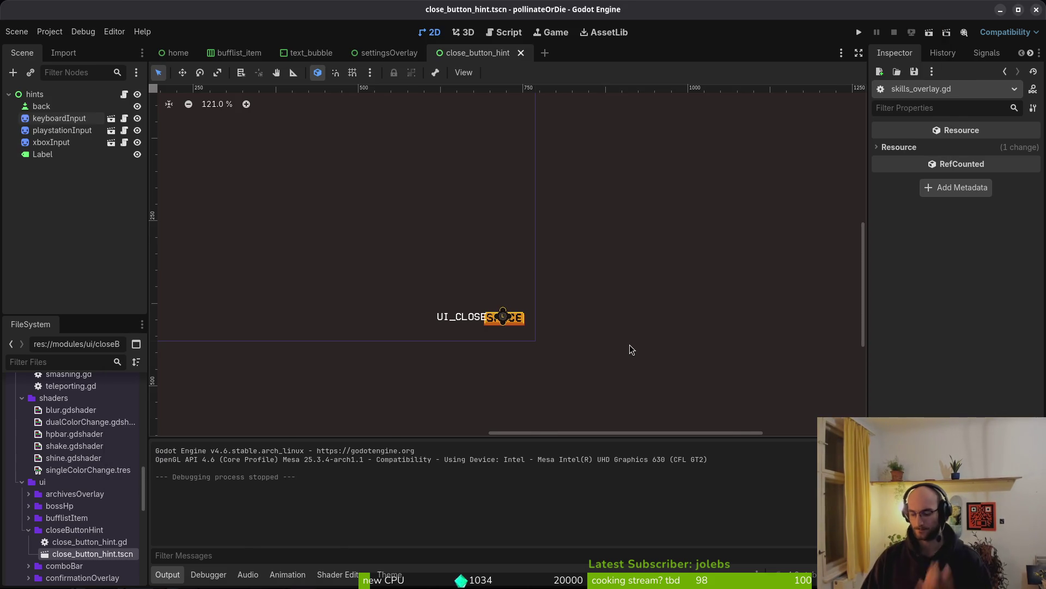
Stage the friend bee script changes in tig and commit 'queue idle animations after getup on friend bee'.
key(super+2)
key(super+3)
key(s)
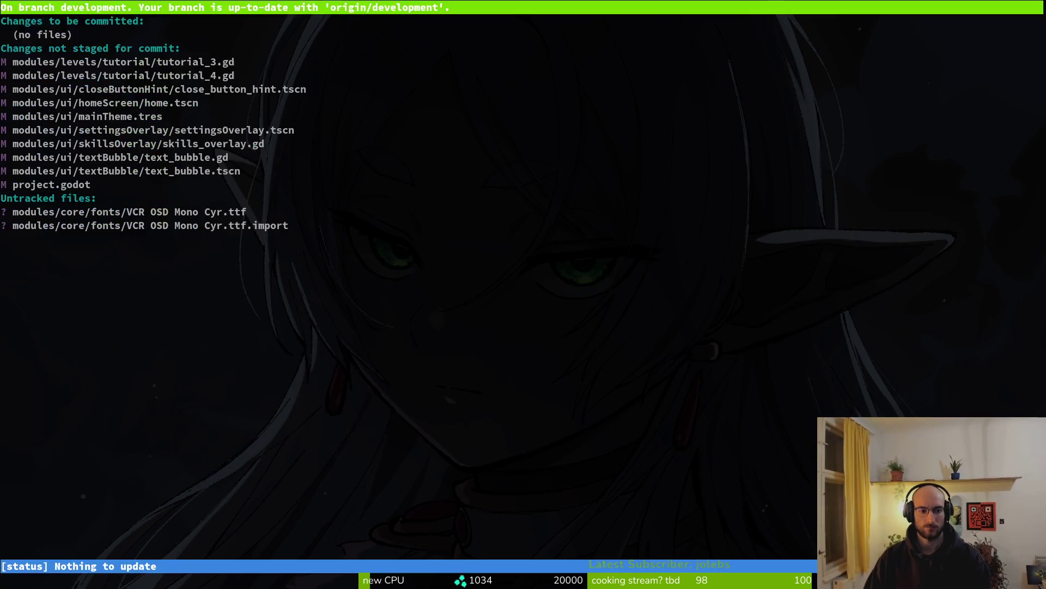
key(Down)
key(Down)
key(Up)
key(Return)
key(u)
key(u)
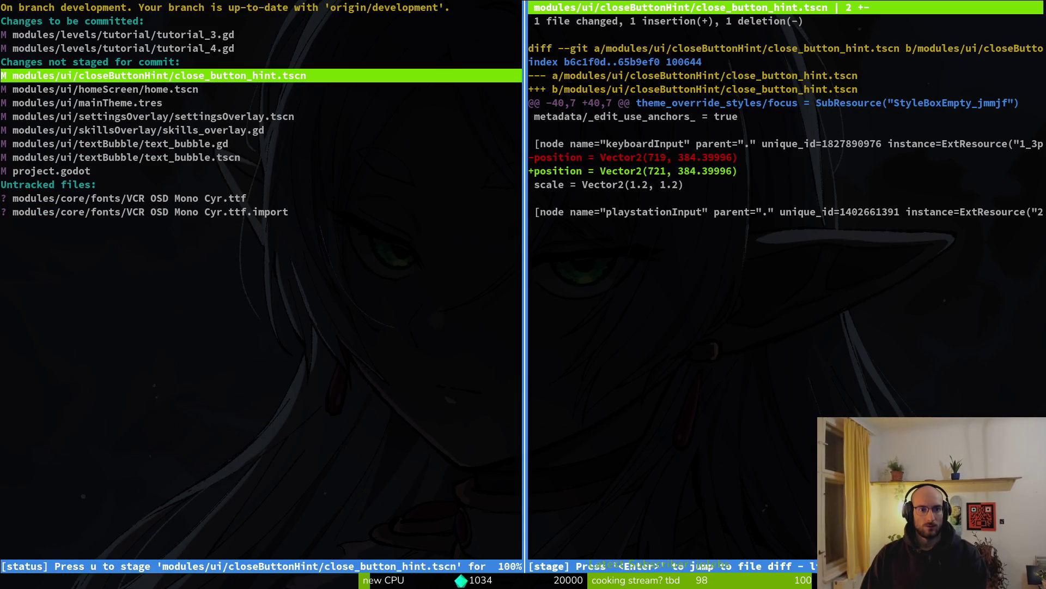
key(q)
key(q)
key(q)
text(git commit -m "queue idle animations after getup on friend bee)
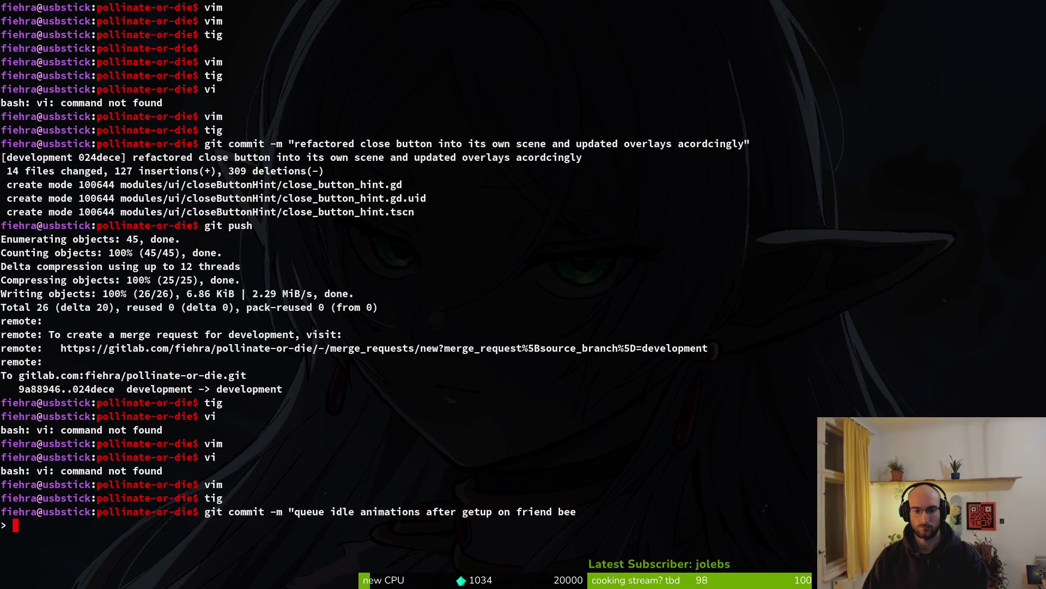
key(Return)
Open tig's status view and stage close_button_hint.tscn and mainTheme.tres.
text(tig)
key(Return)
key(Down)
key(Return)
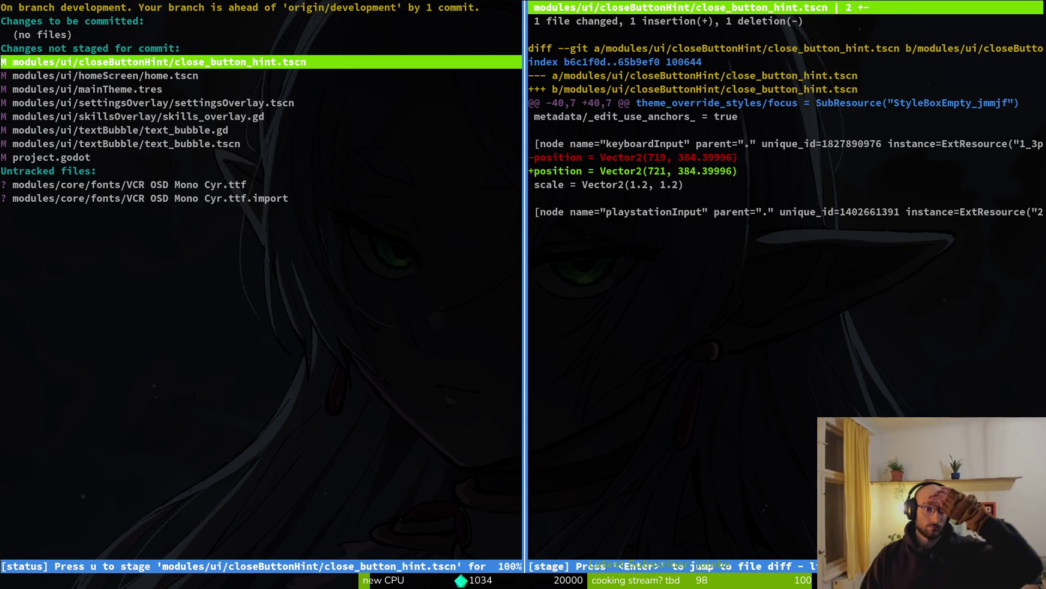
key(u)
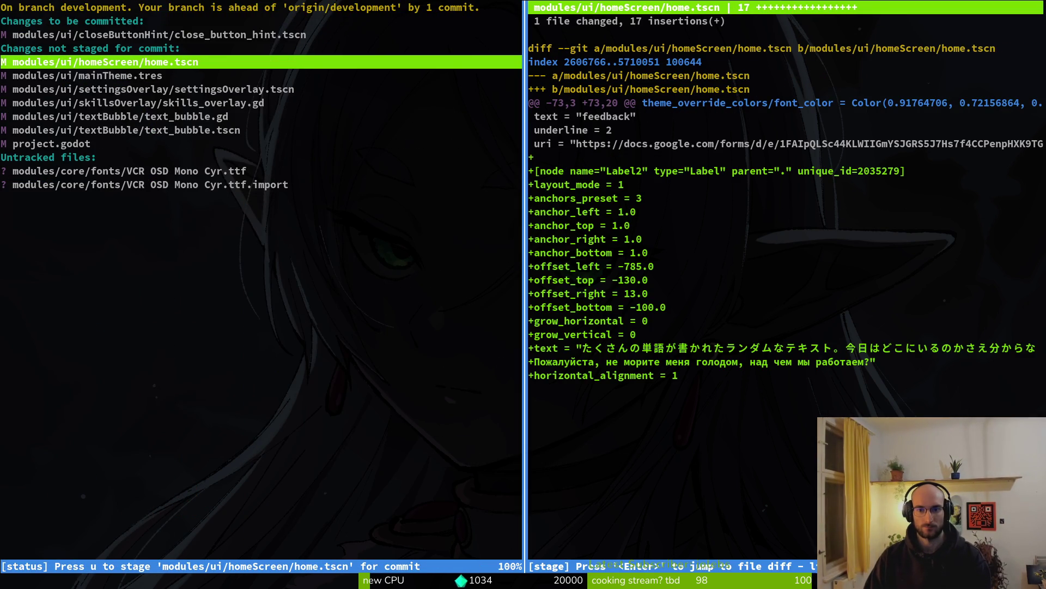
key(q)
key(Return)
key(q)
key(Down)
key(Return)
key(u)
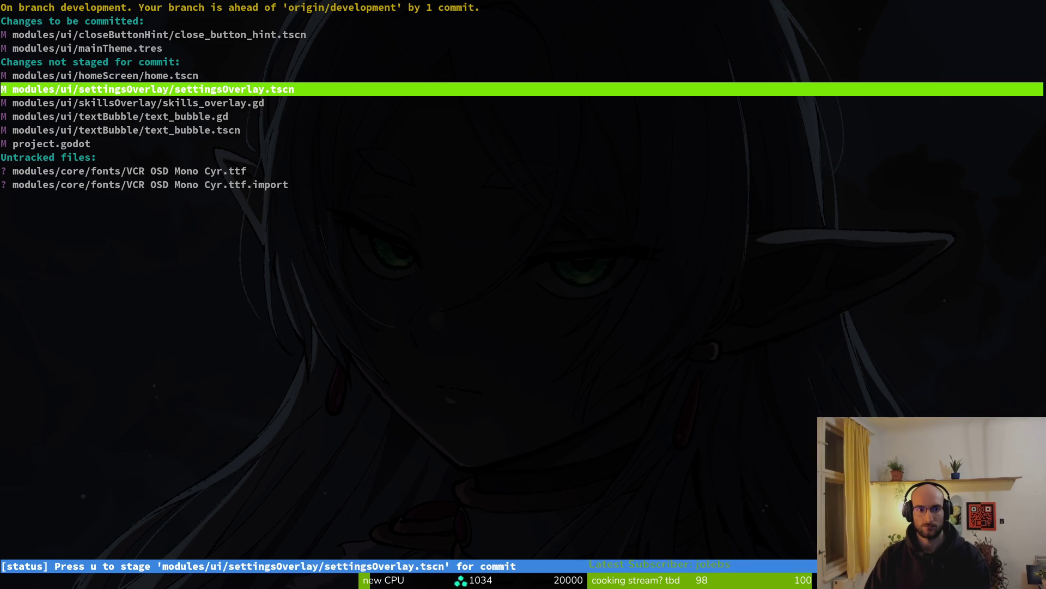
Stage settingsOverlay.tscn, skills_overlay.gd, the text_bubble files and the new VCR OSD Mono Cyr font.
key(u)
key(u)
key(u)
key(u)
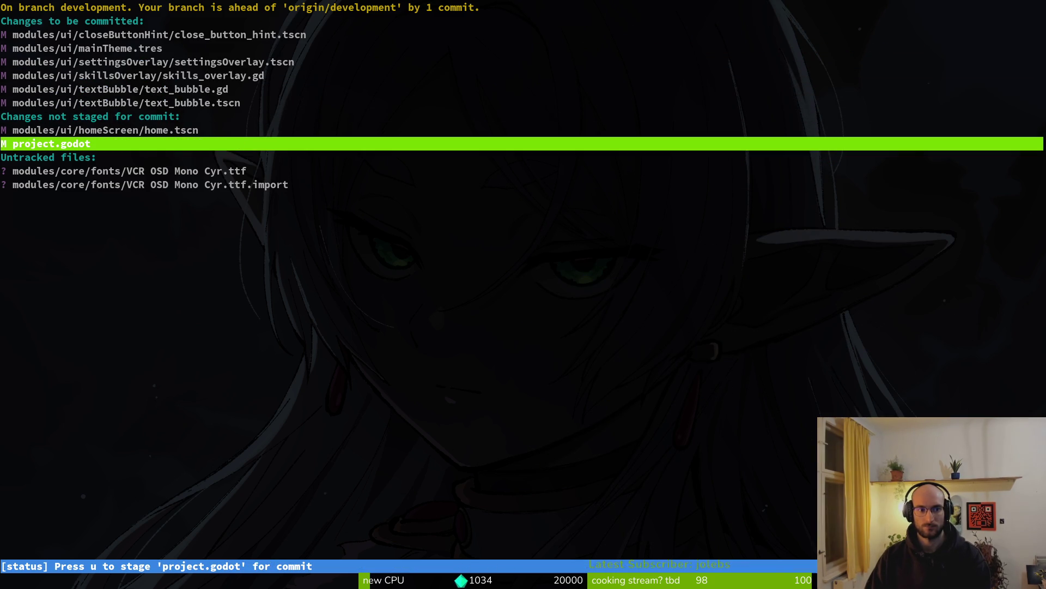
key(Down)
key(Return)
key(u)
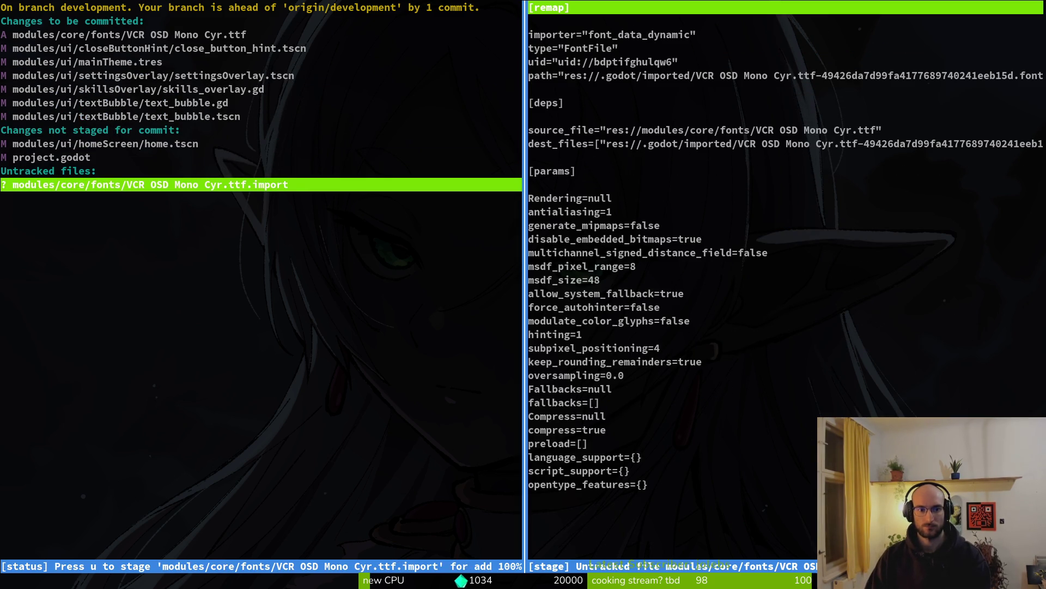
key(u)
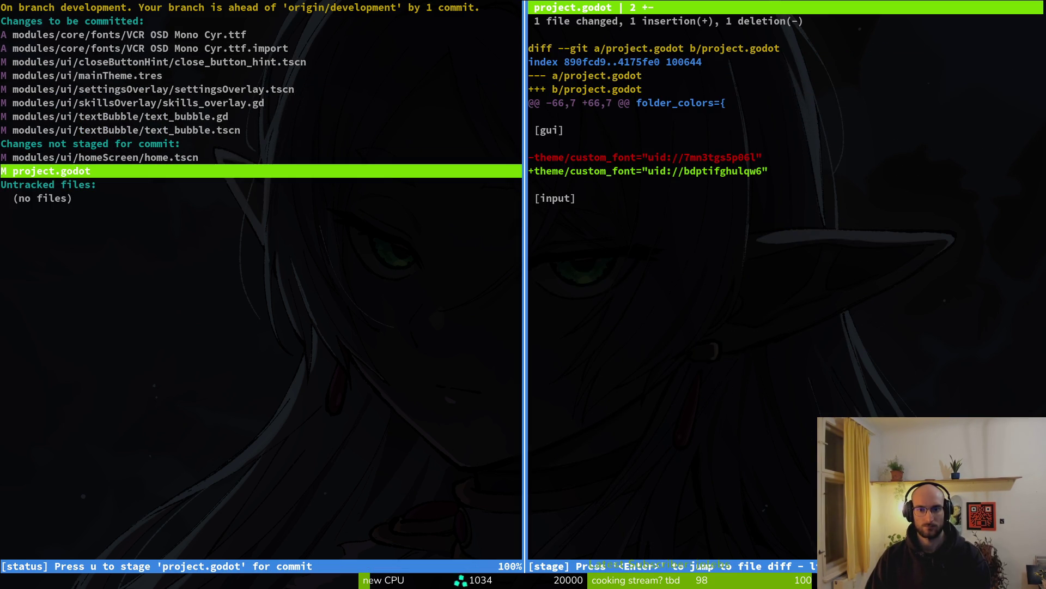
Commit as 'added another font', push to the remote, and return to Godot.
key(q)
key(q)
key(q)
text(git commit -m "added anoth)
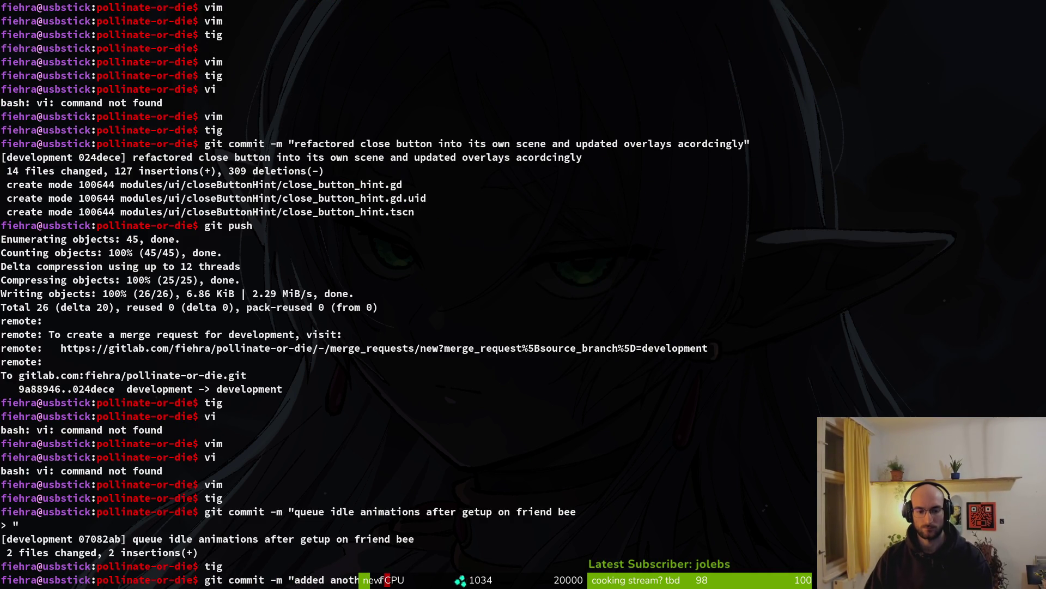
key(Return)
text(git push)
key(Return)
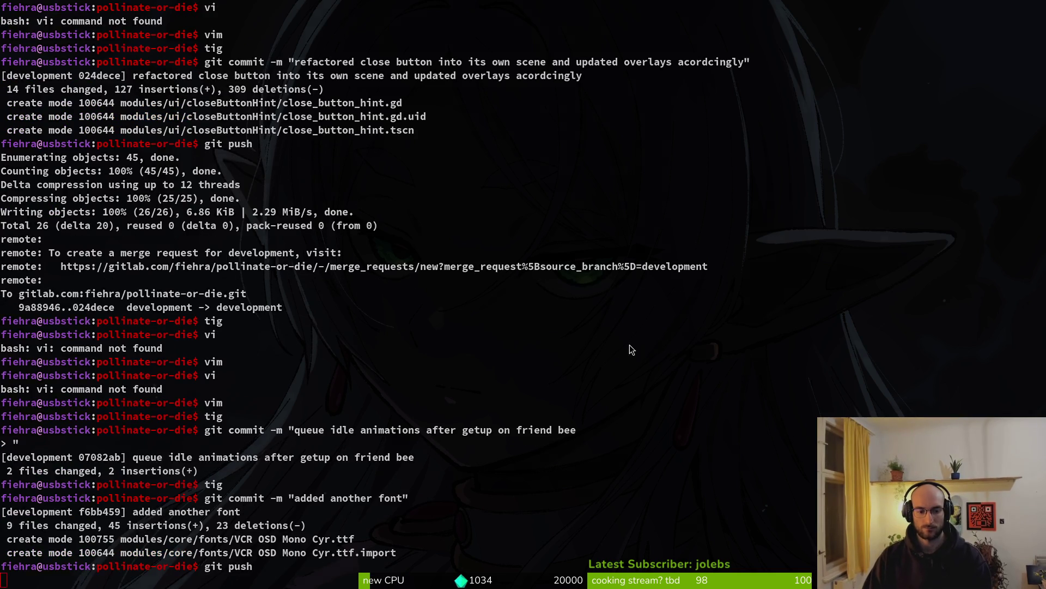
key(alt+Tab)
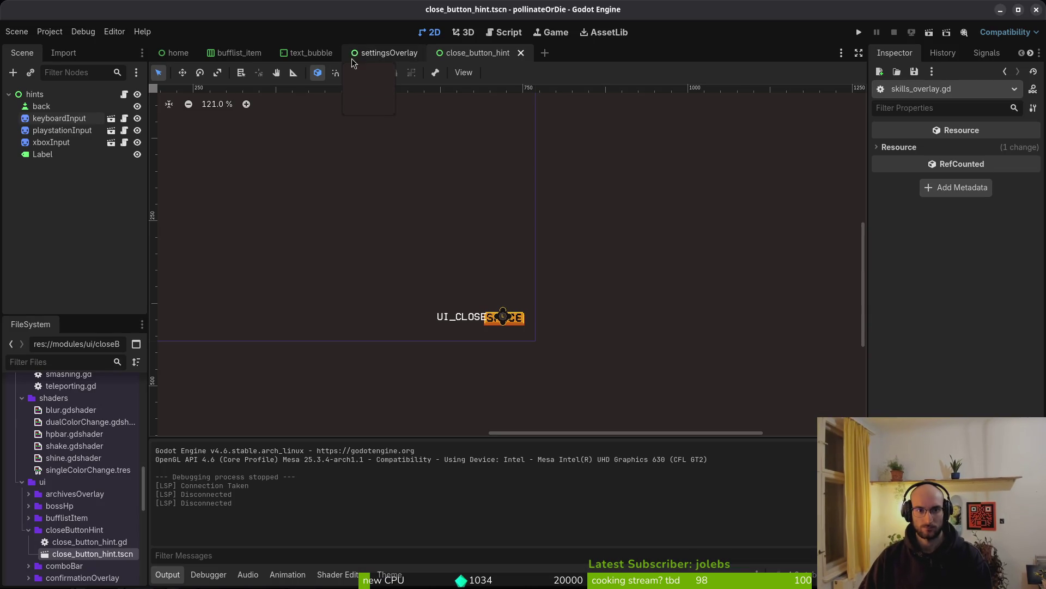
Close the settingsOverlay, text_bubble, bufflist_item and close_button_hint scene tabs.
middle_click(409, 54)
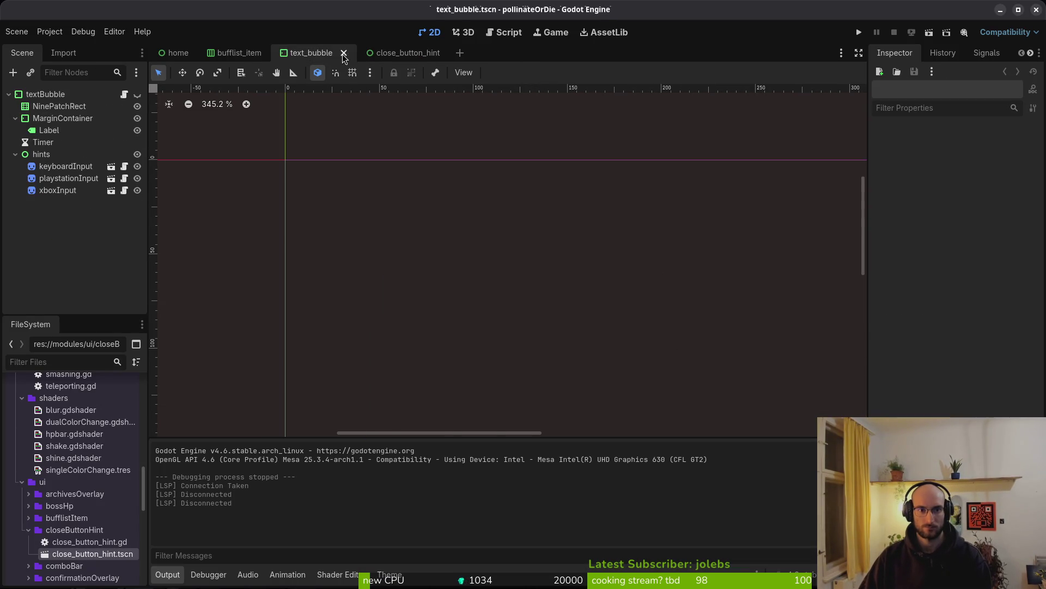
click(344, 53)
click(273, 52)
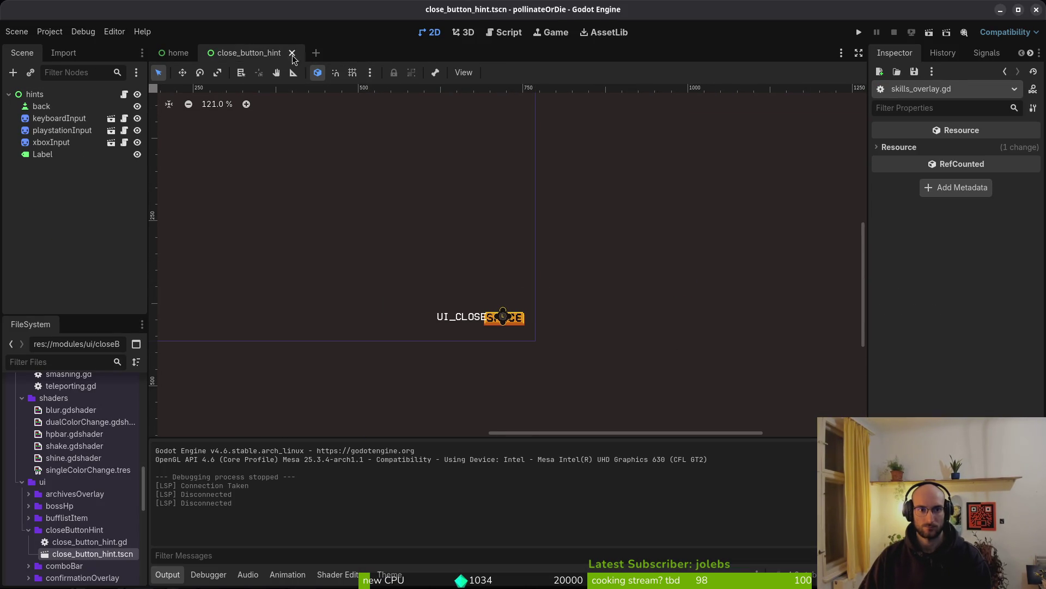
click(293, 53)
Collapse the player, shaders and globals folders in the FileSystem dock to reach the fonts.
scroll(33, 457, up, 5)
scroll(34, 457, up, 5)
click(20, 482)
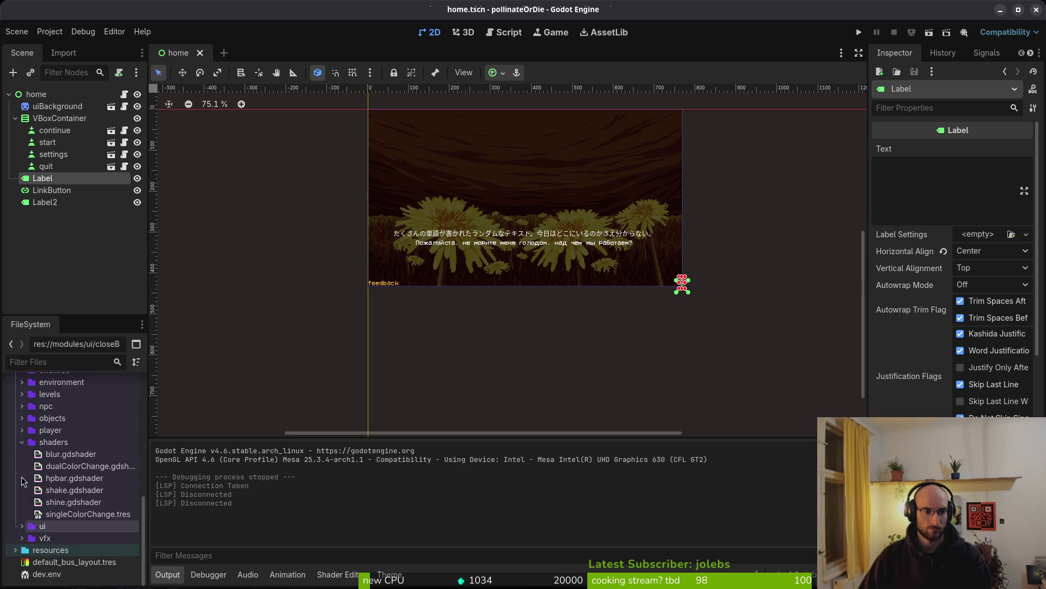
scroll(20, 483, up, 5)
click(22, 543)
scroll(82, 444, up, 3)
click(28, 463)
click(78, 391)
Delete the home scene's Label node and run the game, which errors at home.gd line 11.
key(Delete)
key(Return)
key(F5)
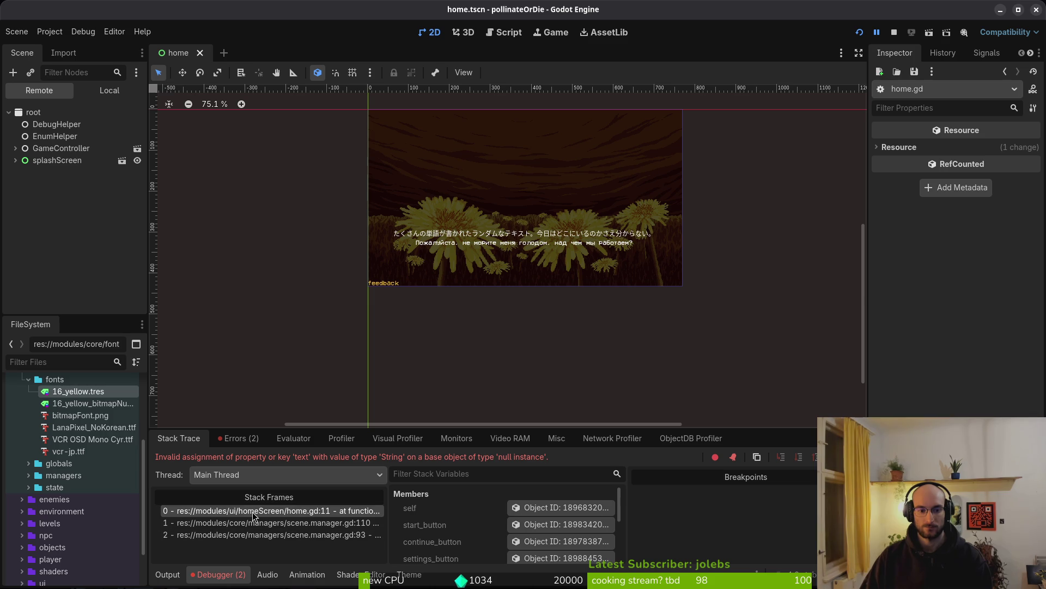
key(F5)
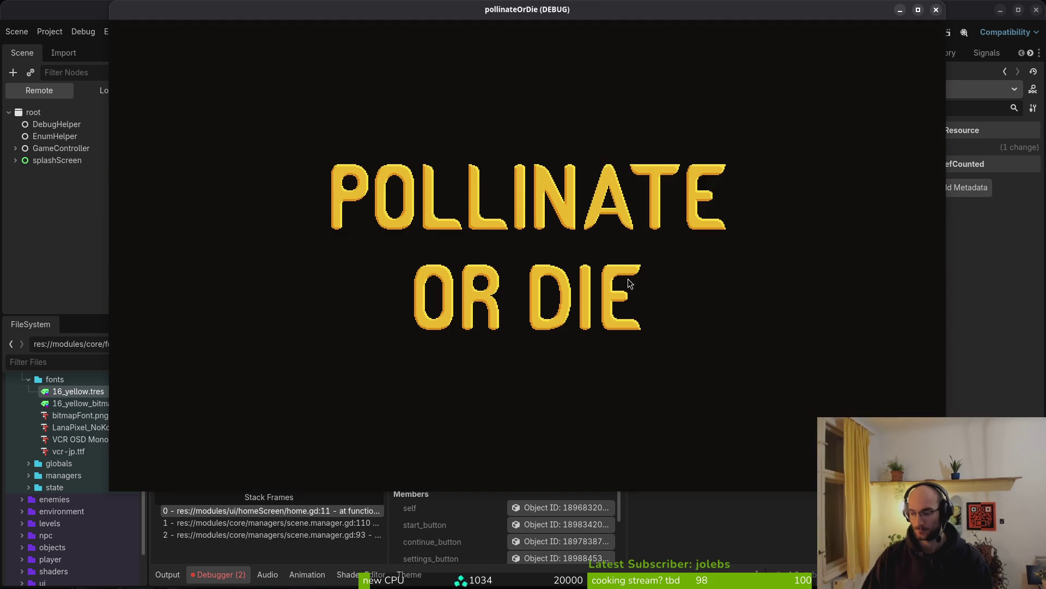
Open home.gd in Vim and select line 11, the version label line.
key(alt+Tab)
text(i)
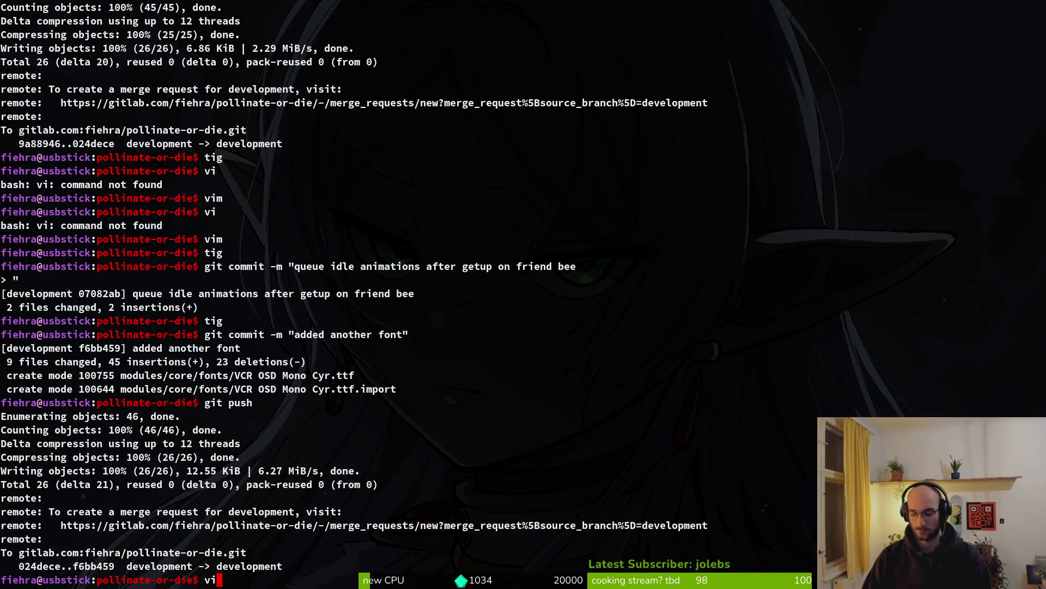
text(m .)
key(Return)
key(ctrl+p)
text(hom)
key(Return)
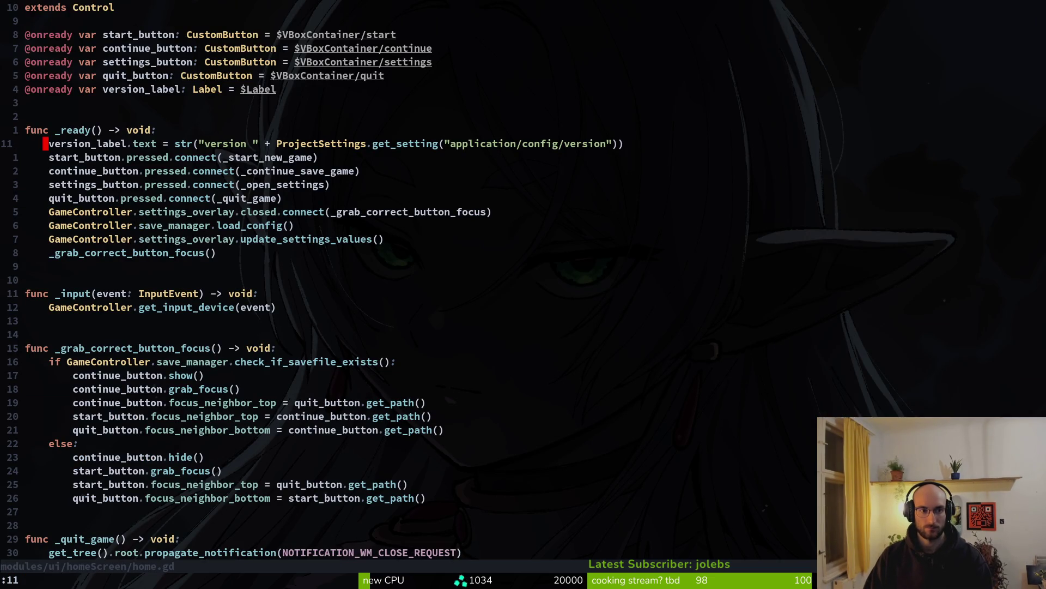
key(shift+v)
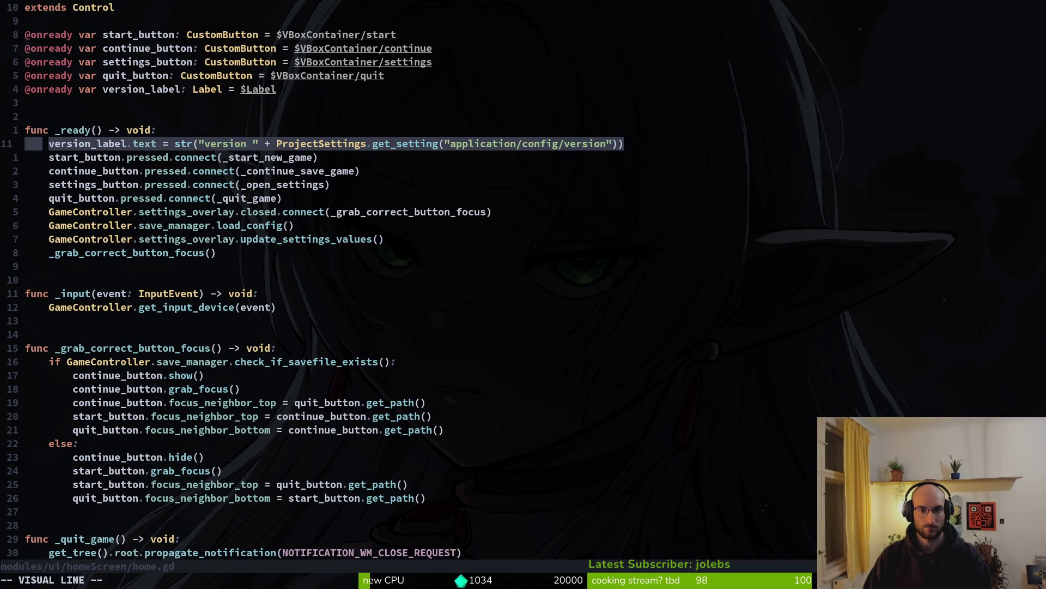
key(y)
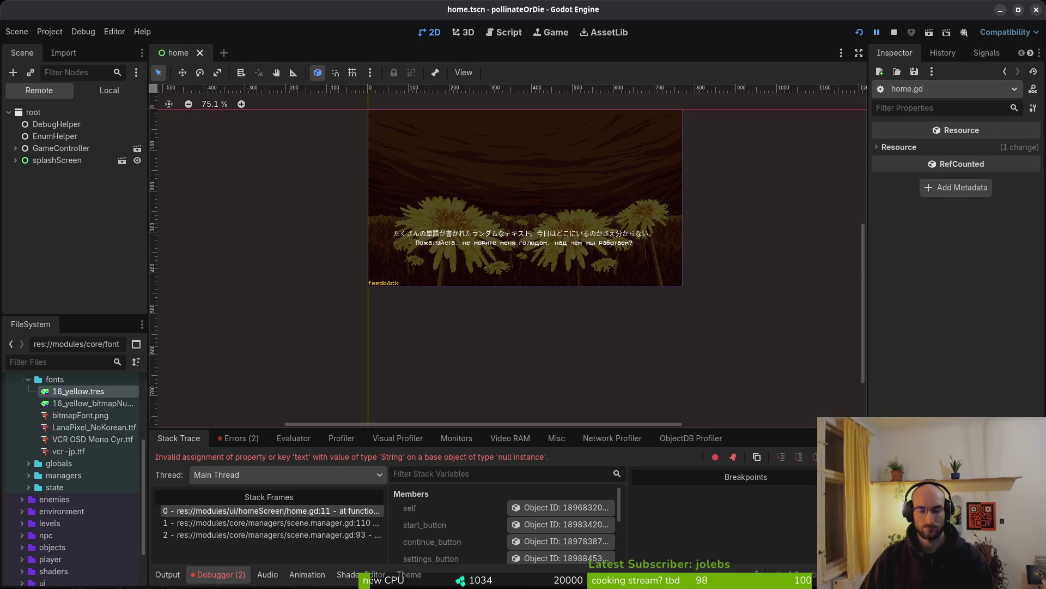
In Godot, open home.tscn, undo the Label node deletion and save the scene.
key(alt+Tab)
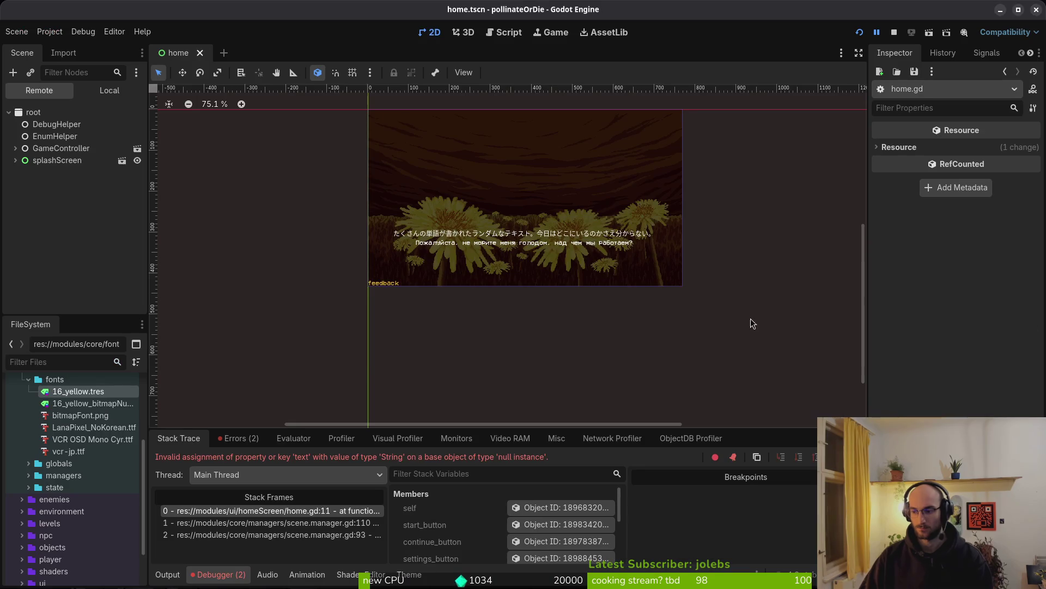
key(alt+shift+o)
text(homets)
key(Return)
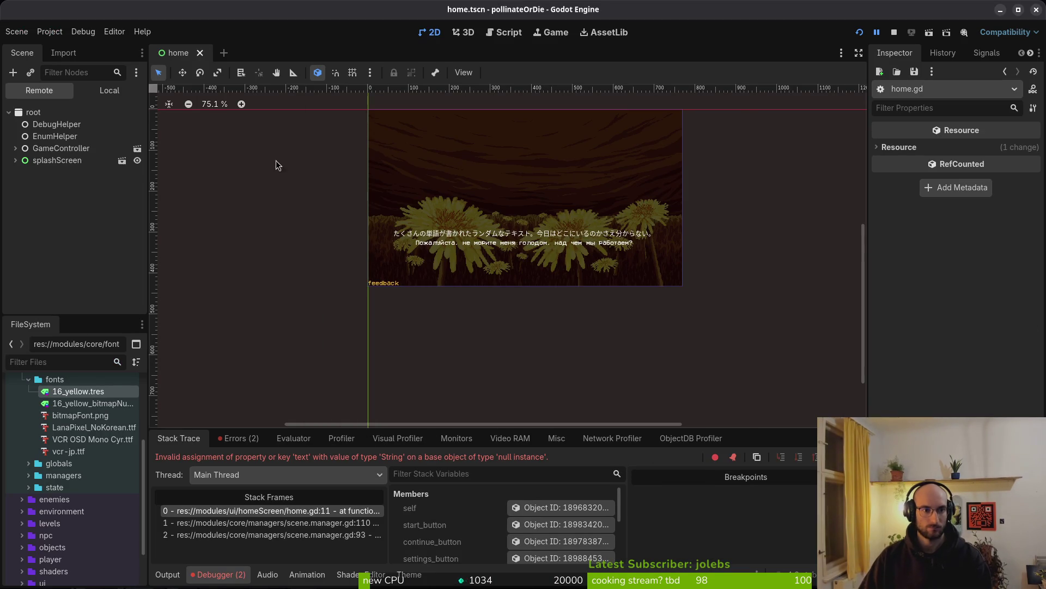
click(115, 91)
click(54, 204)
key(ctrl+z)
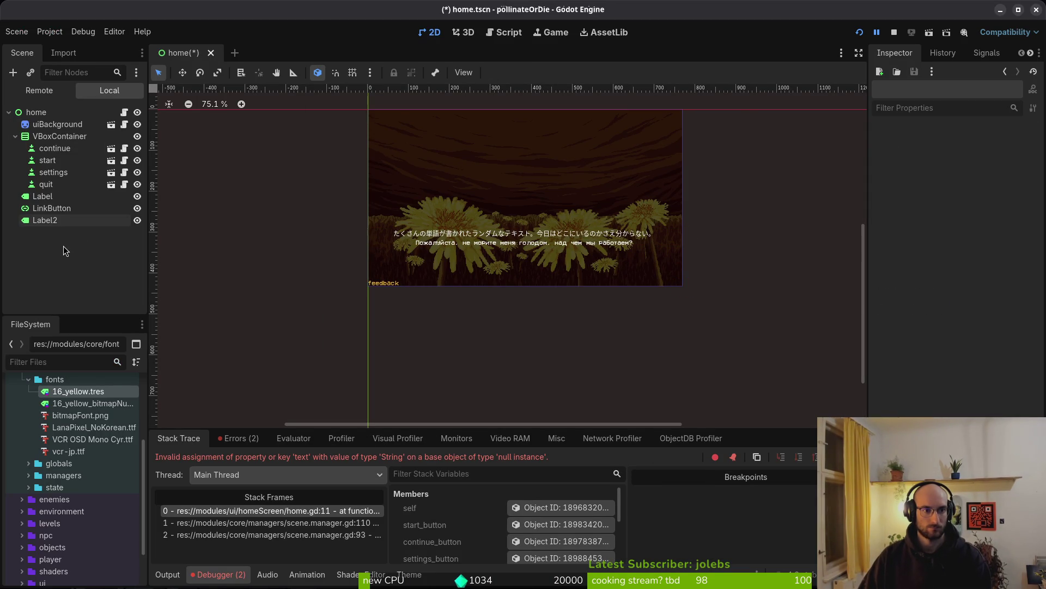
click(52, 226)
click(87, 289)
key(ctrl+s)
Relaunch the game, check its settings panel and main menu, then close the game window.
click(894, 32)
click(861, 33)
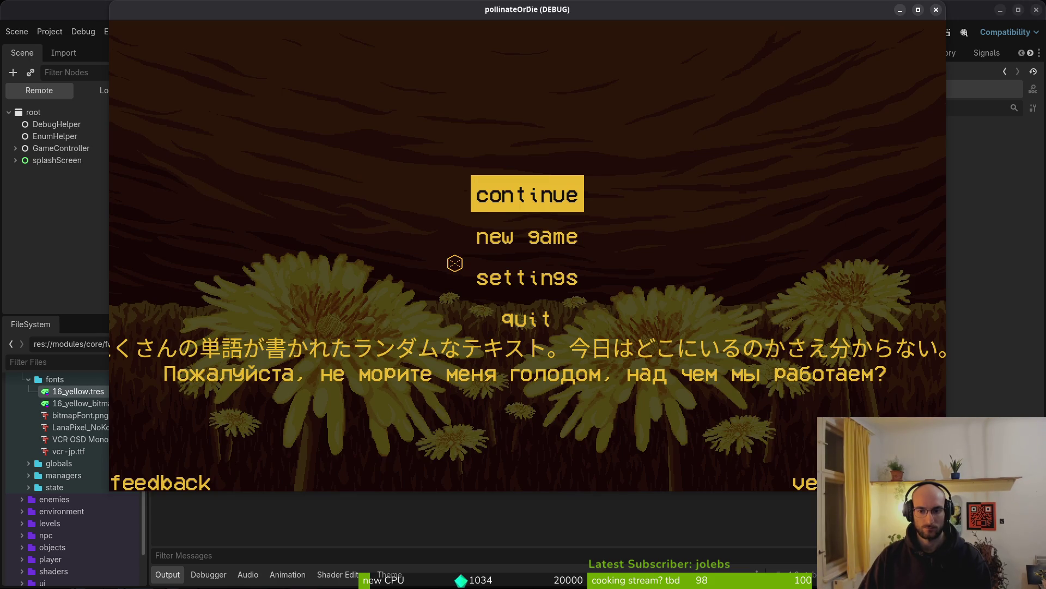
click(527, 285)
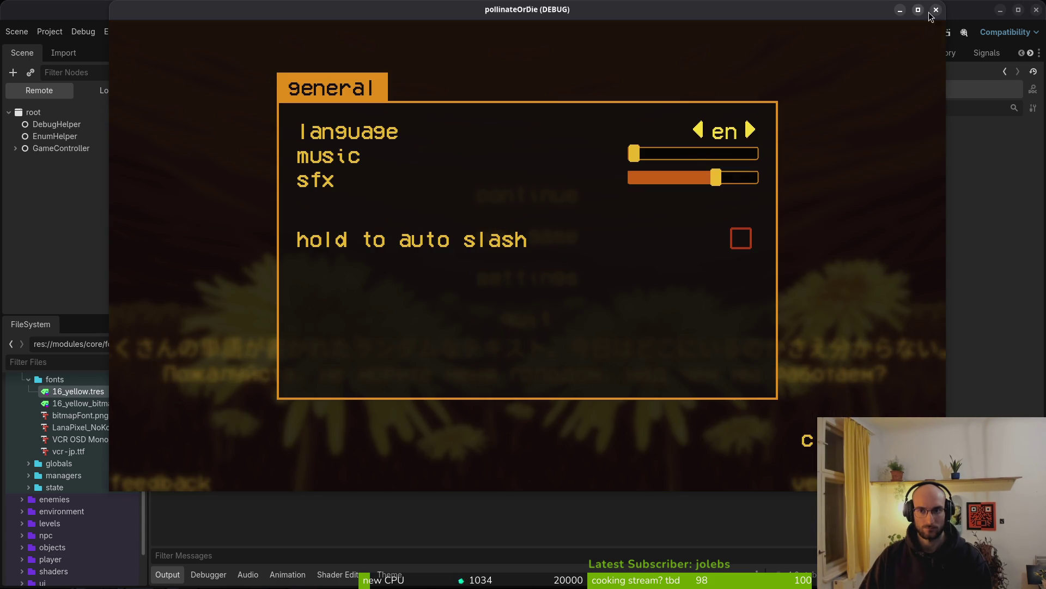
click(936, 10)
click(860, 32)
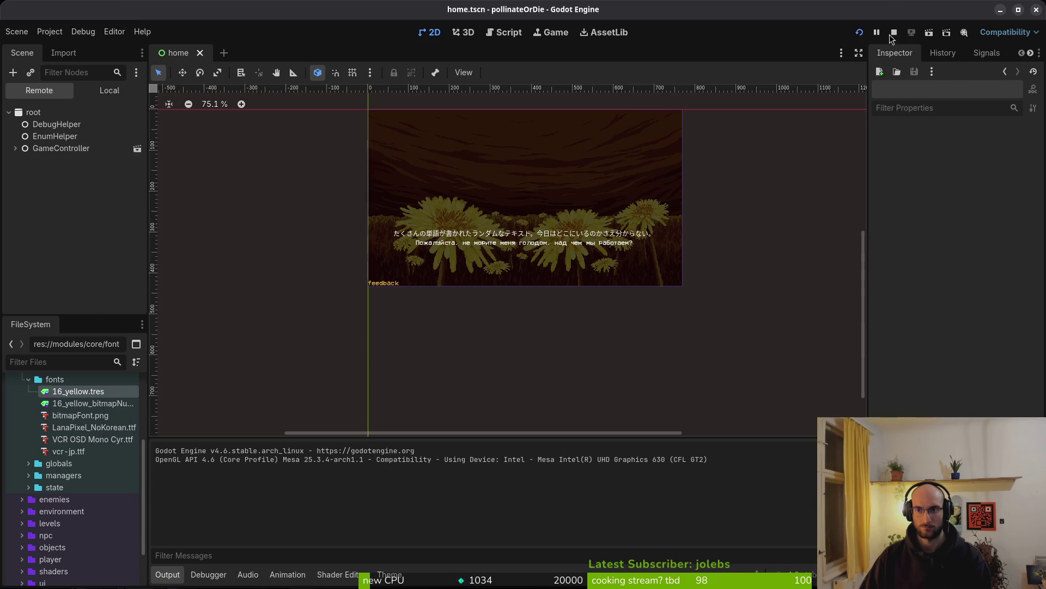
click(936, 10)
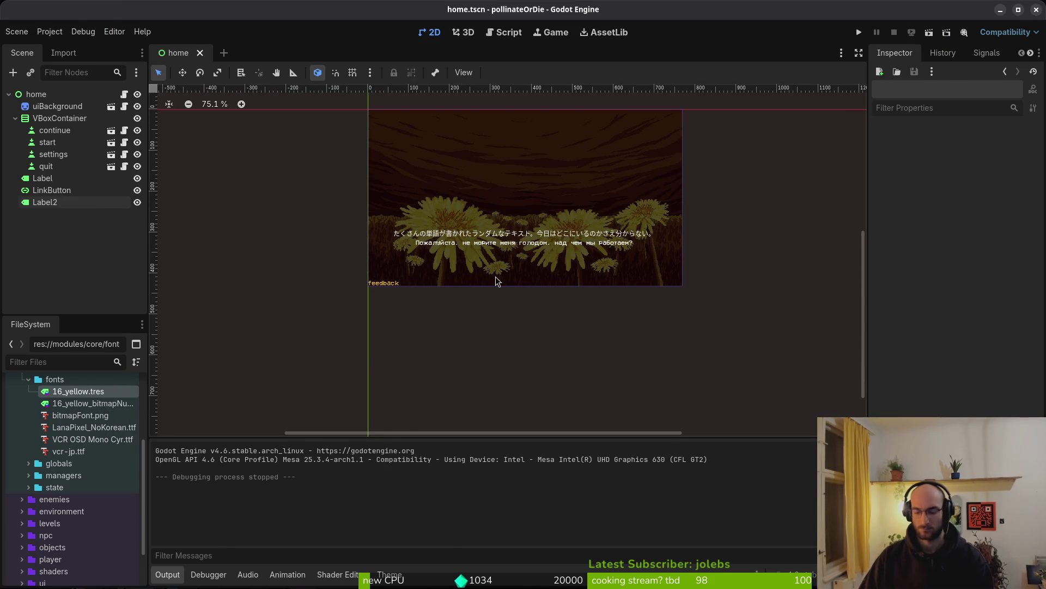
Find where save_manager's load_config is called and cut that line out of home.gd.
key(alt+Tab)
key(space)
key(f)
key(f)
text(save)
key(Return)
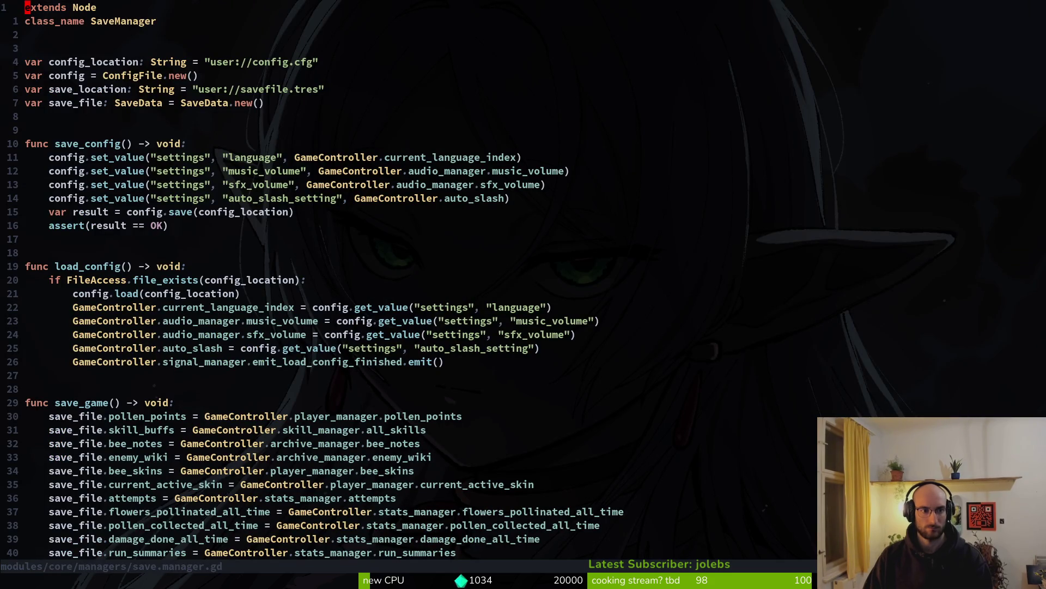
click(59, 266)
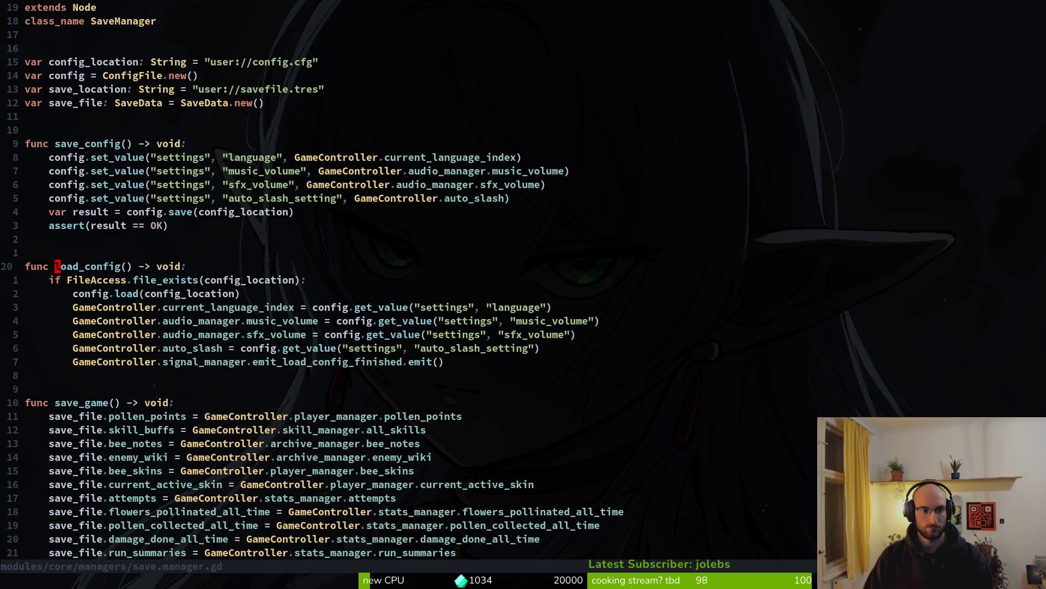
key(Return)
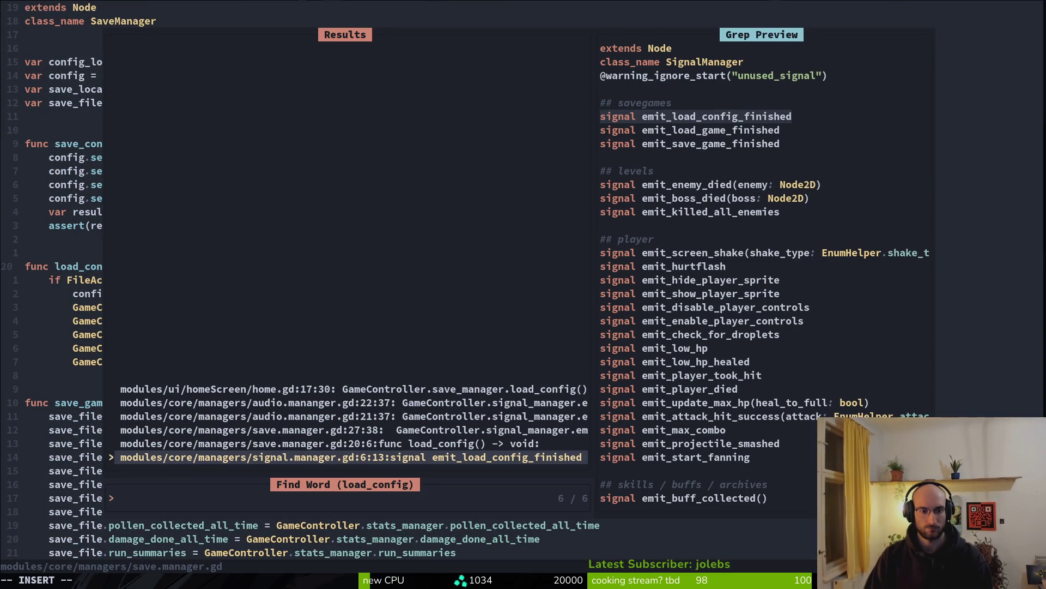
key(Up)
key(Up)
key(Up)
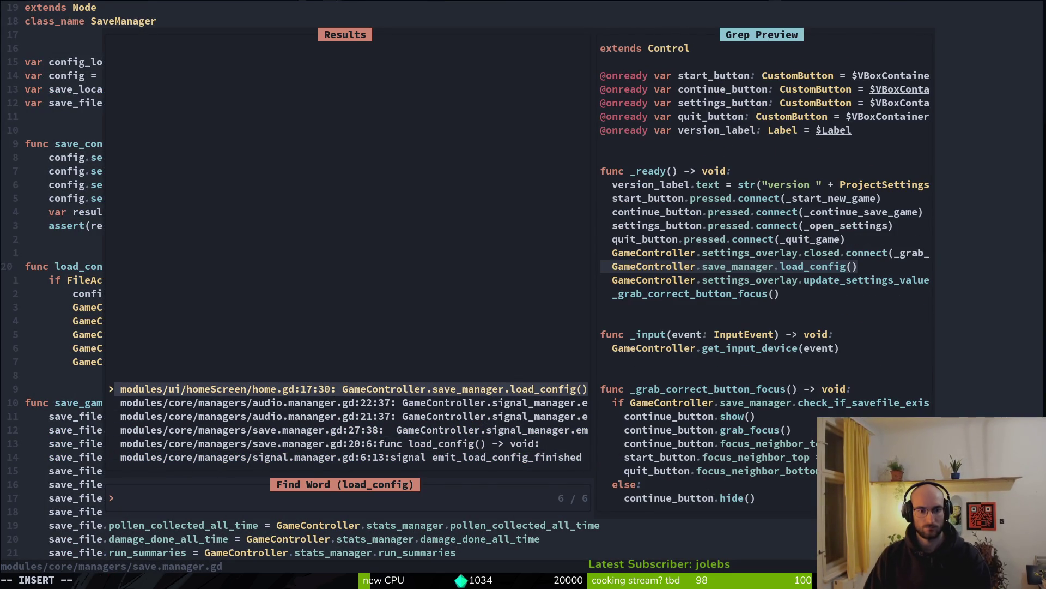
key(Return)
key(shift+v)
key(d)
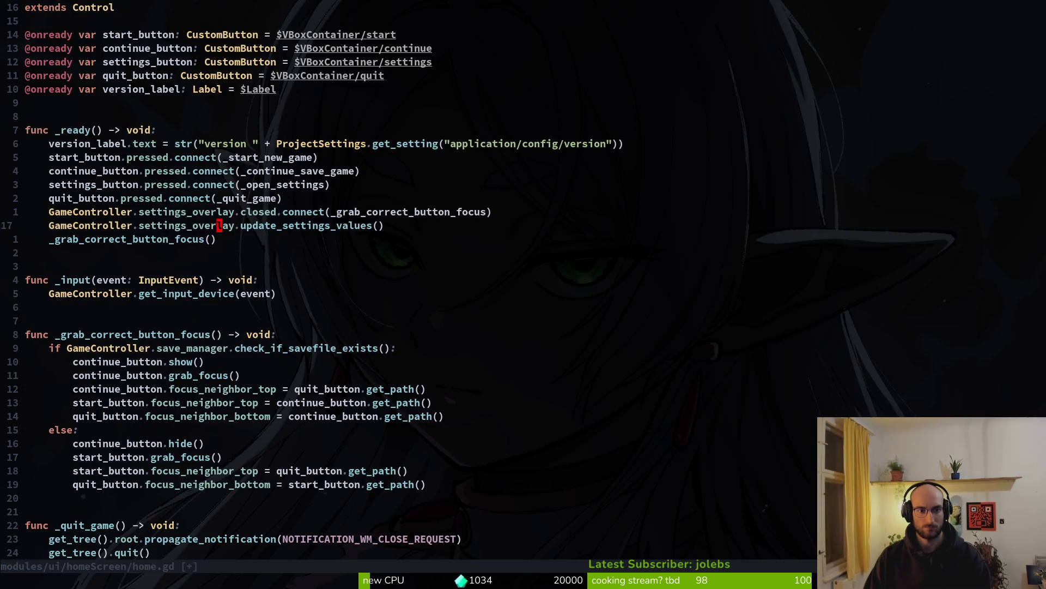
Paste the load_config() call above swap_scenes in splash_screen.gd's _ready and save it with :w.
key(space)
key(f)
key(f)
text(splash)
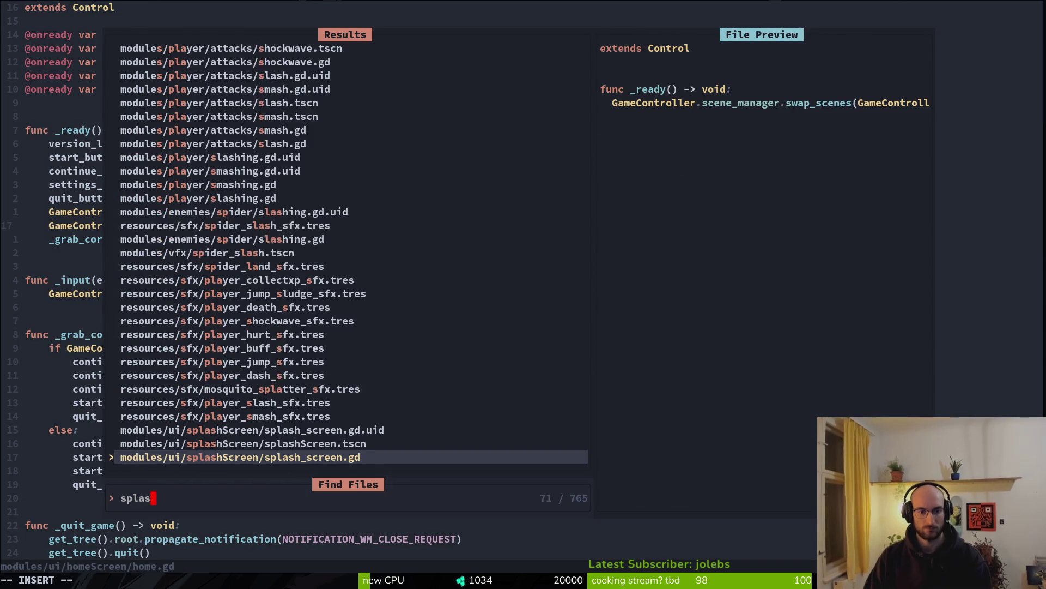
key(Return)
key(shift+v)
key(shift+k)
key(Escape)
text(:w)
key(Return)
Run the game to test the splash screen, then close it.
key(alt+Tab)
key(F5)
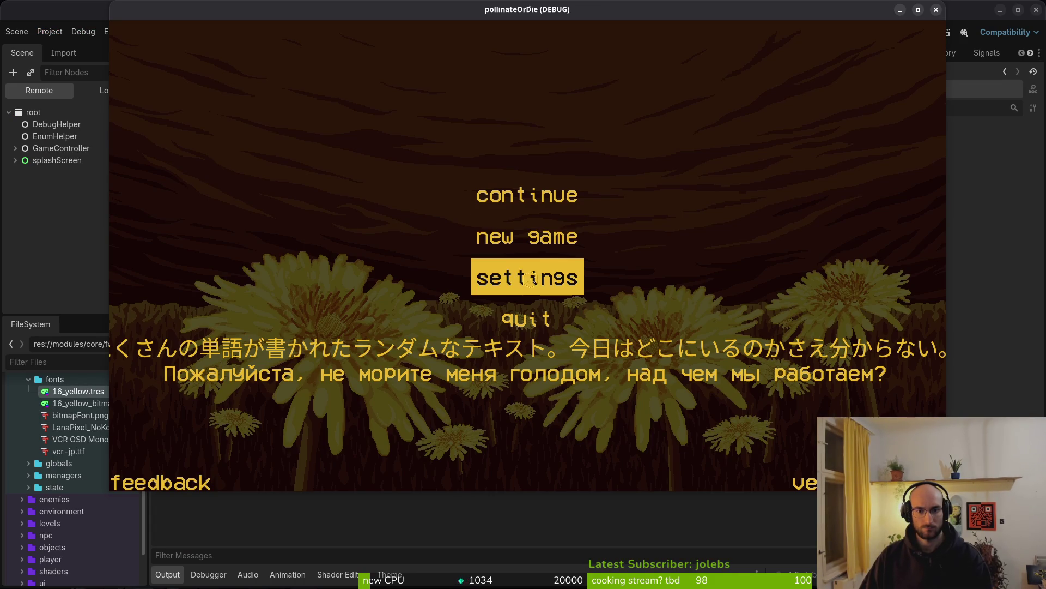
click(936, 10)
key(alt+Tab)
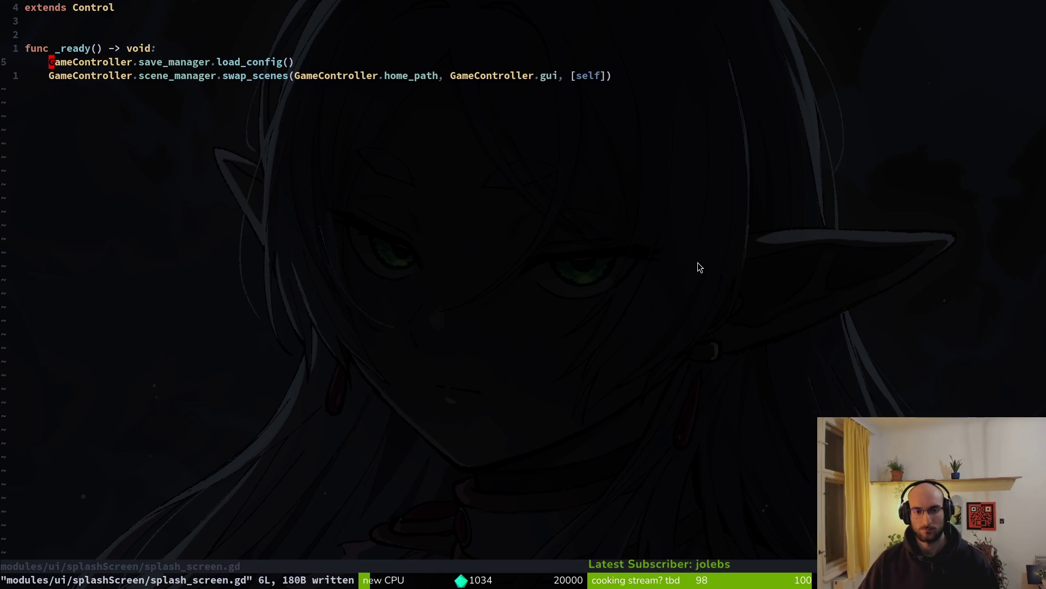
Quit vim, review the home.tscn and home.gd diffs in tig status, and stage home.gd.
text(:q)
key(Return)
text(tig status)
key(Return)
key(Down)
key(Down)
key(Return)
key(q)
key(Up)
key(Return)
key(u)
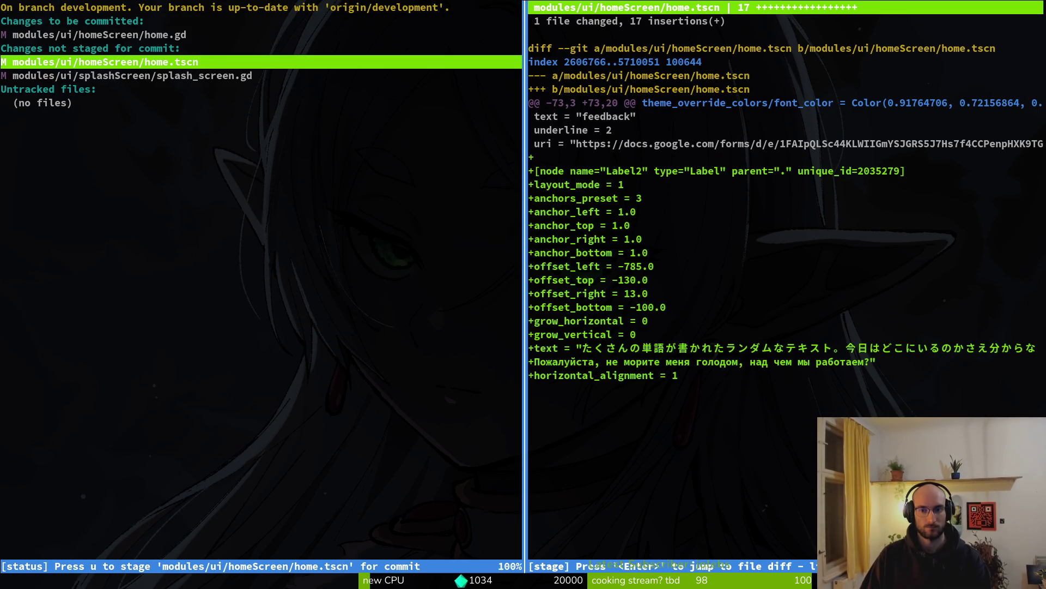
Commit the staged changes with the message "load config asap in splashscreen".
text(uqgit commit - m)
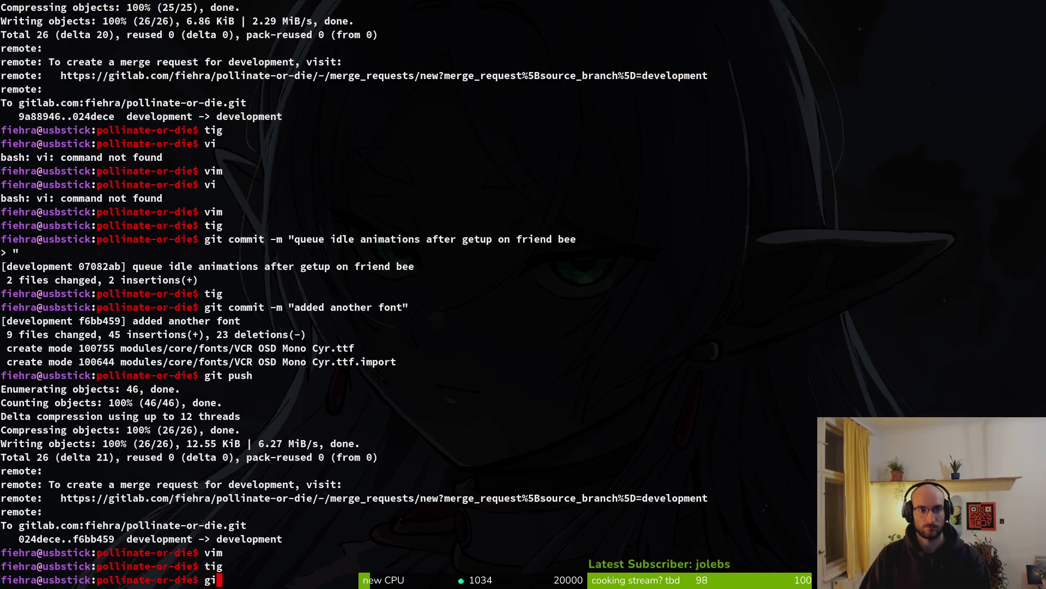
key(BackSpace)
text(load config)
key(BackSpace)
key(BackSpace)
key(BackSpace)
Push the commit to the remote and check the git log in tig.
key(BackSpace)
key(BackSpace)
key(BackSpace)
text("load config)
text( swap on)
text( splashc)
text(reen")
key(Return)
text(gti pu)
key(BackSpace)
key(BackSpace)
key(BackSpace)
text(it push)
key(Return)
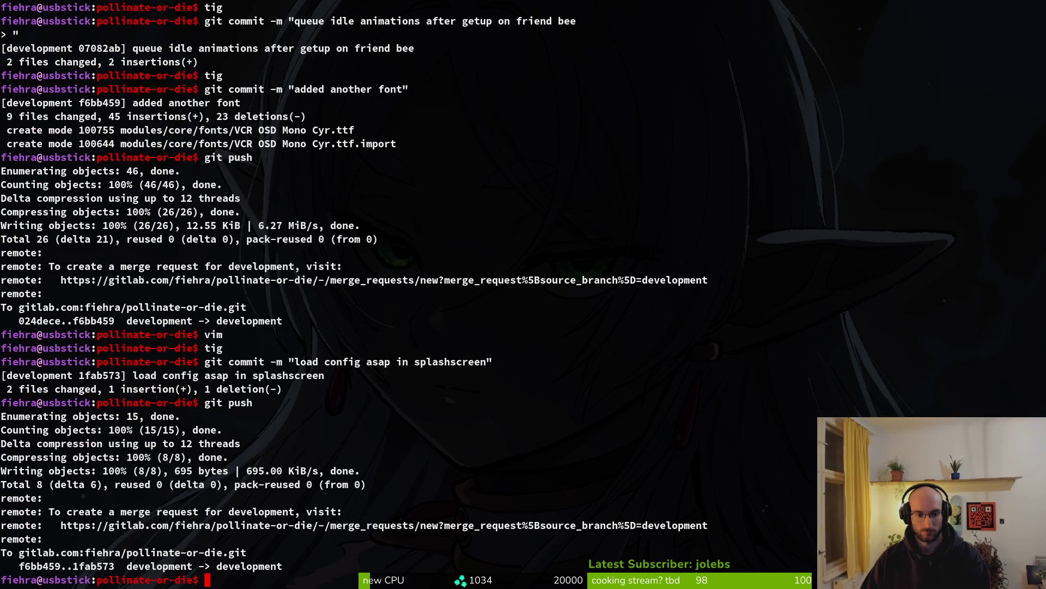
text(tig)
key(Return)
key(q)
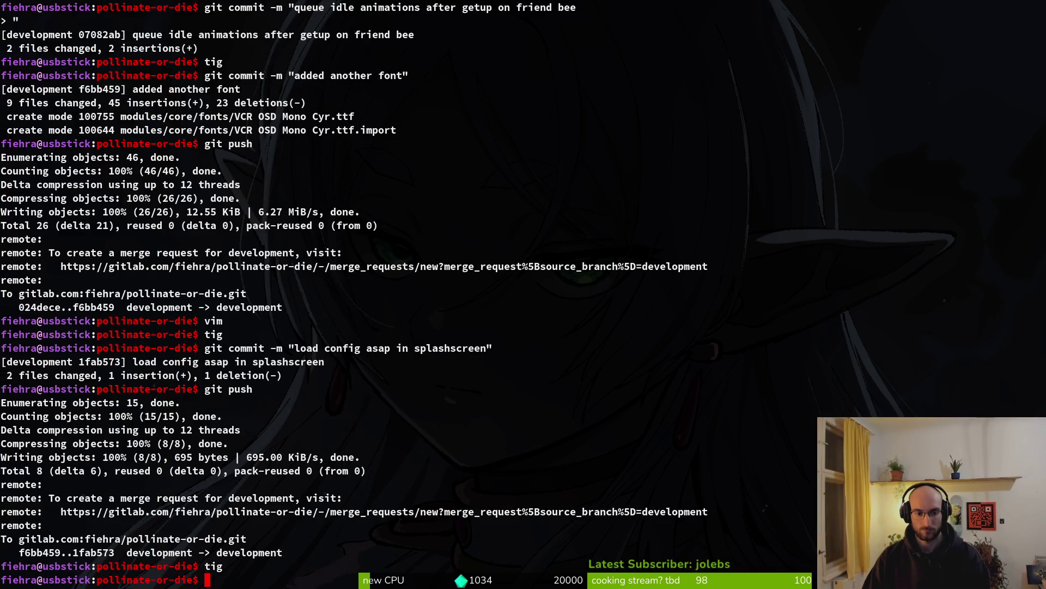
key(alt+Tab)
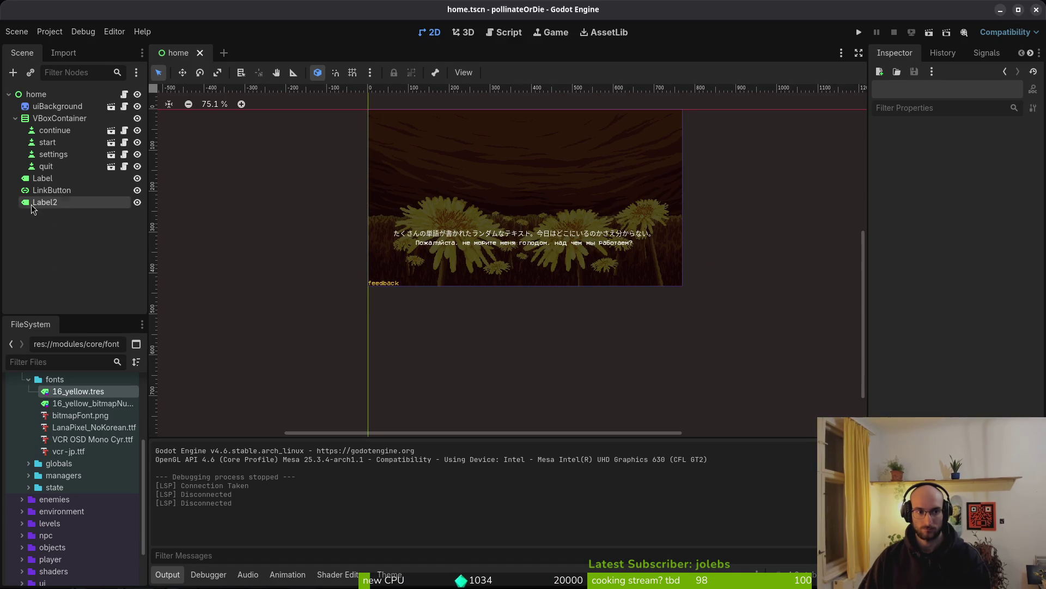
Revert the unstaged Label2 changes to home.tscn in tig and reload the scene in Godot.
click(55, 190)
click(51, 202)
key(alt+Tab)
text(tig status)
key(Return)
key(Down)
key(!)
key(q)
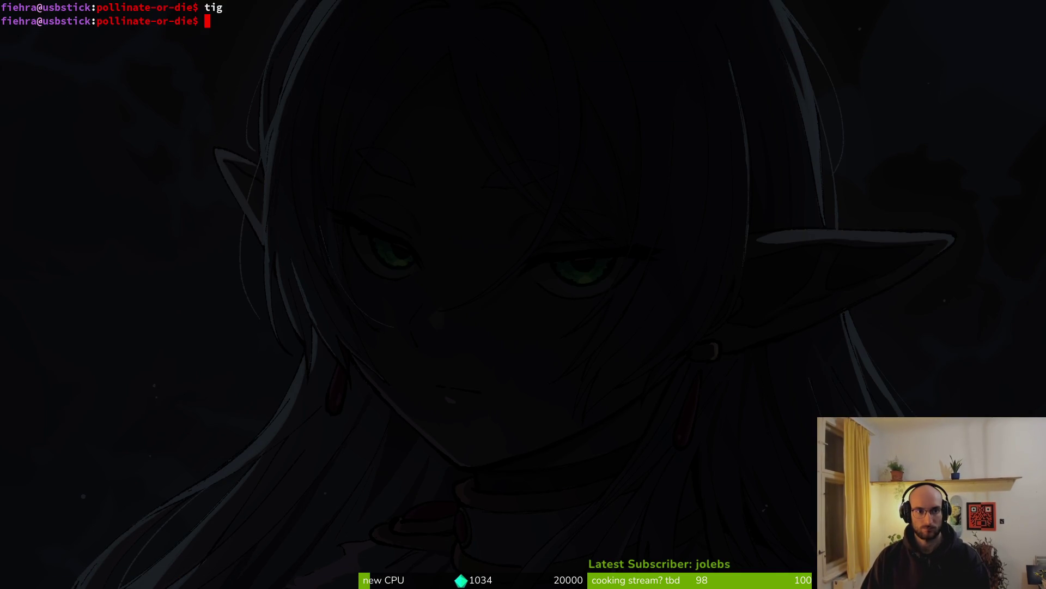
key(alt+Tab)
click(502, 369)
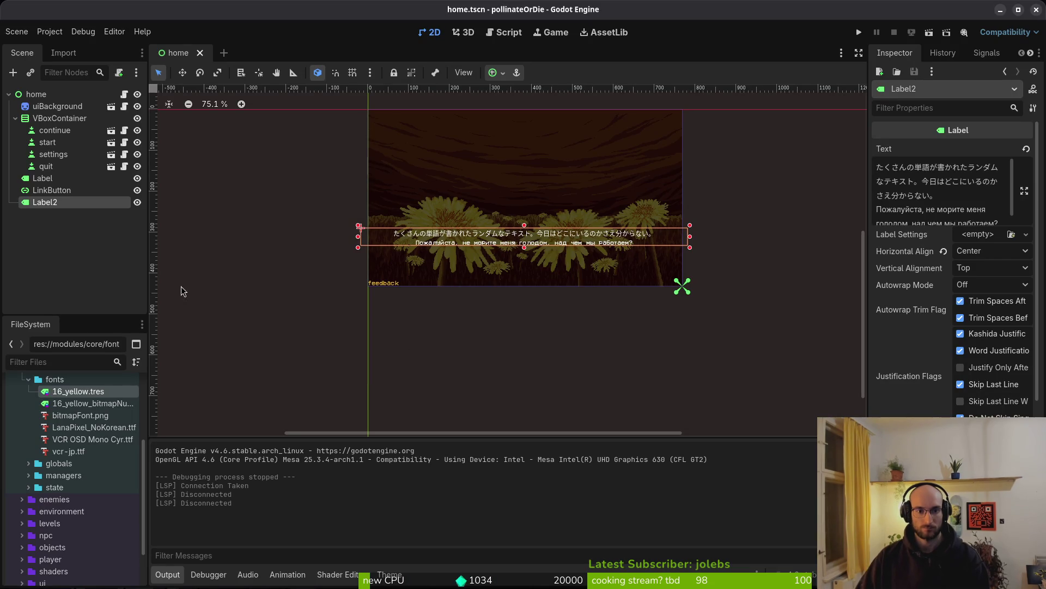
Restore the Godot window from maximized and reopen the pollinateOrDie project from the Project Manager.
key(alt+Tab)
text(tig)
key(Return)
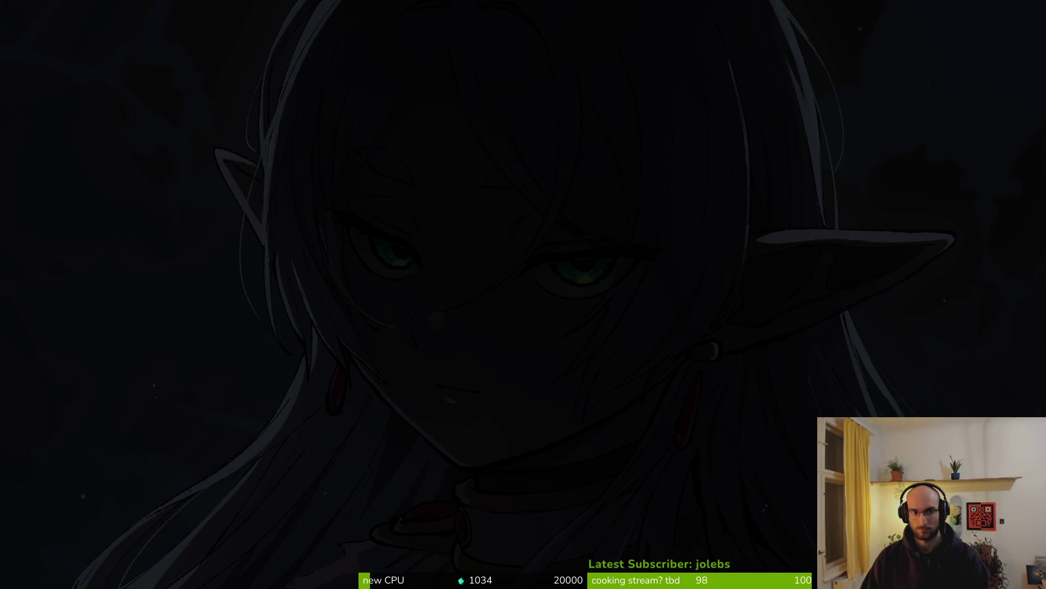
key(q)
key(alt+Tab)
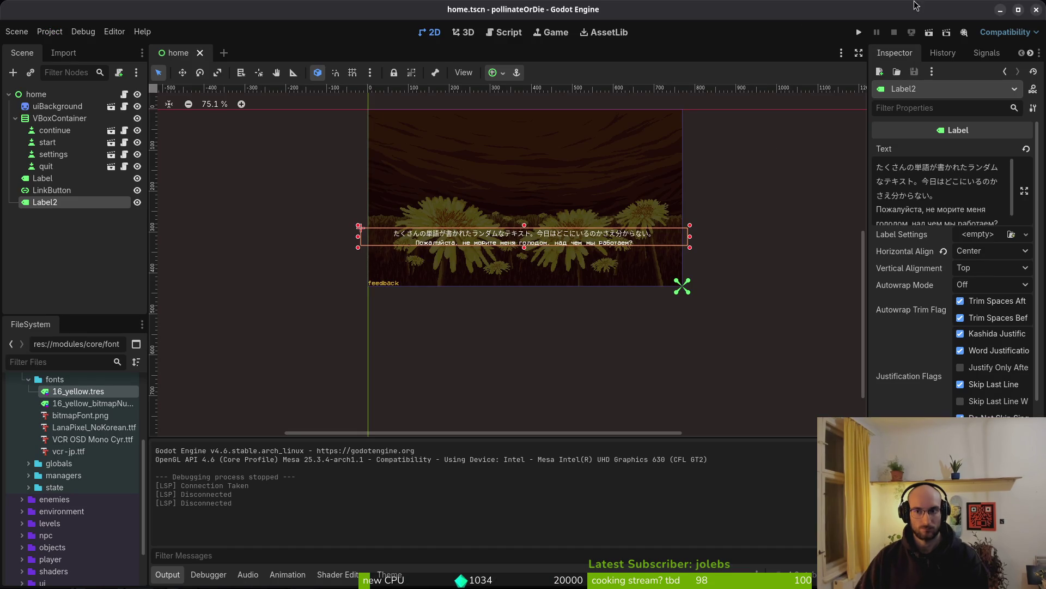
drag(929, 11, 806, 38)
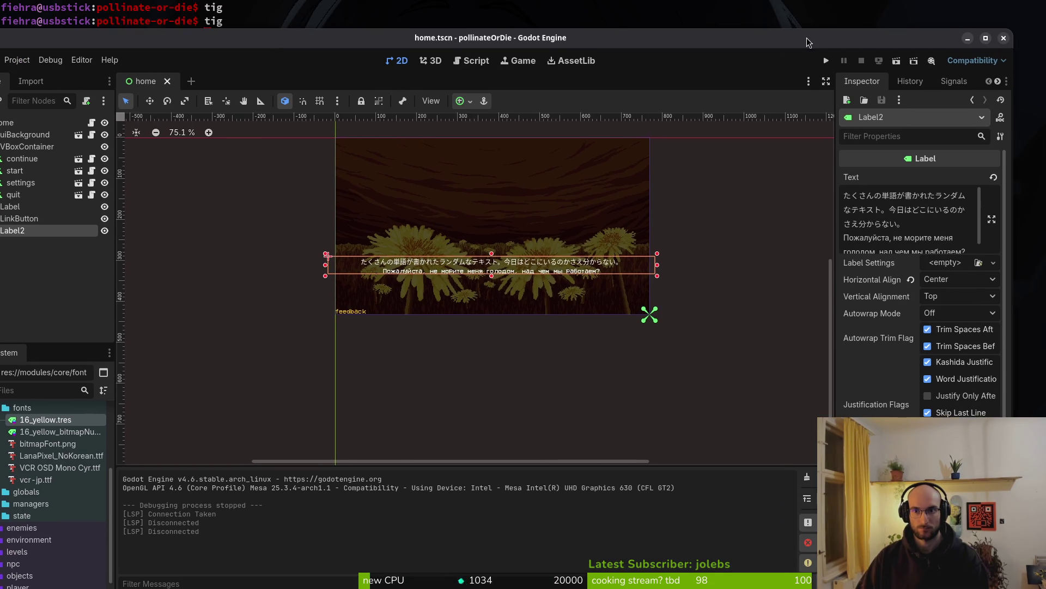
key(alt+Tab)
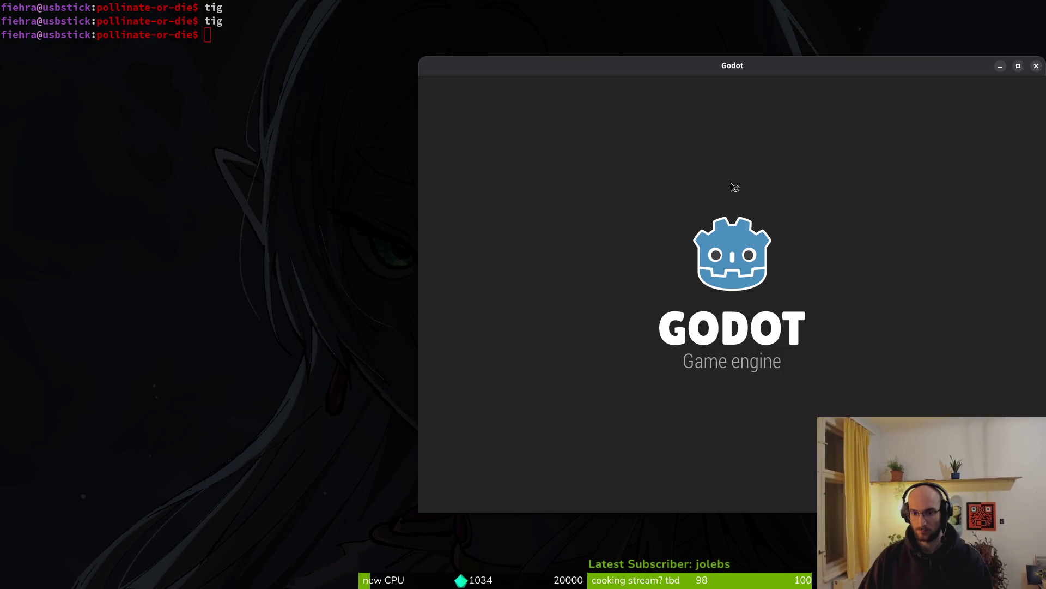
double_click(521, 144)
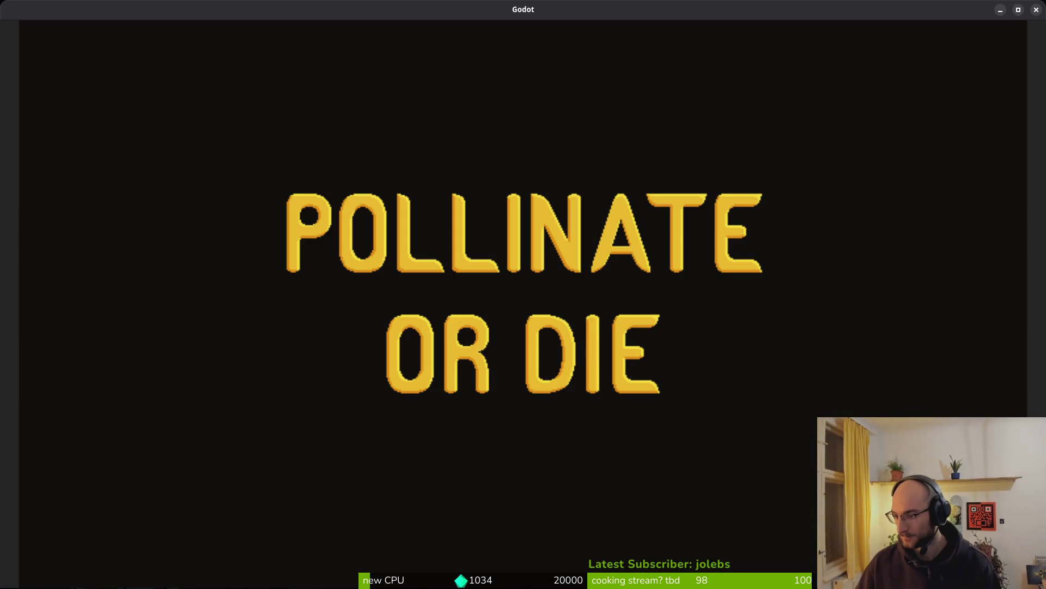
key(alt+Tab)
key(alt+Tab)
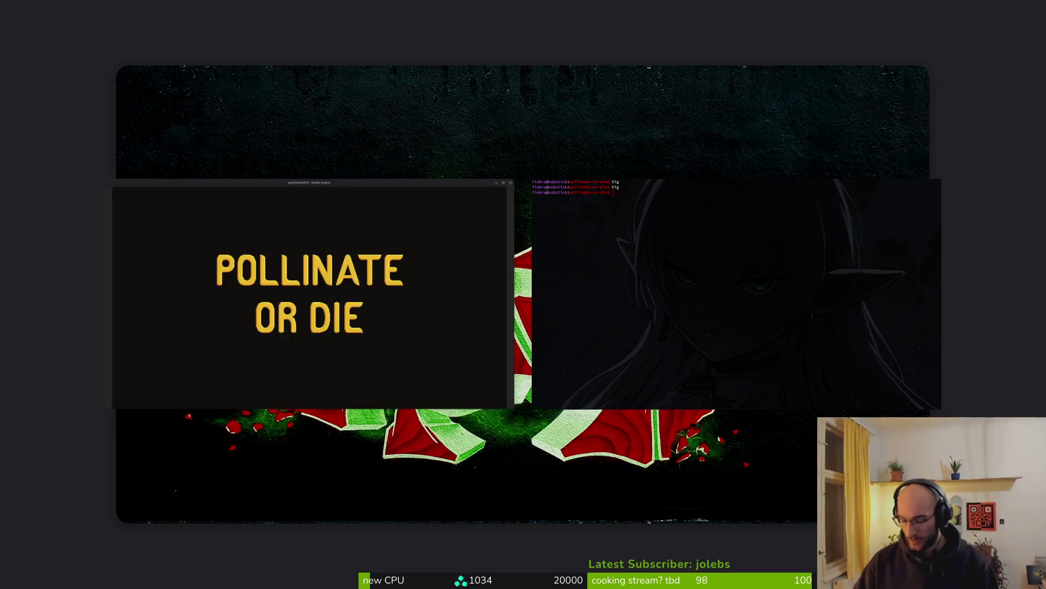
key(alt+Tab)
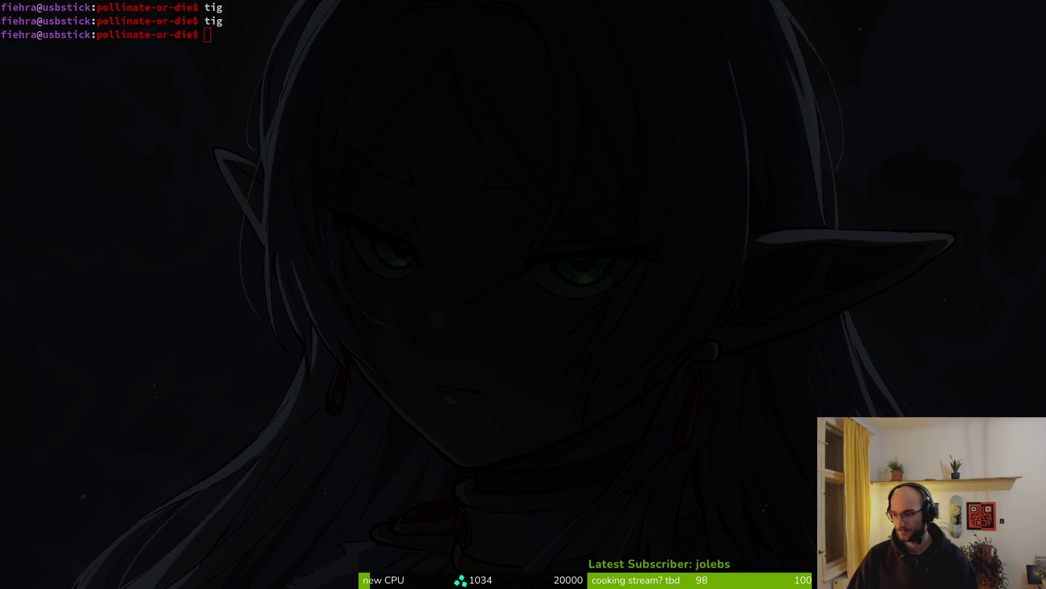
Open archives_overlay.tscn through the quick resource search.
key(super+2)
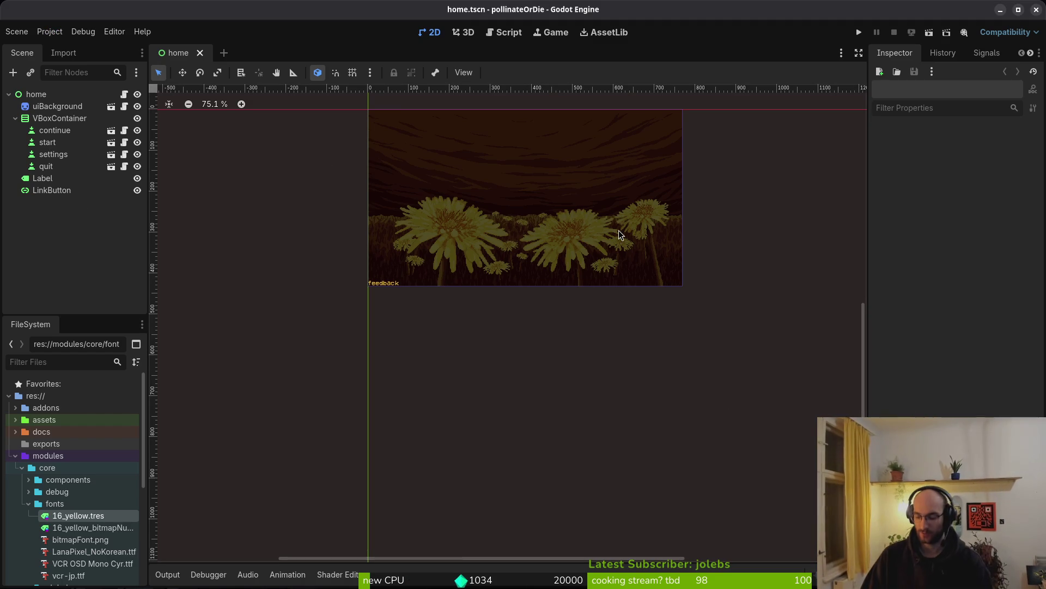
key(shift+alt+o)
text(ne)
key(BackSpace)
key(BackSpace)
text(arhcovets)
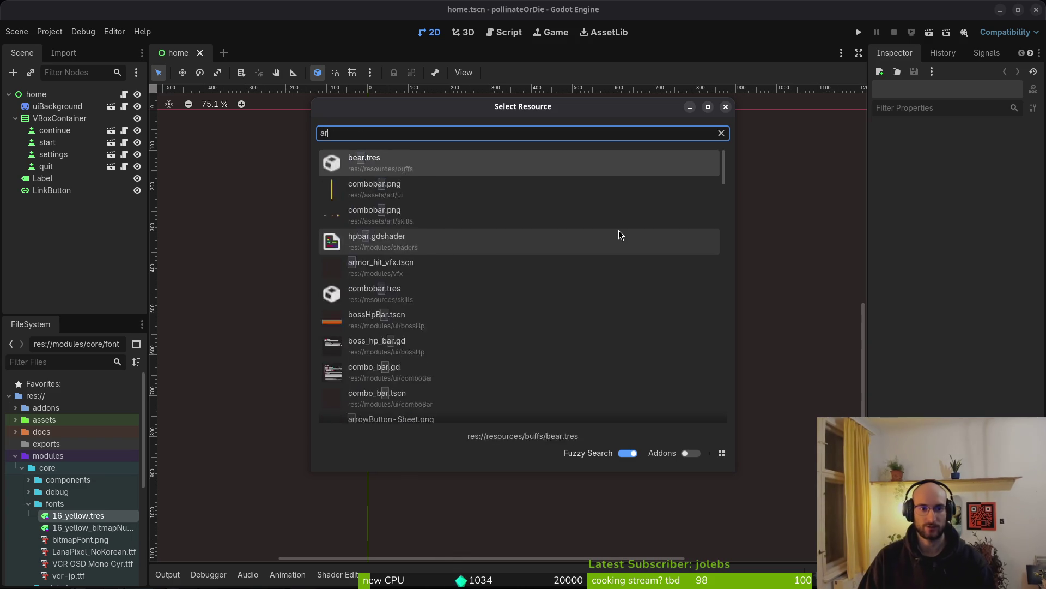
key(Return)
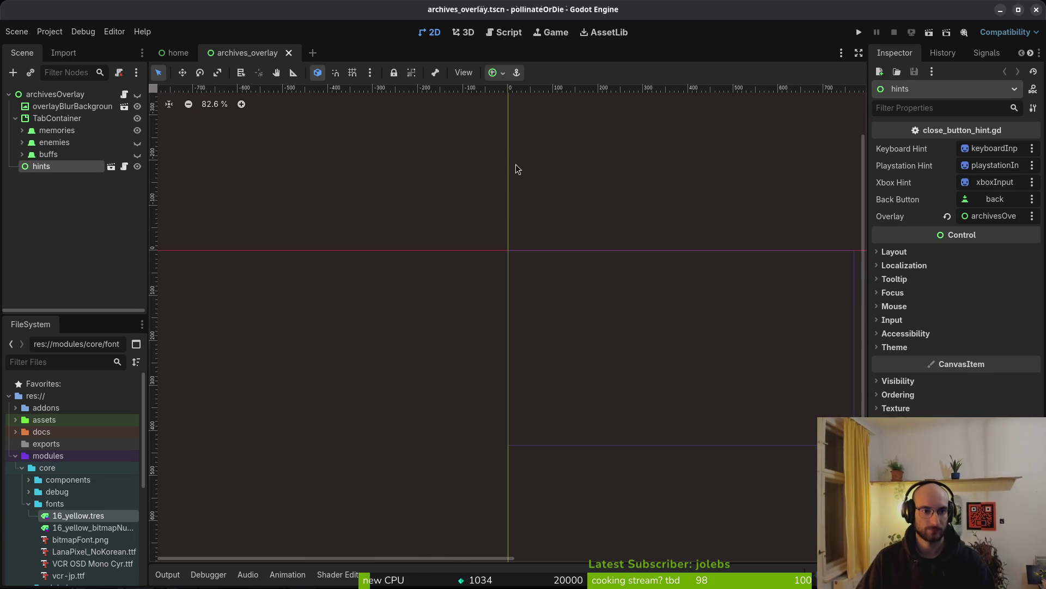
Expand enemies > enemiesList in the Scene dock and select the babySpider entry.
click(21, 142)
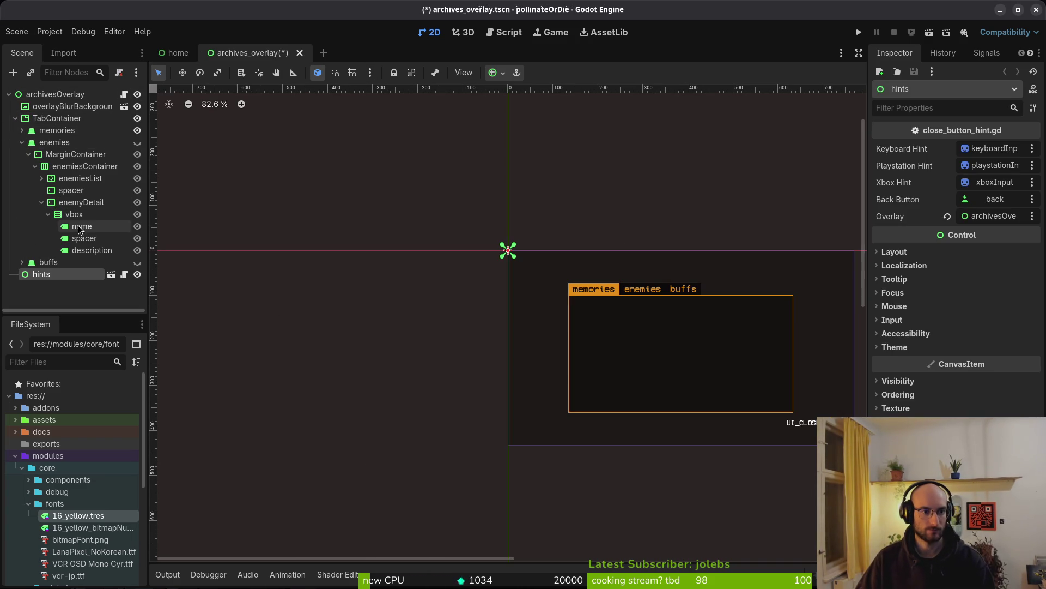
click(41, 202)
click(41, 179)
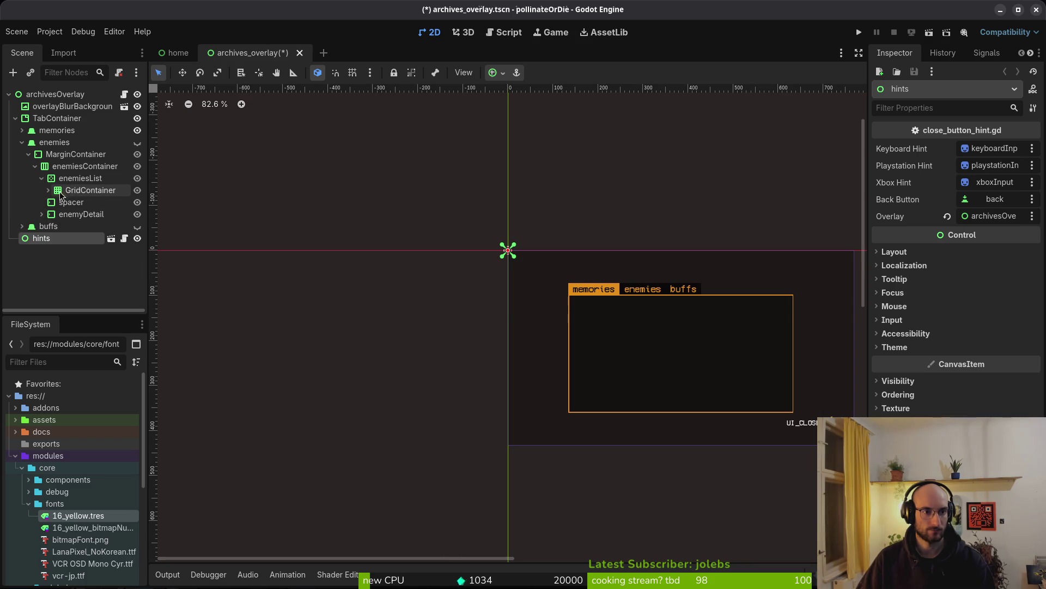
scroll(81, 216, down, 3)
scroll(81, 217, down, 1)
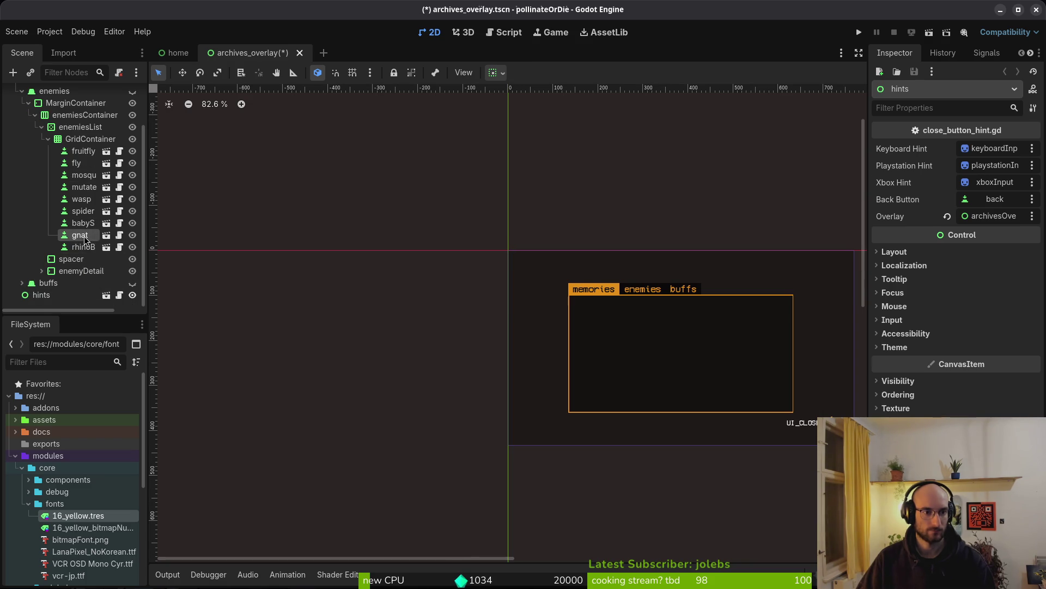
click(83, 222)
scroll(712, 388, down, 2)
scroll(712, 388, right, 3)
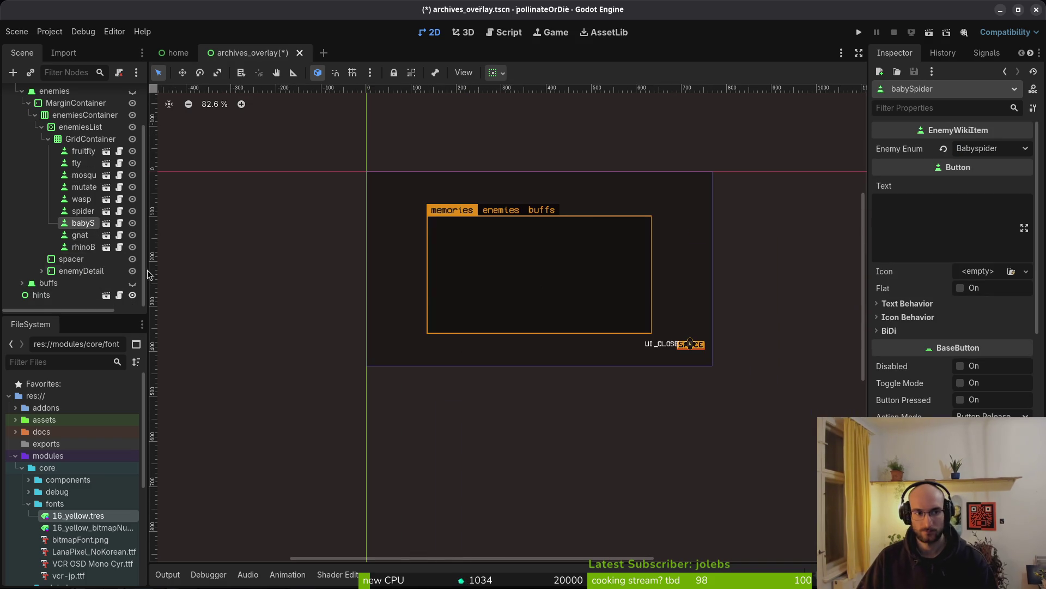
Set babySpider's right focus neighbour to gnat and launch the game to test it.
click(82, 211)
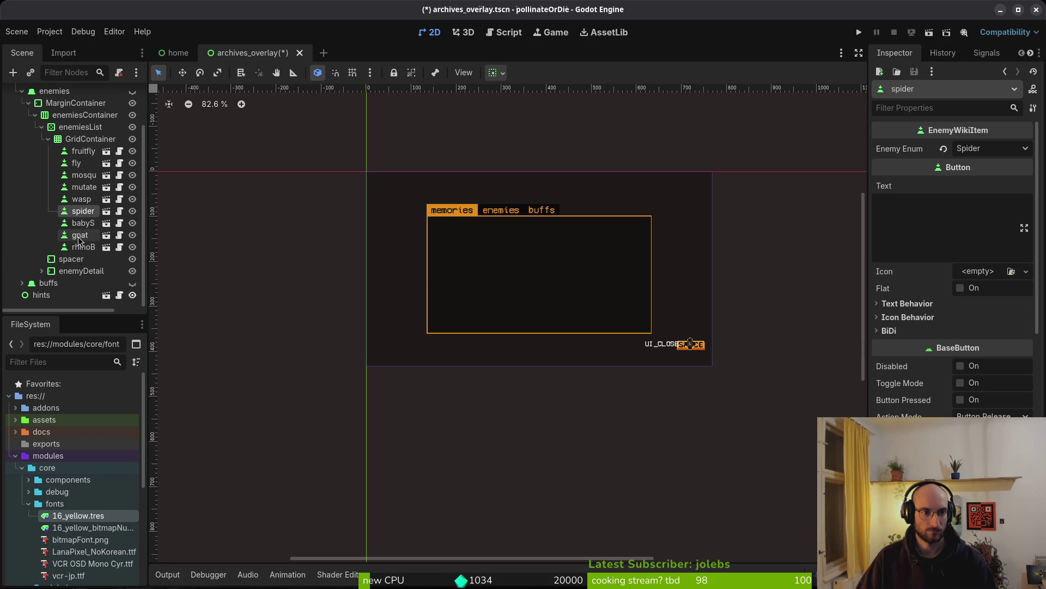
click(83, 223)
scroll(965, 369, down, 10)
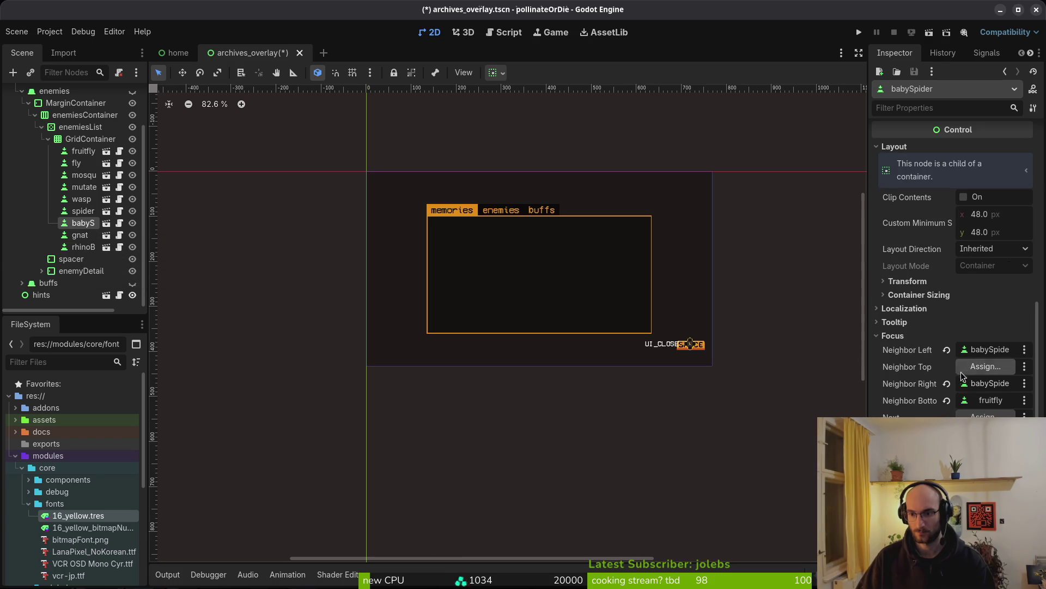
click(993, 385)
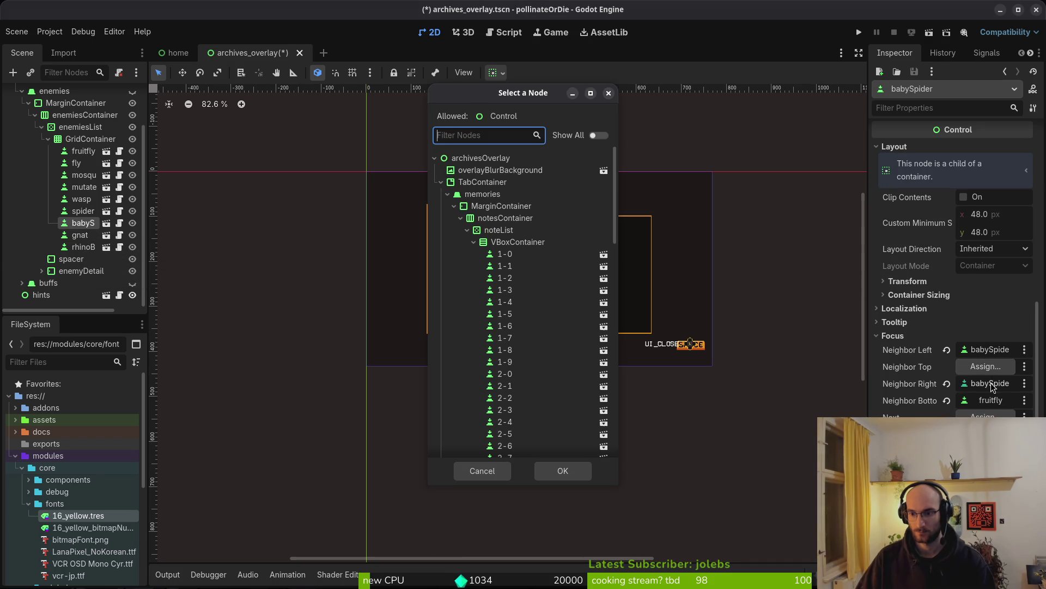
click(454, 206)
click(506, 362)
click(568, 475)
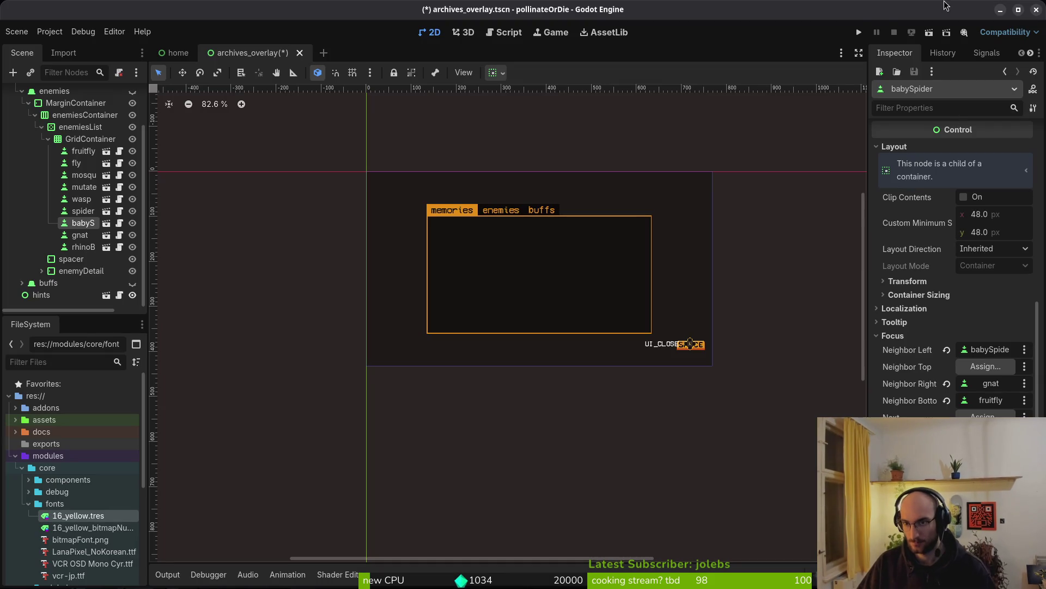
click(857, 34)
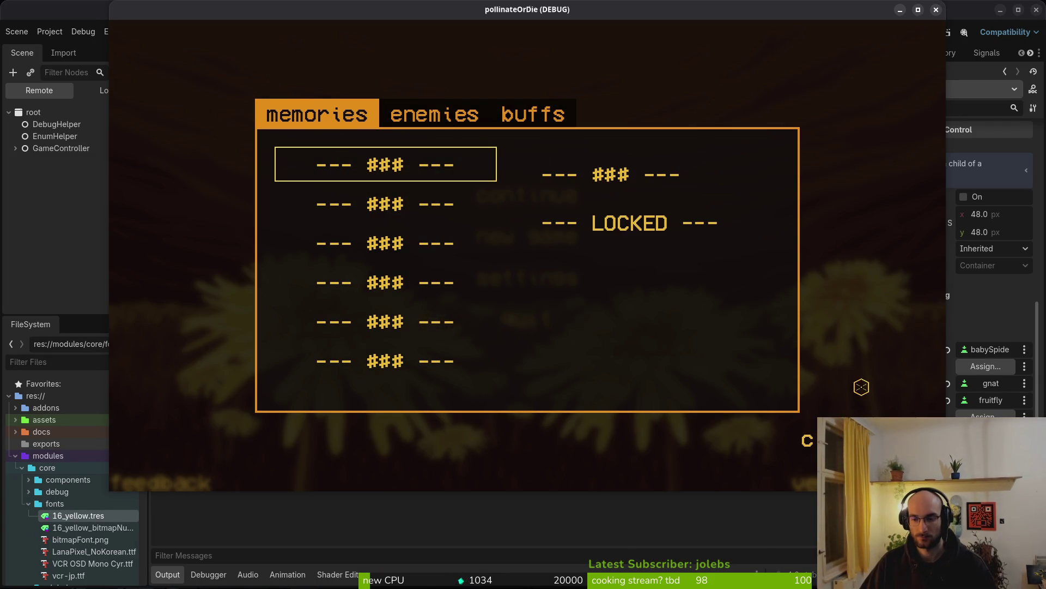
Rerun the game, continue the save, view the archives' enemies tab, then stop the game.
key(alt+Tab)
click(111, 89)
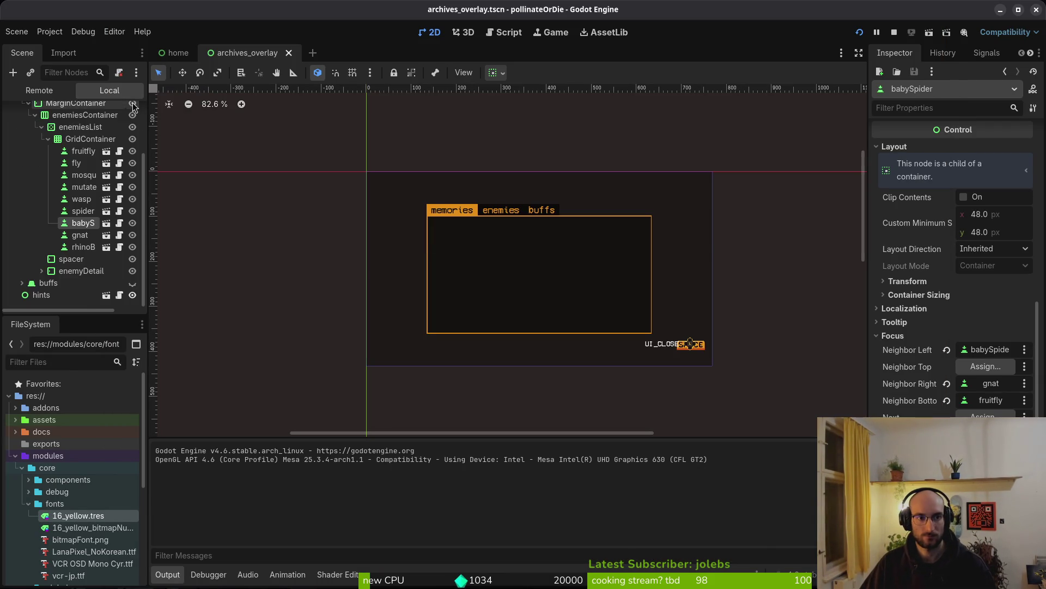
key(F5)
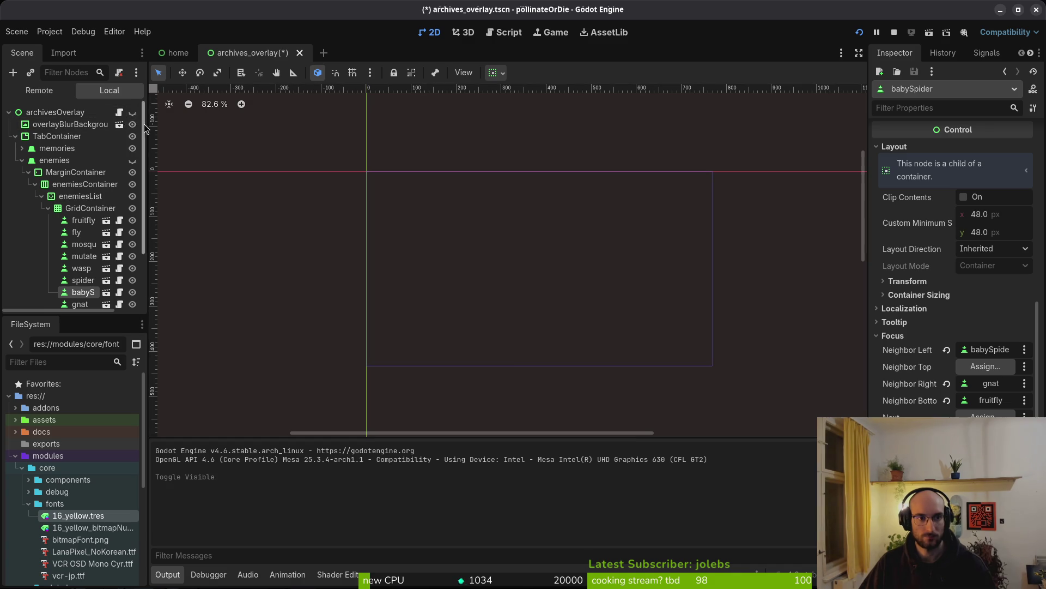
click(539, 207)
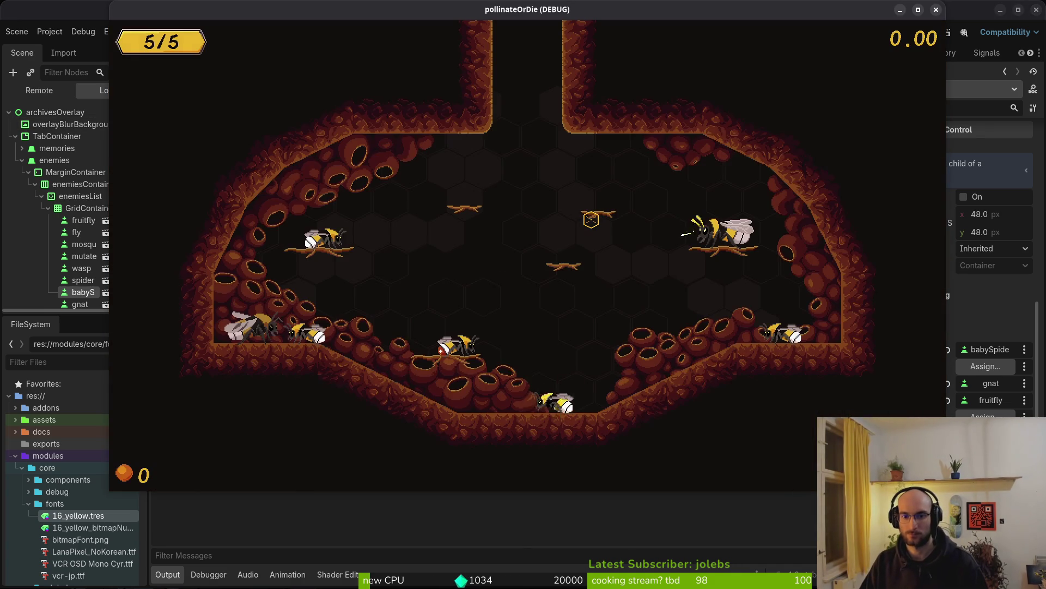
key(i)
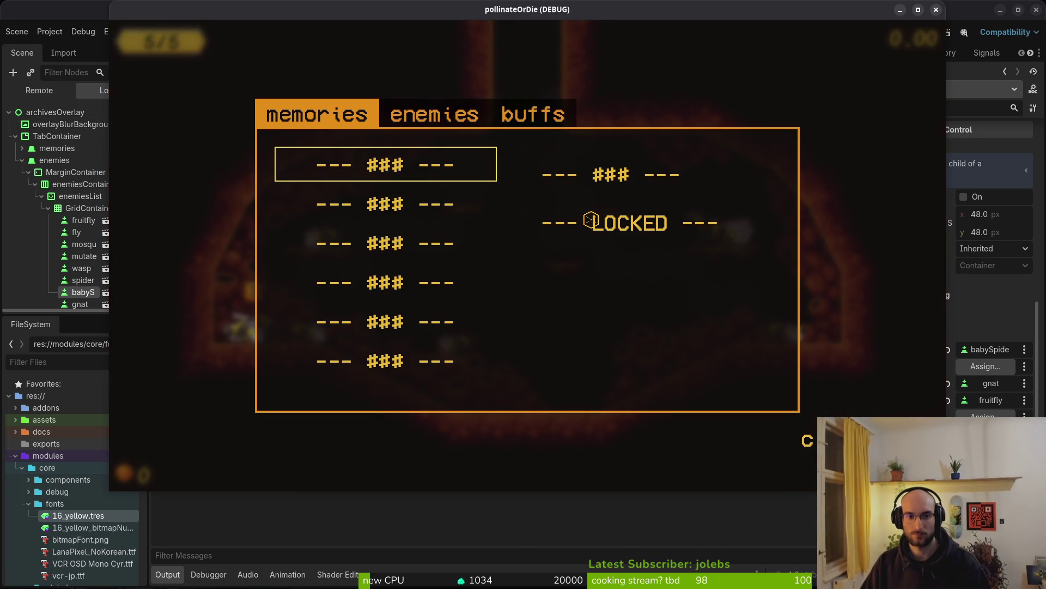
click(431, 137)
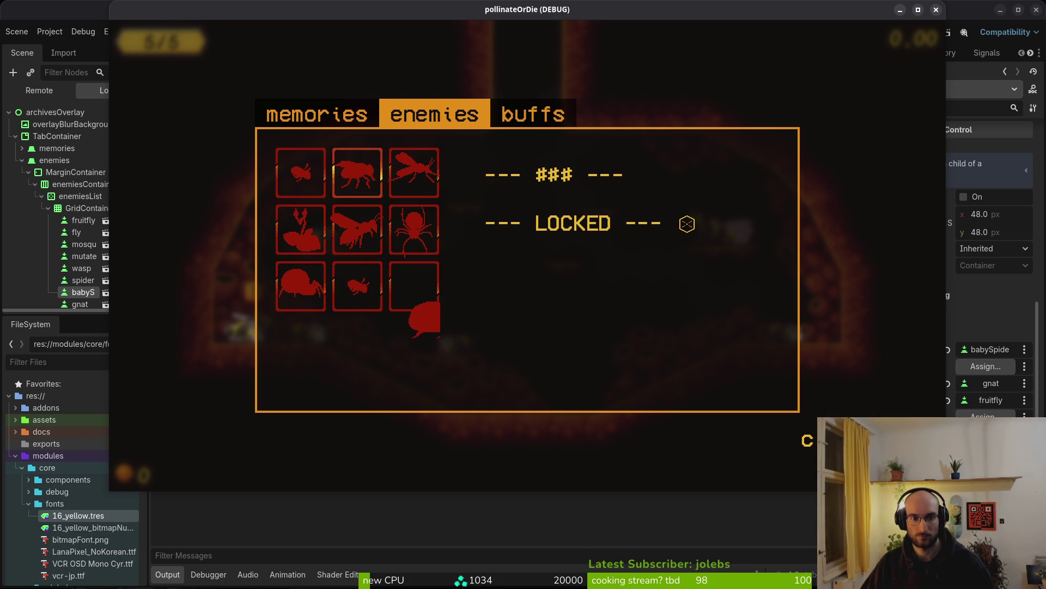
key(F8)
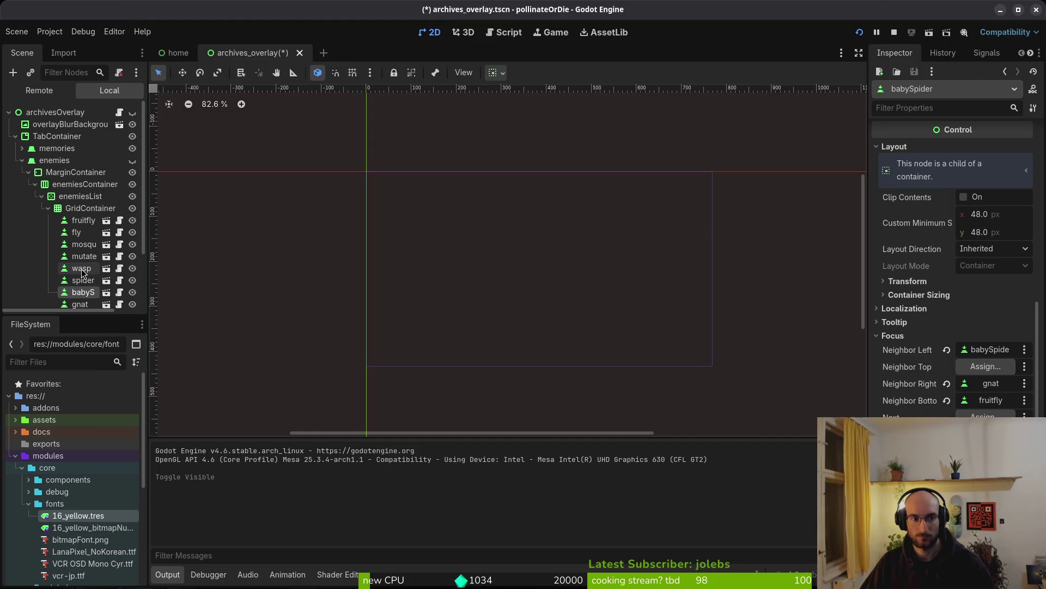
Try gnat as wasp's bottom focus neighbour, test it, then undo it and save.
click(81, 268)
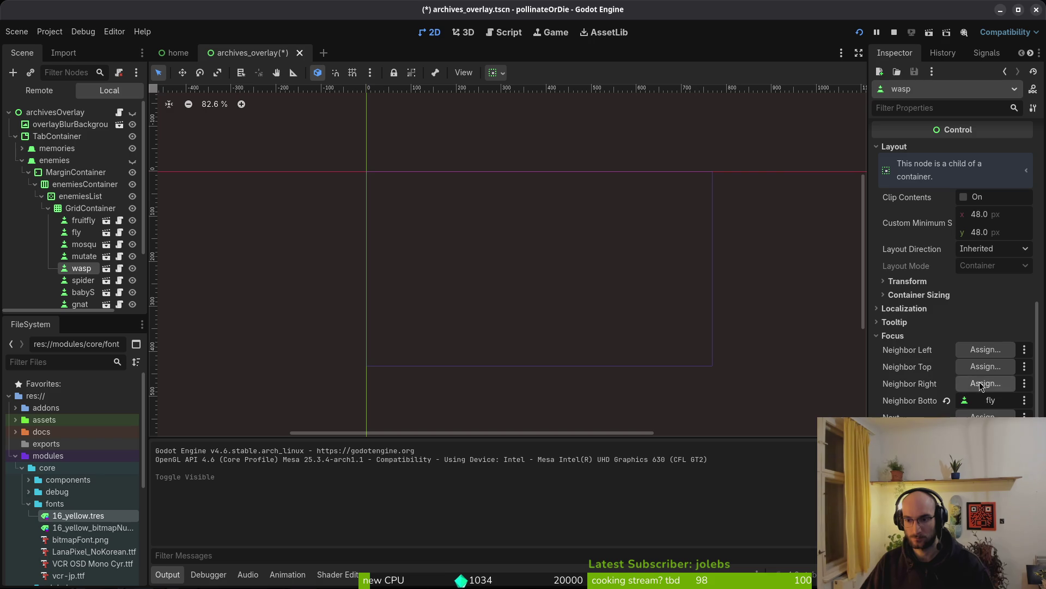
click(990, 415)
scroll(532, 346, down, 5)
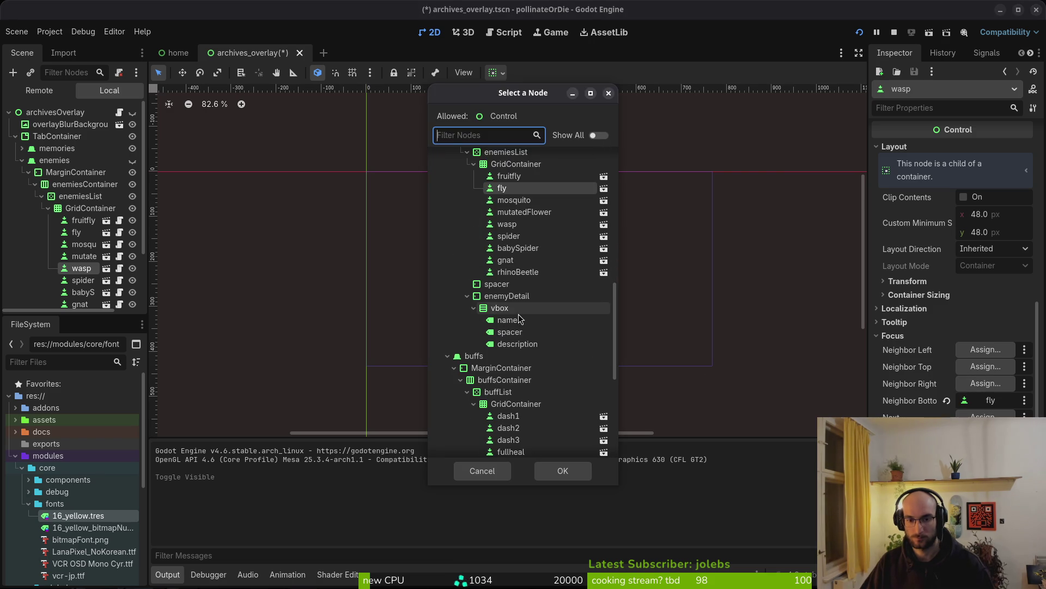
click(505, 260)
click(563, 470)
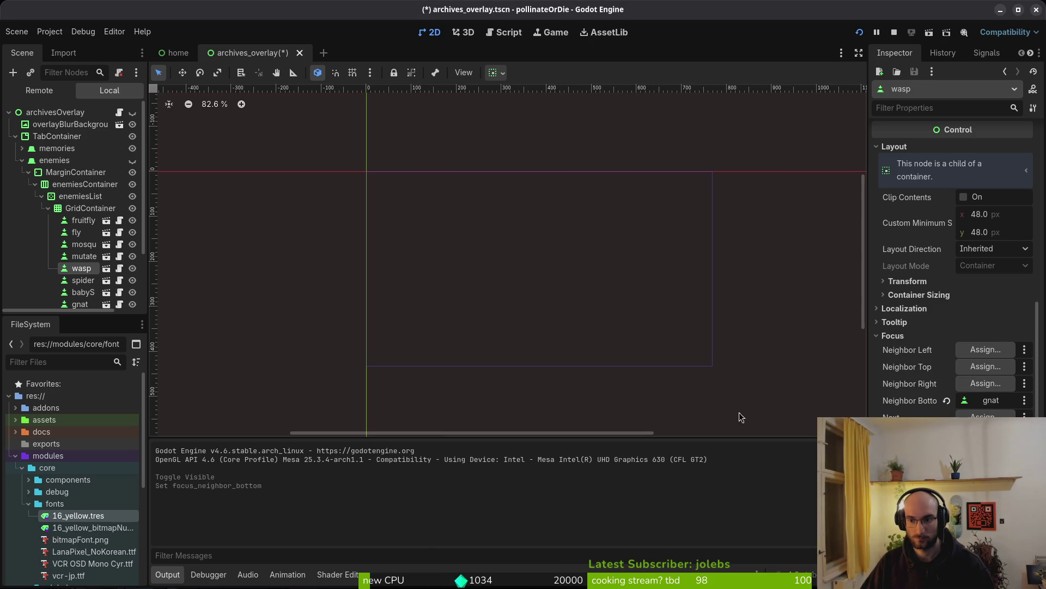
key(F6)
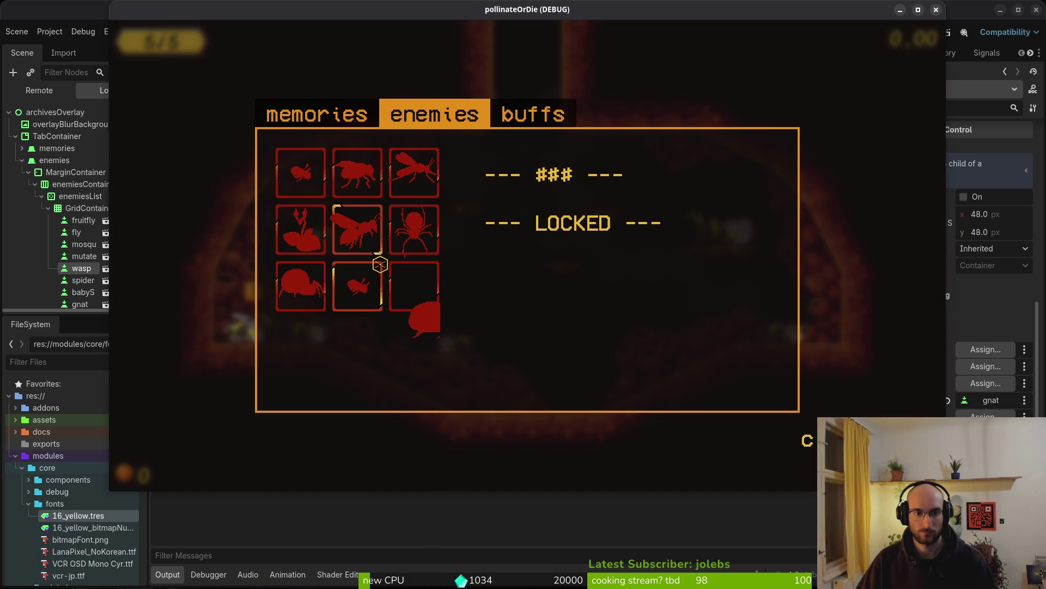
key(F8)
key(ctrl+z)
key(ctrl+s)
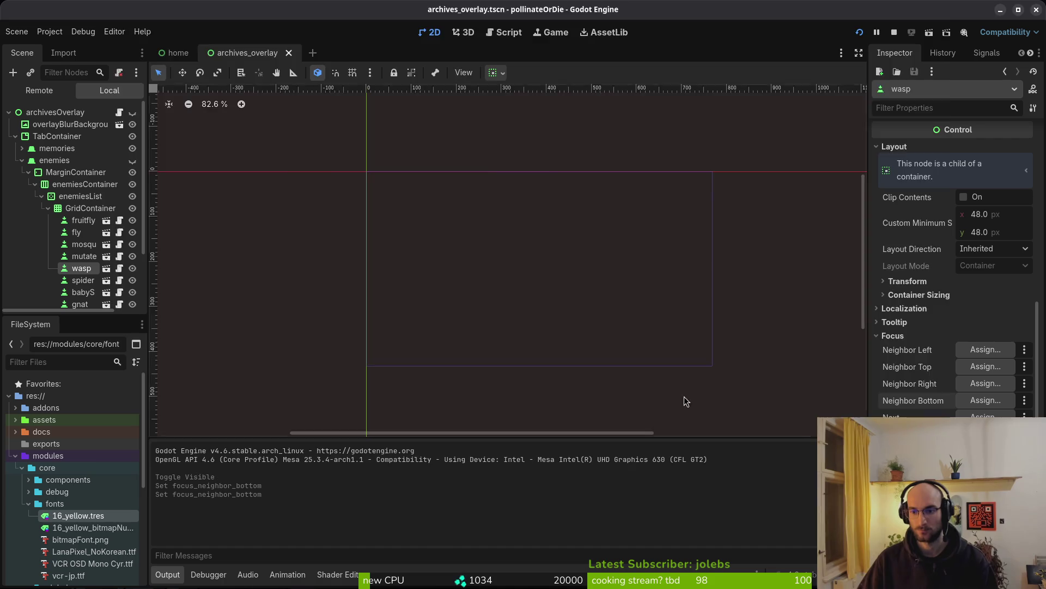
key(F6)
key(F8)
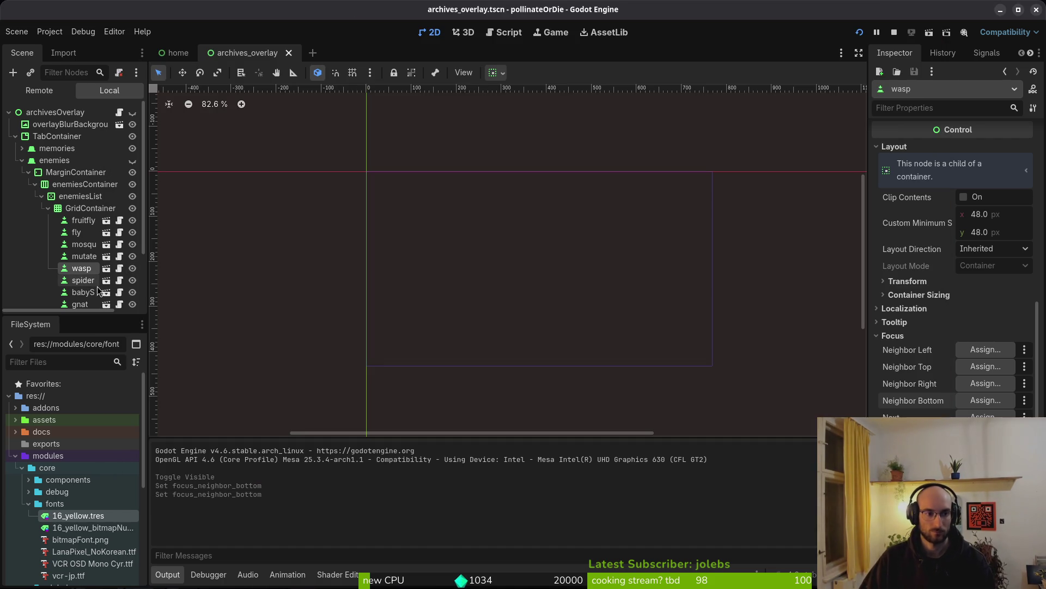
Clear the spider cell's bottom focus neighbour and test grid navigation in the game.
click(83, 280)
scroll(993, 410, down, 5)
scroll(959, 338, down, 5)
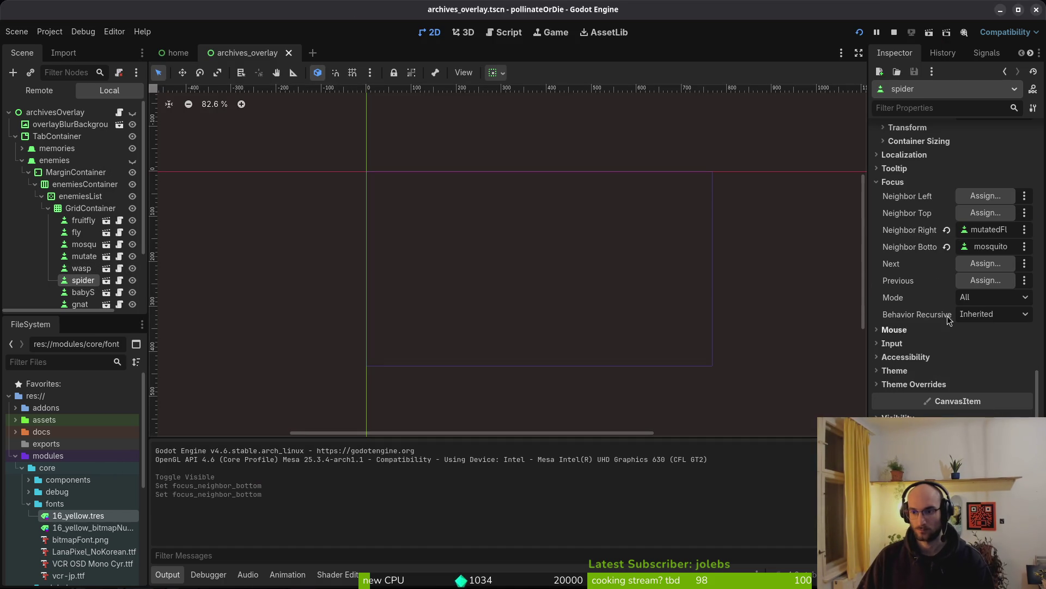
click(948, 248)
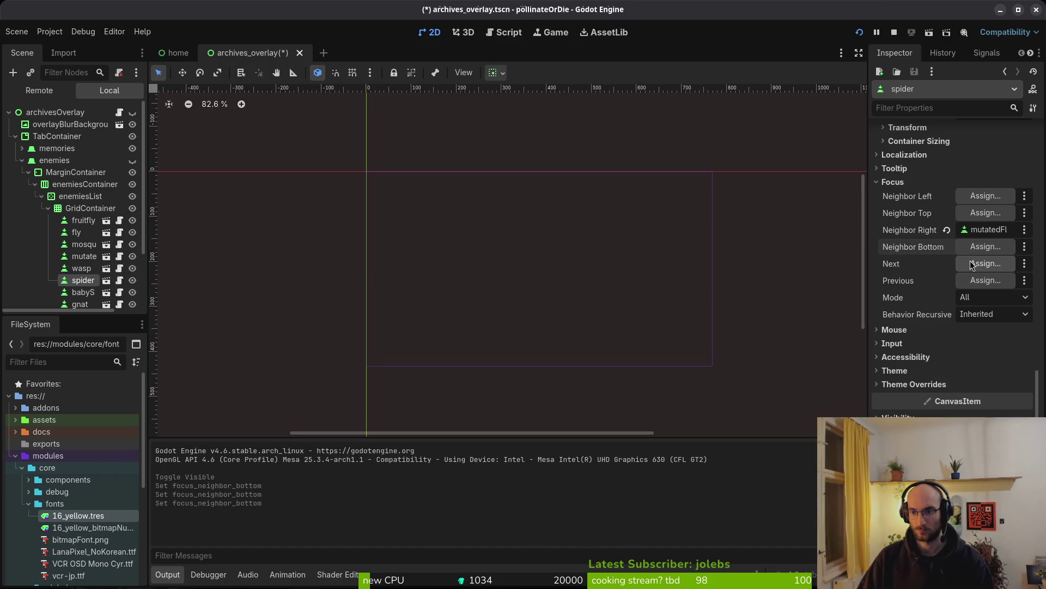
key(F5)
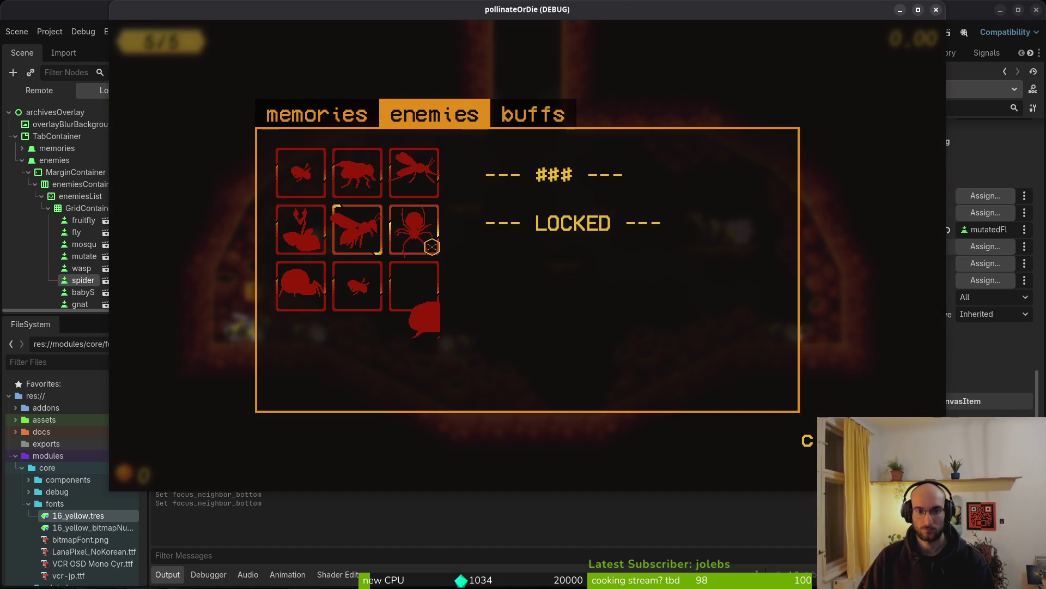
key(F8)
scroll(70, 282, down, 3)
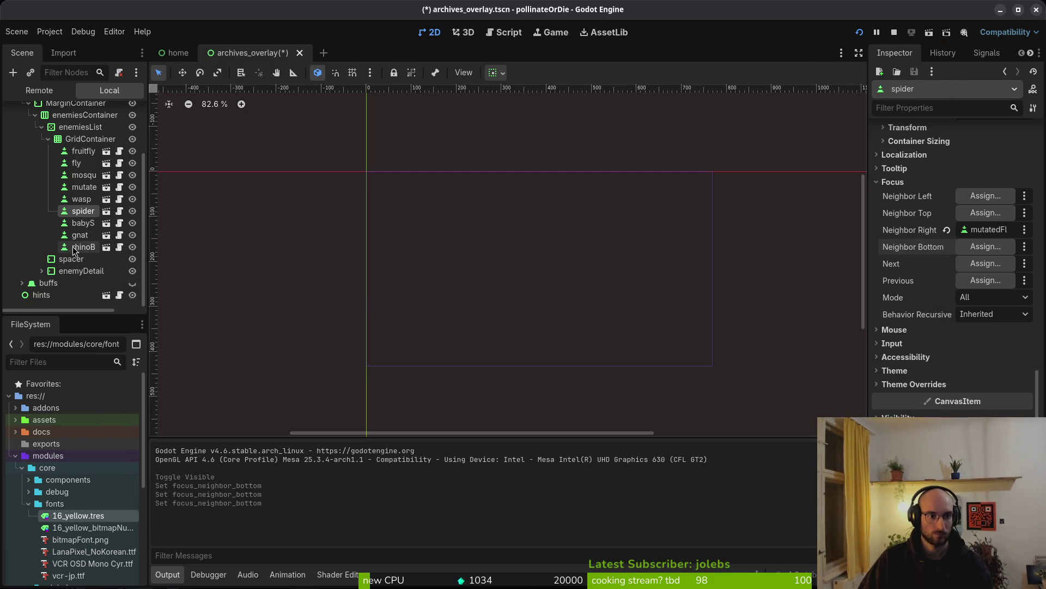
Clear babySpider's right focus neighbour and save the scene.
click(82, 223)
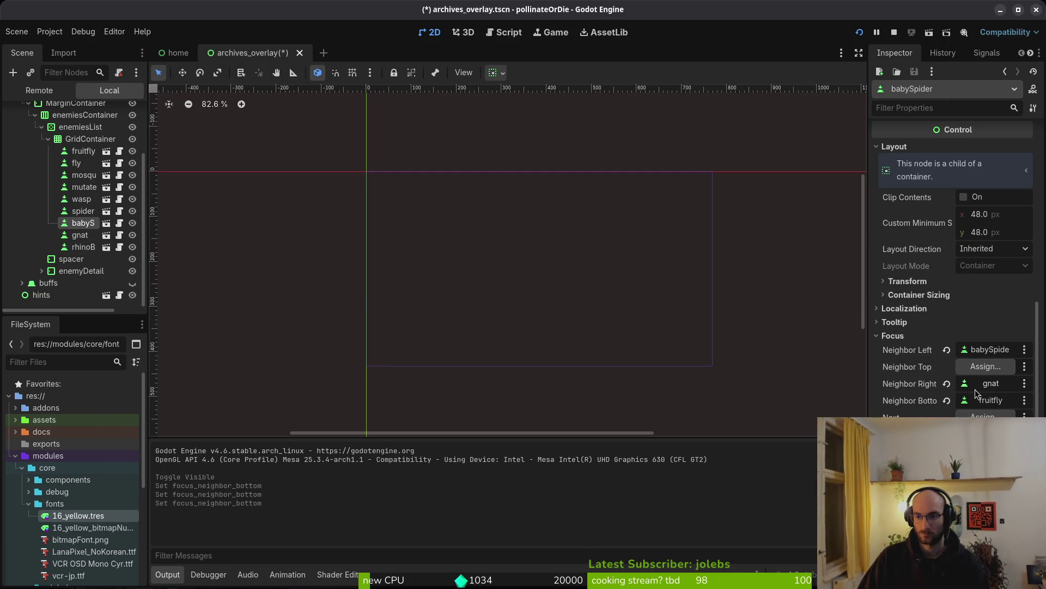
click(946, 383)
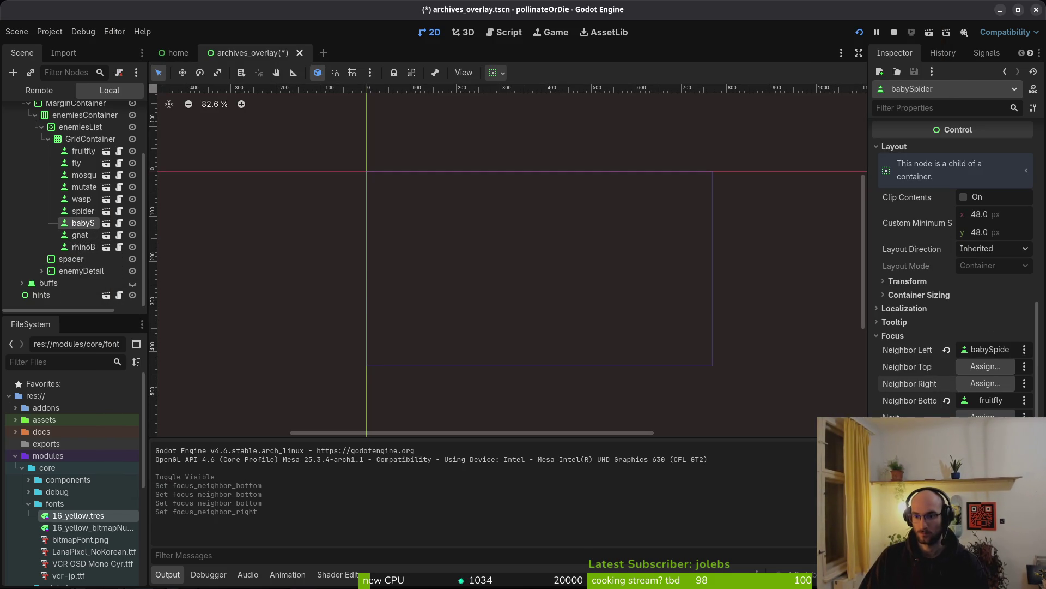
key(ctrl+s)
Set gnat's bottom focus neighbour to fly.
click(79, 235)
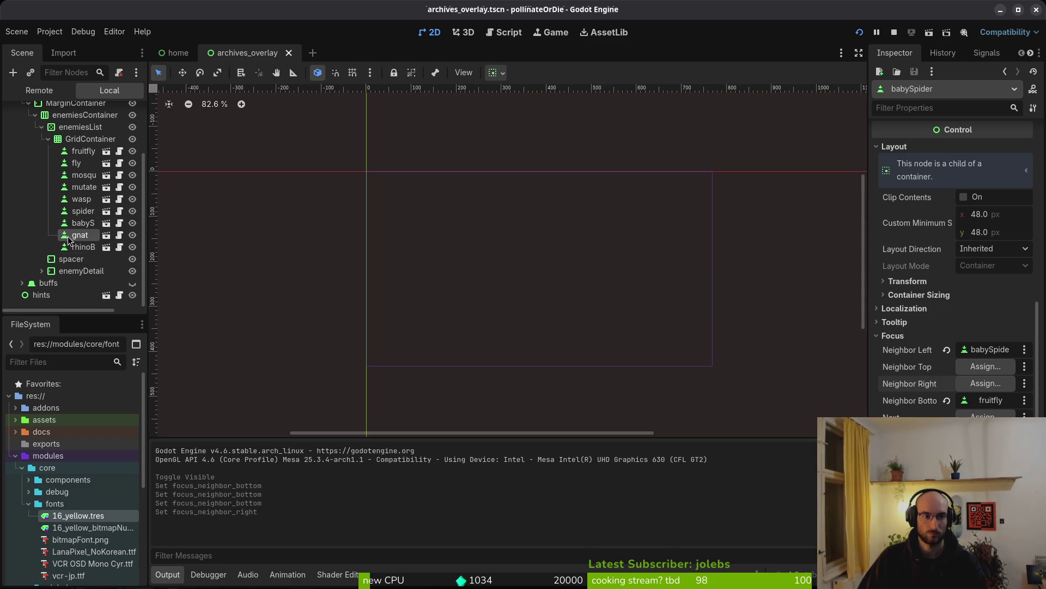
scroll(970, 407, down, 5)
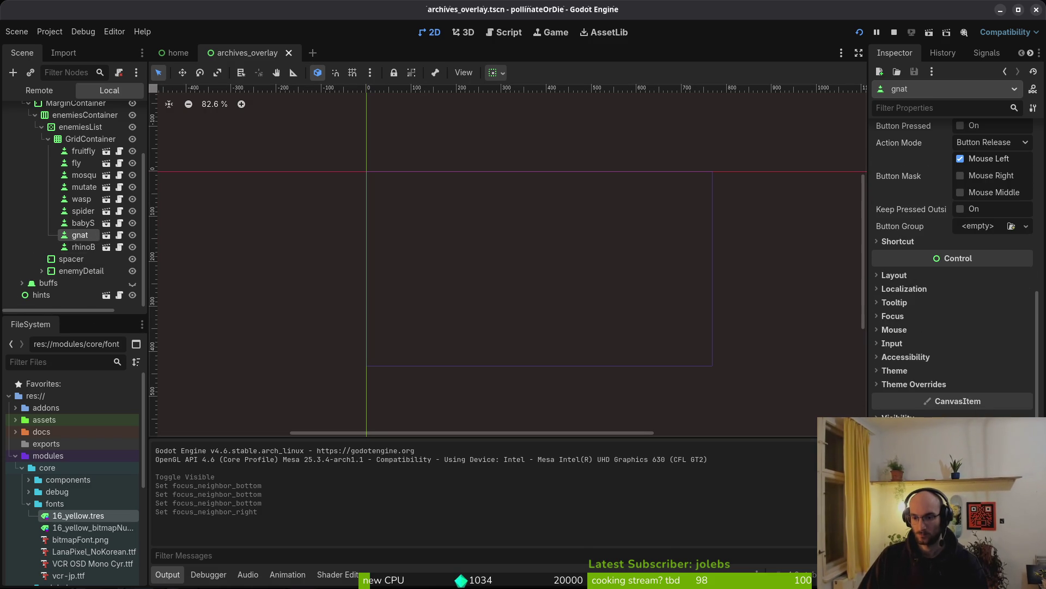
click(901, 316)
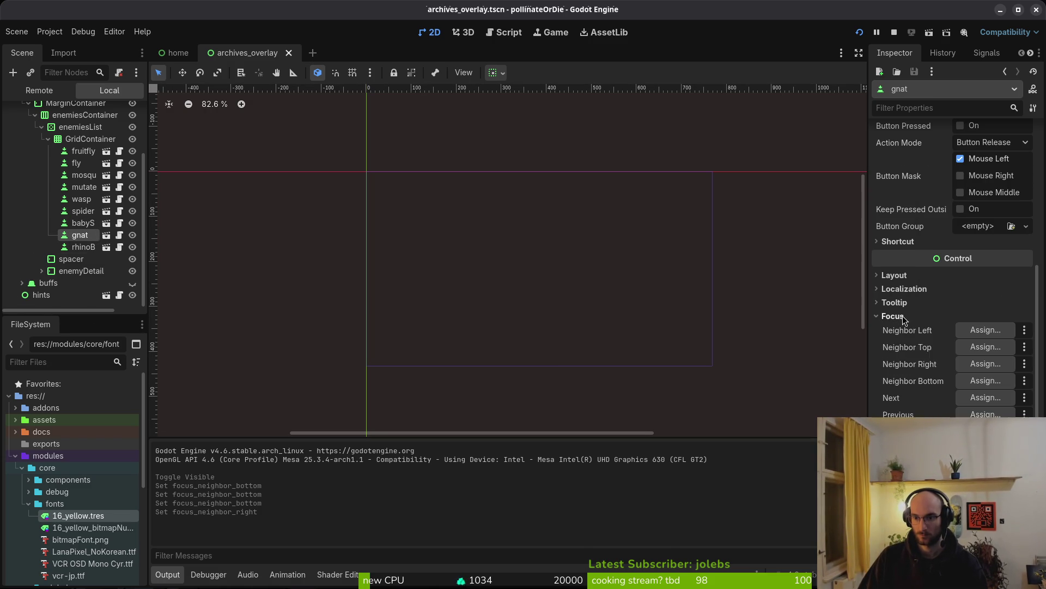
click(972, 381)
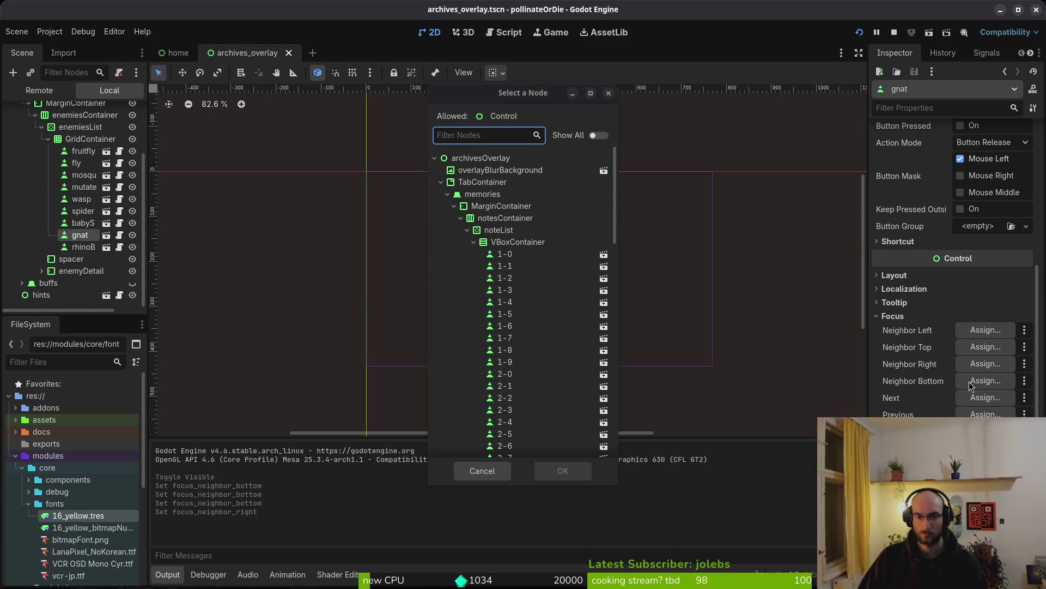
key(F6)
click(974, 381)
scroll(520, 302, down, 10)
click(513, 188)
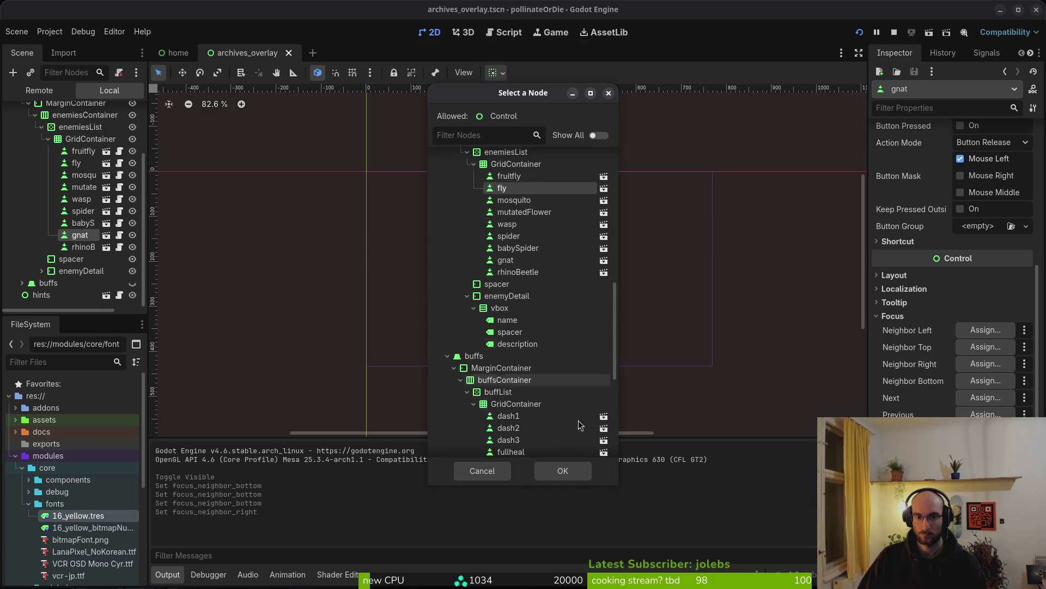
click(562, 471)
Run the scene to test the grid, then select the rhinoBeetle cell.
key(F6)
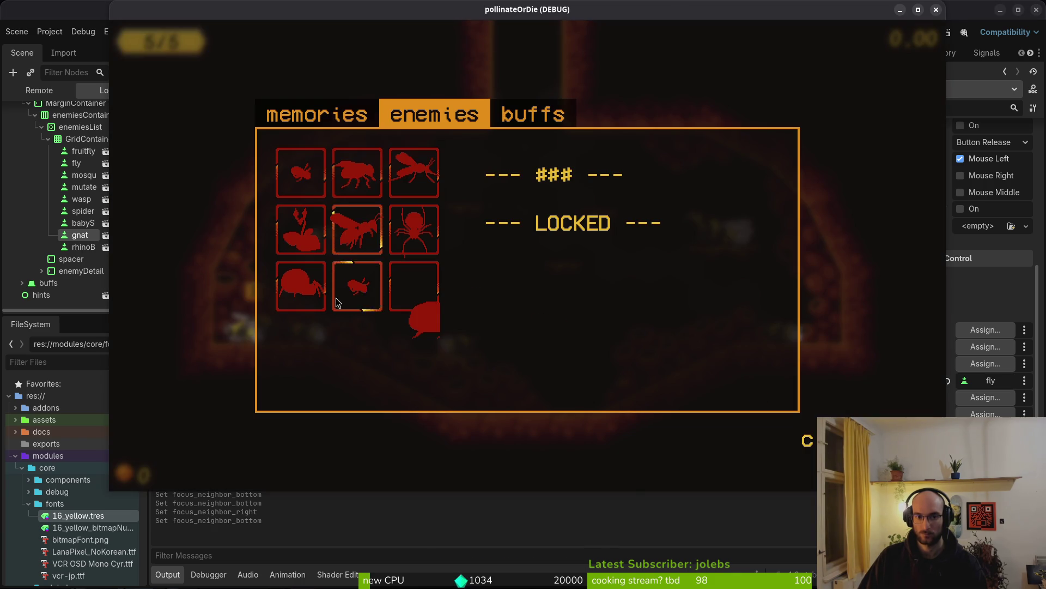
click(989, 383)
key(Down)
scroll(989, 383, down, 5)
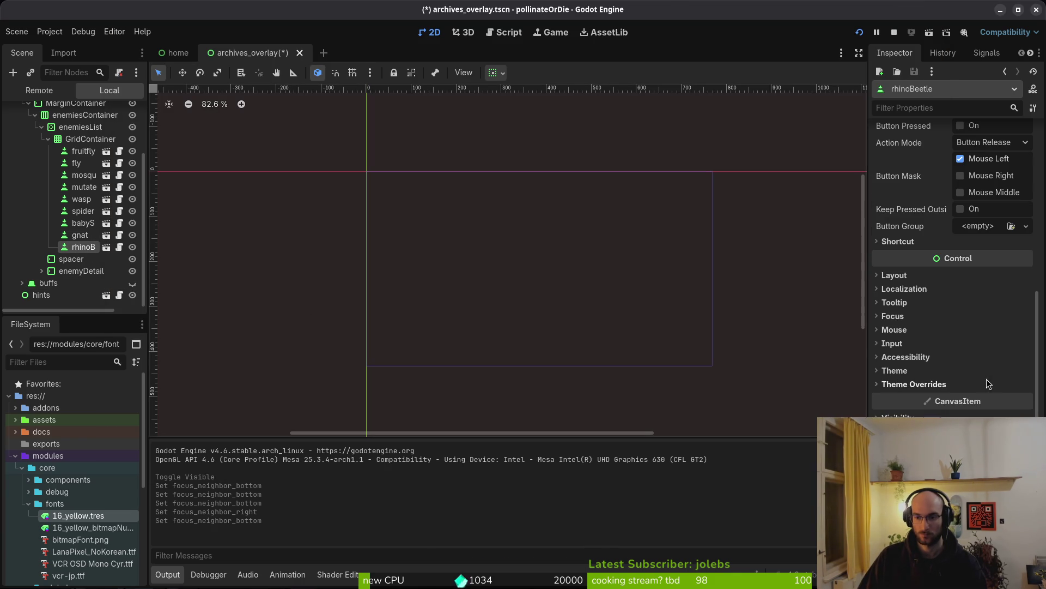
Give rhinoBeetle mosquito as bottom focus neighbour and babySpider as right, then save.
click(903, 315)
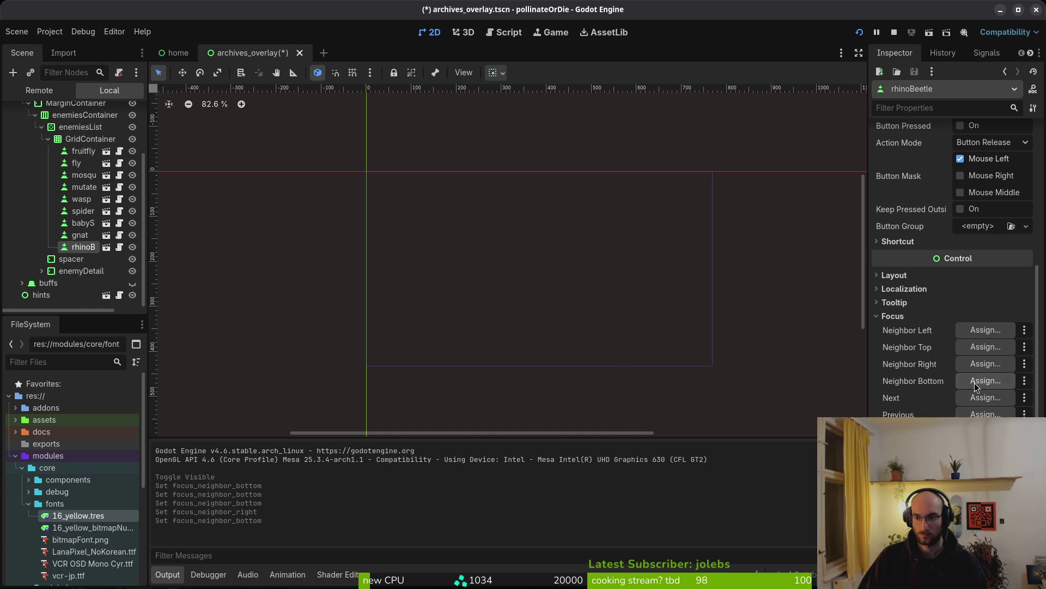
click(979, 381)
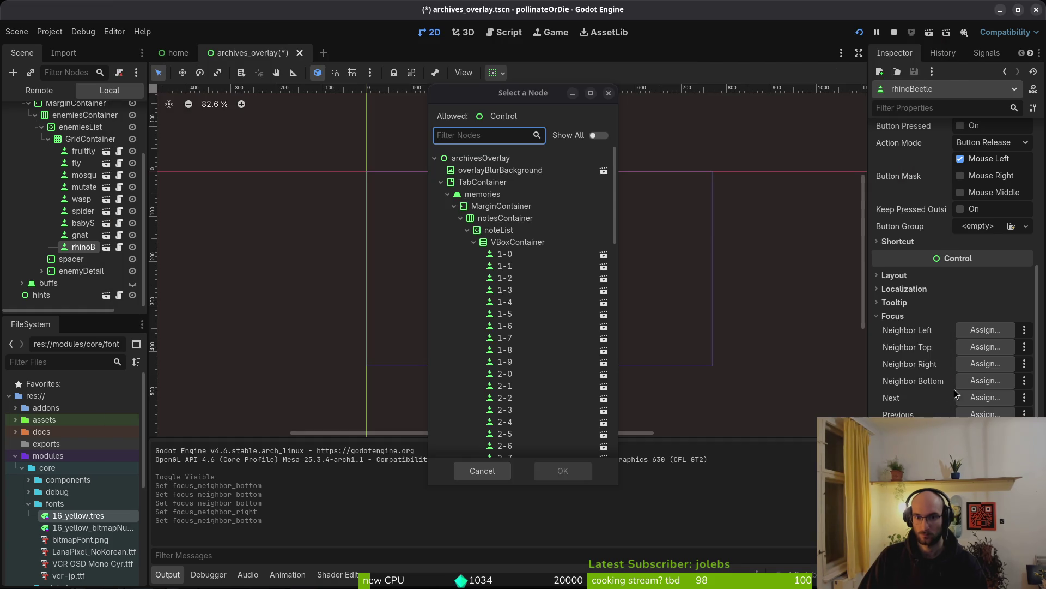
scroll(523, 290, down, 15)
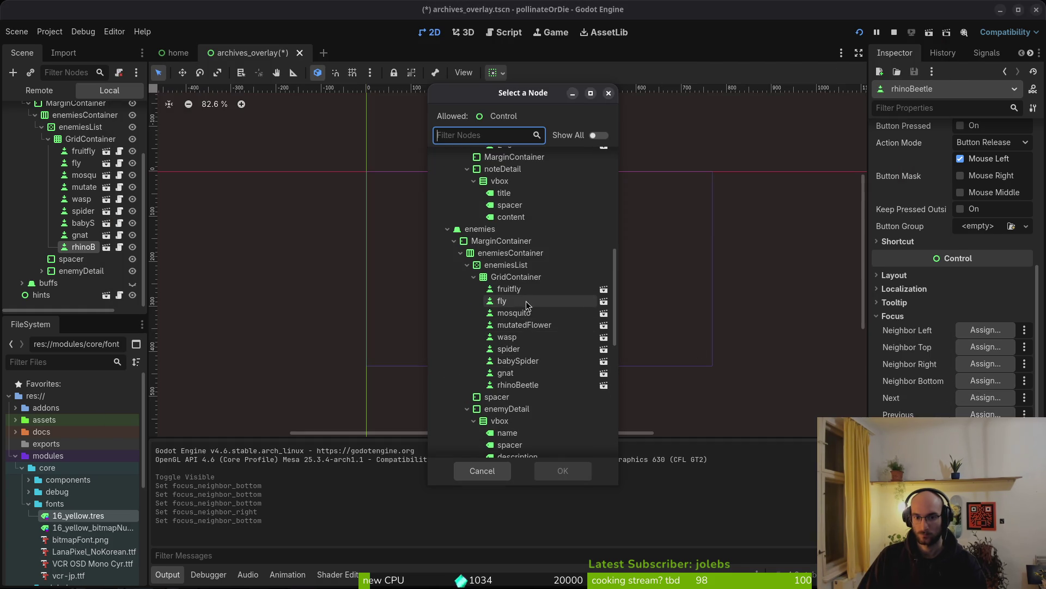
click(514, 312)
click(553, 468)
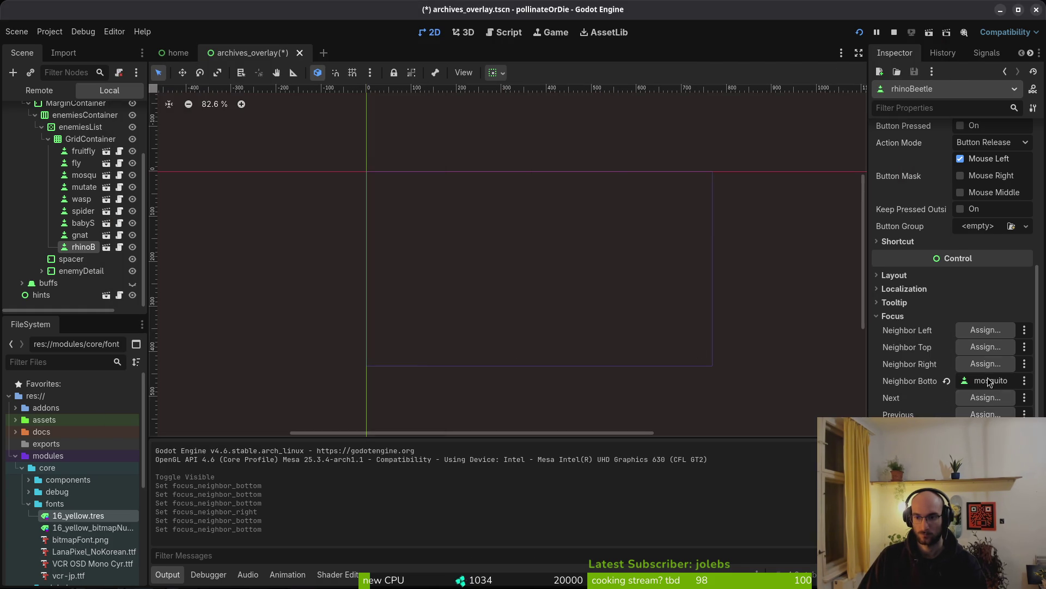
click(990, 381)
scroll(544, 247, down, 10)
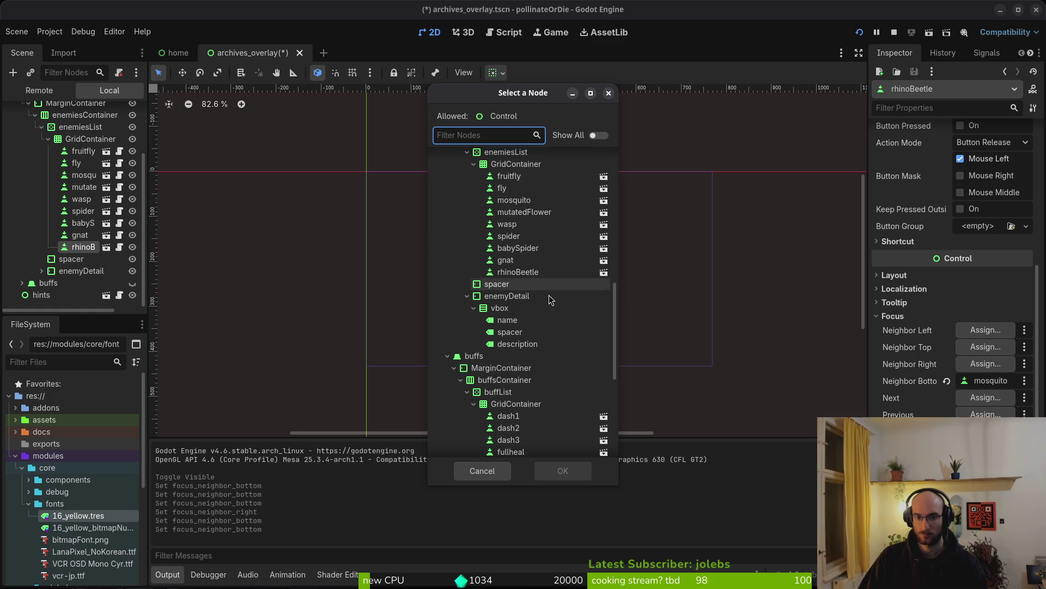
click(518, 248)
click(561, 470)
key(ctrl+s)
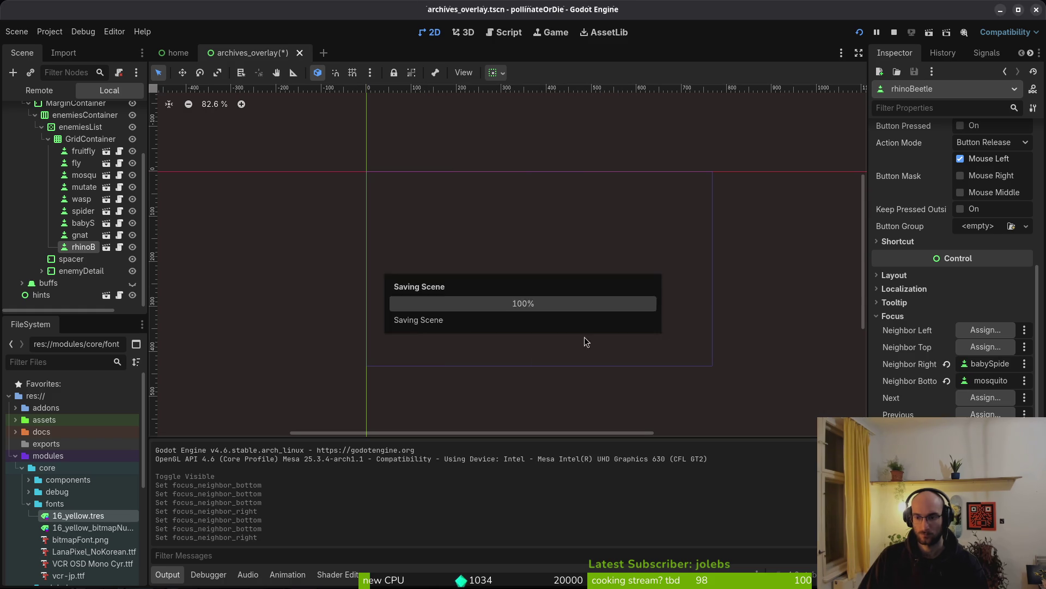
Set the fly node's top focus neighbour to gnat.
click(83, 151)
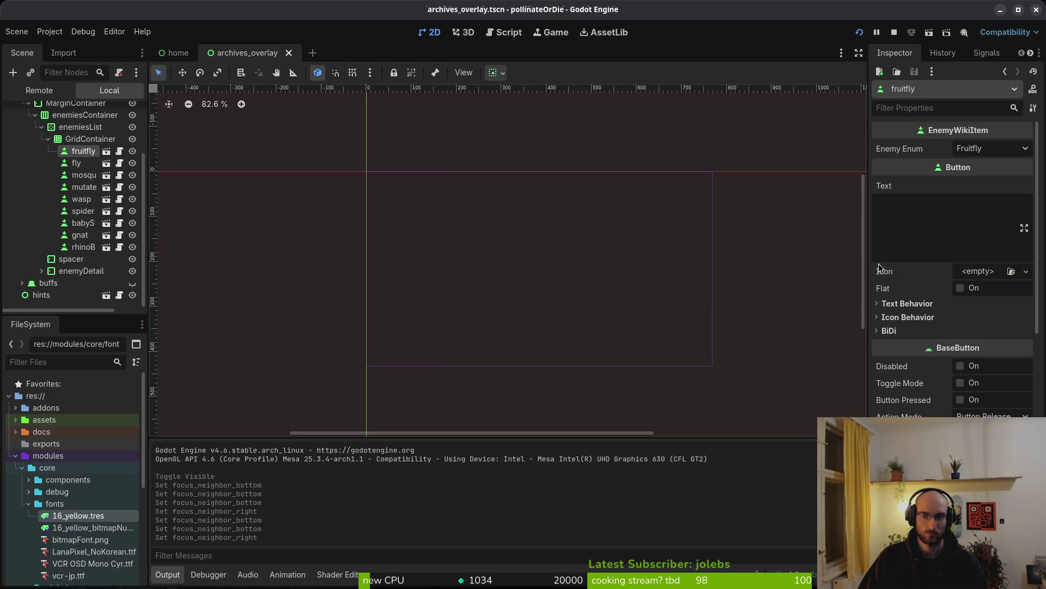
click(96, 163)
scroll(985, 338, down, 10)
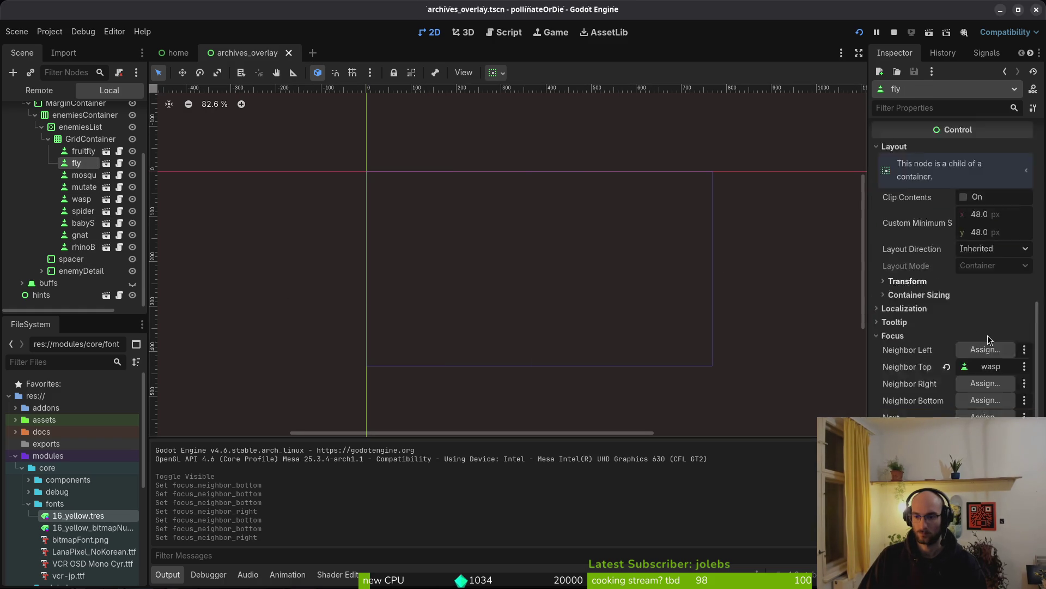
click(982, 215)
scroll(526, 300, down, 10)
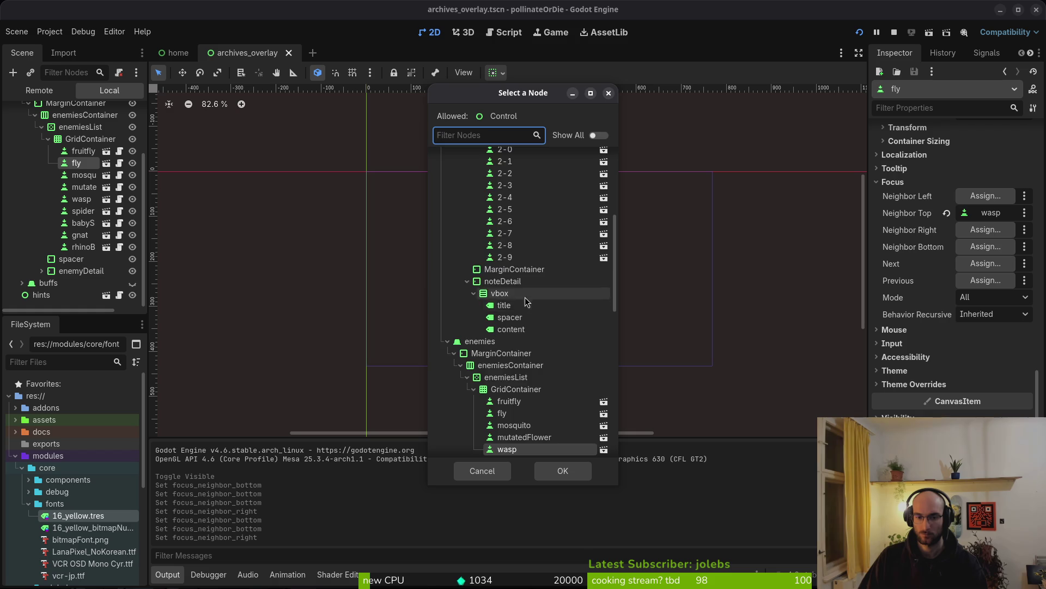
click(507, 298)
click(563, 471)
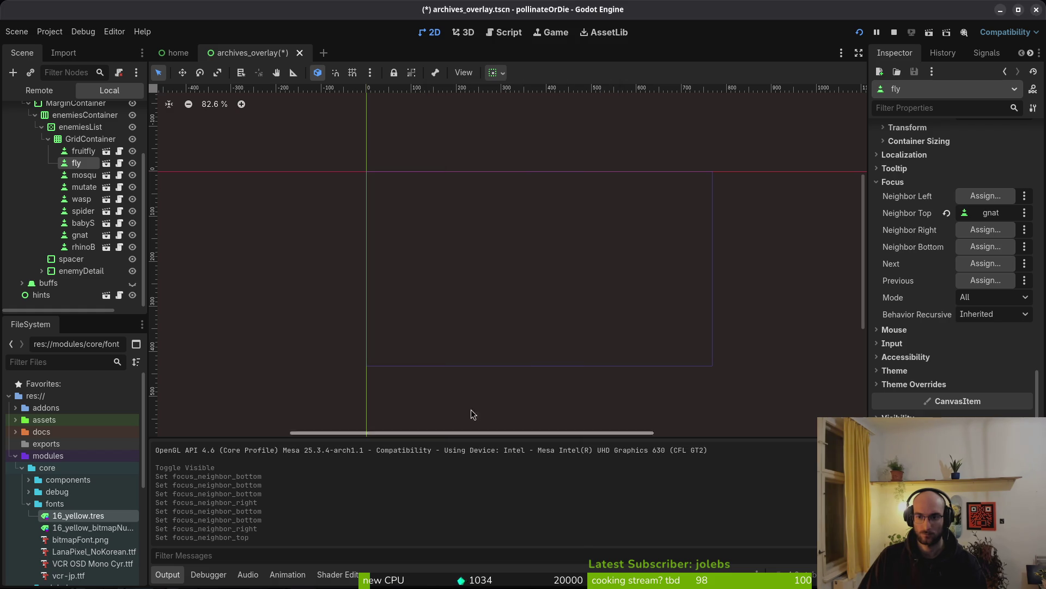
Set mosquito's top focus neighbour to rhinoBeetle and save the scene.
click(85, 175)
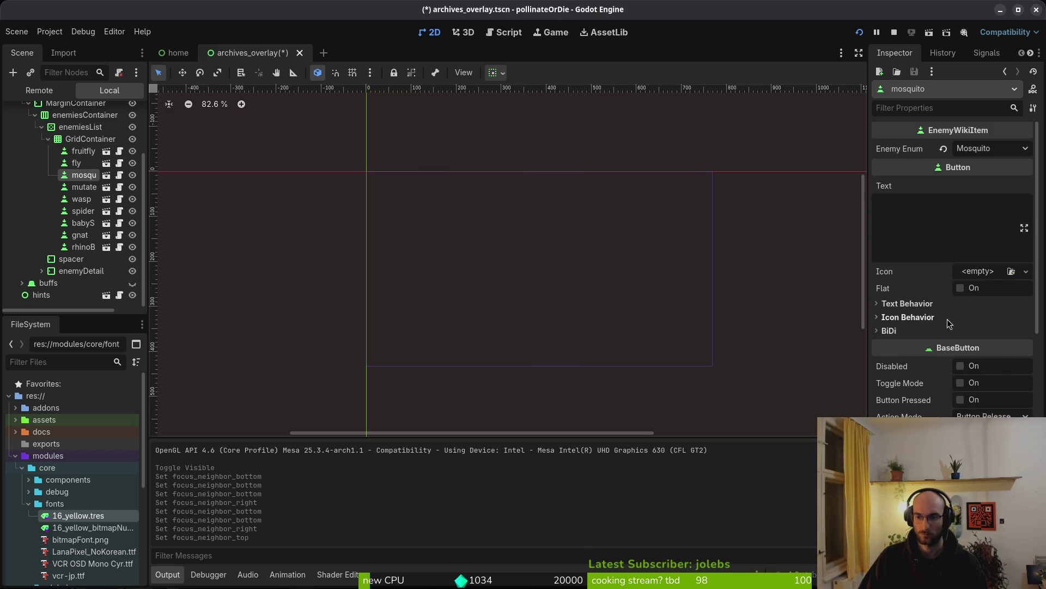
scroll(943, 332, down, 10)
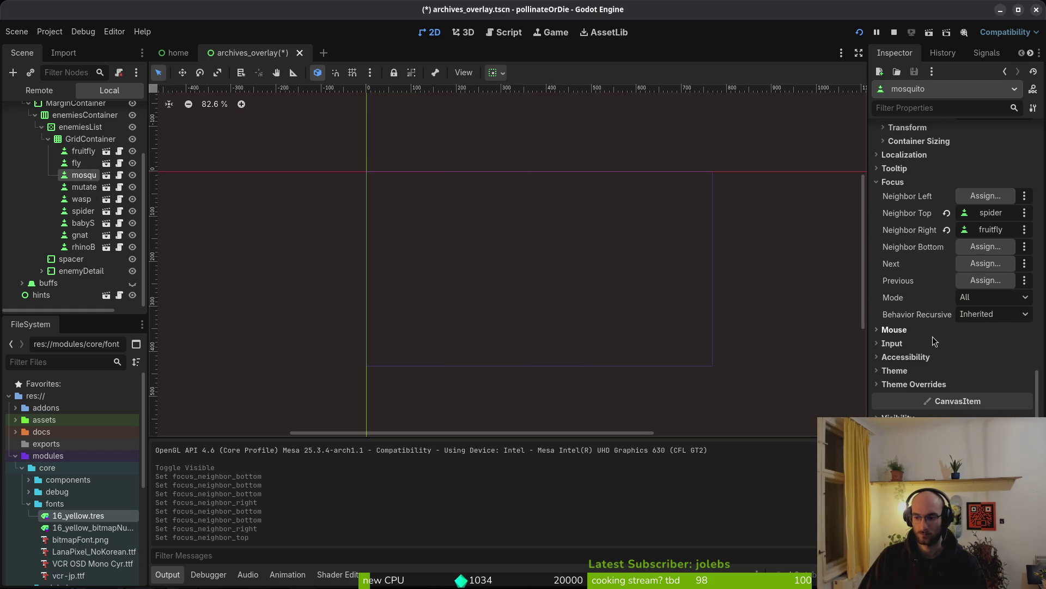
click(974, 218)
scroll(523, 273, down, 10)
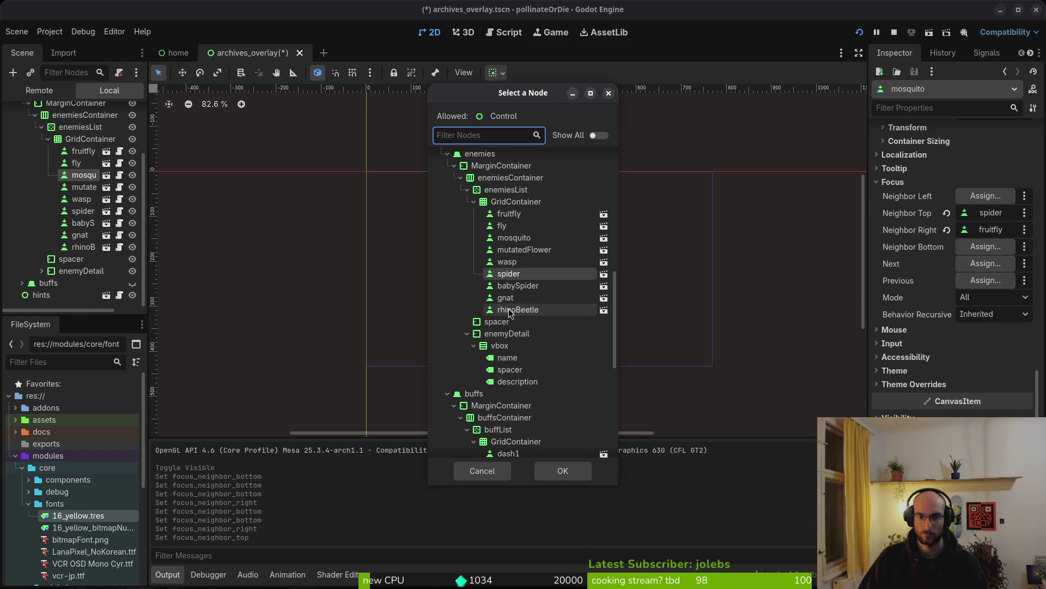
click(518, 310)
click(551, 473)
key(ctrl+s)
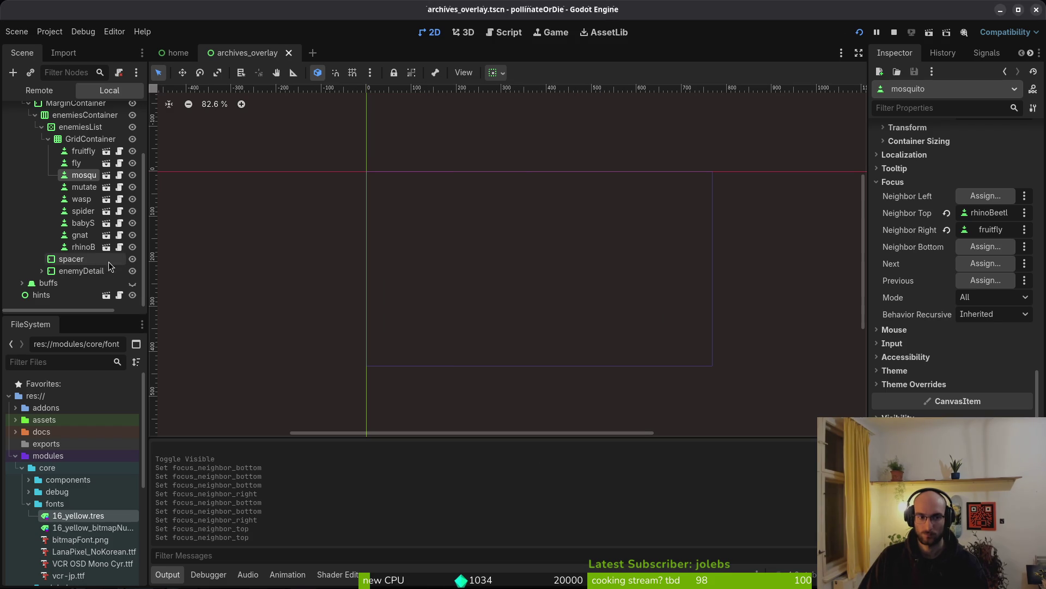
Set babySpider's left focus neighbour to rhinoBeetle and save archives_overlay.tscn.
click(84, 224)
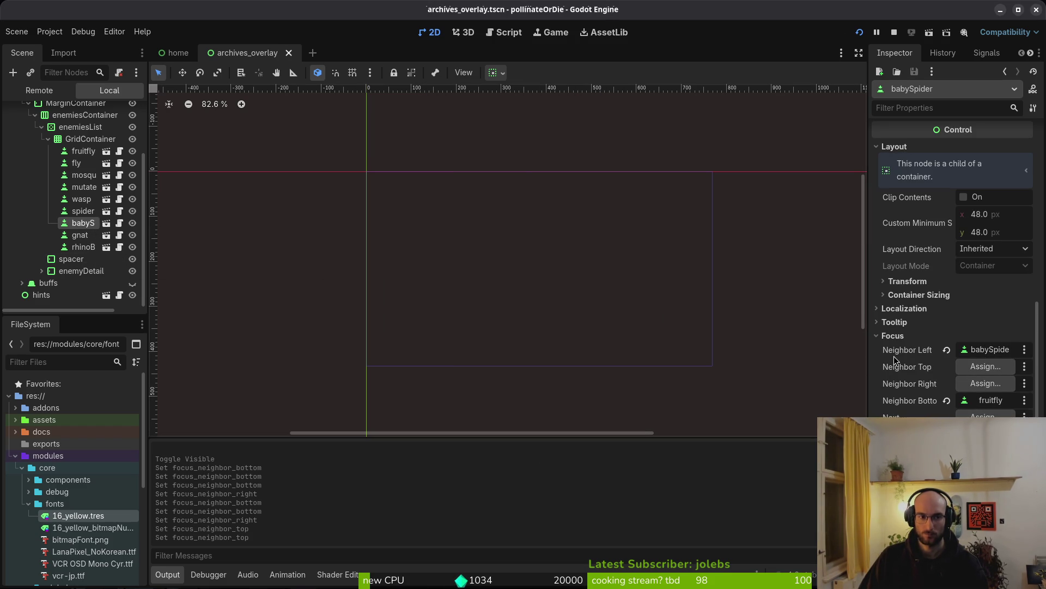
click(1008, 362)
scroll(523, 294, down, 10)
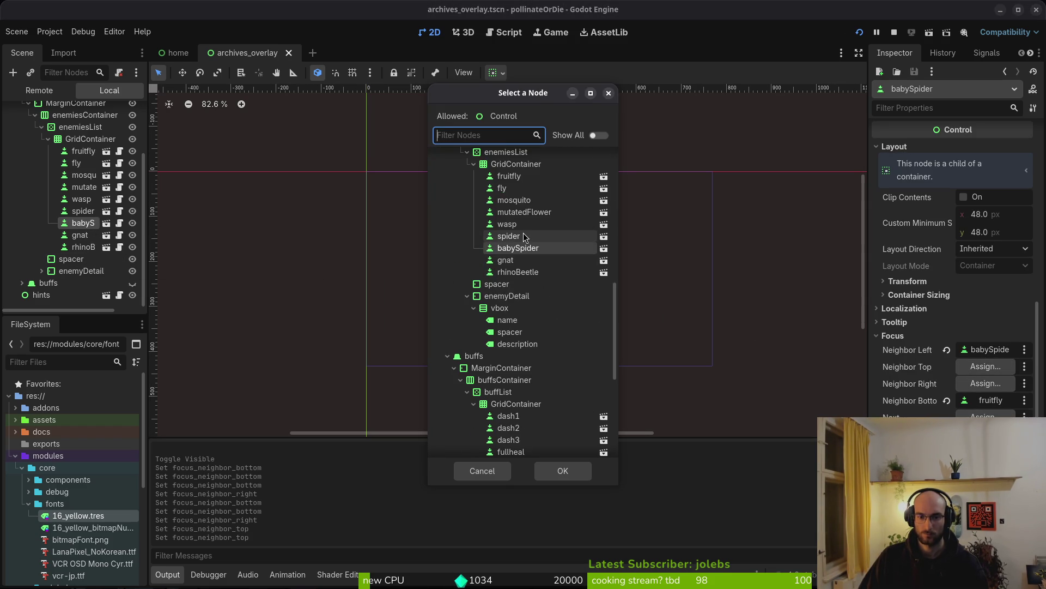
click(518, 272)
click(563, 471)
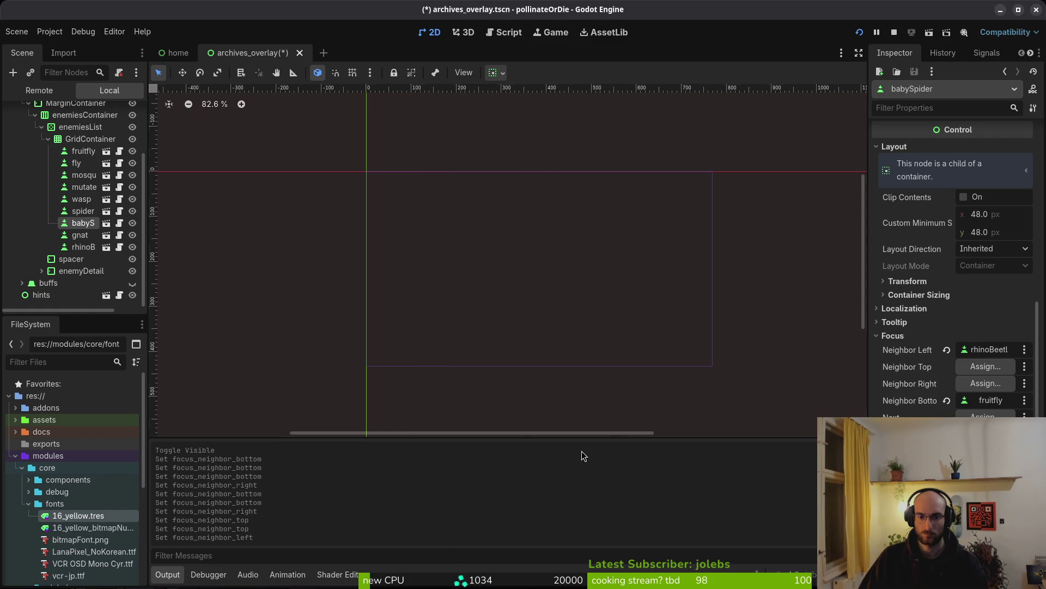
key(ctrl+s)
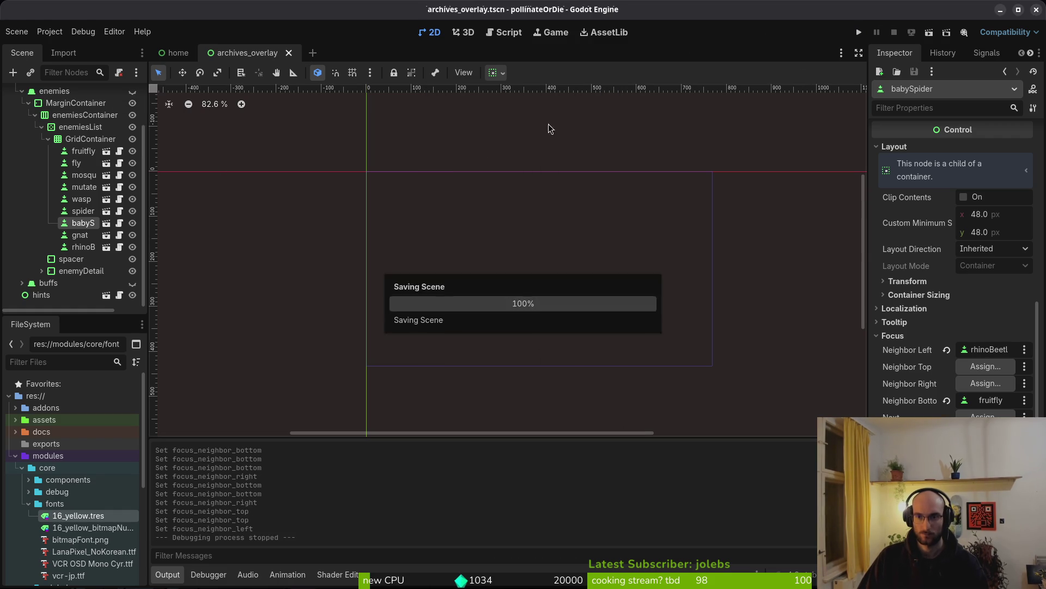
Collapse the enemies GridContainer and run the game to test controller navigation.
key(super+2)
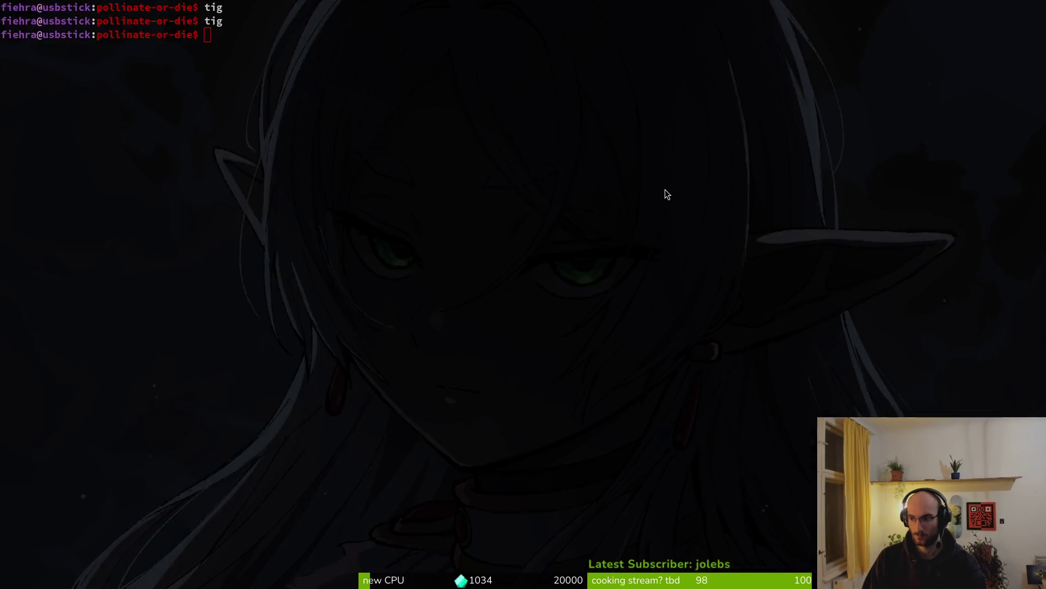
key(super+3)
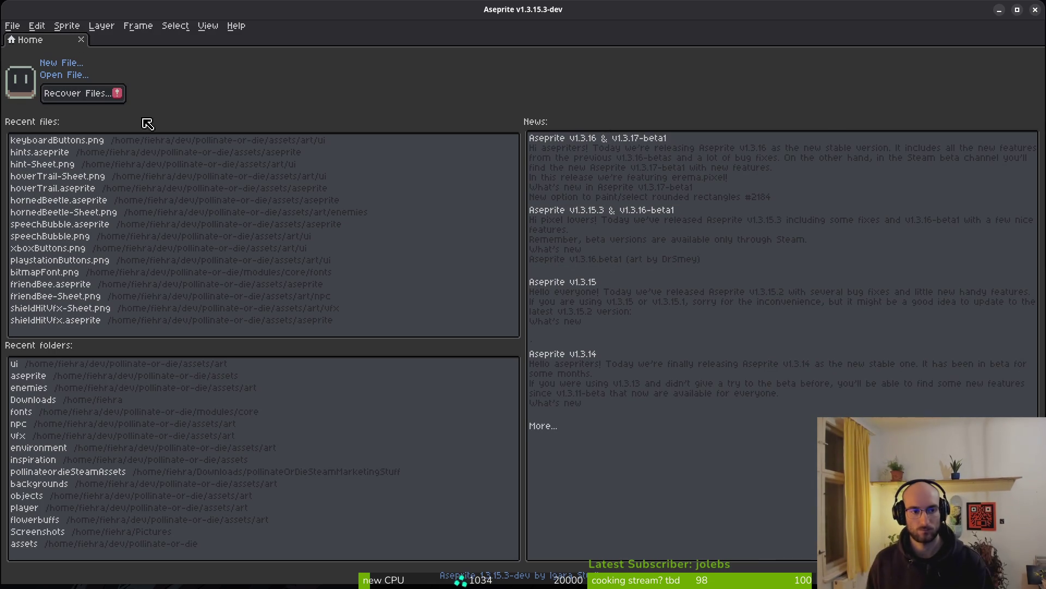
key(super+1)
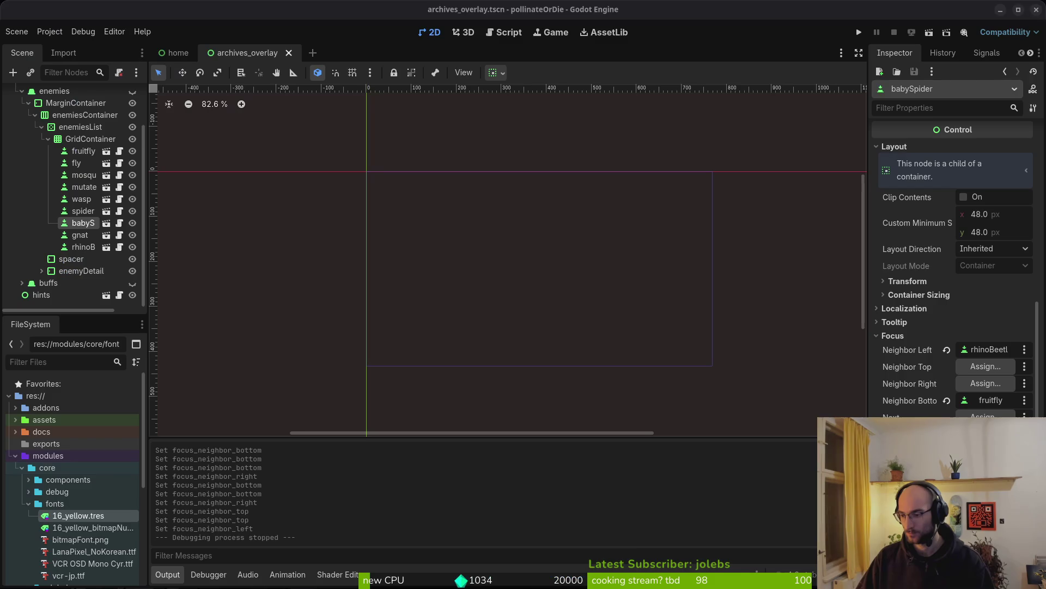
click(48, 140)
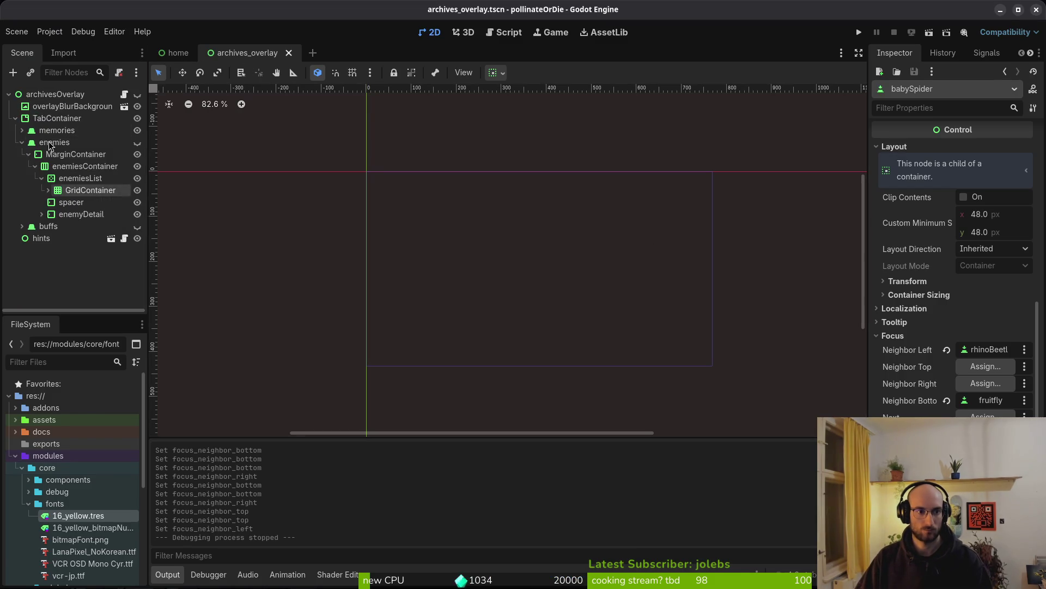
key(super+3)
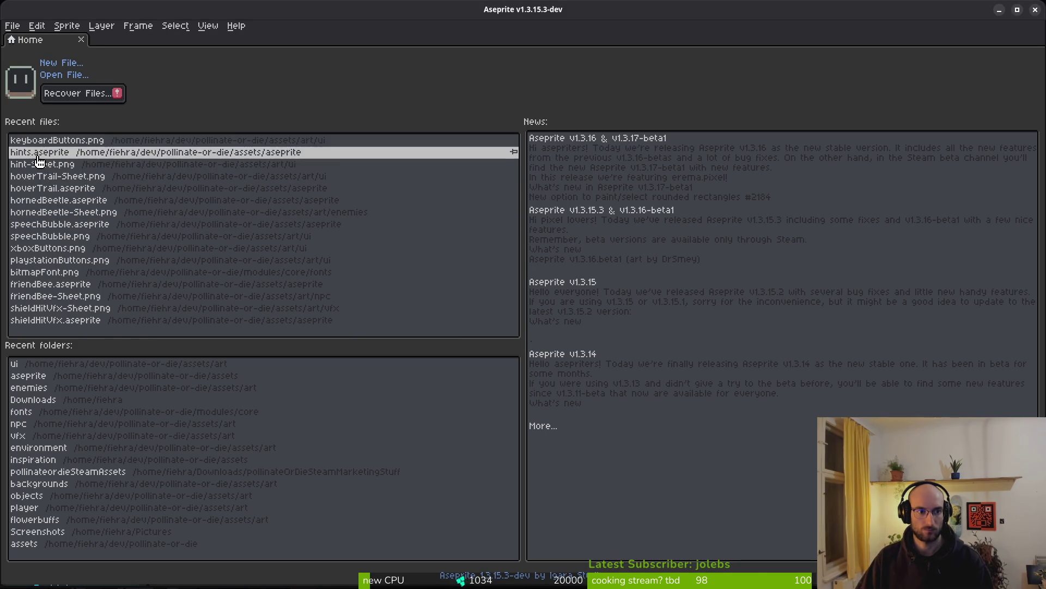
key(super+1)
click(858, 36)
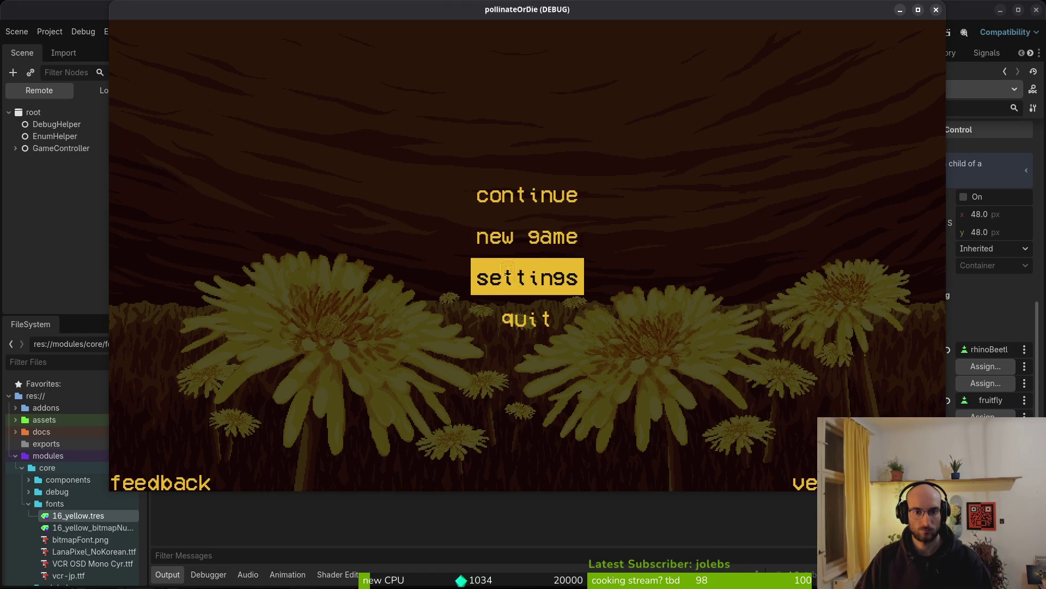
click(508, 196)
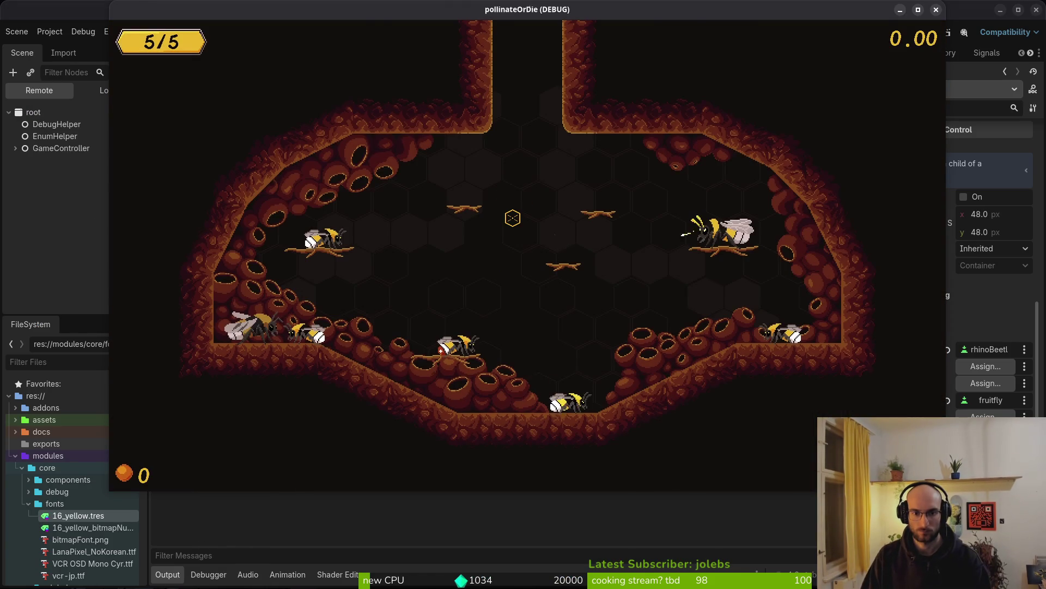
key(Escape)
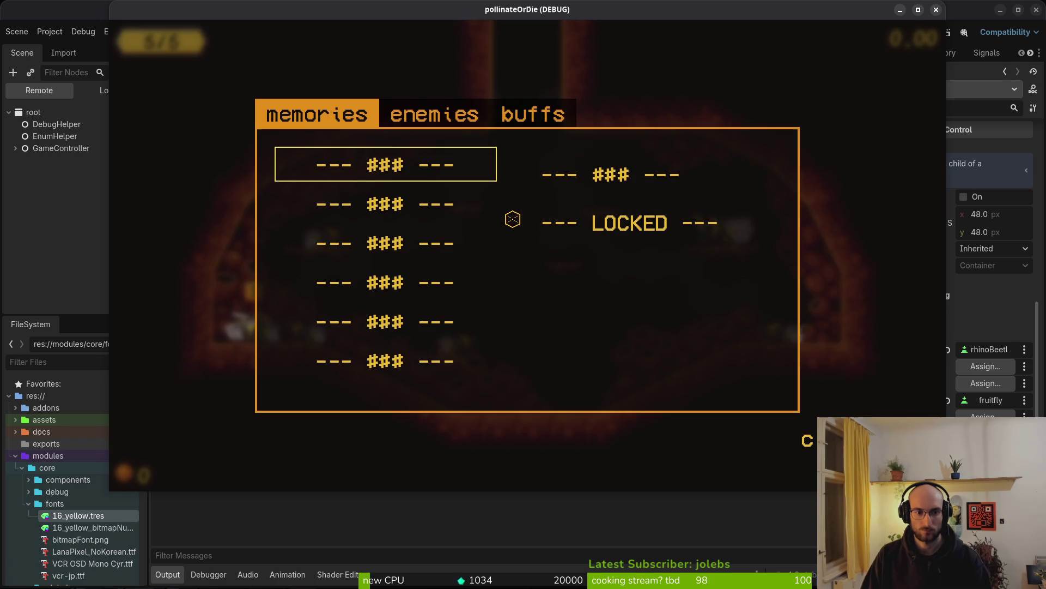
click(425, 115)
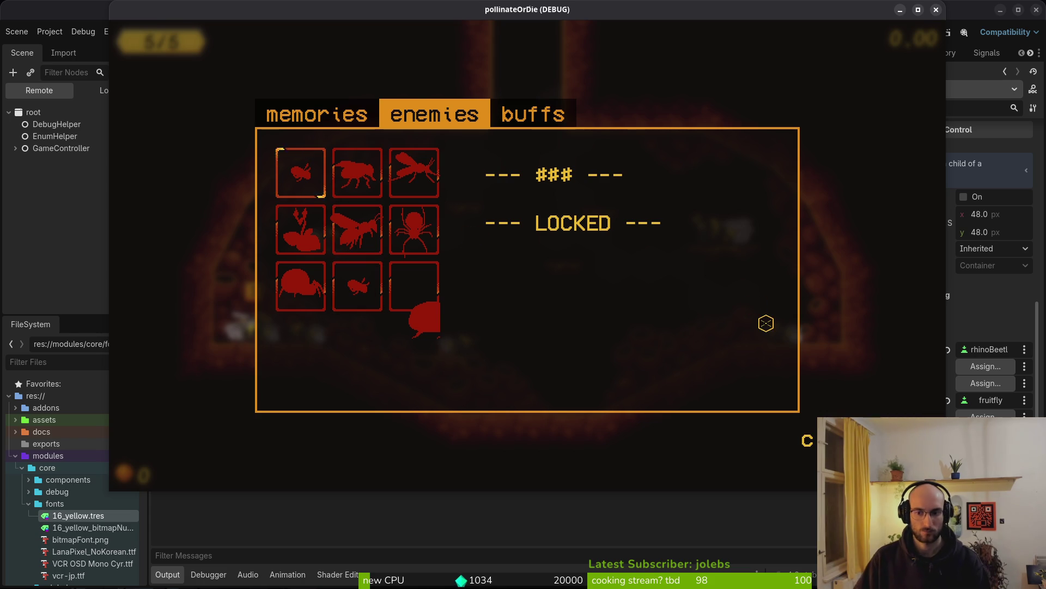
key(Escape)
key(F8)
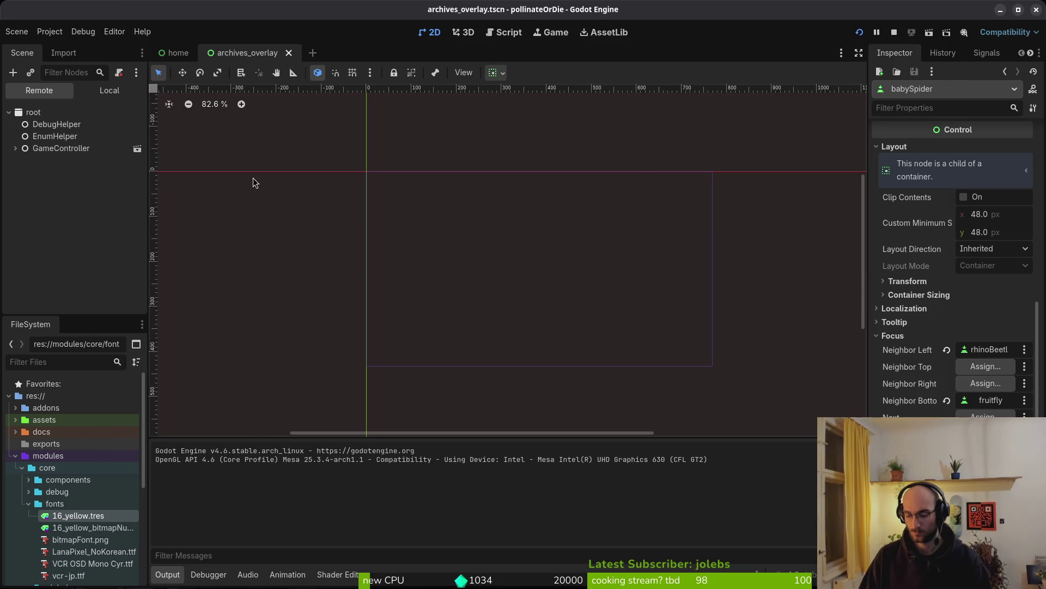
Bring Aseprite forward and open the hornedBeetle.aseprite sprite.
key(super)
click(253, 178)
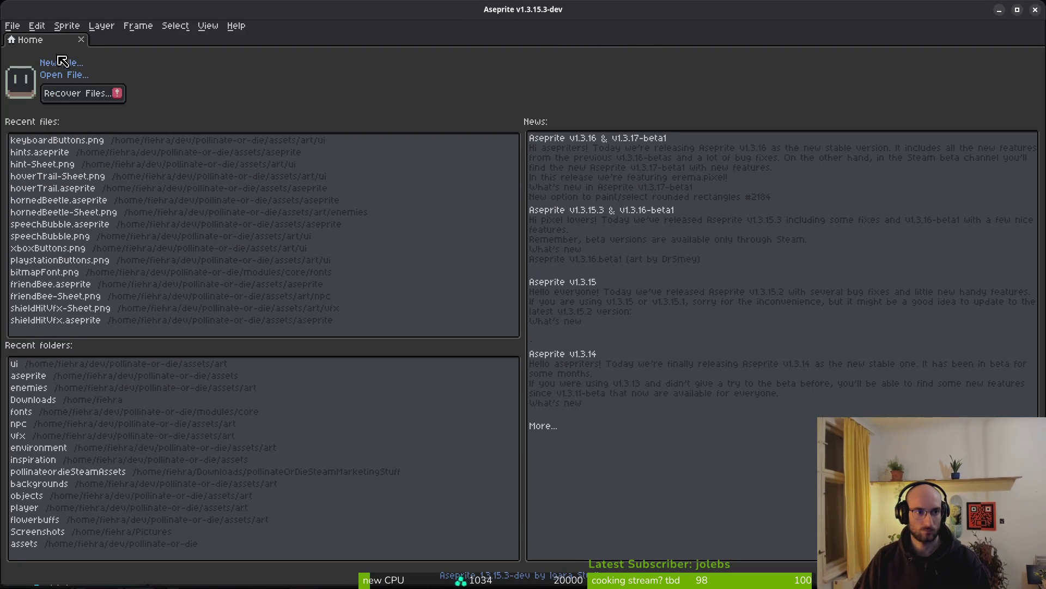
click(12, 26)
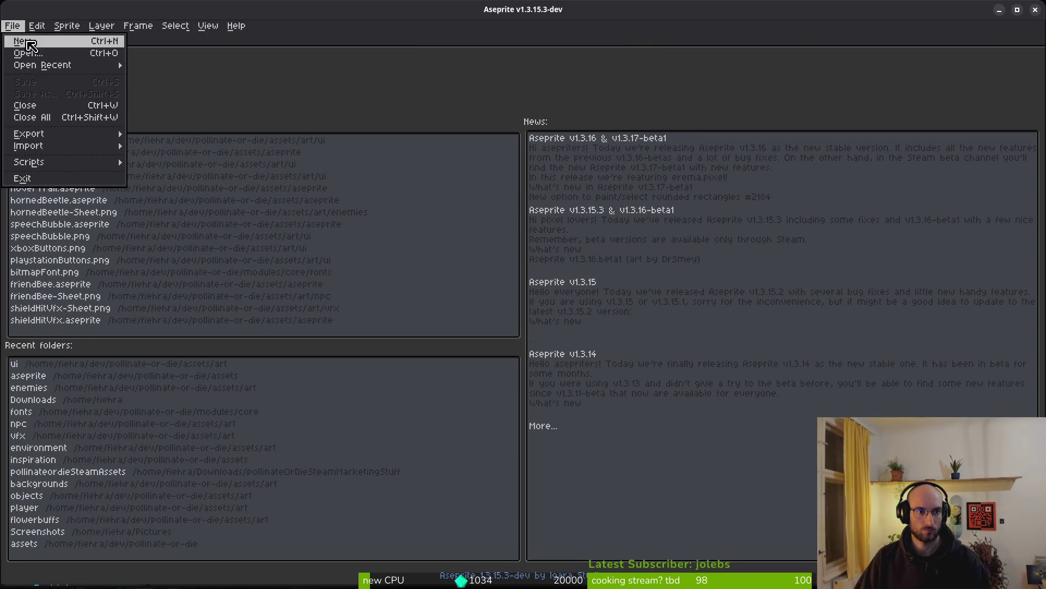
key(Escape)
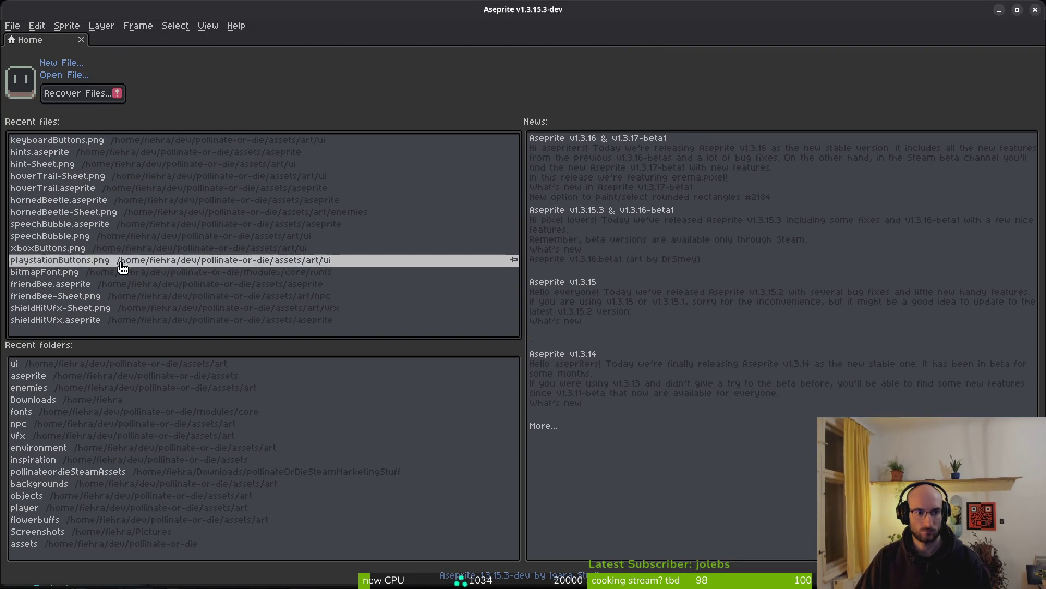
click(114, 200)
Create a new 64×64 pixel sprite.
click(12, 26)
click(24, 42)
text(64)
key(Tab)
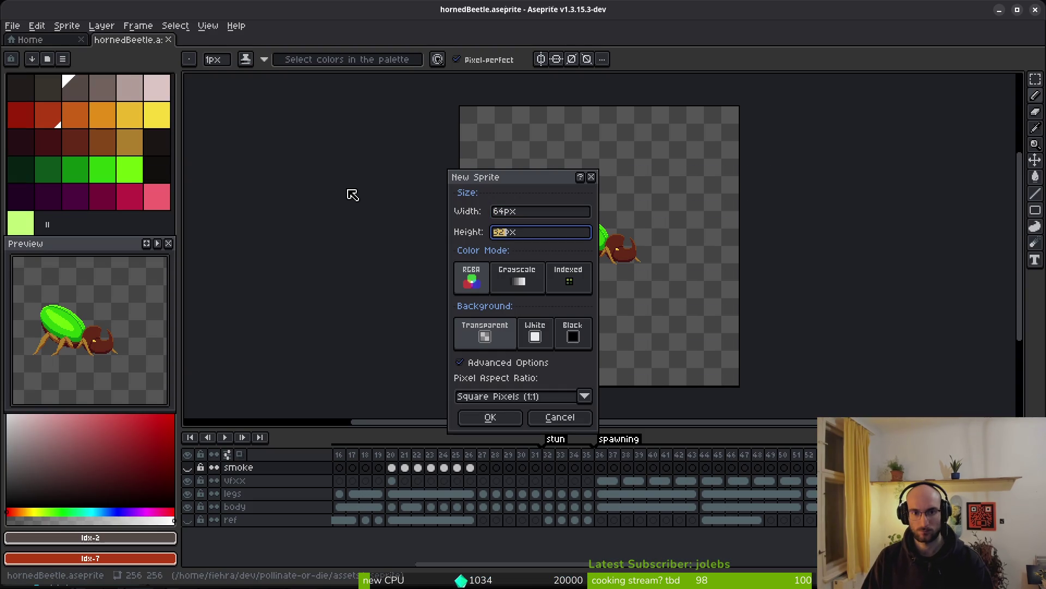
key(Return)
Save the new sprite as hornedBeetleScaled in the assets/aseprite folder.
key(ctrl+s)
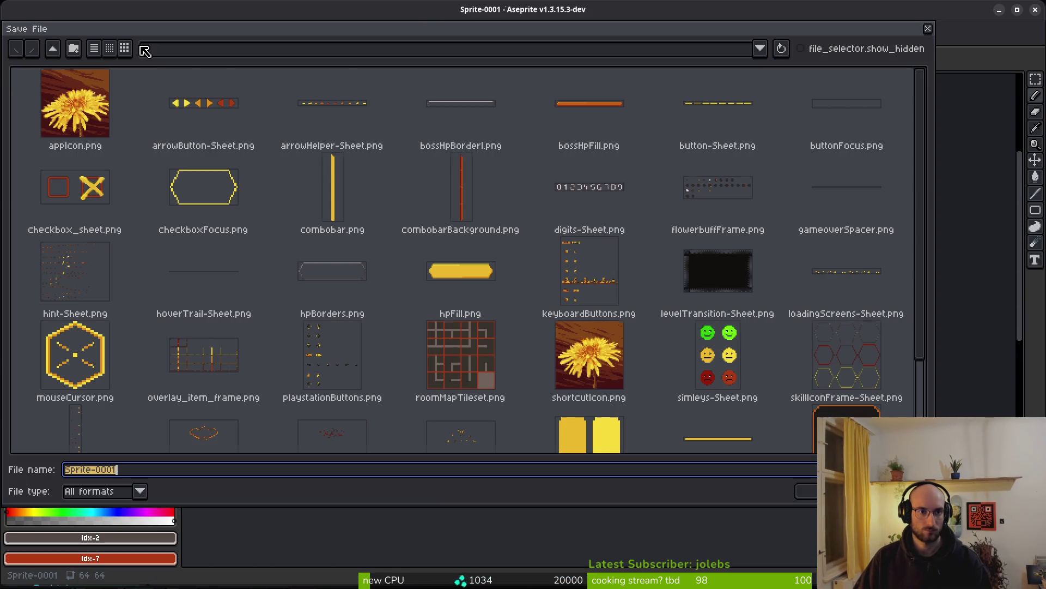
text(hornedBeetleScal)
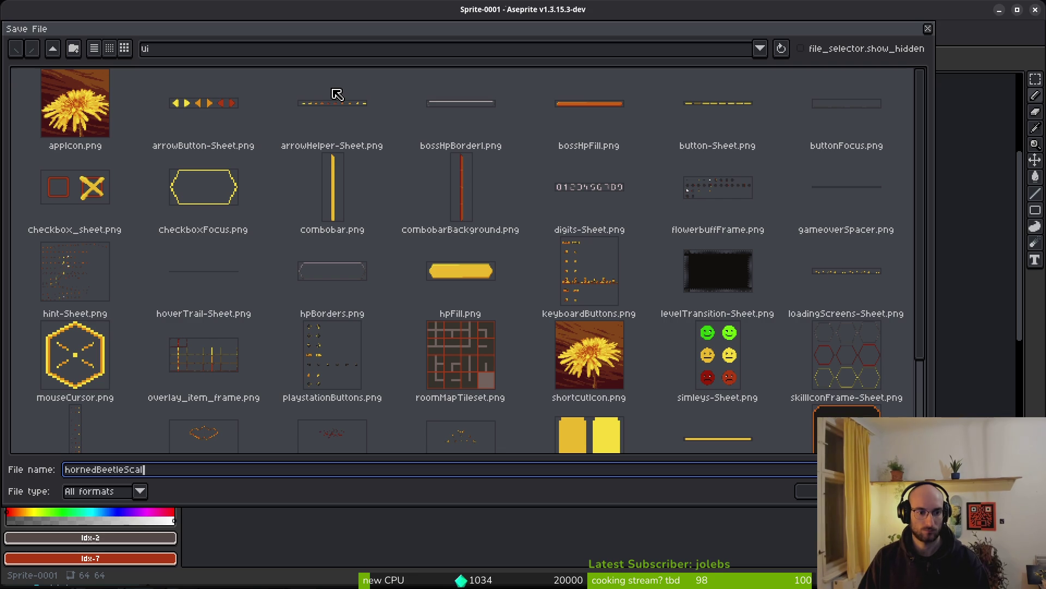
click(57, 48)
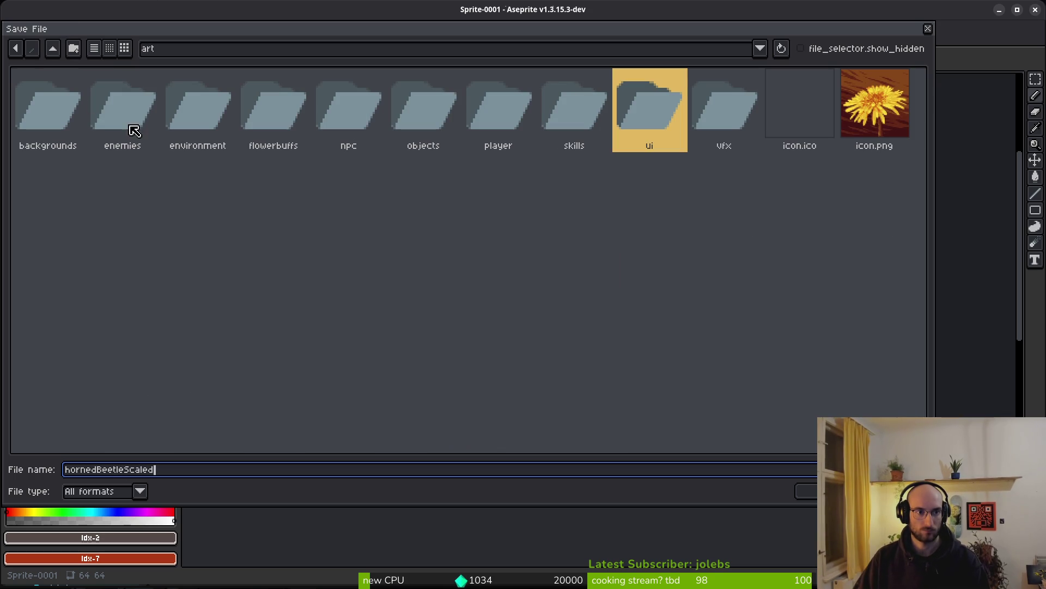
click(53, 49)
double_click(112, 129)
scroll(638, 334, down, 20)
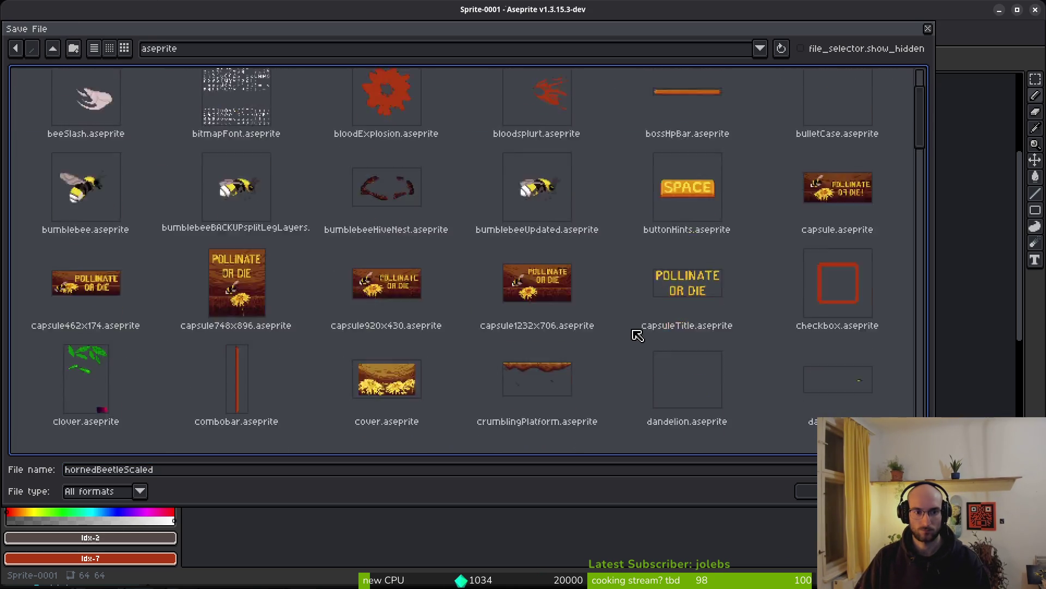
scroll(618, 354, down, 5)
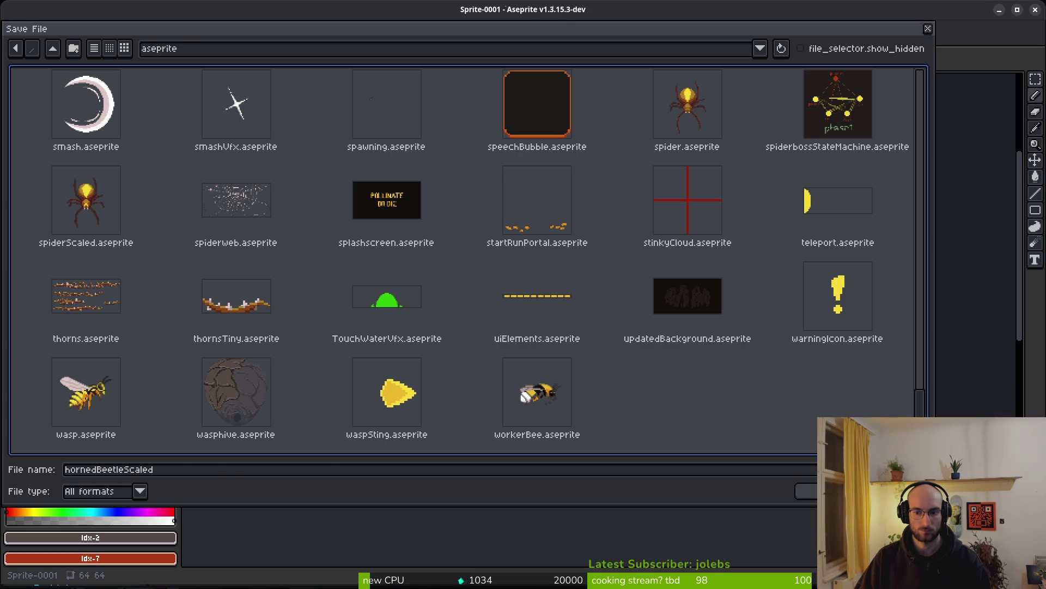
click(805, 490)
Add a new layer to the hornedBeetleScaled sprite.
click(134, 26)
key(Escape)
key(shift+n)
key(shift+n)
key(shift+n)
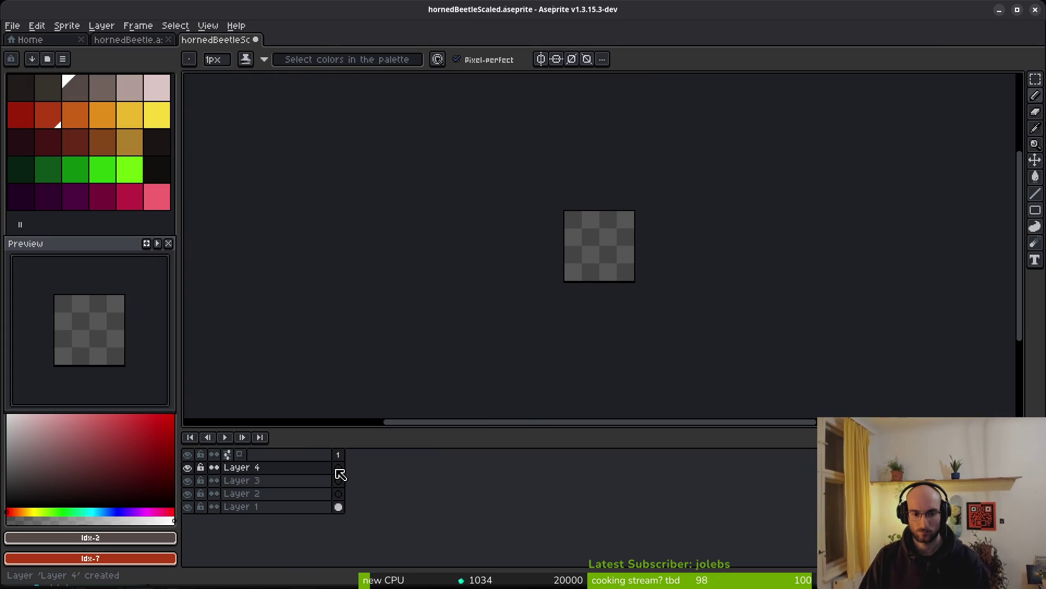
Add a frame, copy hornedBeetle's legs and body cels, then undo the extra frames.
key(alt+n)
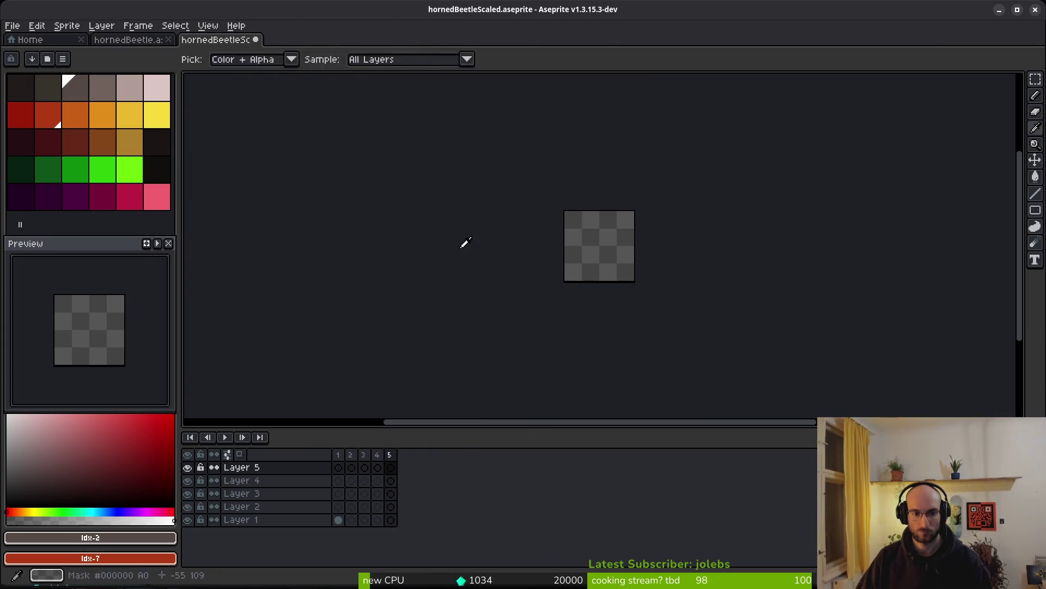
key(ctrl+shift+Tab)
scroll(493, 493, left, 5)
mouse_move(338, 493)
mouse_down()
mouse_move(392, 507)
mouse_move(377, 506)
mouse_up()
key(v)
key(b)
click(218, 40)
click(339, 493)
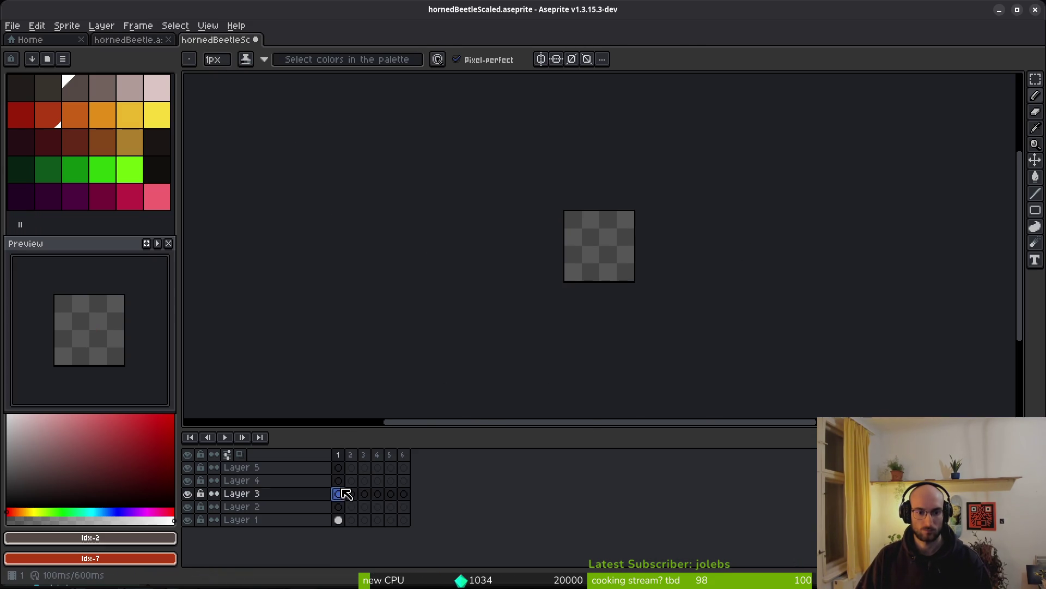
click(342, 522)
key(super)
key(super)
key(ctrl+z)
key(ctrl+z)
key(ctrl+z)
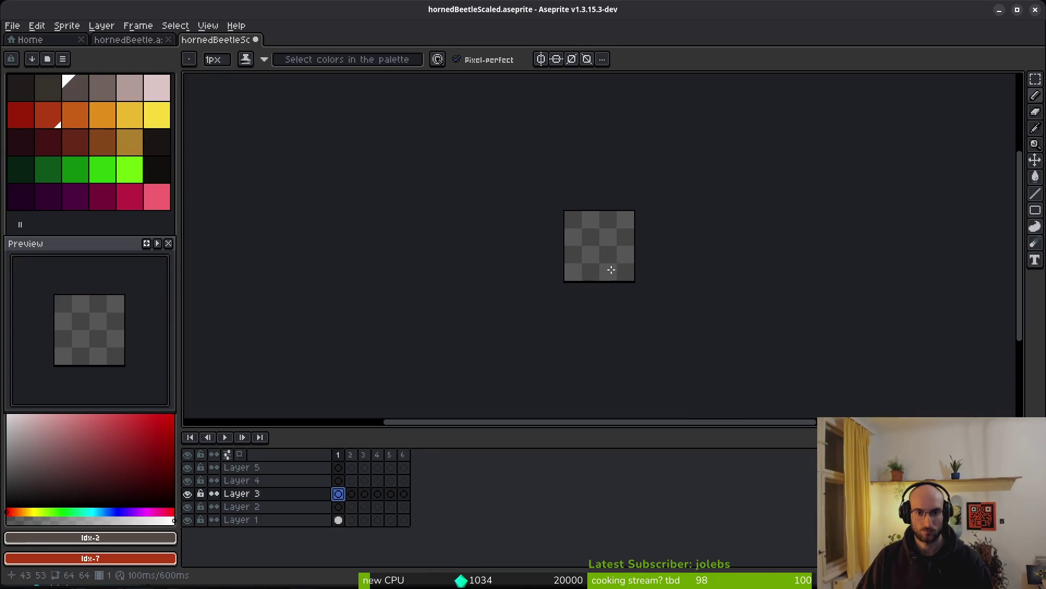
Enlarge the hornedBeetleScaled canvas to 256×256, then return to hornedBeetle.
key(ctrl+shift+Tab)
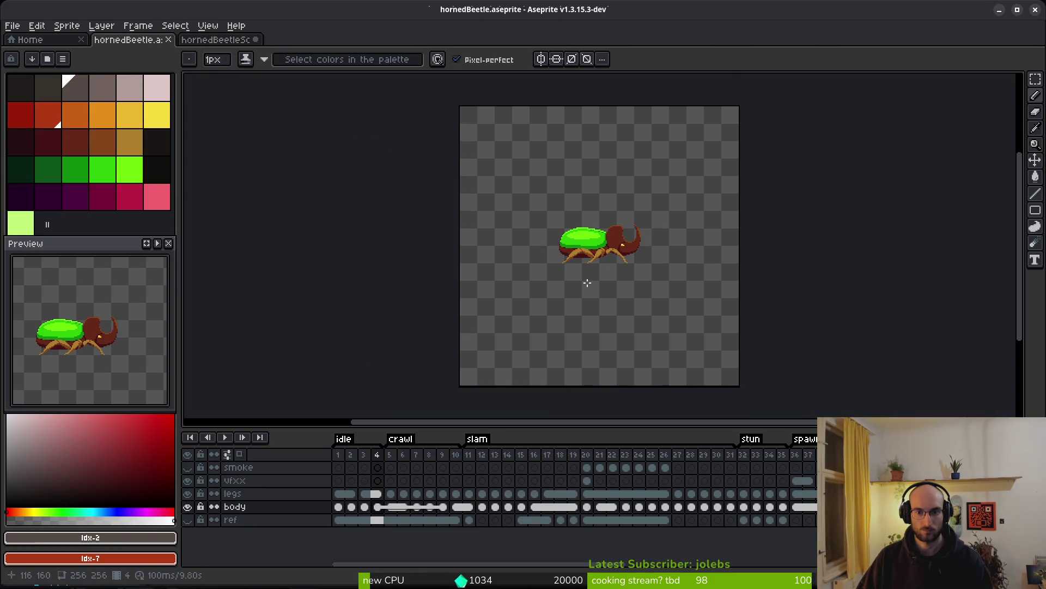
key(ctrl+alt+c)
text(1)
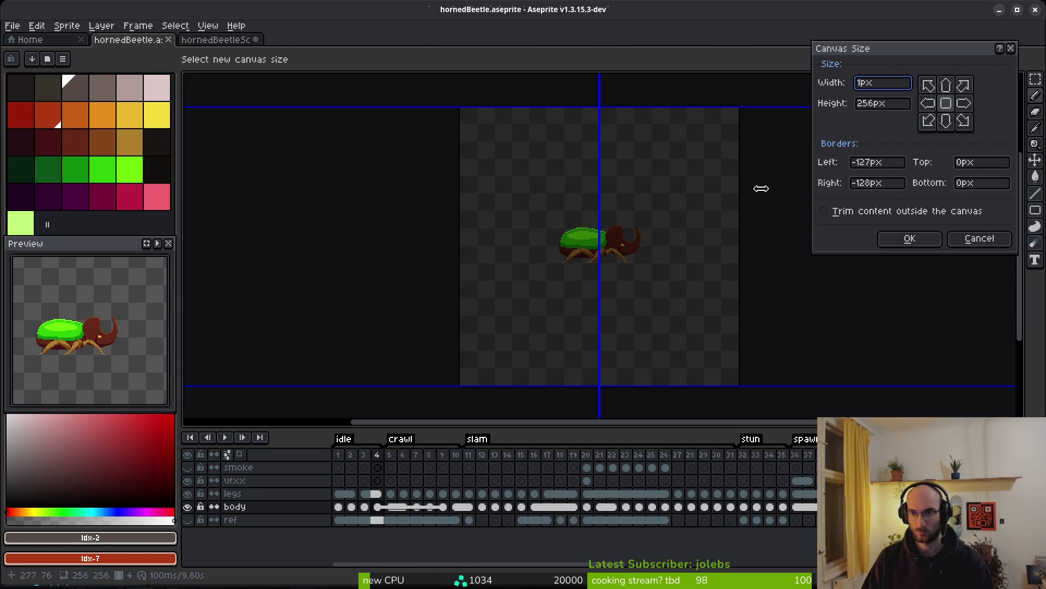
text(28128)
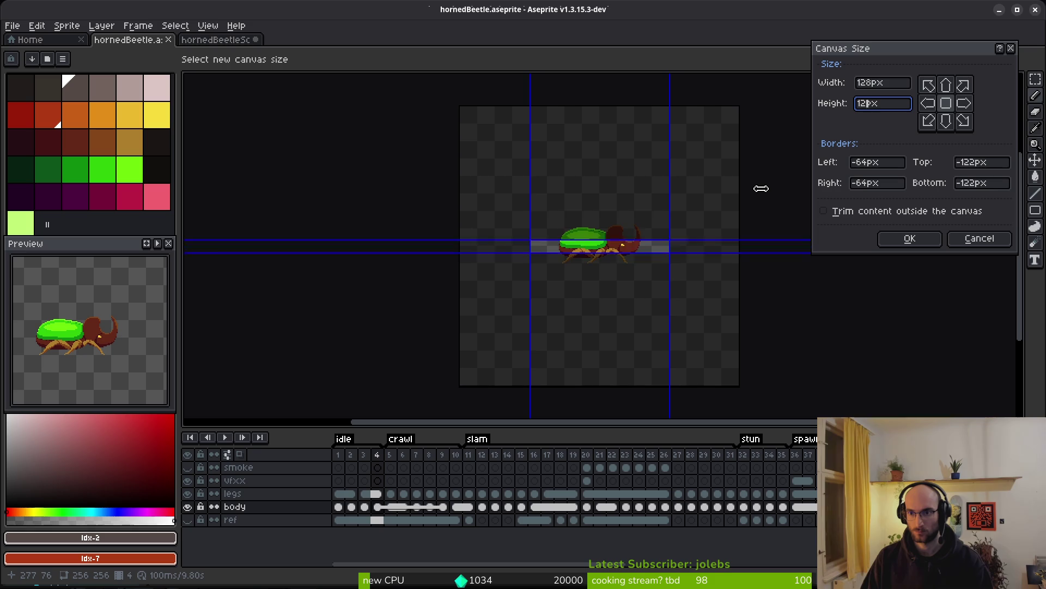
key(Escape)
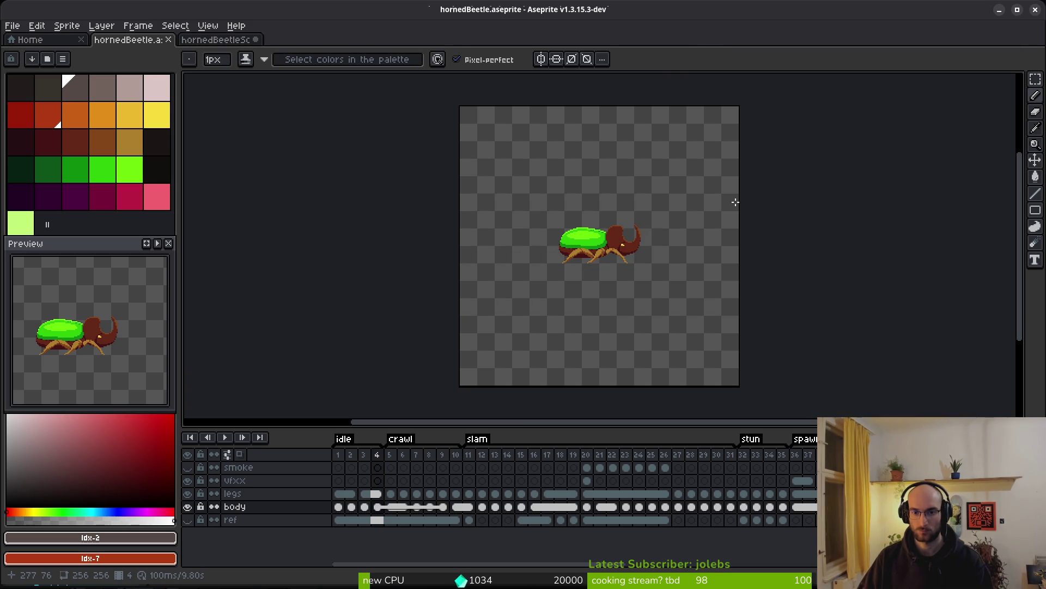
click(218, 39)
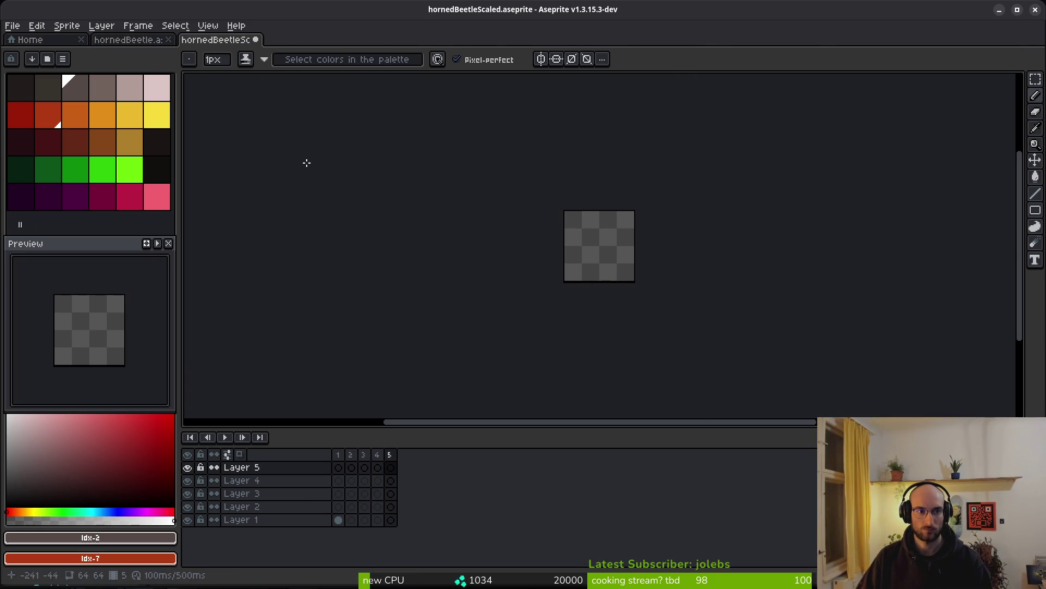
key(ctrl+alt+c)
text(256)
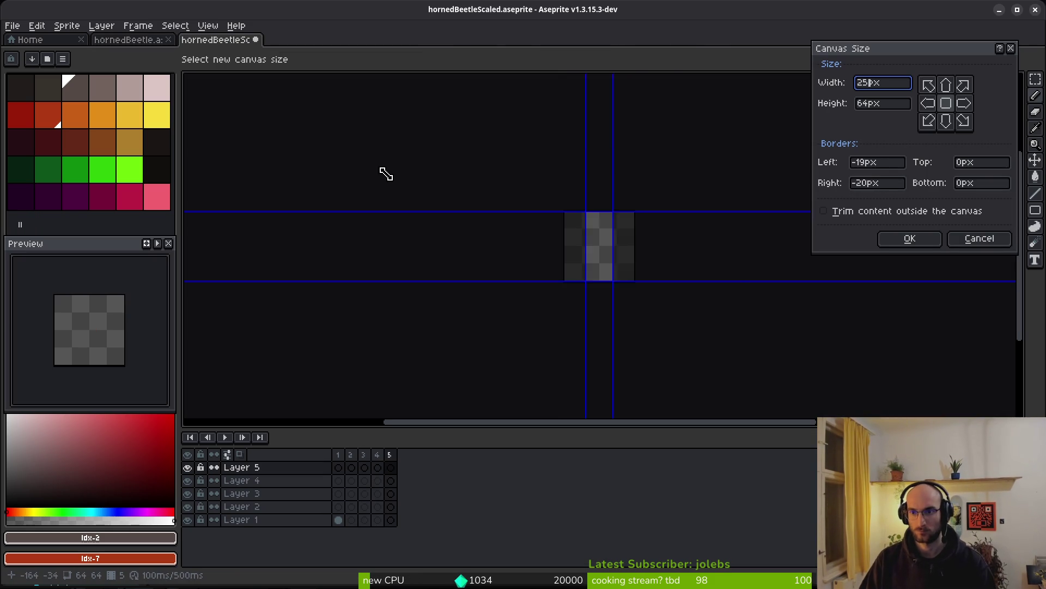
text(256)
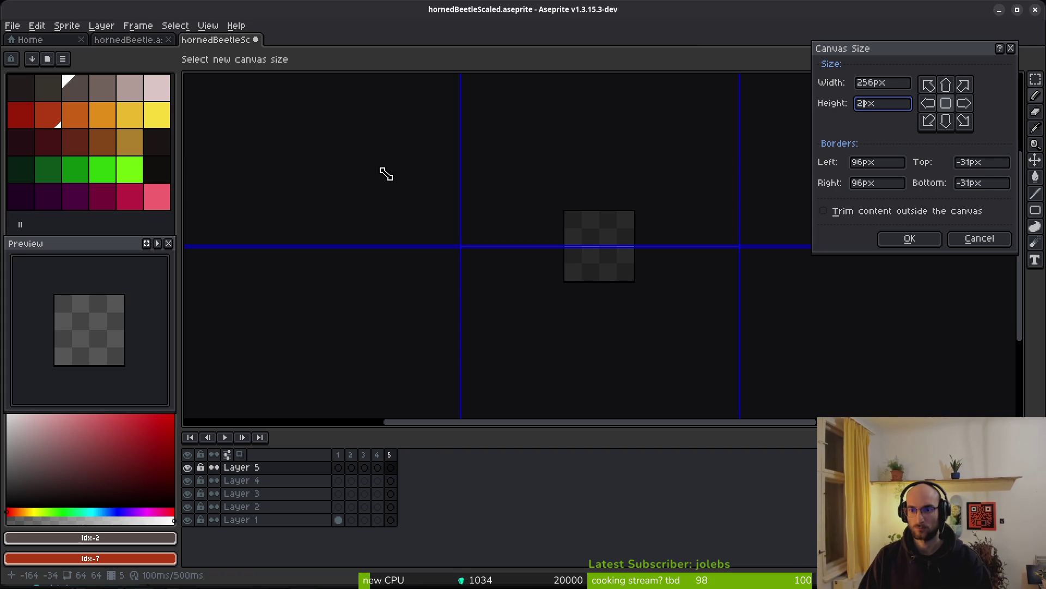
text(56)
key(Return)
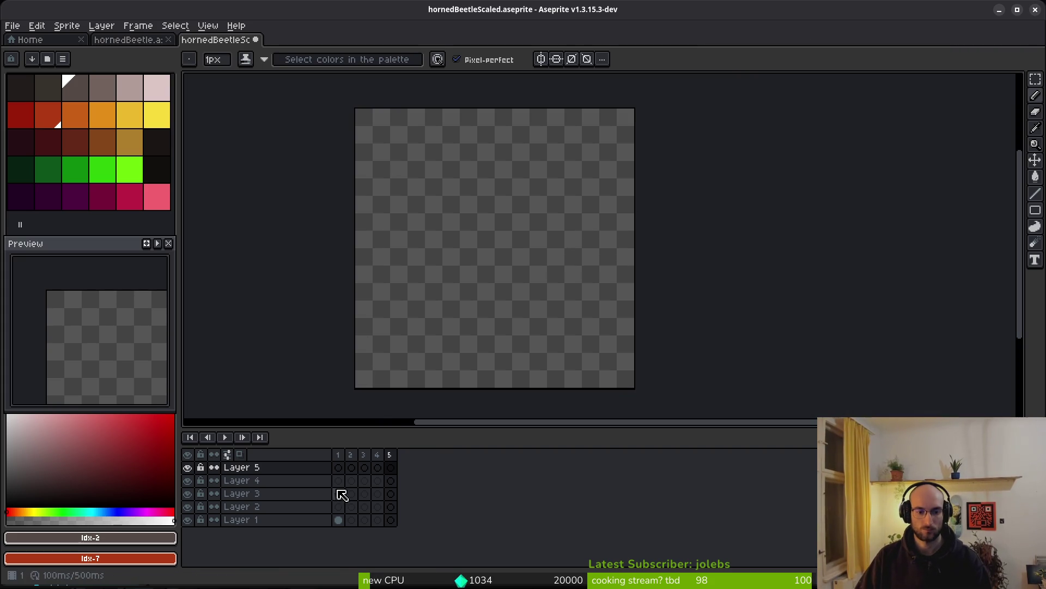
click(338, 494)
click(154, 46)
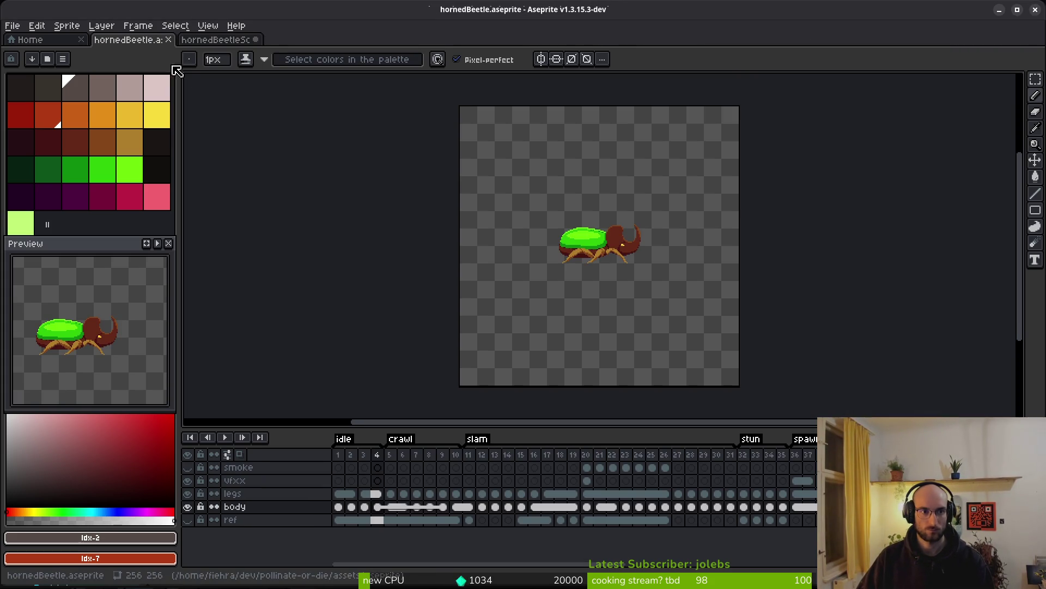
Paste the legs and body cels from frames 1–4 into hornedBeetleScaled at Layer 4, frame 1.
drag(339, 493, 378, 506)
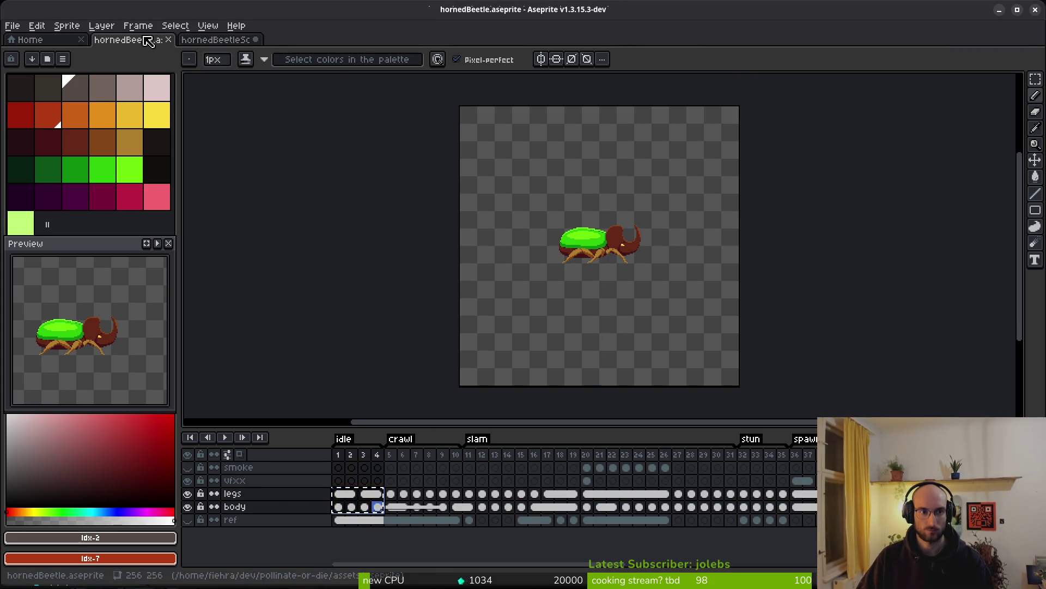
click(237, 40)
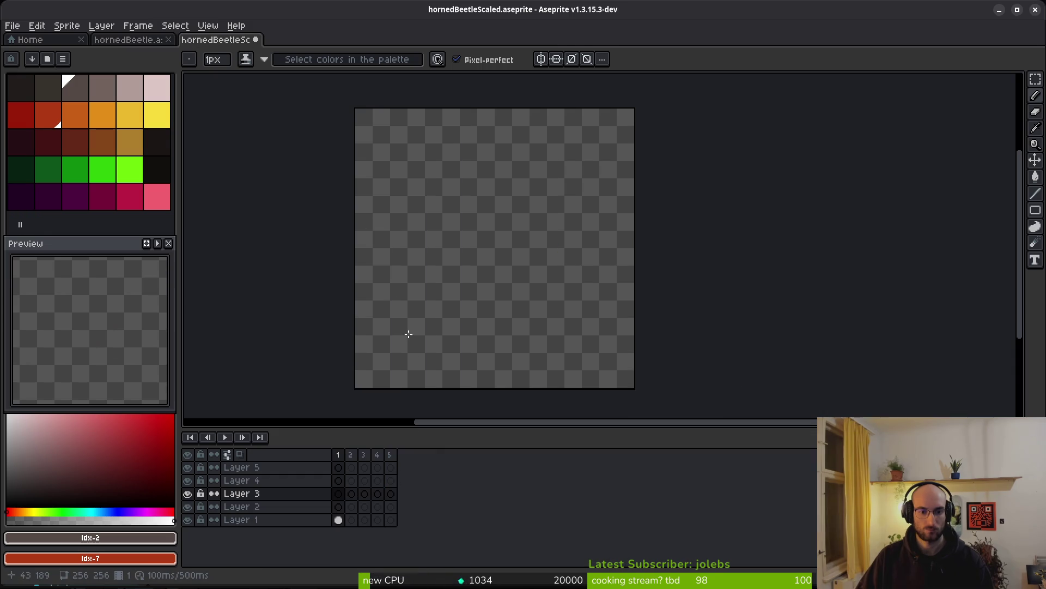
click(338, 480)
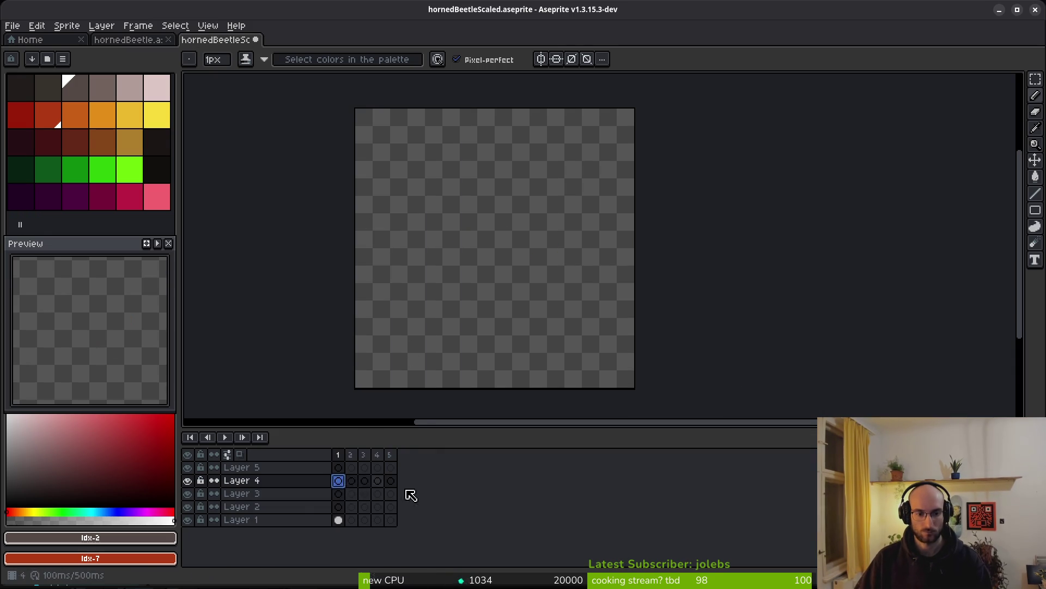
key(ctrl+v)
click(339, 520)
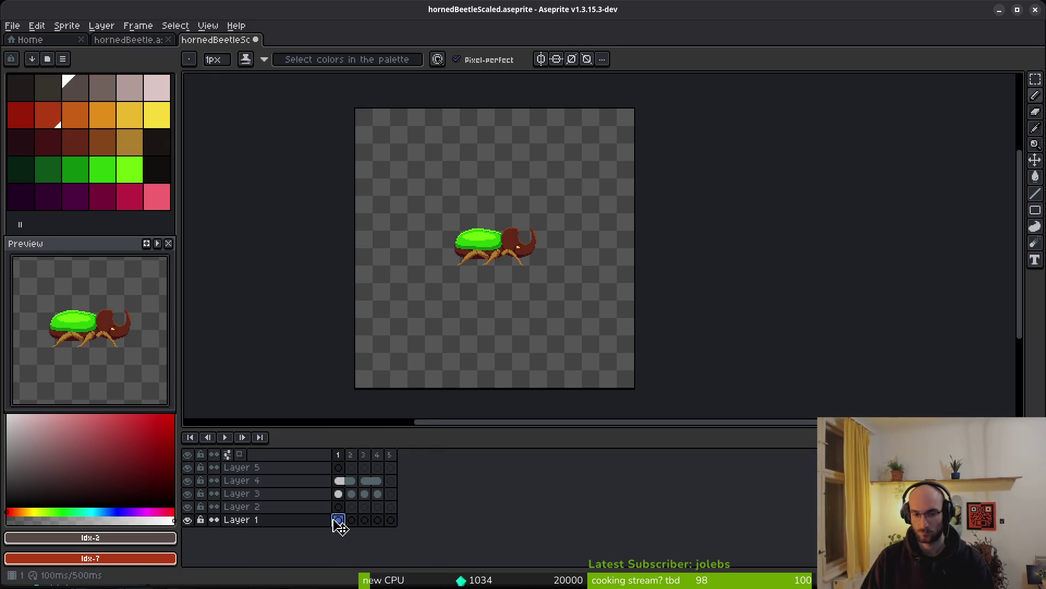
Enter a canvas width of 64, then cancel the resize, keeping 256×256.
drag(482, 276, 489, 279)
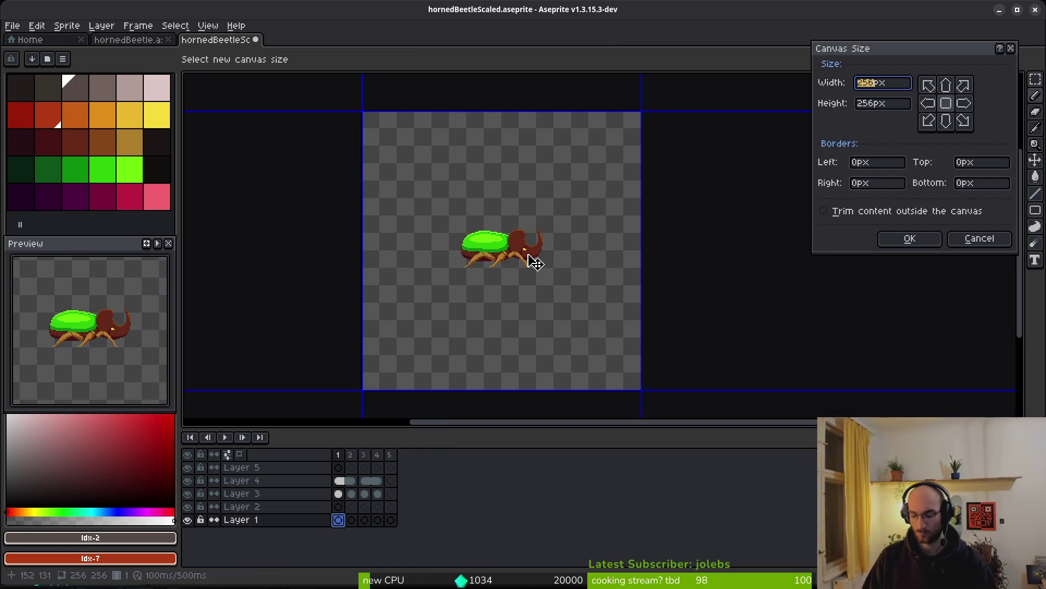
key(BackSpace)
text(64)
key(BackSpace)
key(BackSpace)
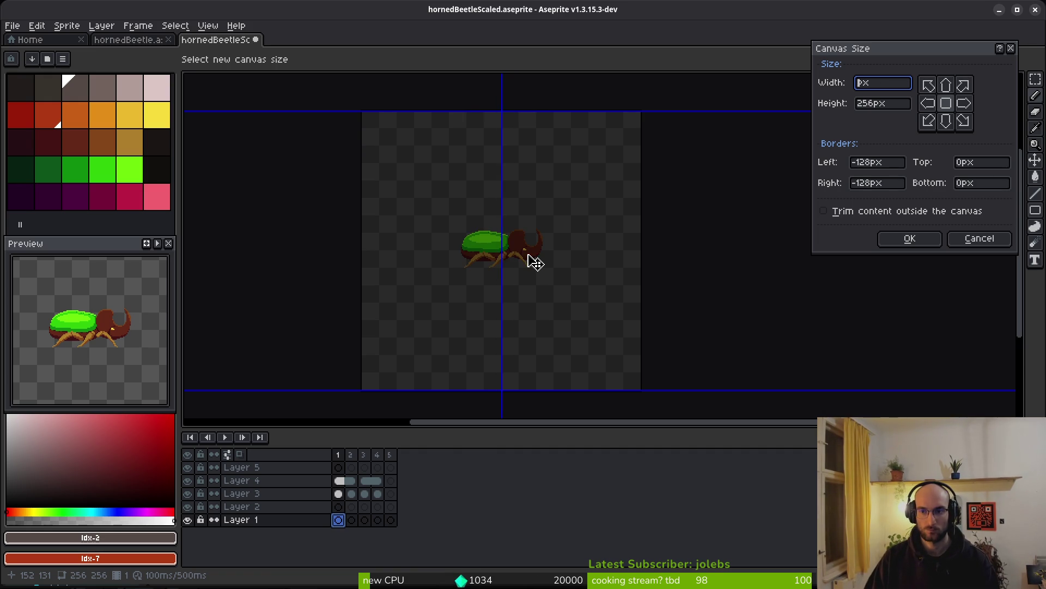
text(64)
key(Tab)
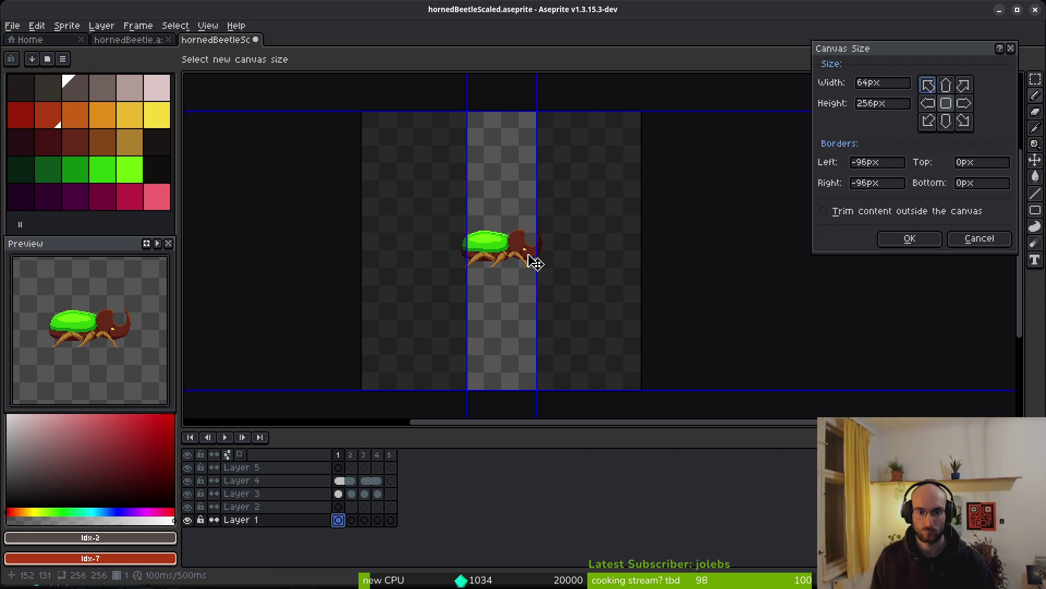
key(Escape)
scroll(542, 247, up, 4)
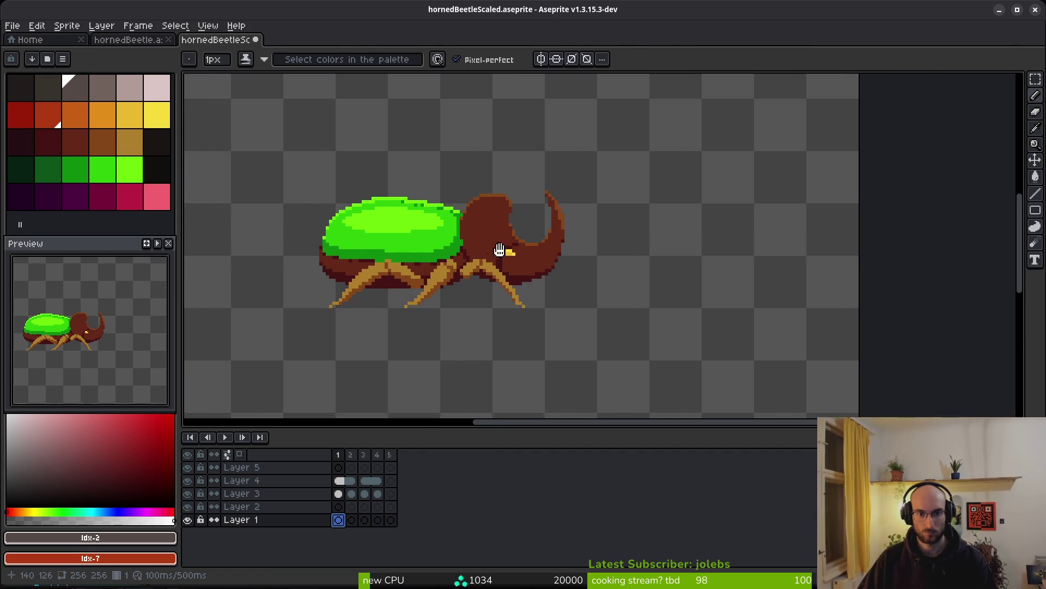
Draw a rectangular marquee selection around the pasted horned beetle.
key(m)
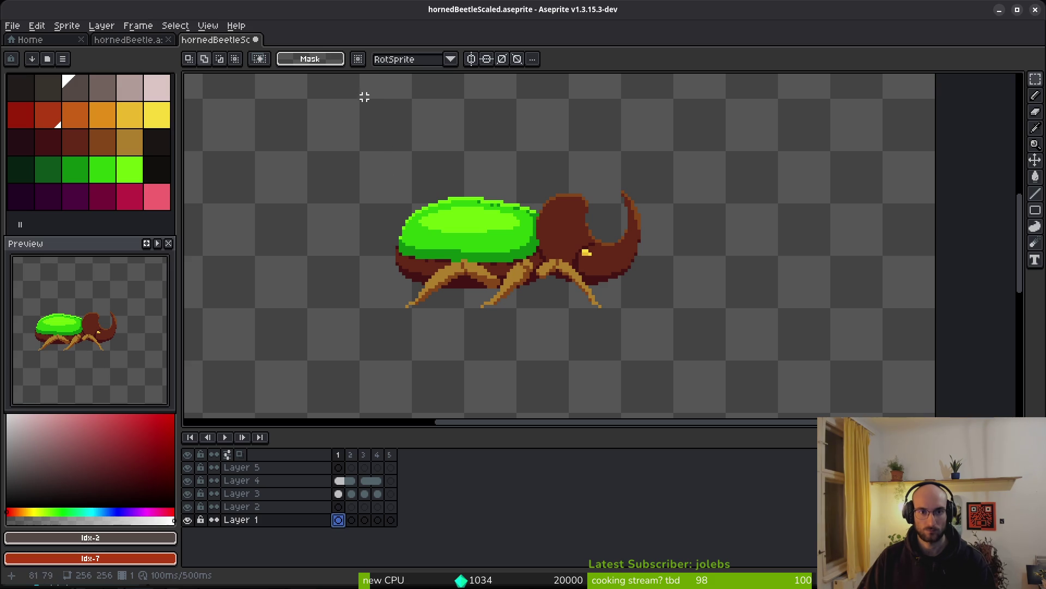
mouse_move(361, 100)
mouse_down()
mouse_move(506, 283)
mouse_move(580, 340)
mouse_move(606, 383)
mouse_move(674, 413)
mouse_up()
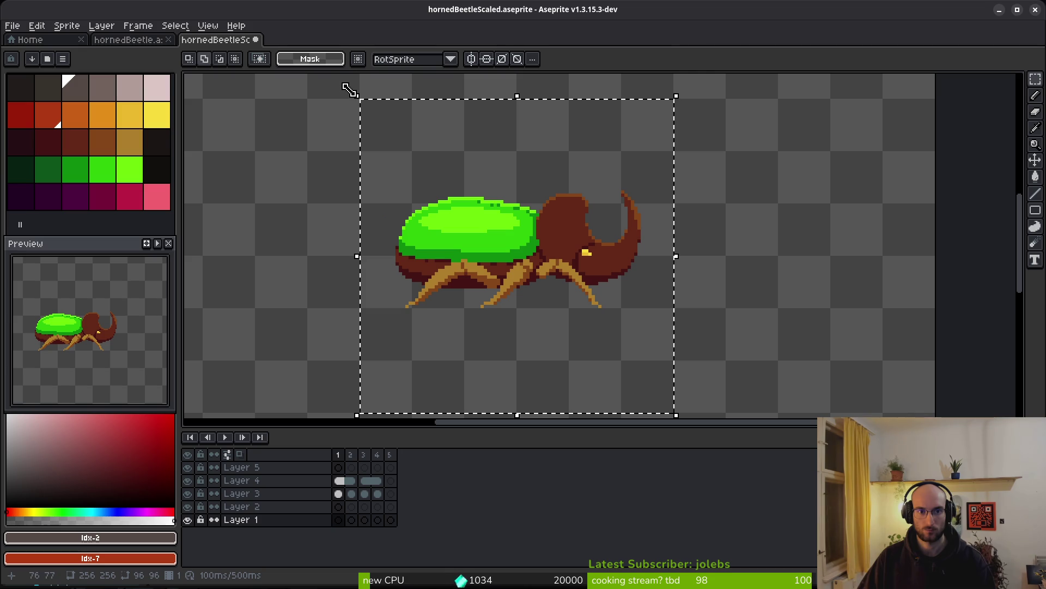
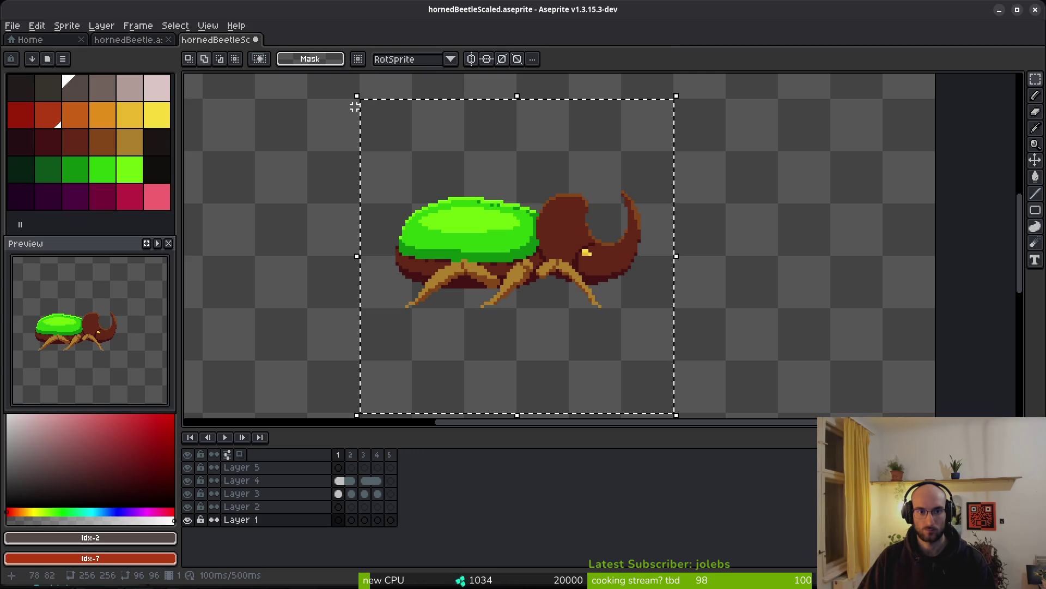
Scale the beetle's Layer 3–4 cels in frames 1–4 down to 64×64.
drag(338, 480, 381, 498)
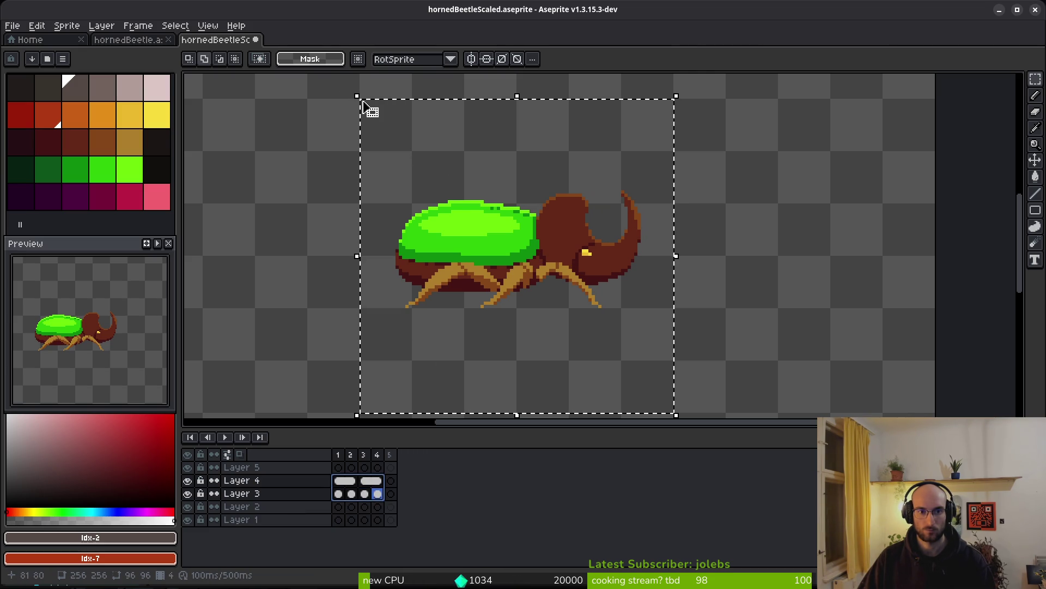
drag(358, 97, 468, 198)
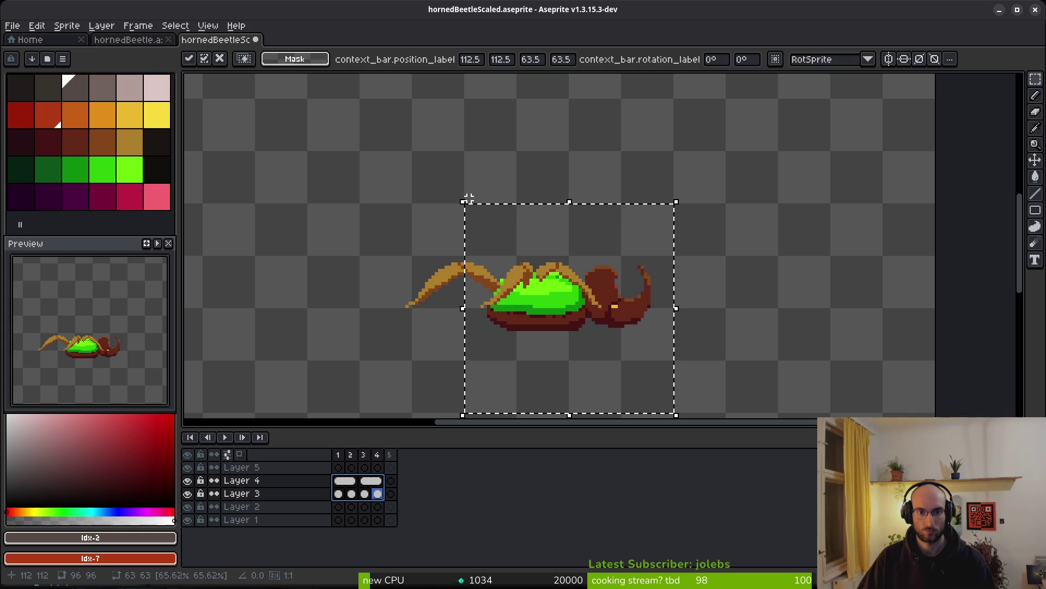
key(ctrl+d)
drag(416, 178, 764, 389)
key(ctrl+d)
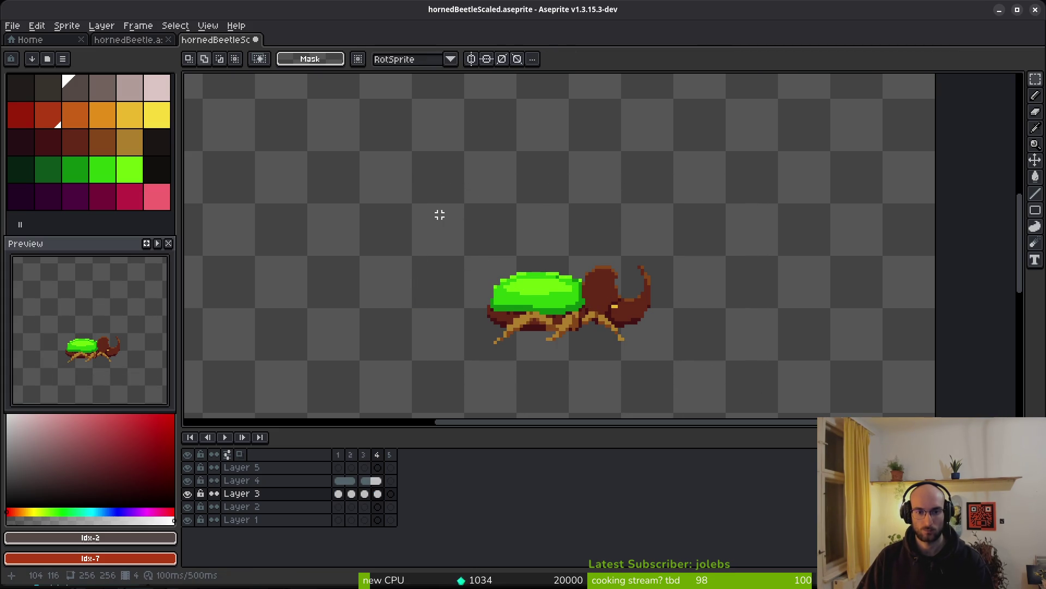
Move the beetle's body up and left to rejoin the legs, then save the sprite.
drag(466, 205, 672, 409)
drag(603, 350, 534, 323)
key(Escape)
drag(344, 480, 383, 499)
mouse_move(591, 336)
mouse_down()
mouse_move(561, 320)
mouse_move(533, 281)
mouse_up()
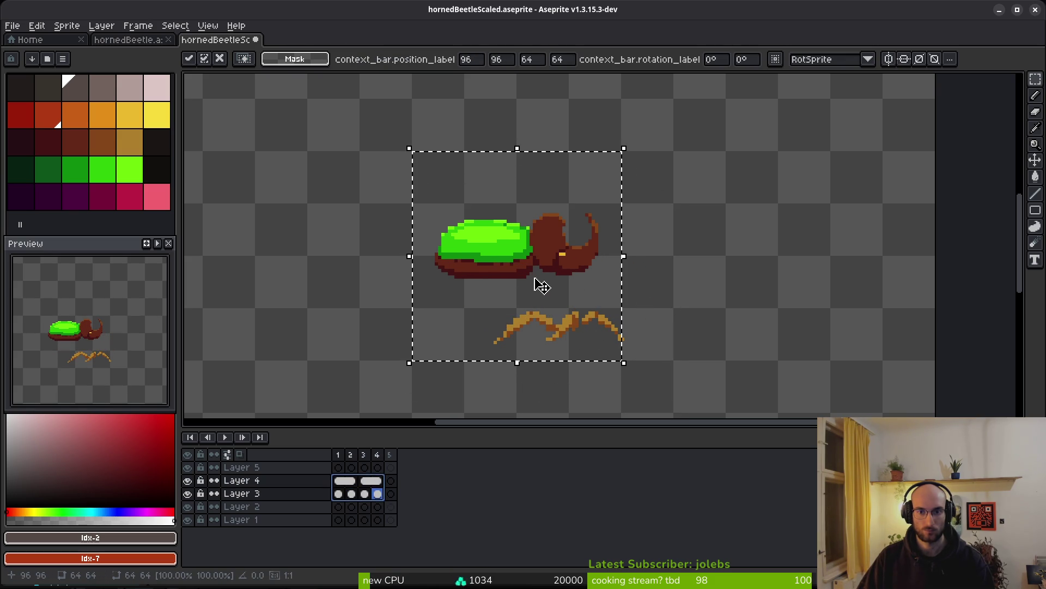
key(ctrl+d)
key(ctrl+s)
key(ctrl+alt+c)
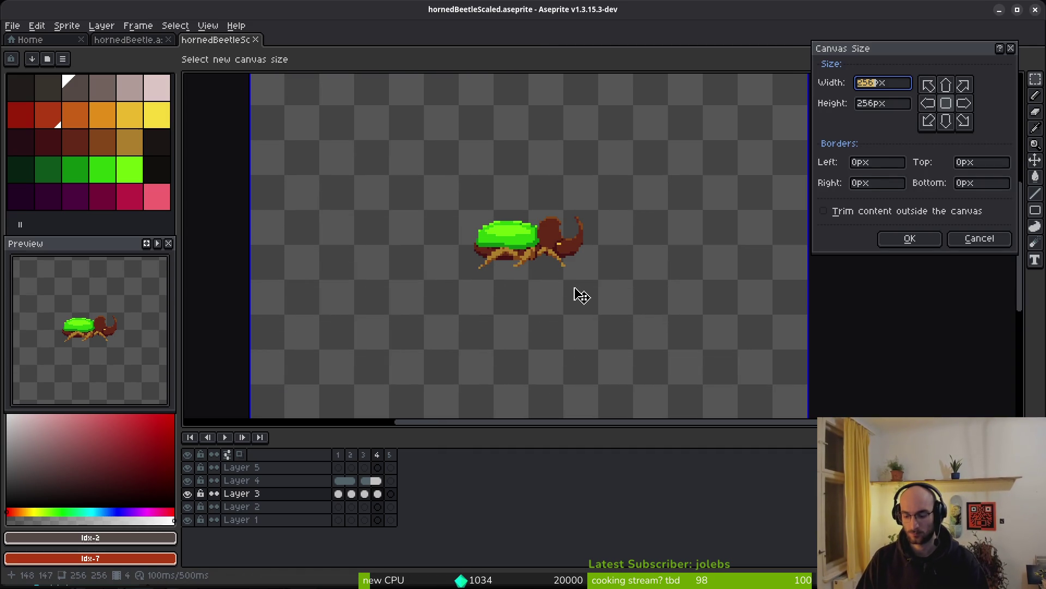
Resize the canvas to 64×64 and save the sprite.
text(64)
key(Tab)
text(64)
key(Return)
key(ctrl+s)
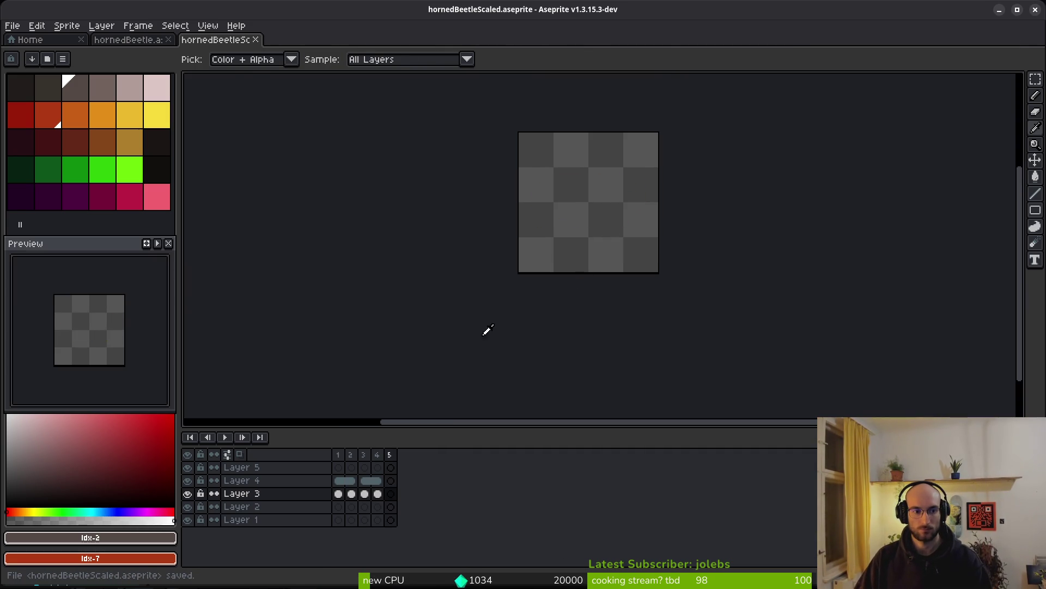
Delete the empty fifth frame.
key(m)
click(389, 455)
key(Delete)
Tag frames 1–4 as the 'idle' animation.
drag(338, 454, 393, 472)
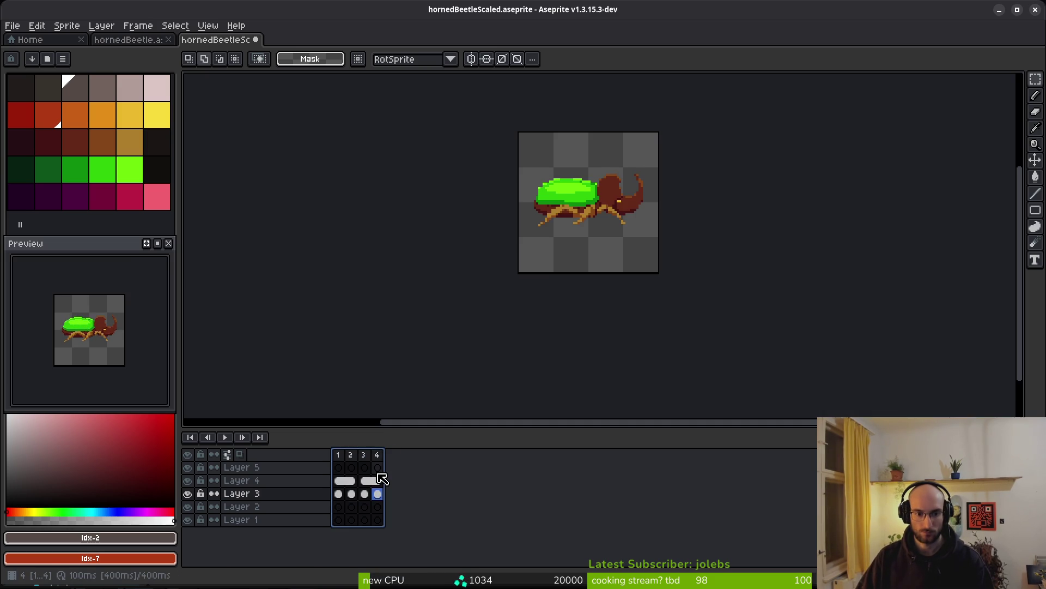
text(didle)
key(Return)
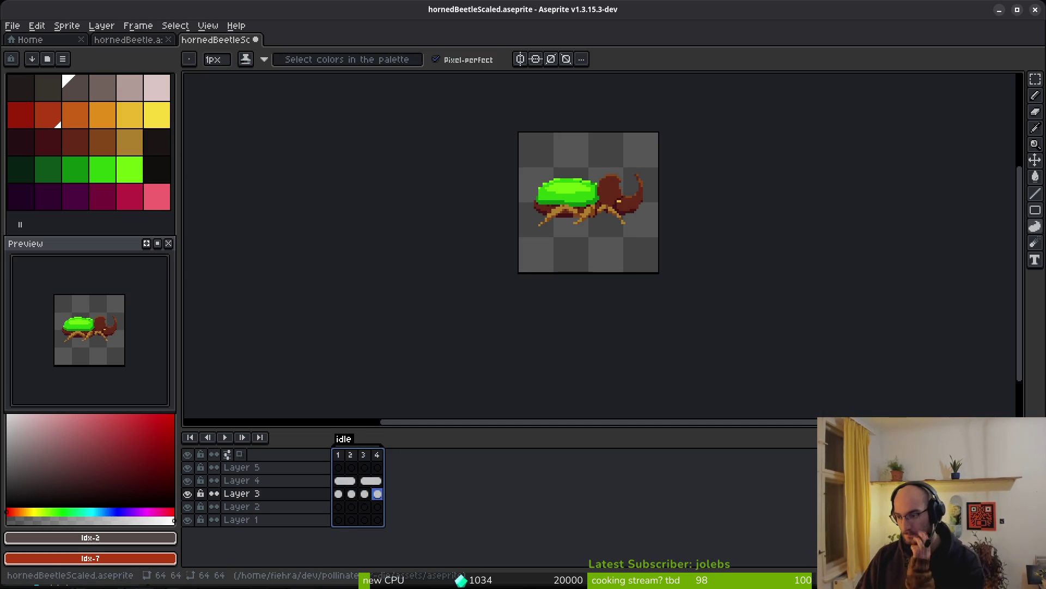
scroll(550, 201, up, 5)
Sample the shell's light green and erase stray pixels on its upper-left edge.
key(alt)
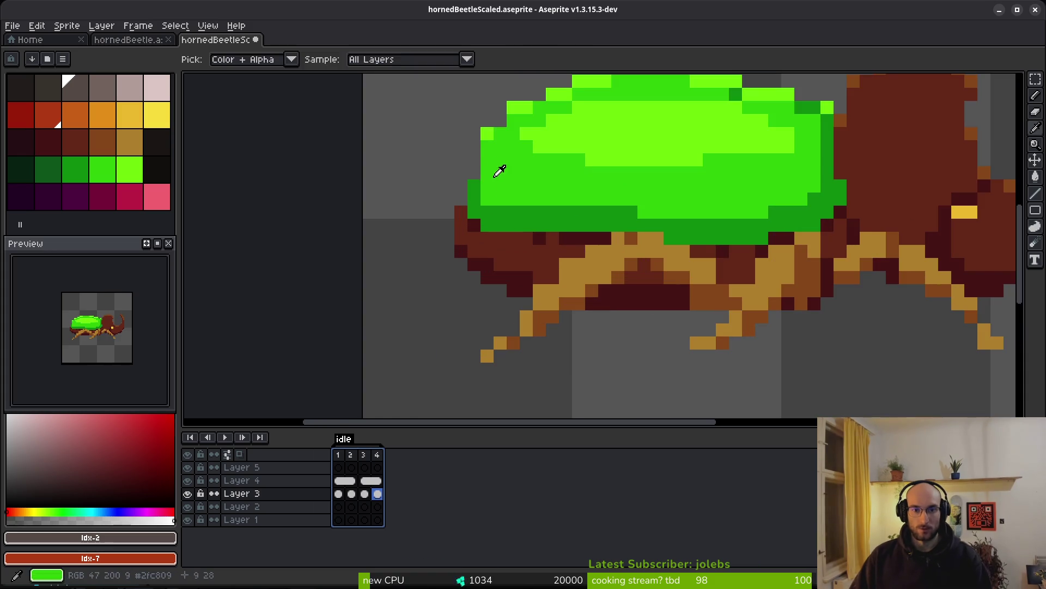
alt+click(496, 167)
drag(488, 145, 504, 188)
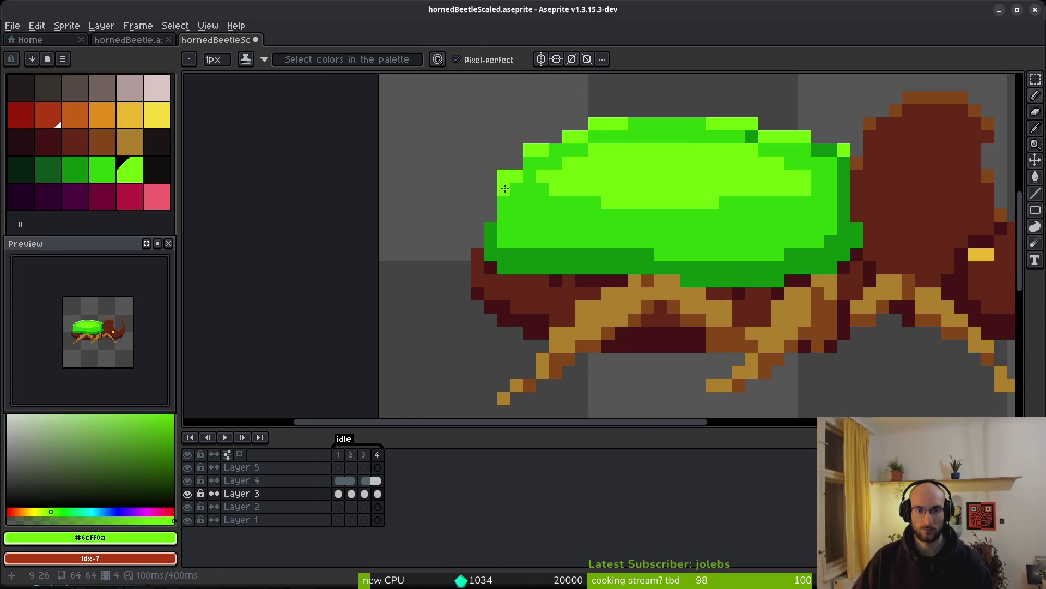
key(e)
click(504, 176)
click(529, 151)
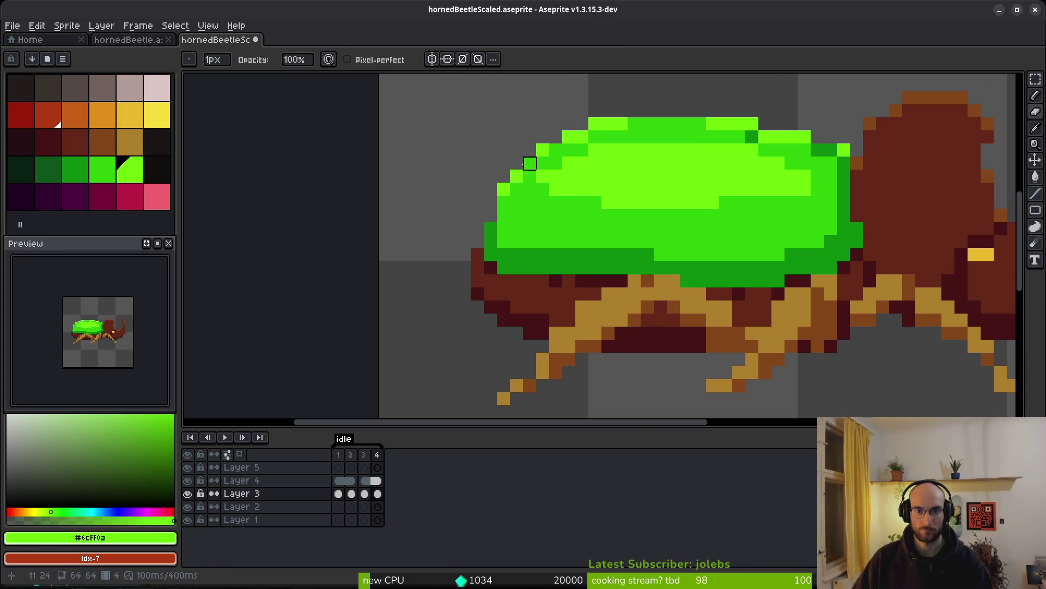
Repaint the upper-left edge pixels in light green, then sample the mid and dark greens.
key(b)
click(530, 150)
click(517, 164)
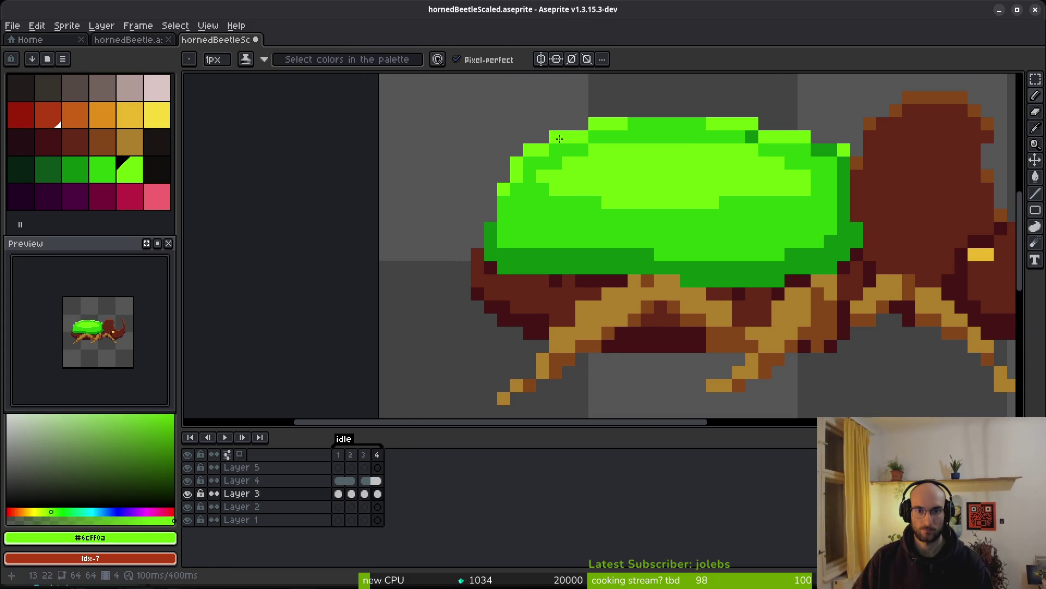
alt+click(533, 205)
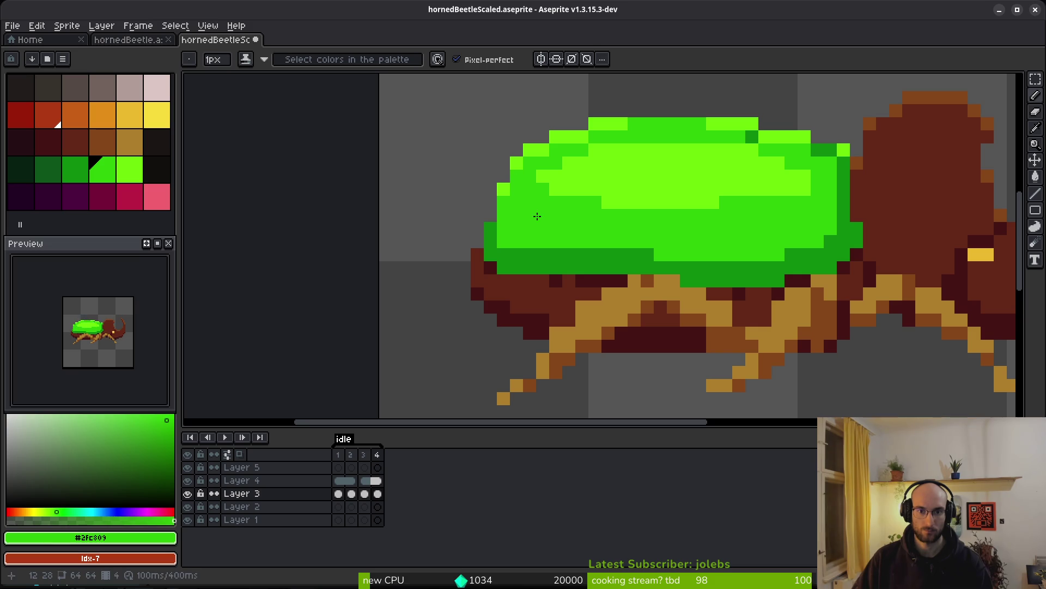
key(alt)
alt+click(500, 246)
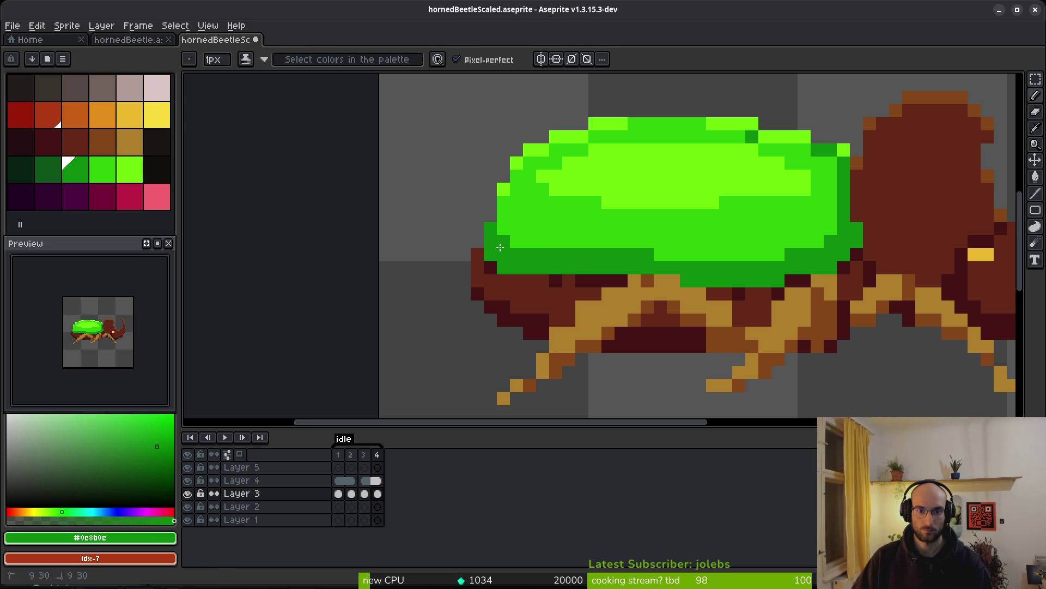
drag(544, 238, 505, 229)
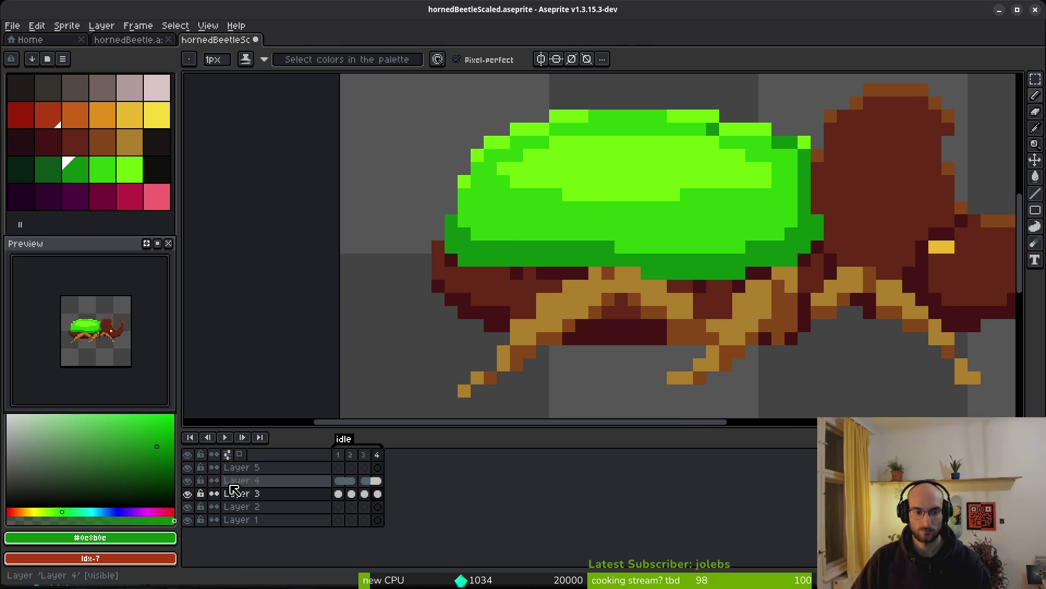
Hide Layer 4's legs, select Layer 3's frame 4 cel, and sample the shell's greens.
click(187, 480)
drag(606, 278, 594, 286)
click(378, 494)
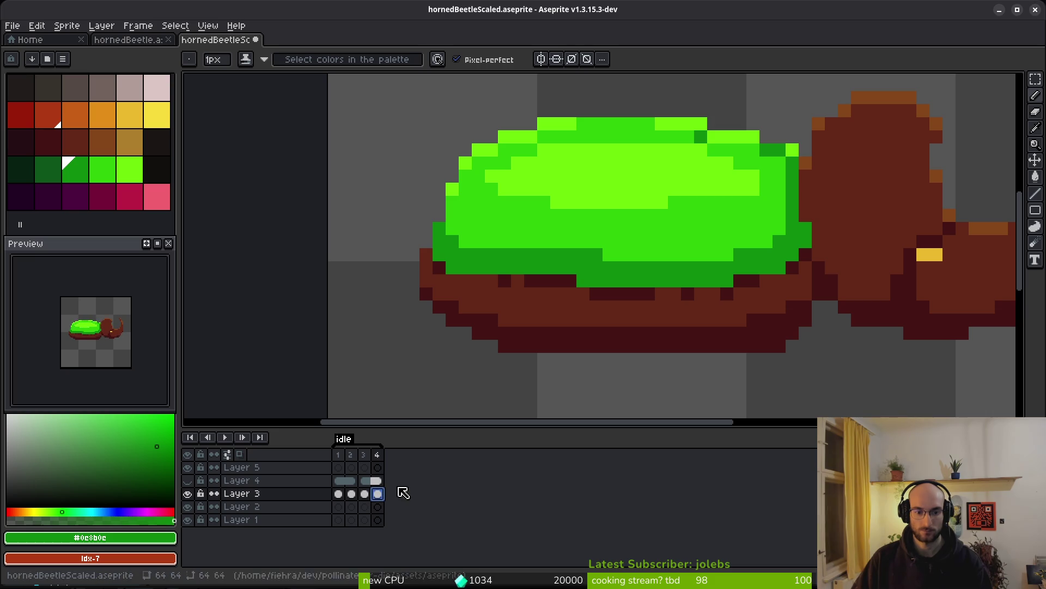
alt+click(751, 199)
alt+click(783, 168)
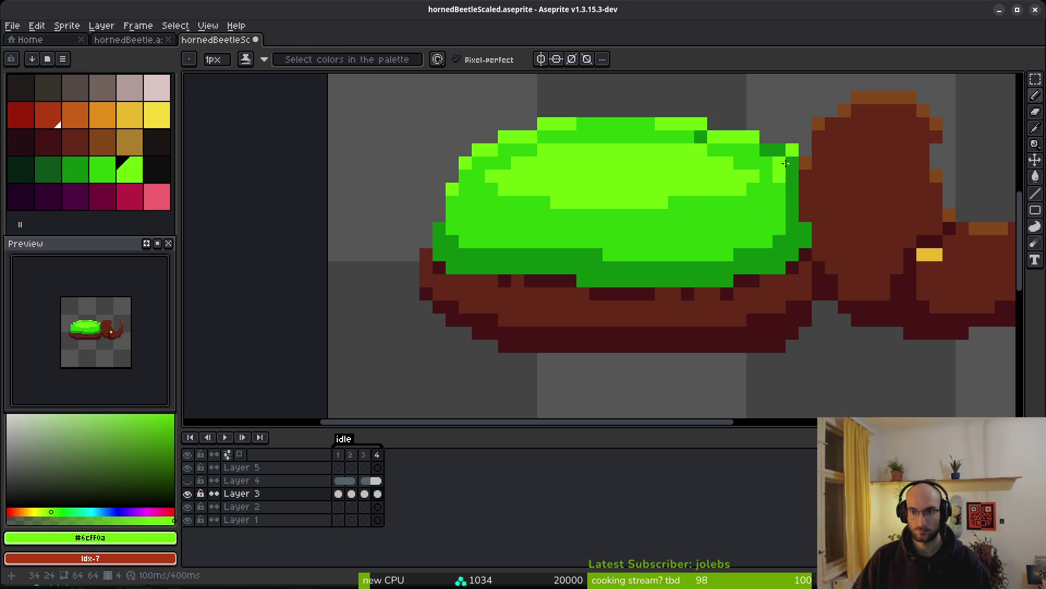
alt+click(782, 176)
scroll(789, 244, down, 1)
scroll(763, 237, up, 1)
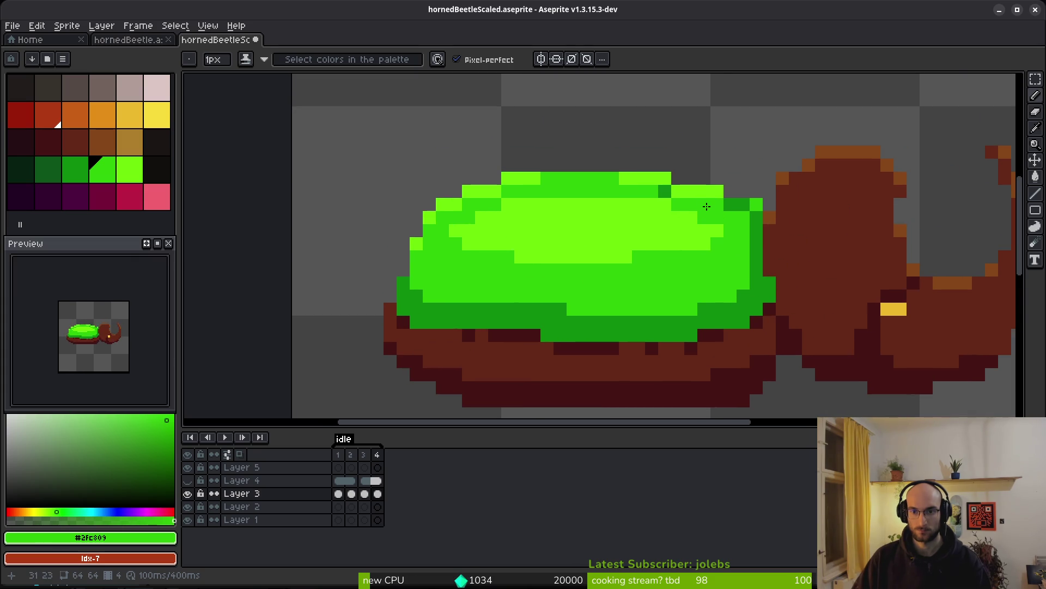
scroll(707, 207, down, 1)
scroll(707, 207, up, 1)
Repaint dark green pixels along the shell's edge in mid green.
alt+click(688, 206)
alt+click(695, 212)
alt+click(699, 207)
drag(687, 206, 674, 192)
scroll(708, 262, down, 1)
scroll(729, 238, up, 1)
mouse_move(742, 194)
mouse_down()
mouse_move(759, 195)
mouse_move(742, 195)
mouse_up()
Turn mid green and dark top-row shell pixels lime green.
alt+click(777, 195)
scroll(784, 197, down, 5)
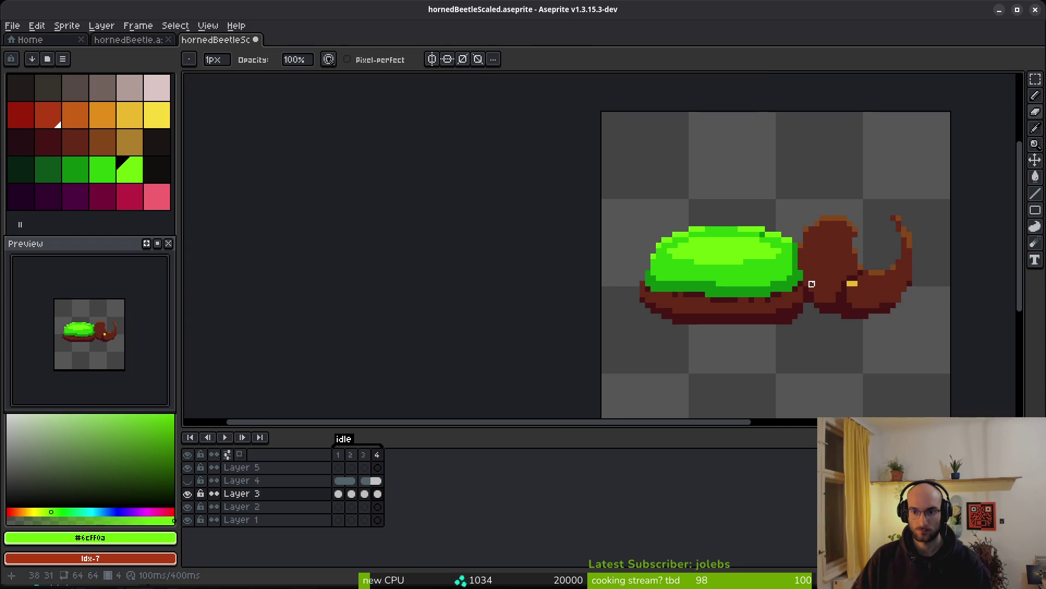
scroll(718, 227, up, 4)
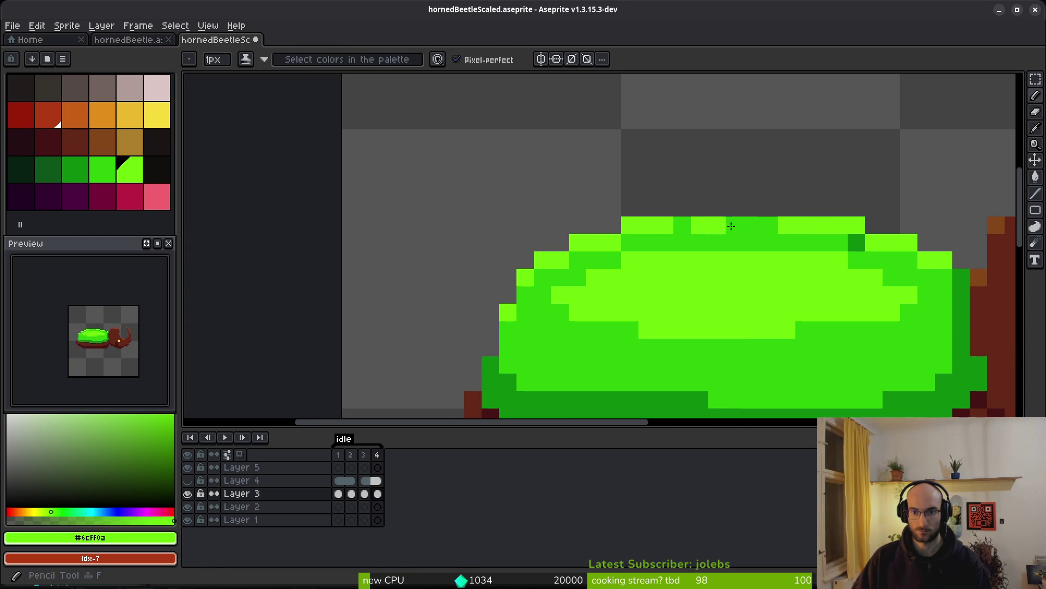
click(769, 225)
scroll(769, 229, down, 5)
scroll(654, 262, up, 4)
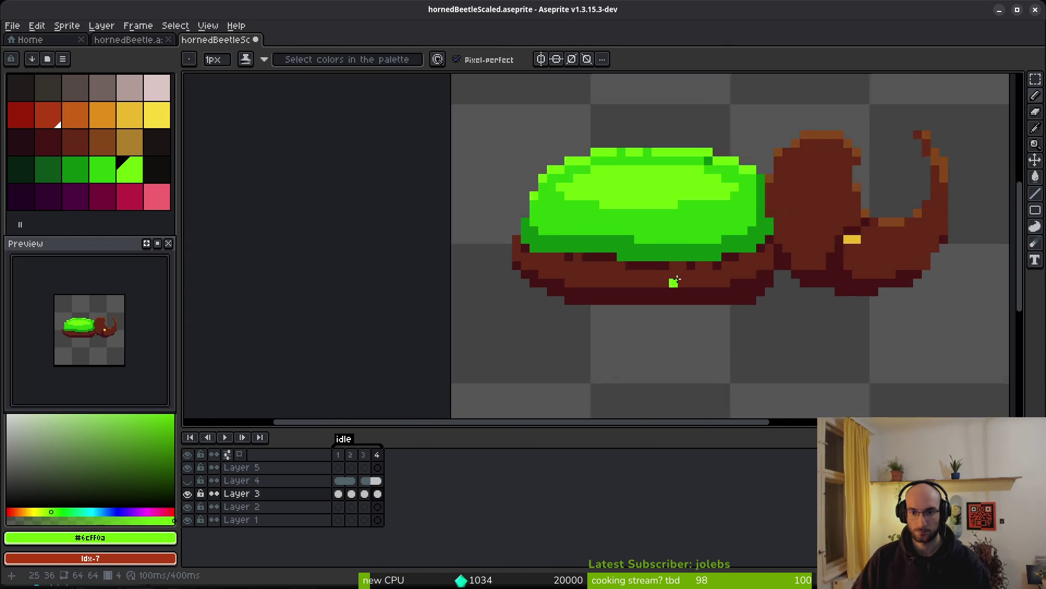
key(alt)
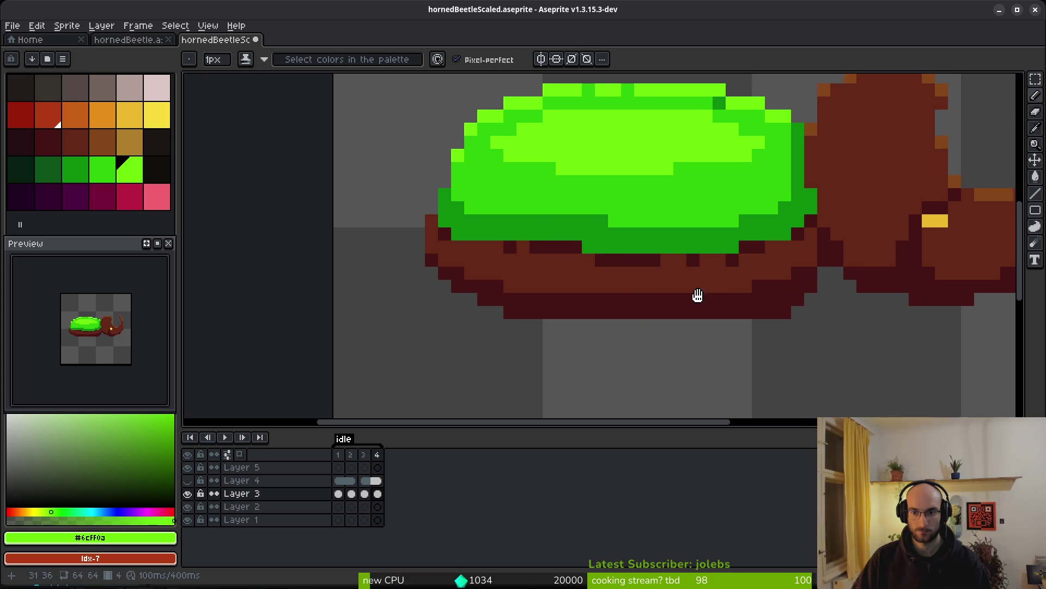
scroll(635, 320, right, 3)
Set dark red-brown and body brown as drawing colours, undoing a stray underside pixel.
key(e)
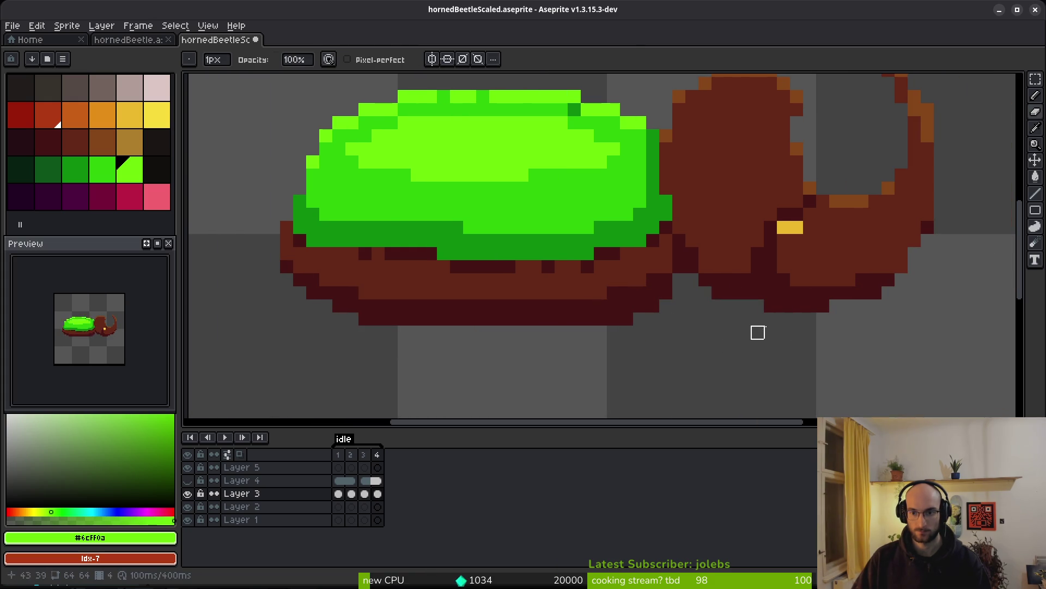
scroll(758, 332, right, 2)
click(39, 134)
key(b)
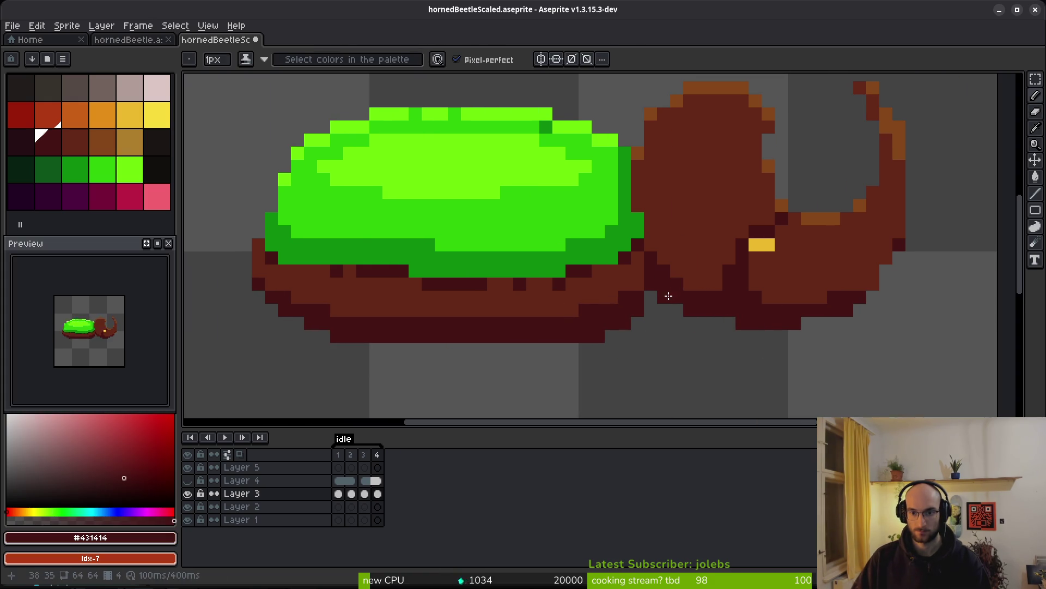
alt+right_click(678, 278)
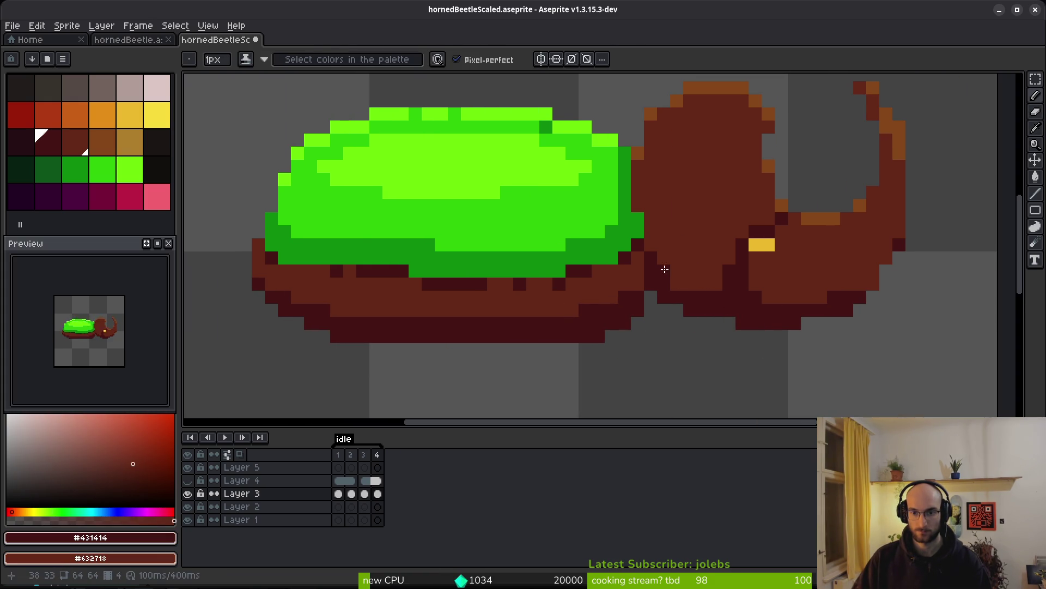
click(677, 283)
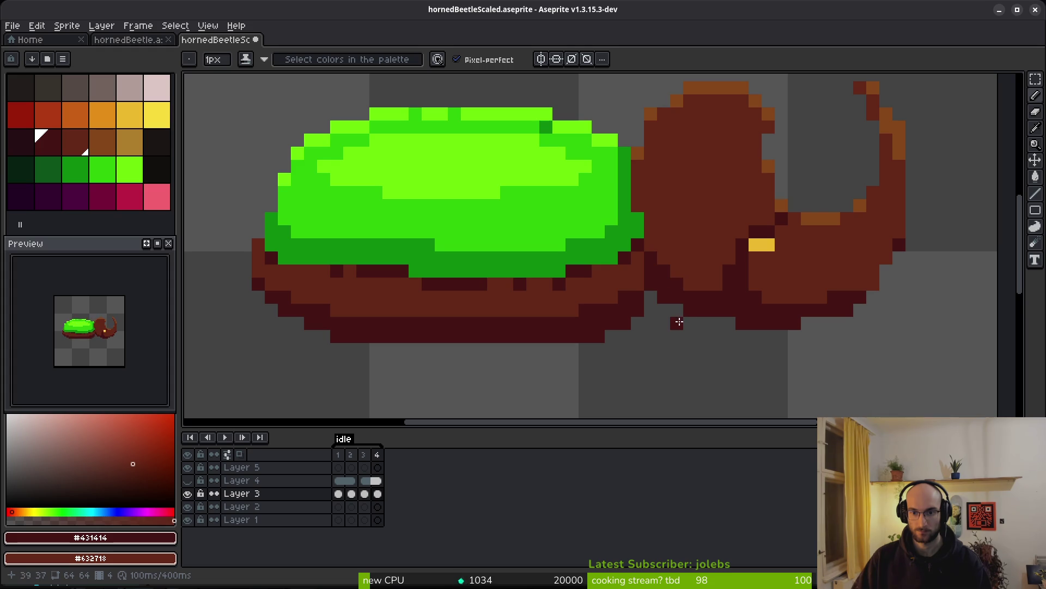
key(ctrl+z)
Sample the horn's orange-brown and the body brown, and save the sprite.
scroll(723, 294, right, 2)
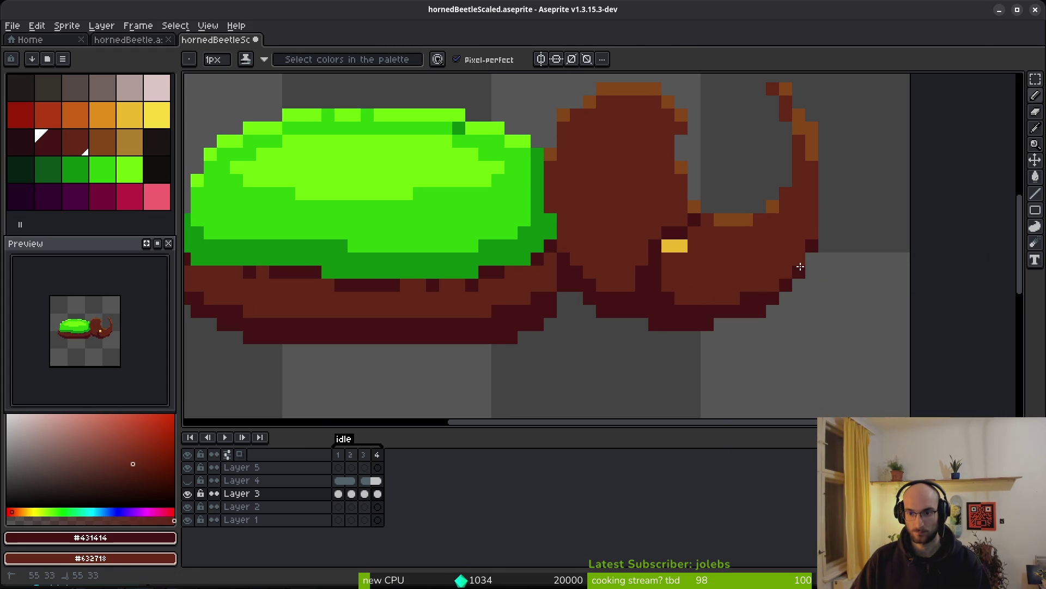
drag(795, 233, 781, 325)
alt+click(771, 185)
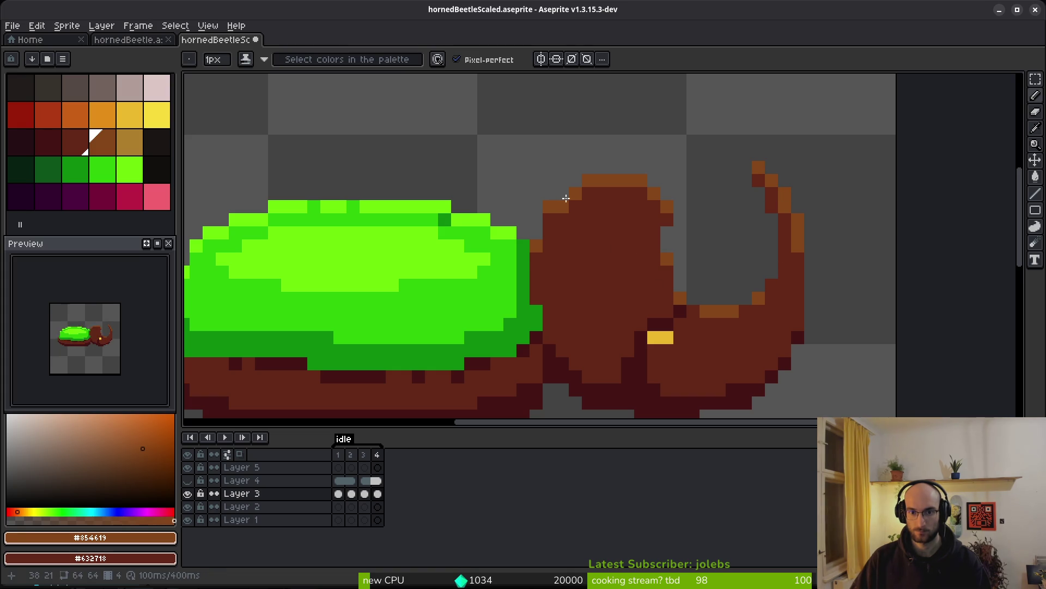
alt+click(673, 228)
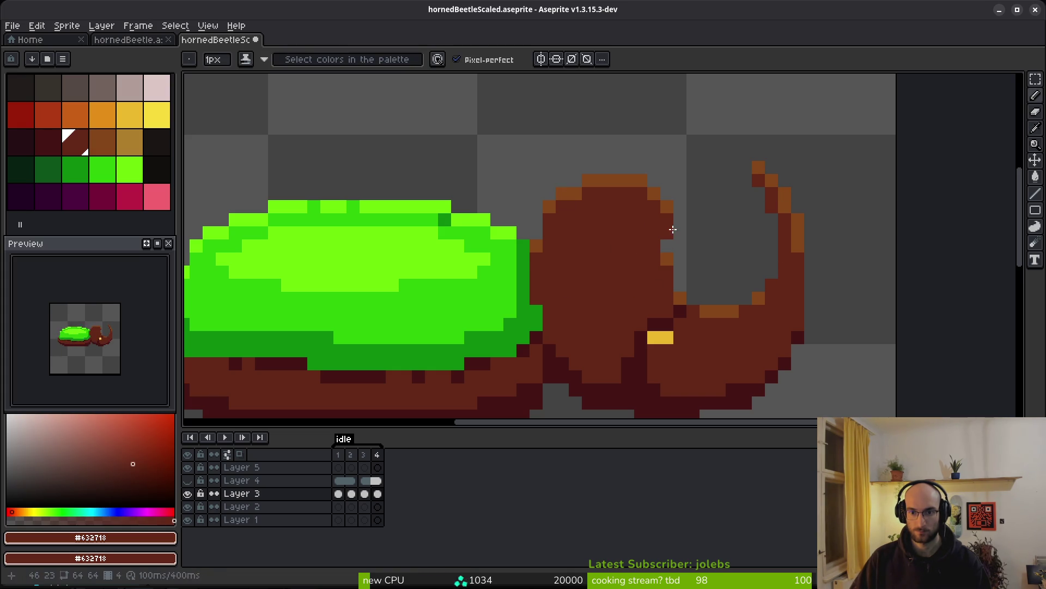
alt+click(681, 298)
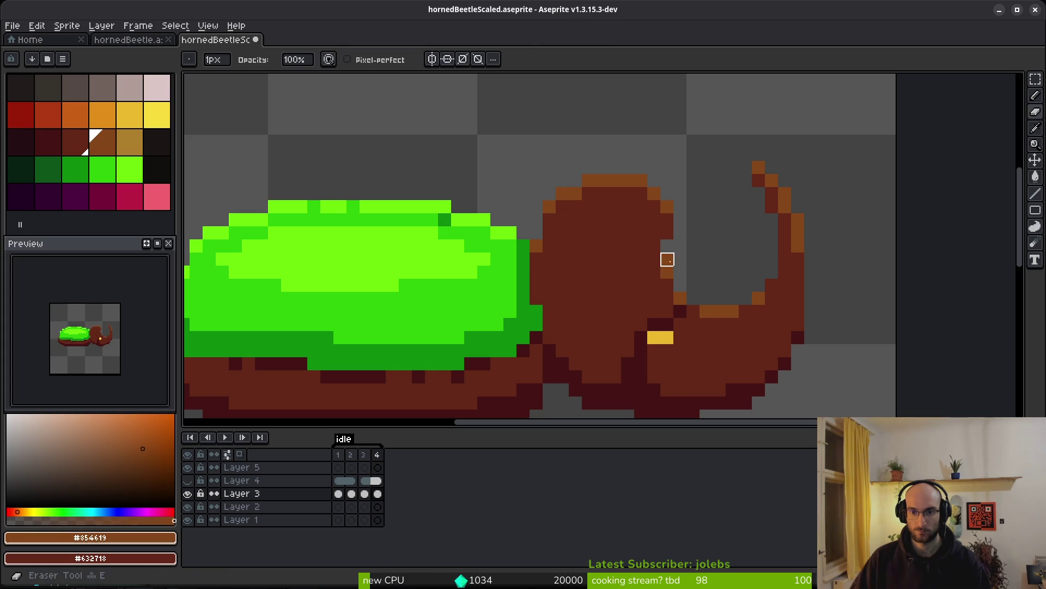
scroll(739, 329, down, 5)
key(ctrl+s)
Make the head's dark brown #632718 the drawing colour.
scroll(739, 329, up, 5)
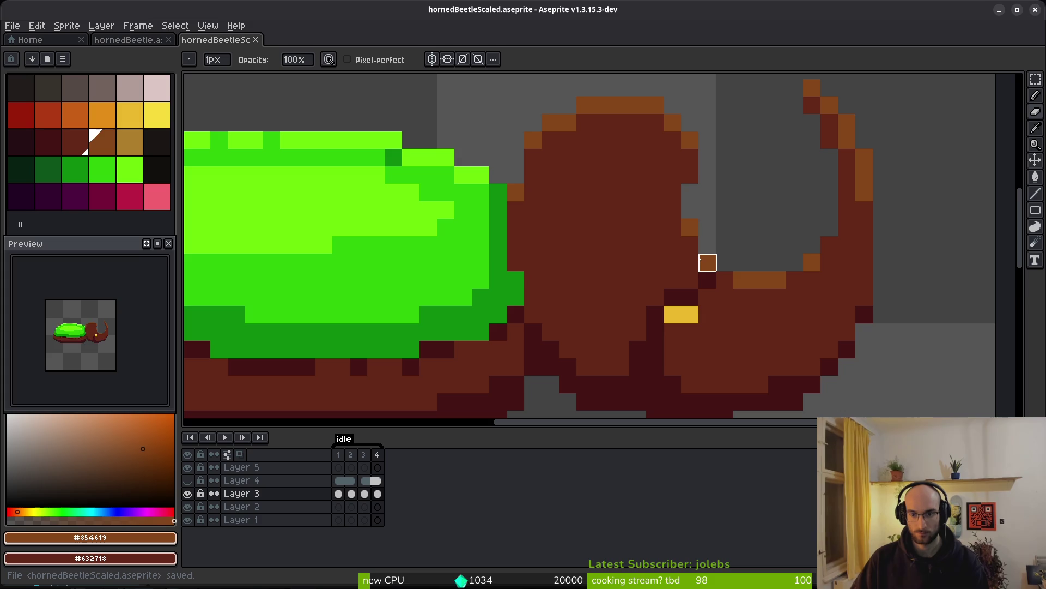
scroll(742, 245, down, 4)
scroll(782, 253, up, 5)
alt+click(672, 232)
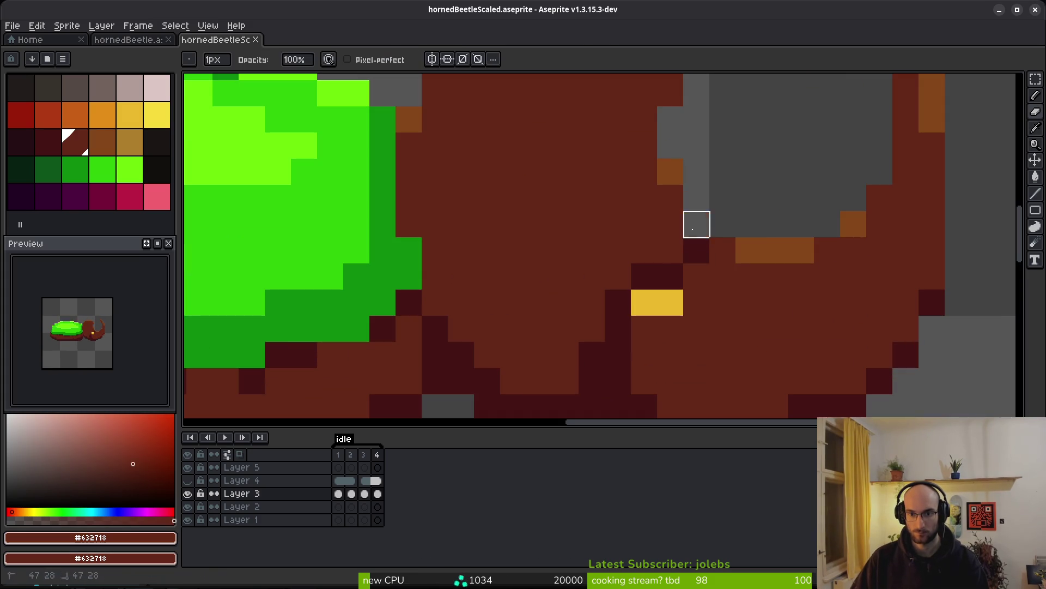
scroll(748, 327, down, 6)
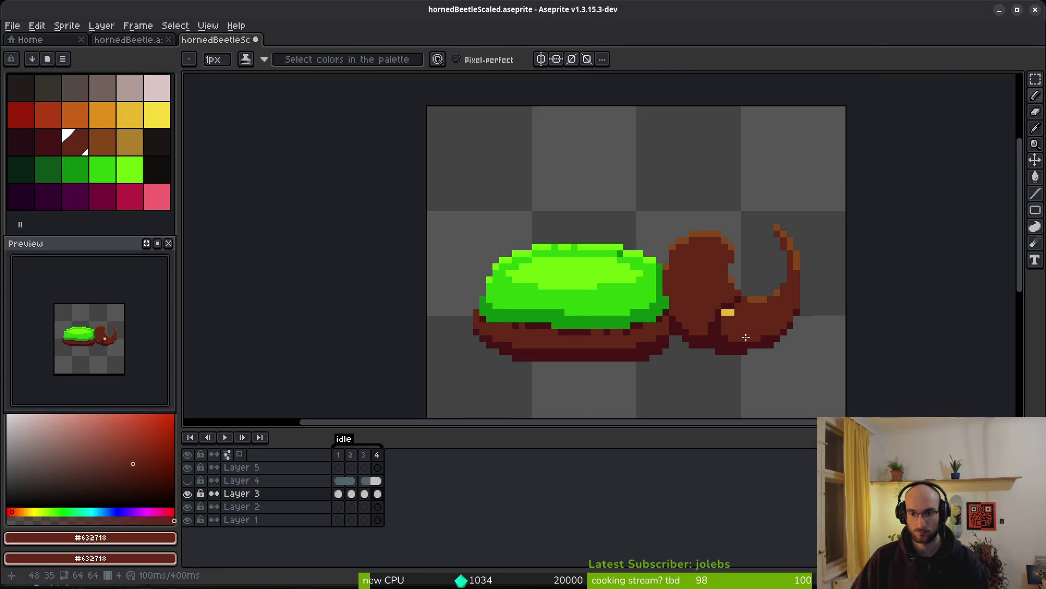
scroll(745, 337, up, 1)
Compare frames 3 and 4, settling on Layer 3's frame 3 cel with the copied head pose.
click(377, 493)
click(364, 493)
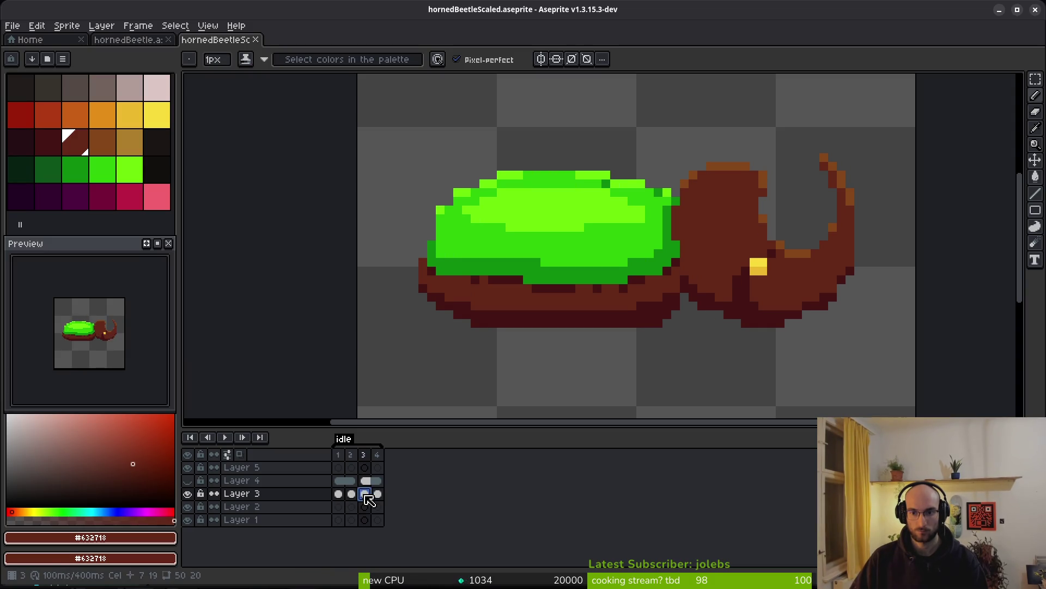
click(377, 495)
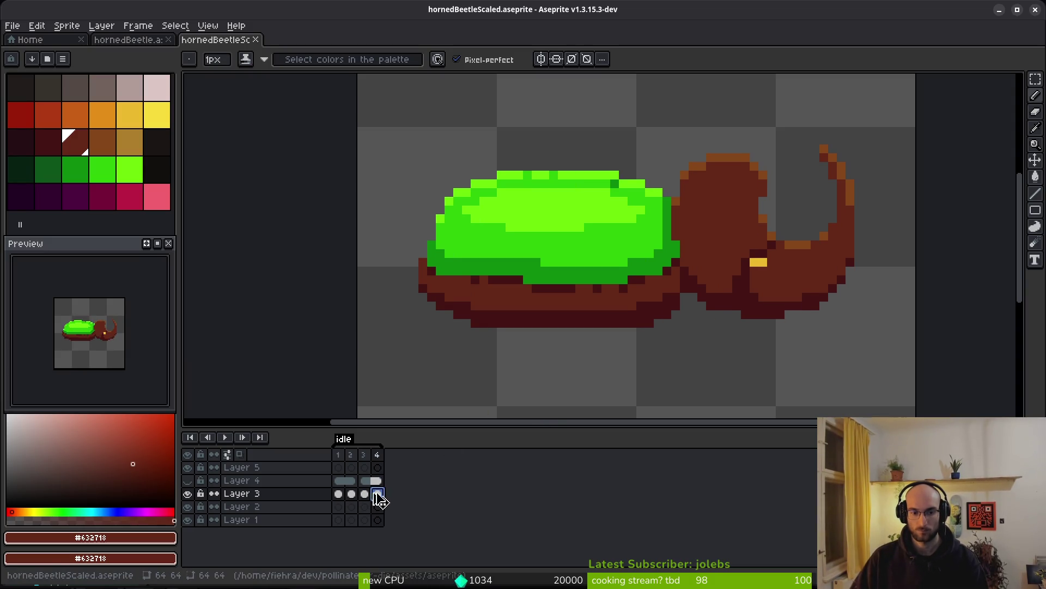
click(365, 493)
key(i)
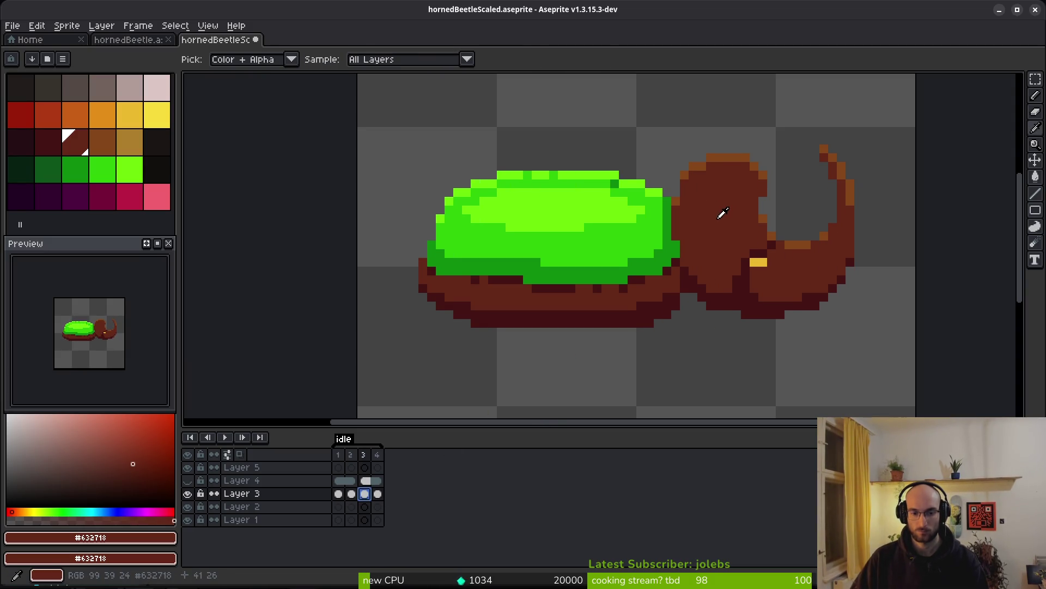
key(m)
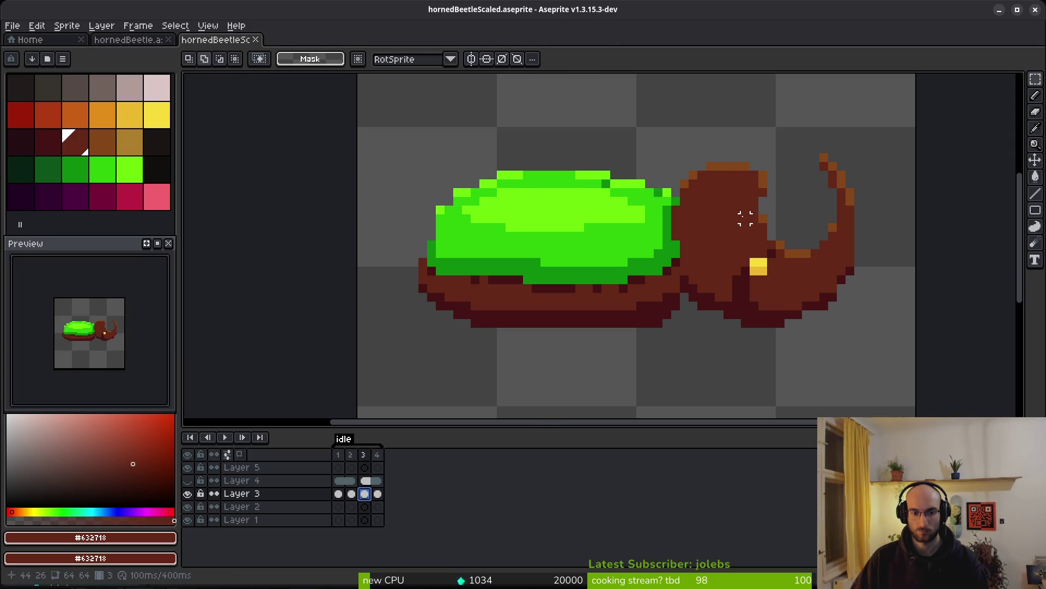
key(ctrl+y)
Lasso the beetle's head on frame 3 and shift it down one pixel.
key(b)
drag(751, 145, 684, 173)
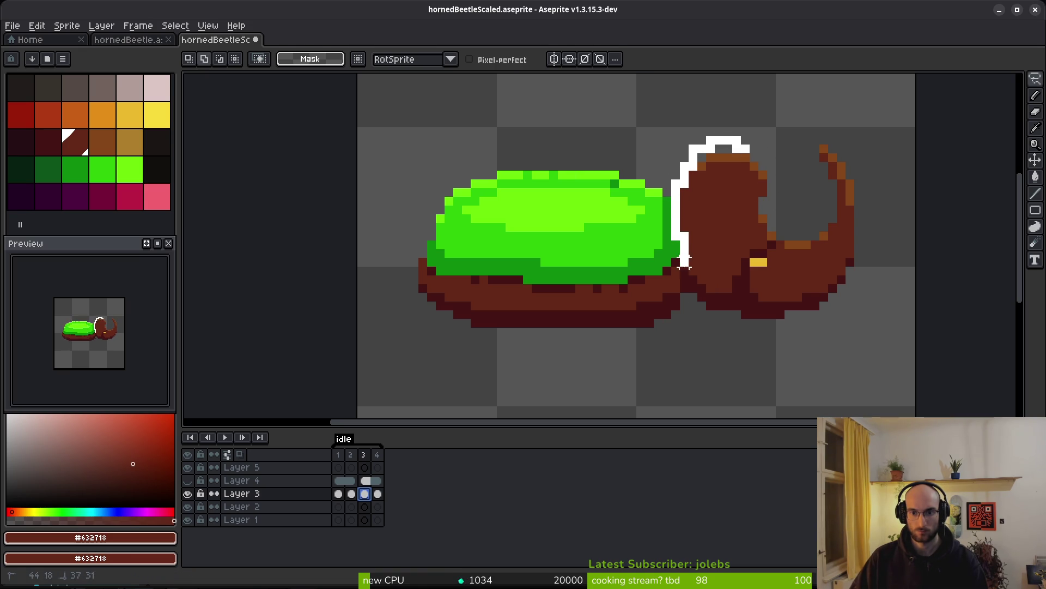
mouse_move(715, 300)
mouse_down()
mouse_move(864, 206)
mouse_move(751, 146)
mouse_up()
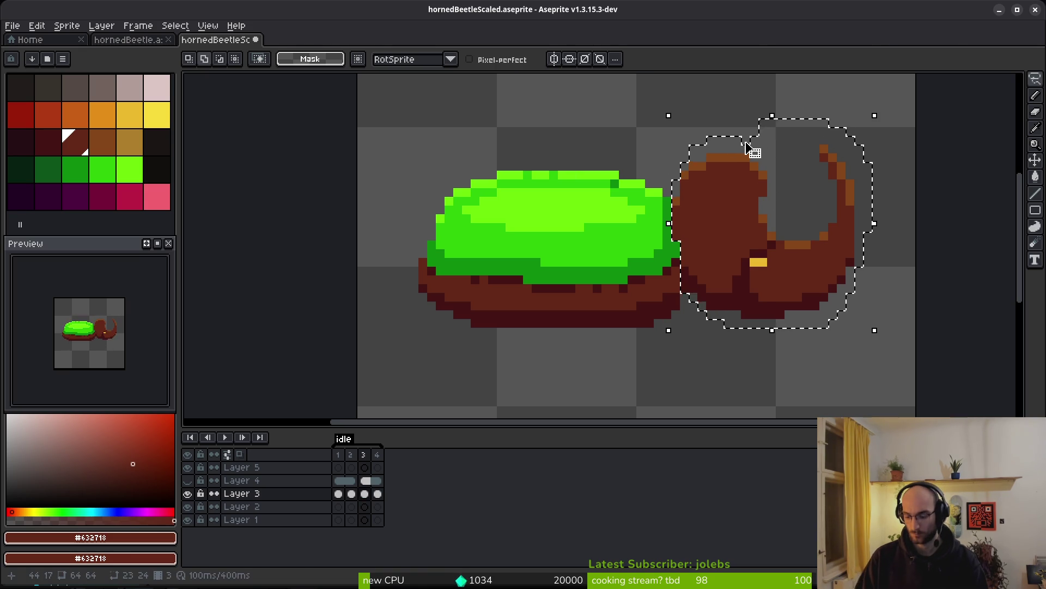
key(Down)
key(ctrl+d)
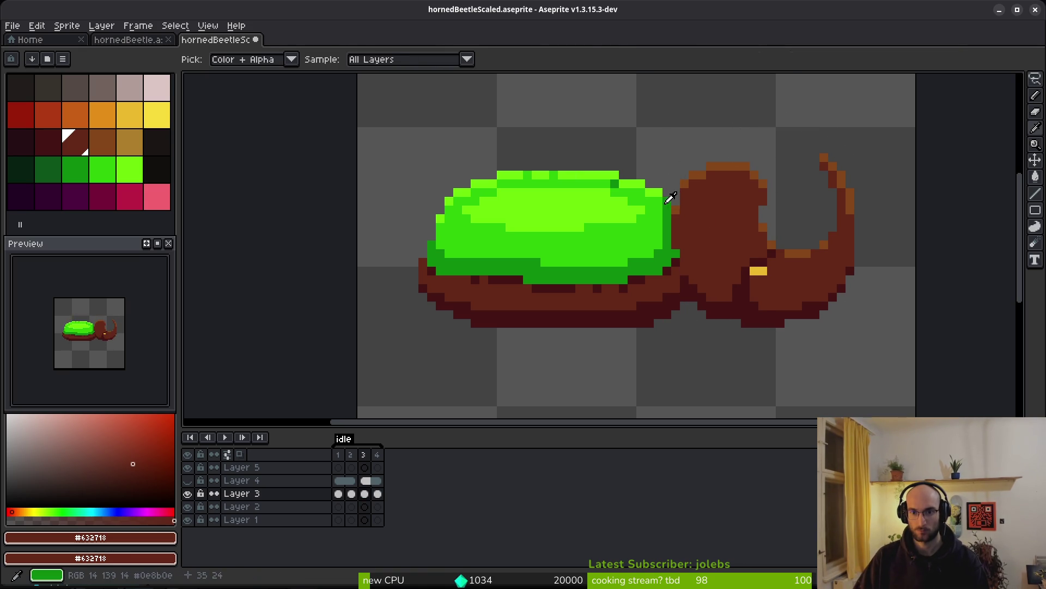
Sample the shell's dark, medium #2fc809 and light #6cff0a greens; paint a light pixel on the top edge.
alt+click(679, 195)
scroll(762, 254, down, 2)
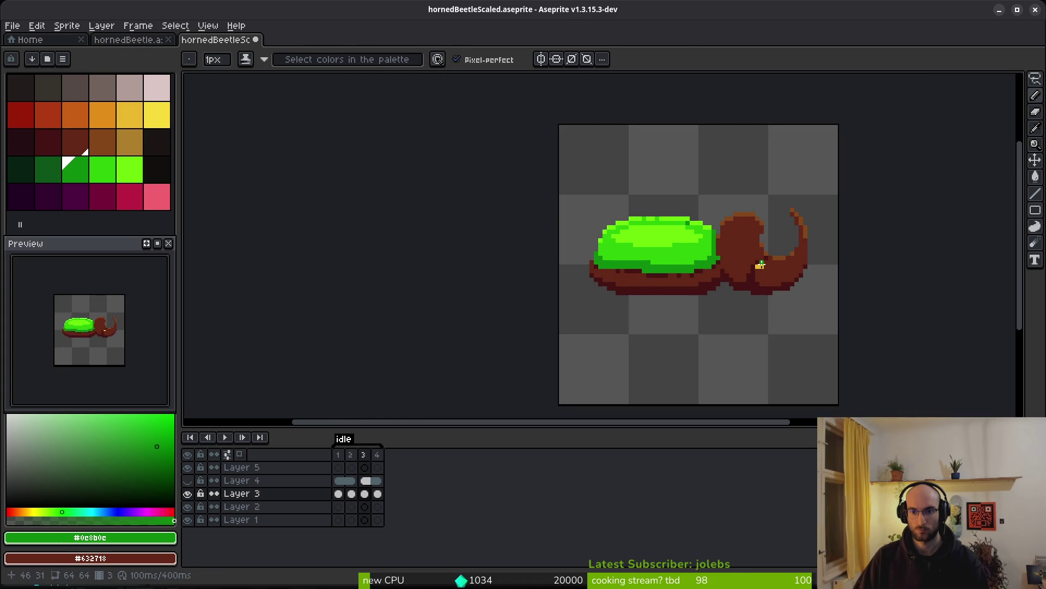
key(alt)
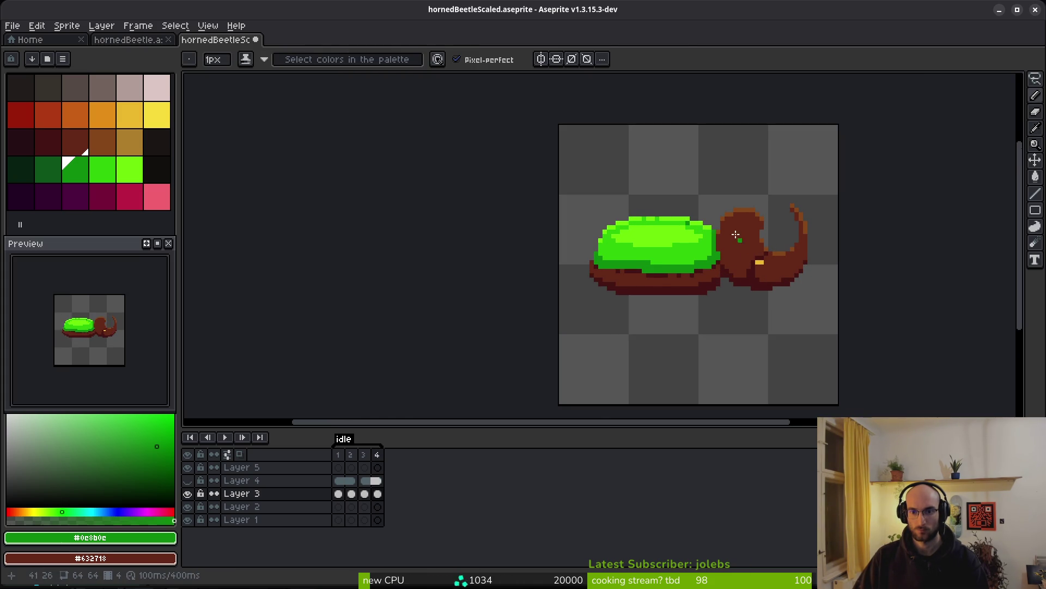
scroll(740, 241, up, 2)
alt+click(701, 225)
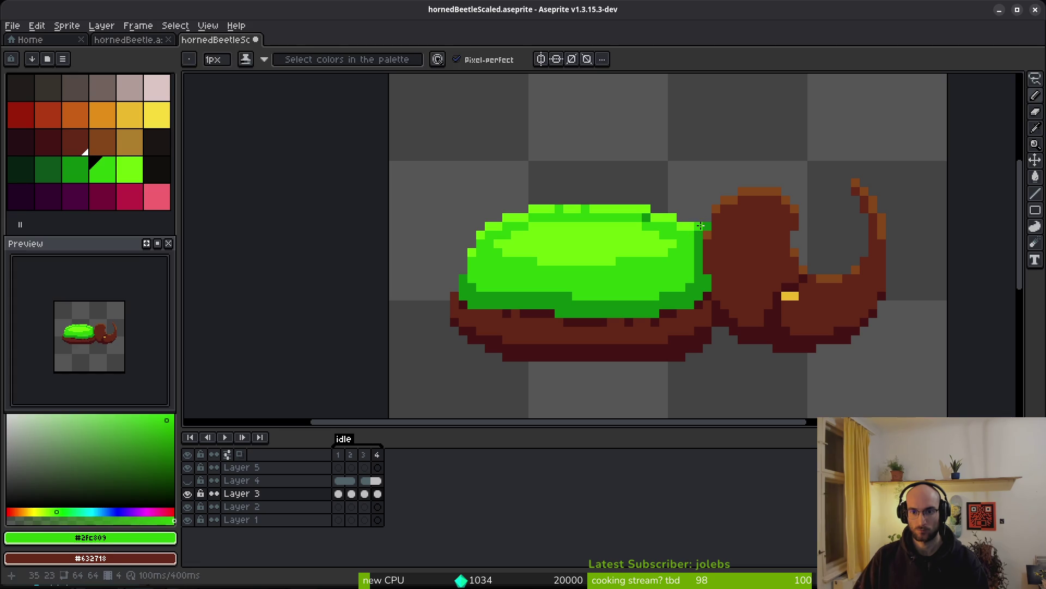
alt+click(691, 219)
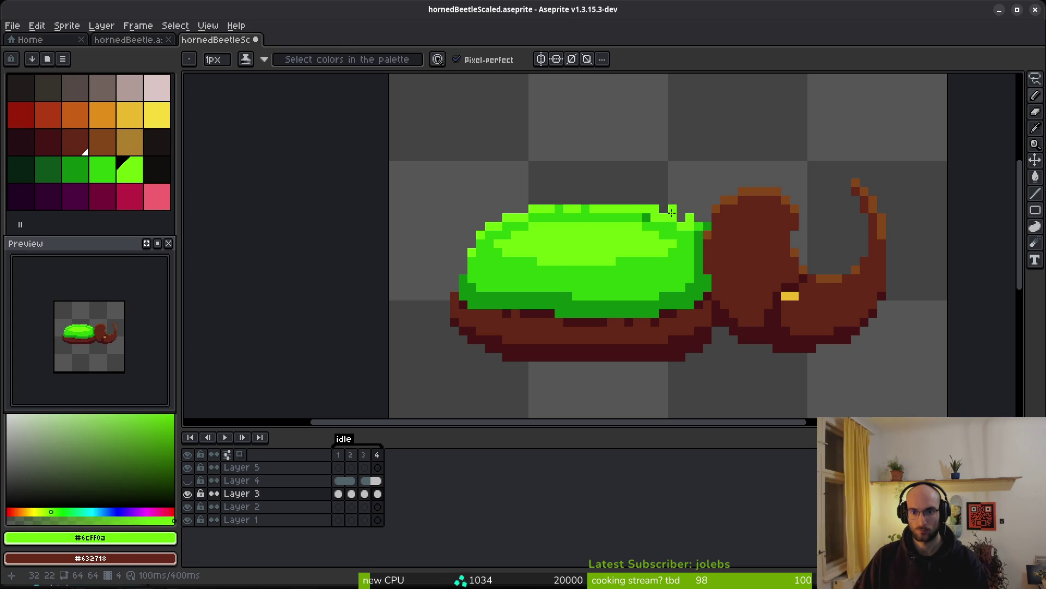
scroll(671, 214, up, 5)
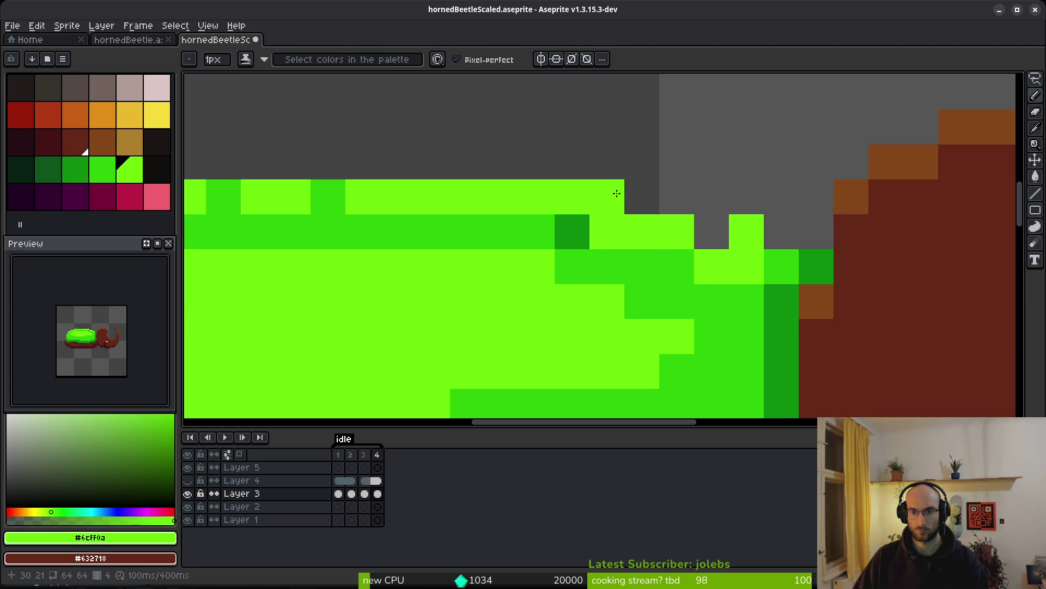
click(642, 197)
Paint medium- and light-green pixels along the shell edge, filling the grey notch with light green.
alt+click(676, 267)
click(607, 231)
click(642, 231)
alt+click(712, 267)
click(712, 232)
alt+click(747, 300)
mouse_move(712, 267)
mouse_down()
mouse_move(739, 273)
mouse_move(712, 267)
mouse_up()
alt+click(739, 242)
click(782, 267)
Add dark green #0c8b0c shading to the shell, repaint one pixel medium green, and save the sprite.
alt+click(573, 232)
click(642, 232)
right_click(570, 232)
alt+right_click(607, 267)
right_click(577, 233)
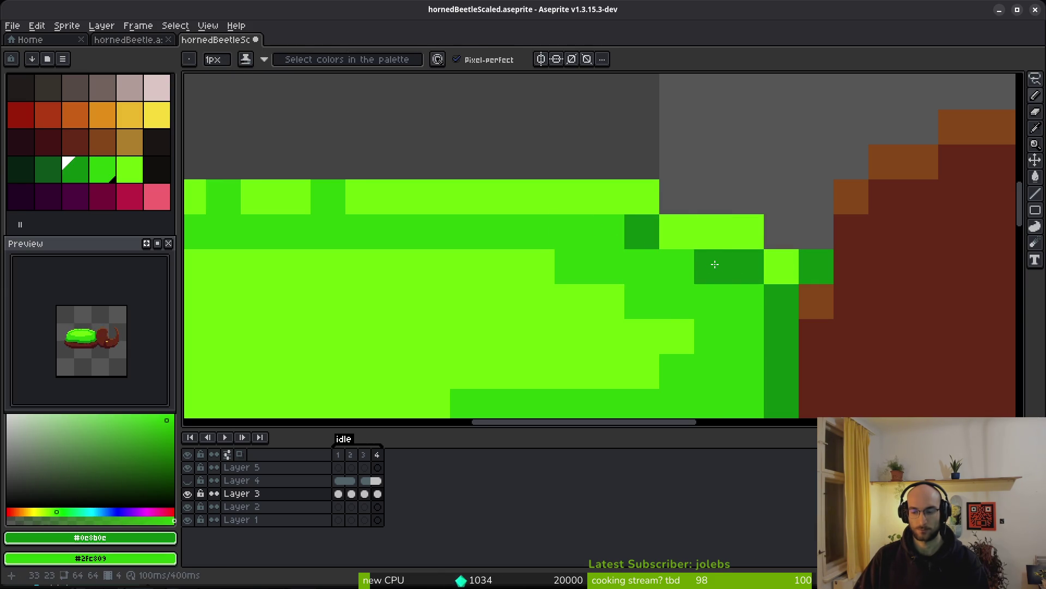
scroll(715, 263, down, 7)
scroll(730, 303, up, 4)
alt+click(703, 264)
scroll(709, 265, down, 5)
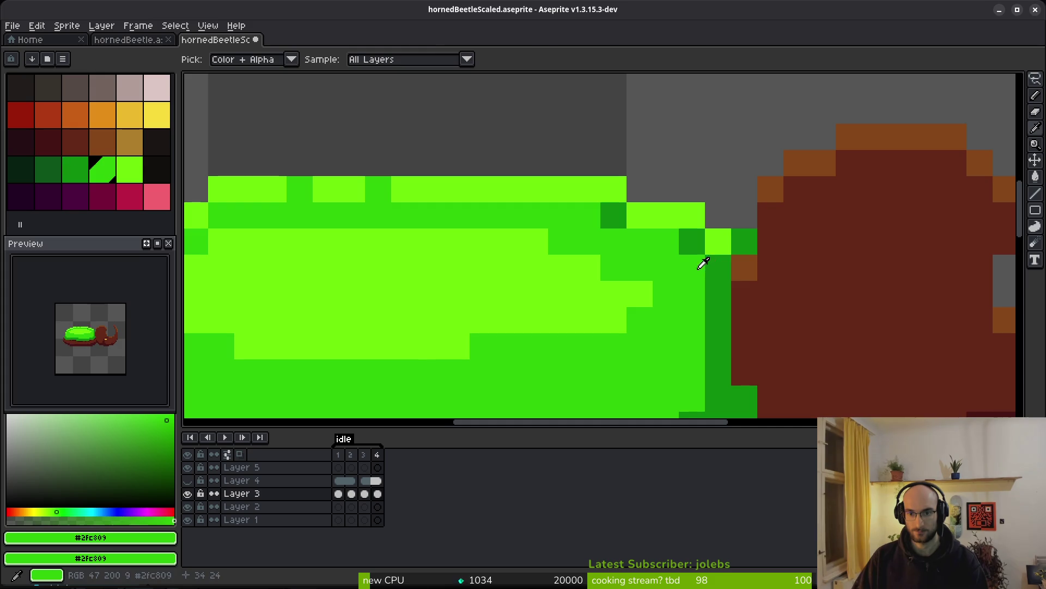
scroll(730, 265, up, 5)
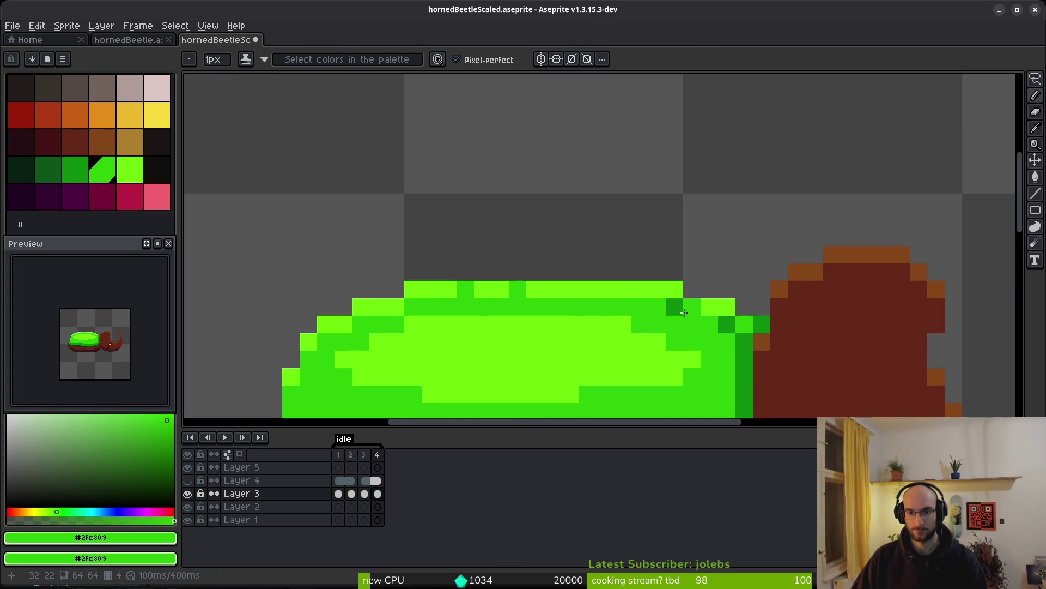
scroll(697, 319, down, 4)
key(ctrl+s)
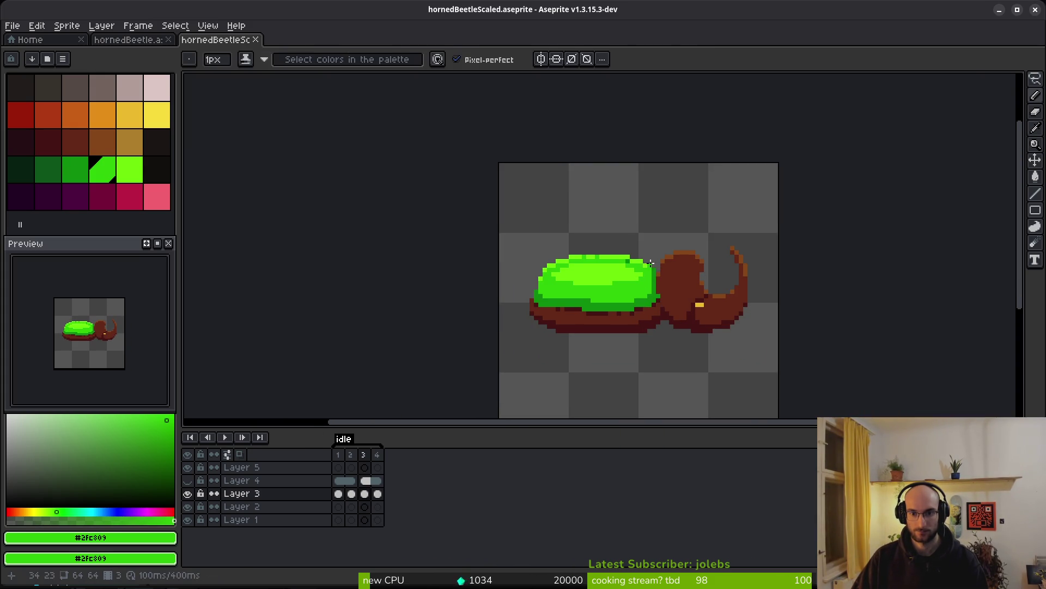
Lasso the head pixels beside the shell, shift them, and paint light-green pixels on the shell's top edge.
scroll(659, 248, up, 4)
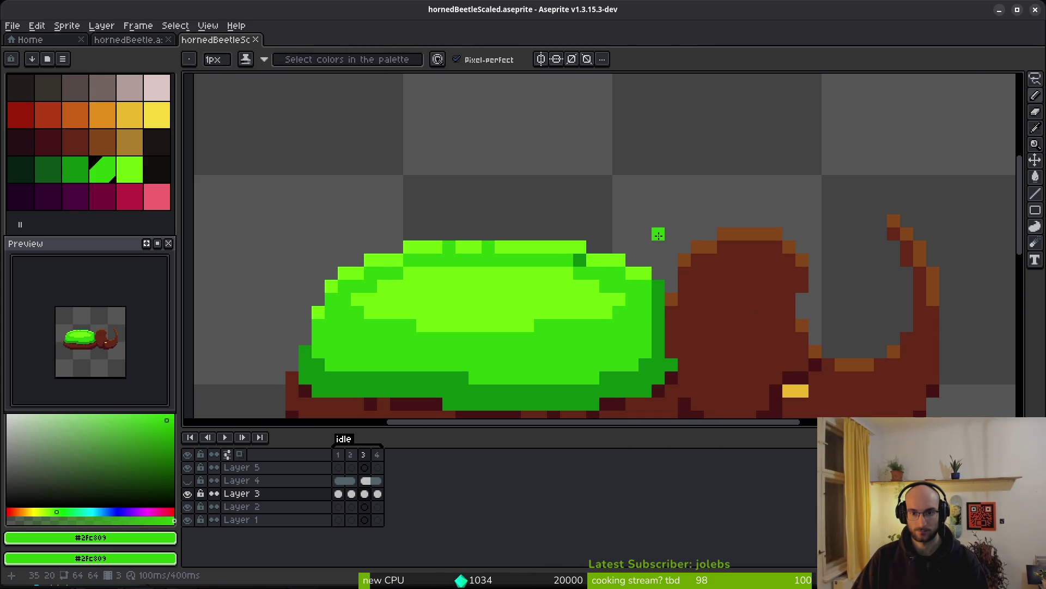
key(shift+w)
mouse_move(619, 273)
mouse_down()
mouse_move(575, 218)
mouse_move(616, 242)
mouse_up()
key(ctrl+z)
key(ctrl+z)
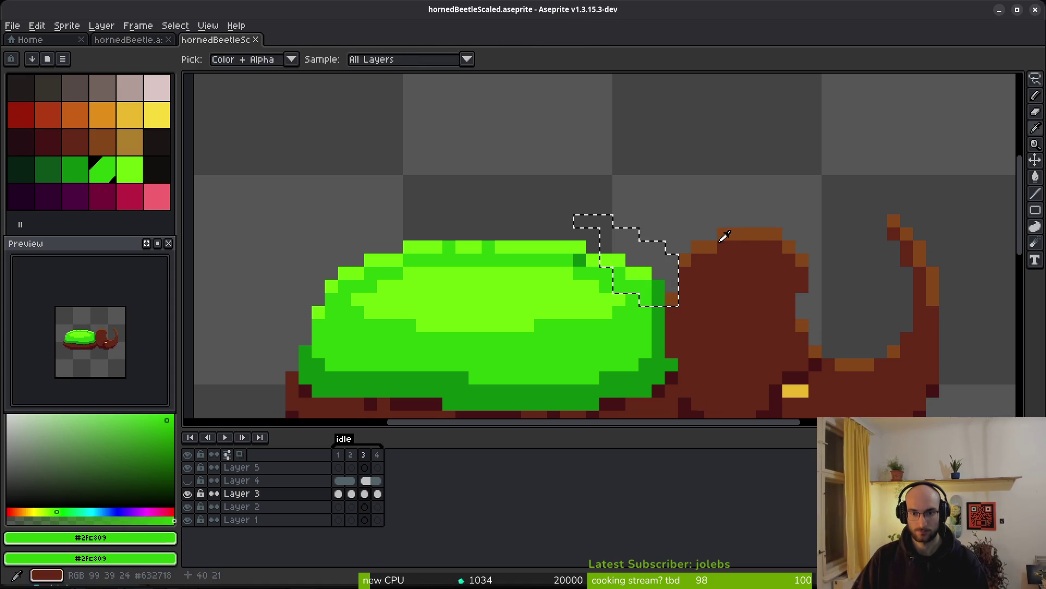
key(b)
alt+click(589, 241)
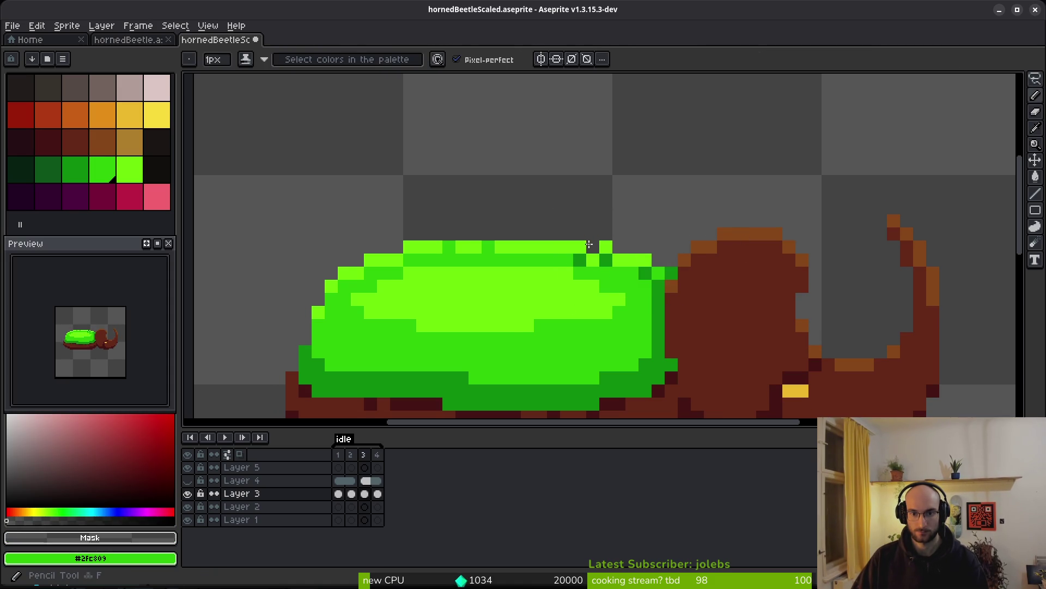
alt+click(598, 241)
alt+click(589, 260)
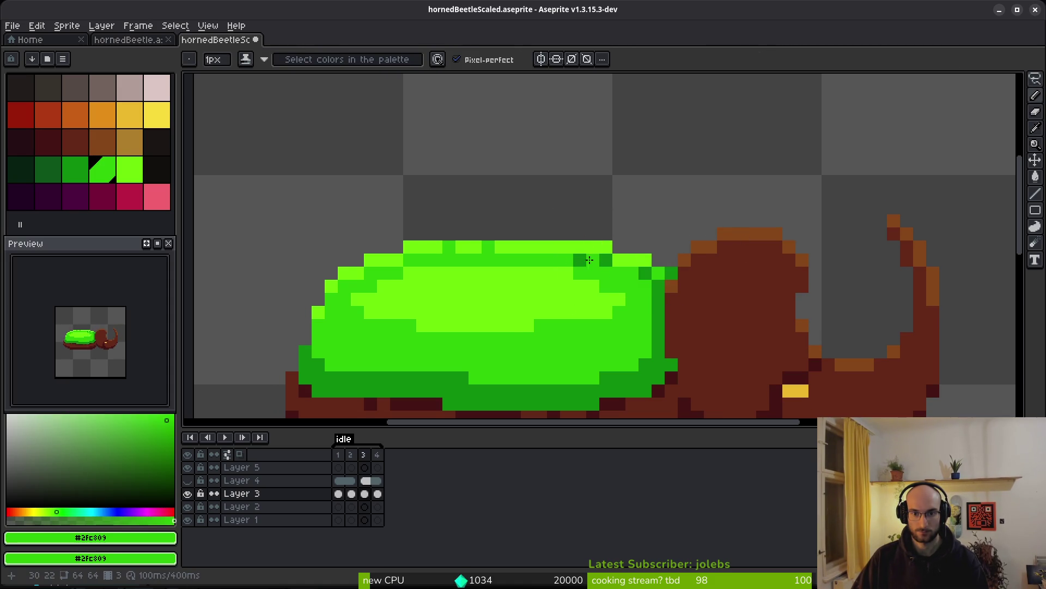
Compare frames 3 and 4, paint a green pixel at the shell-head seam, and sample head brown #854619.
key(Right)
key(Right)
key(Right)
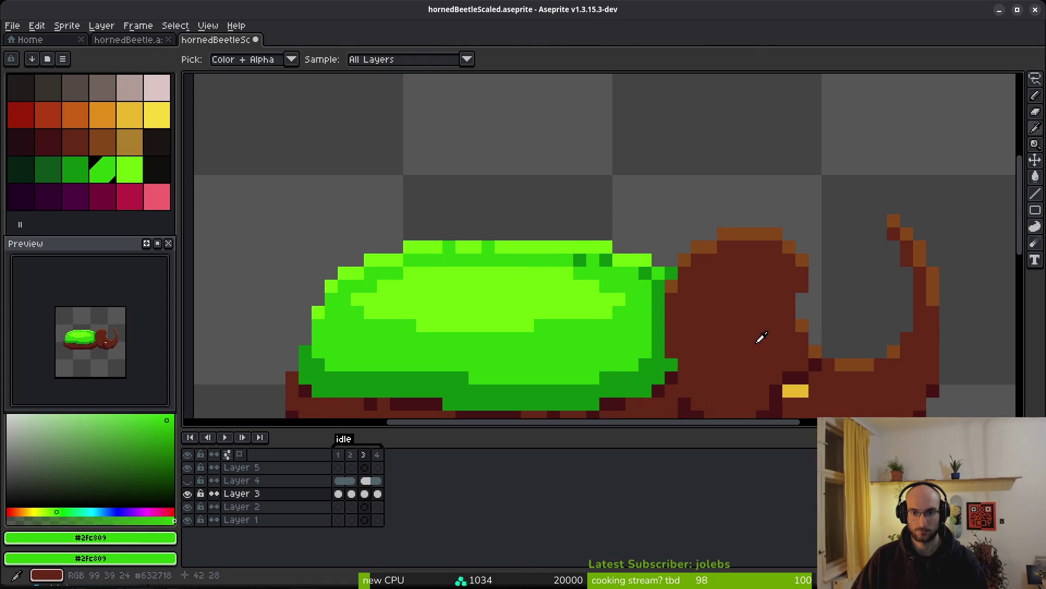
key(Left)
scroll(724, 309, down, 4)
key(Right)
key(Left)
scroll(733, 305, up, 4)
click(727, 294)
key(e)
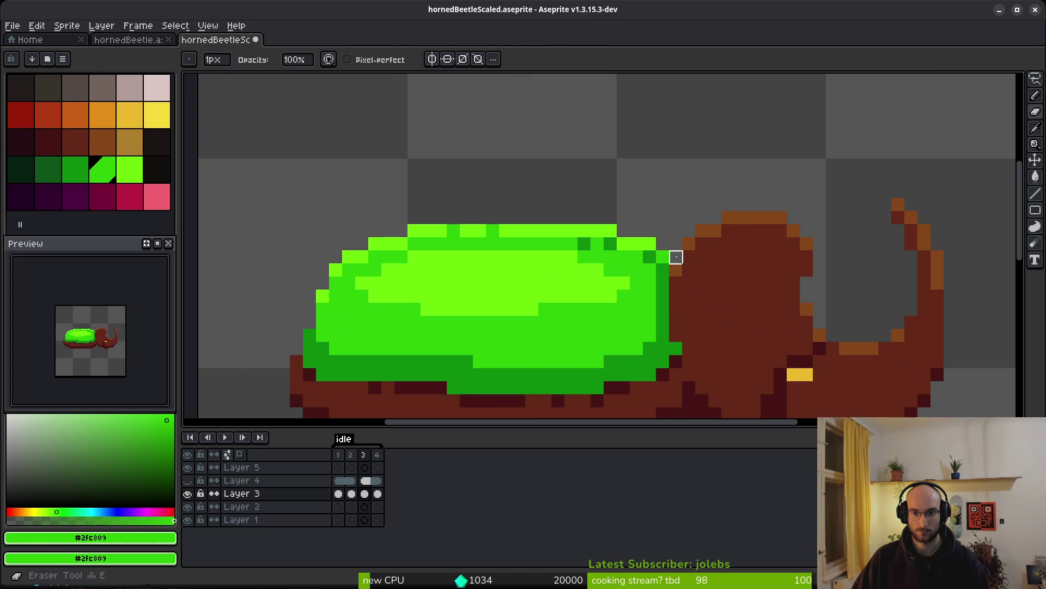
alt+click(677, 284)
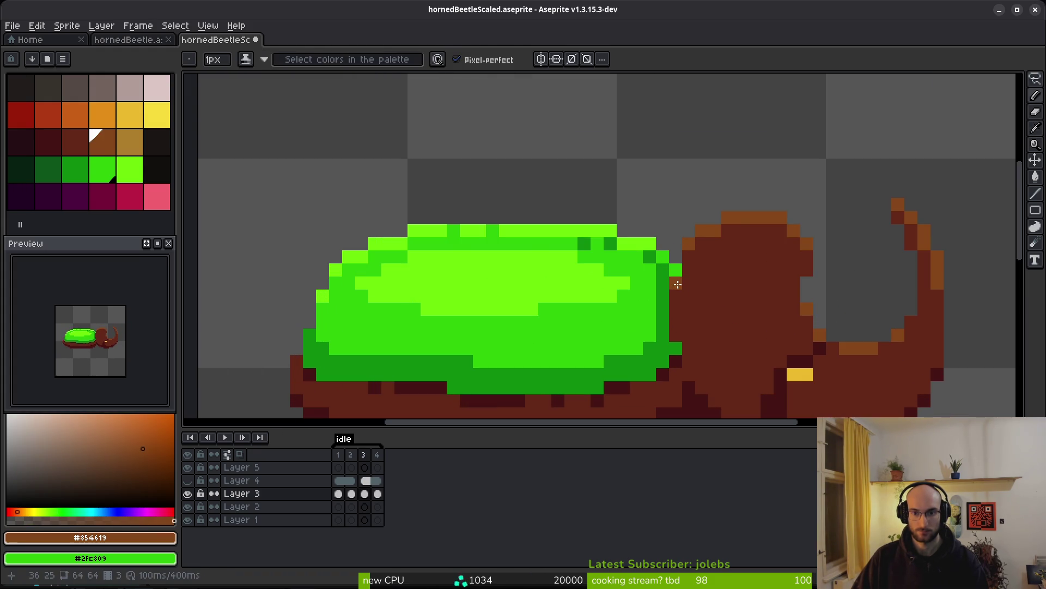
Retouch the head on frame 4 with orange and dark brown #632718 pixels, undoing a stray brown pixel.
key(Right)
key(Left)
key(Right)
click(738, 320)
key(ctrl+z)
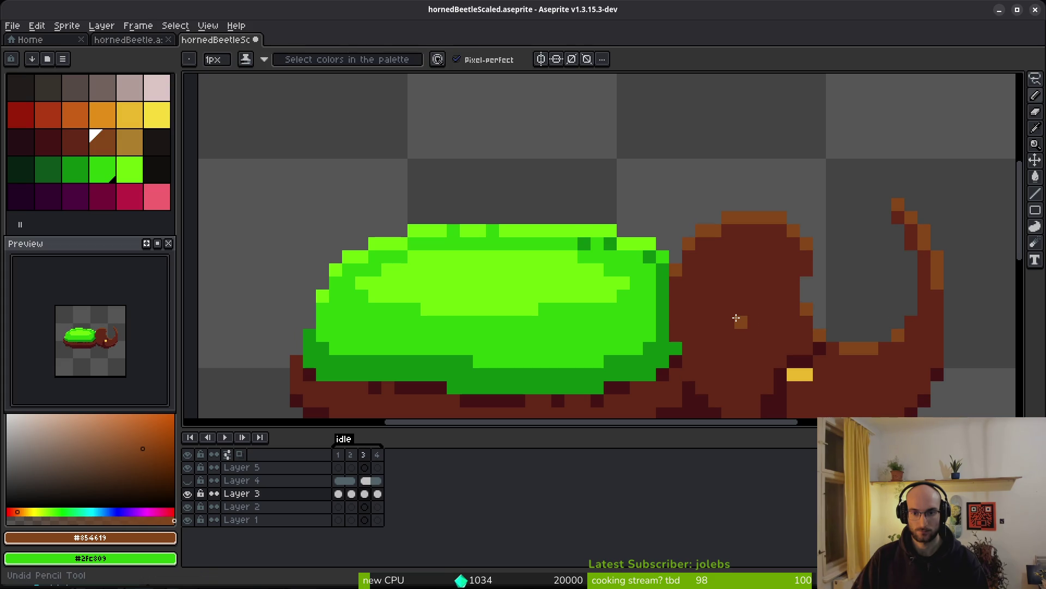
key(Right)
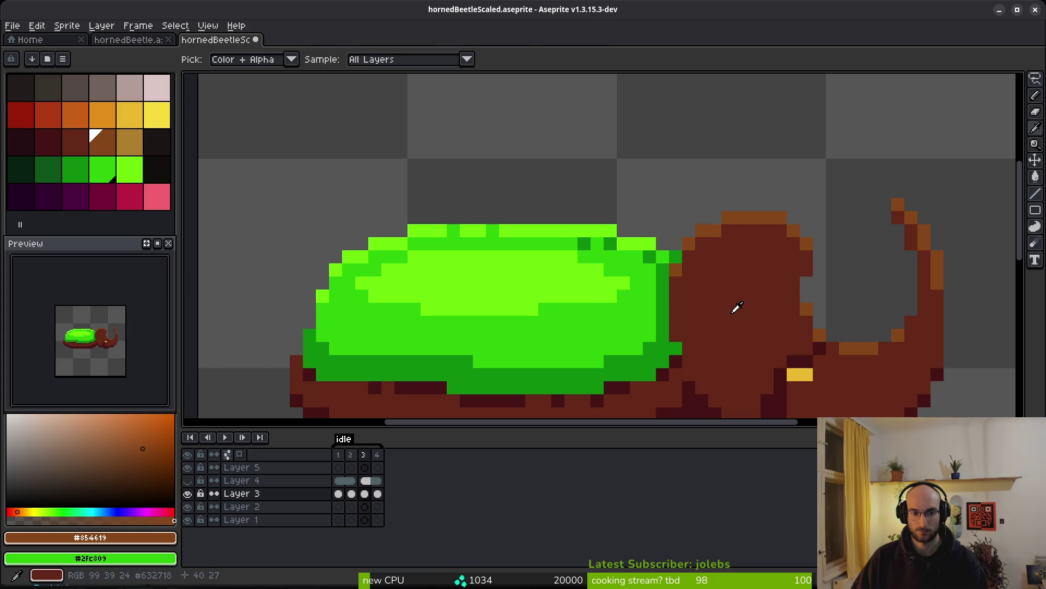
key(Right)
key(b)
click(685, 263)
alt+click(703, 279)
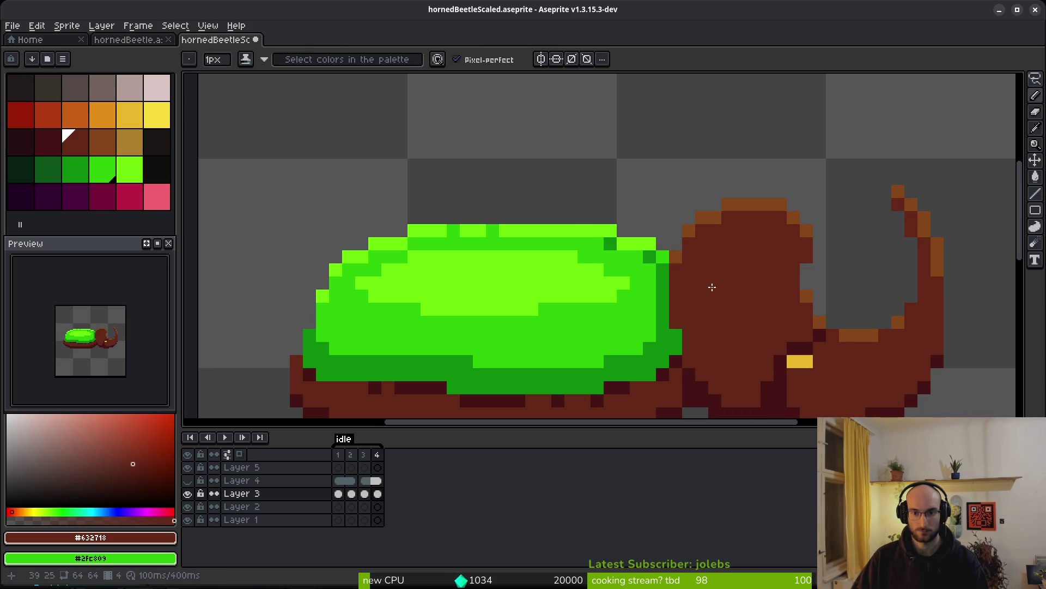
Flip between frames 2, 3 and 4 to compare the head, settling on frame 2.
scroll(703, 279, down, 4)
key(alt)
key(Left)
key(Right)
key(Left)
key(b)
key(Left)
key(i)
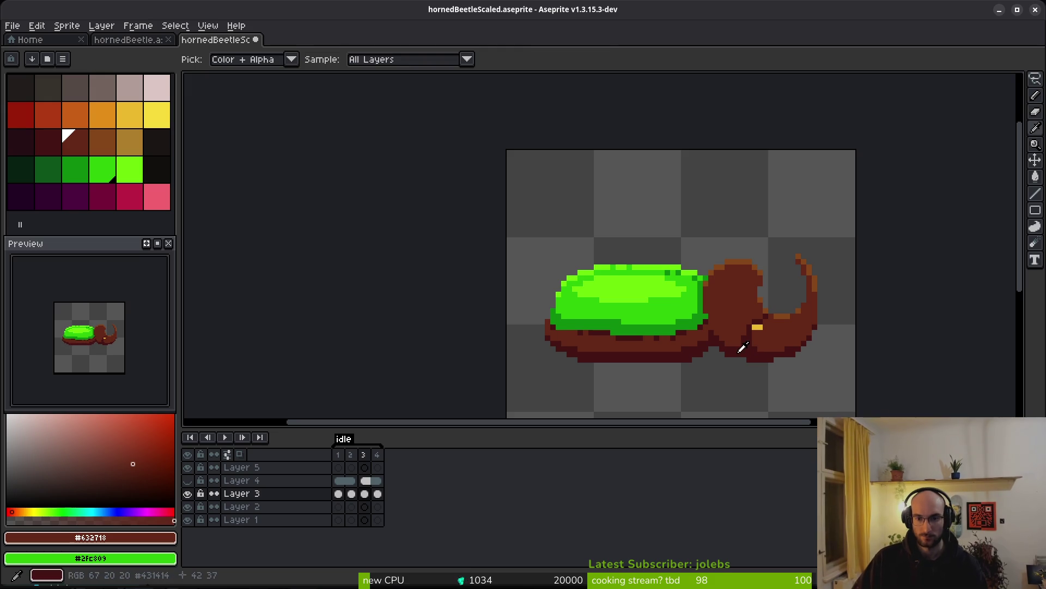
key(Right)
key(Left)
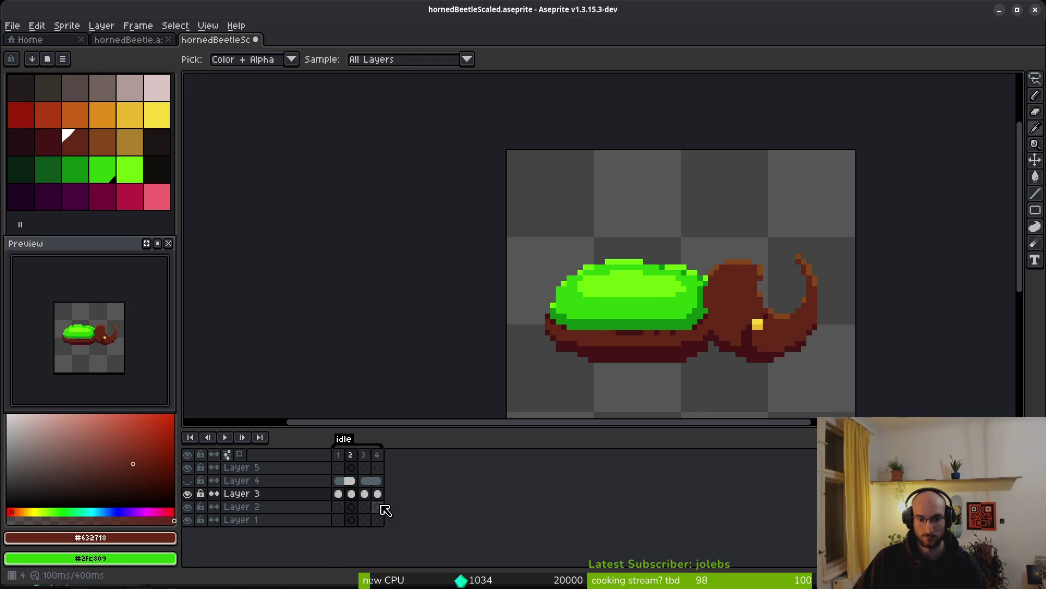
Step through frames 2, 3 and 4 to compare the idle poses, ending on frame 3.
key(Right)
key(Right)
key(Left)
key(Left)
key(Left)
key(Right)
key(Right)
key(Left)
key(Right)
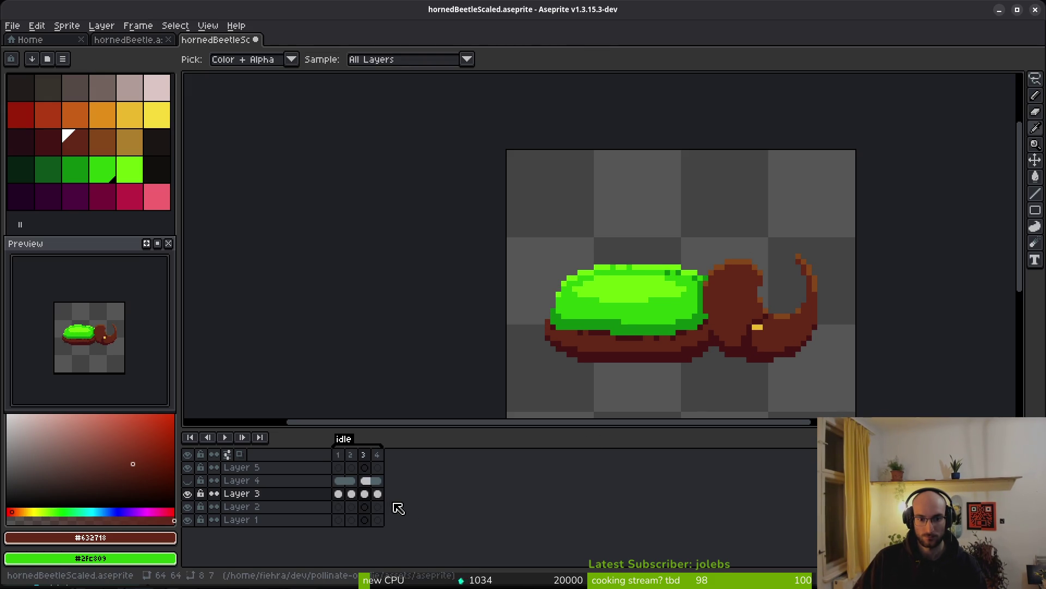
key(Right)
key(Left)
key(Left)
key(Right)
key(Right)
key(Left)
Sample the shell's light and mid greens on frame 3 while comparing it against frame 4.
scroll(668, 279, up, 2)
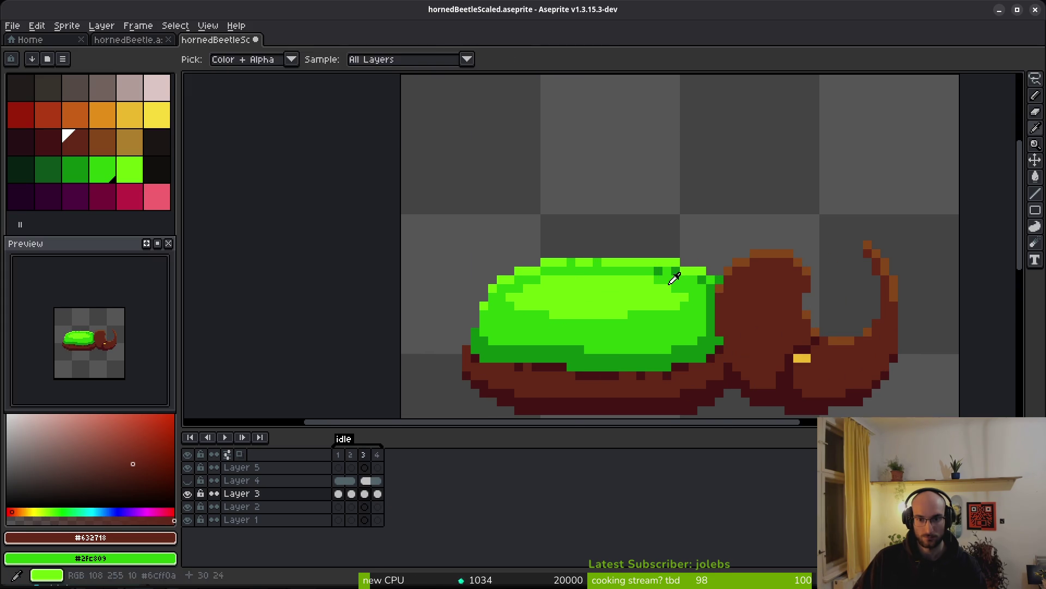
alt+click(662, 284)
key(Right)
key(Left)
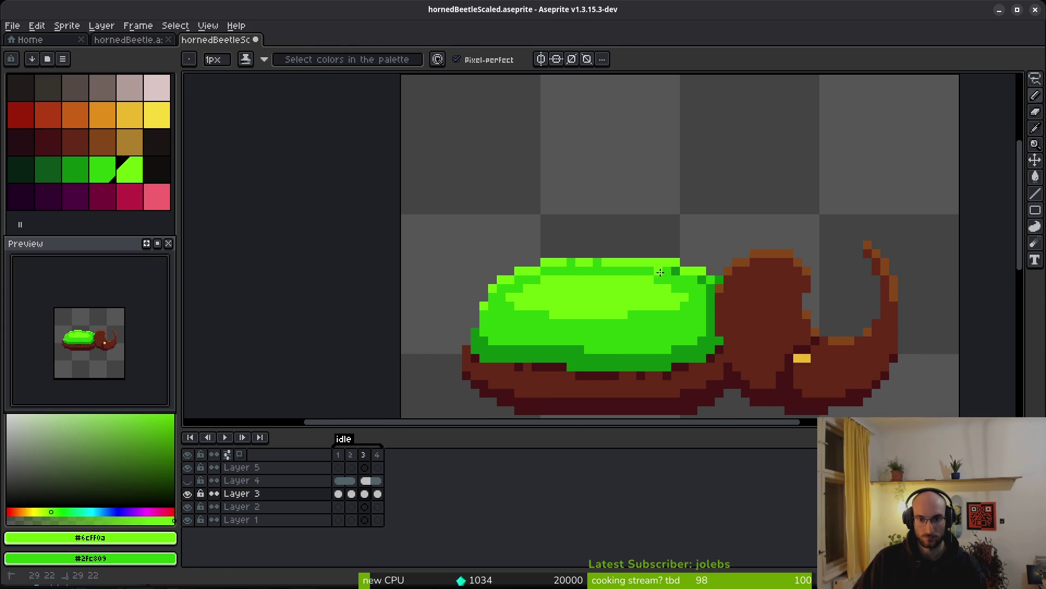
scroll(660, 272, down, 2)
scroll(660, 275, up, 2)
alt+click(661, 291)
scroll(685, 326, down, 3)
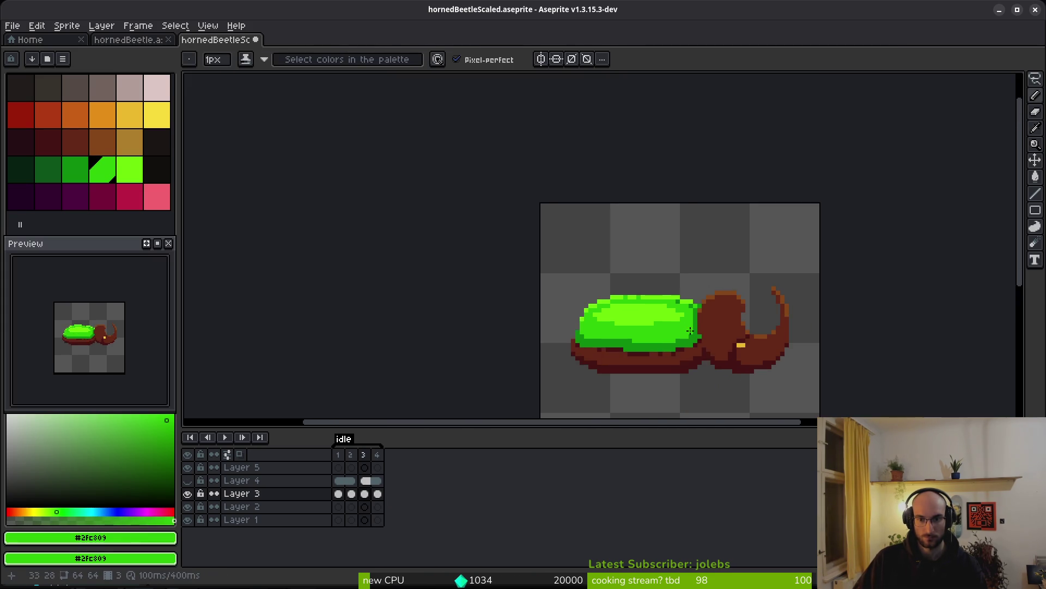
key(i)
key(Right)
key(Left)
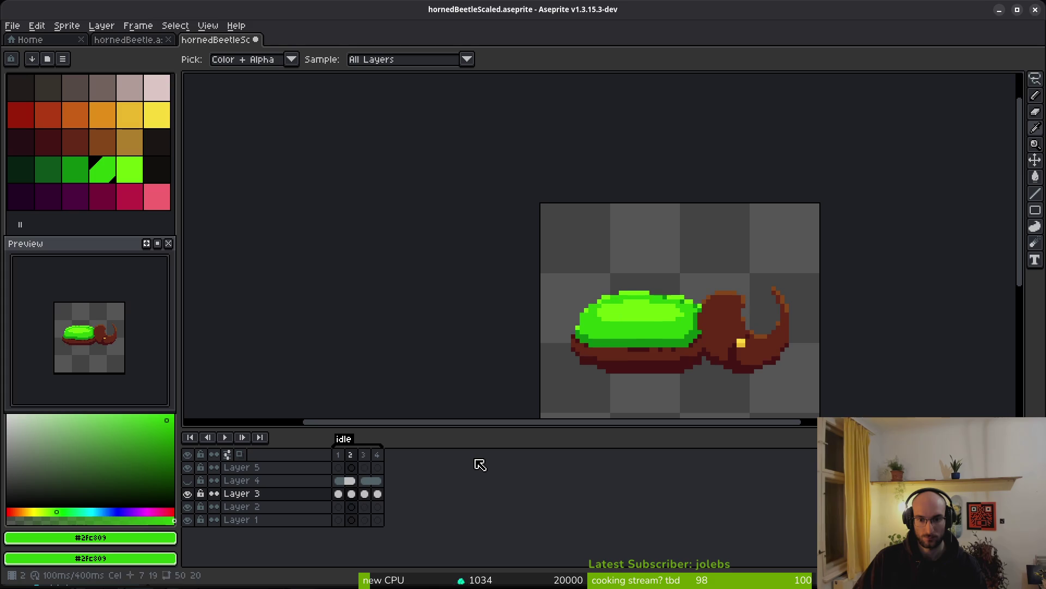
On frame 2 of Layer 3, select the whole canvas, save, and nudge the beetle up one pixel.
click(351, 493)
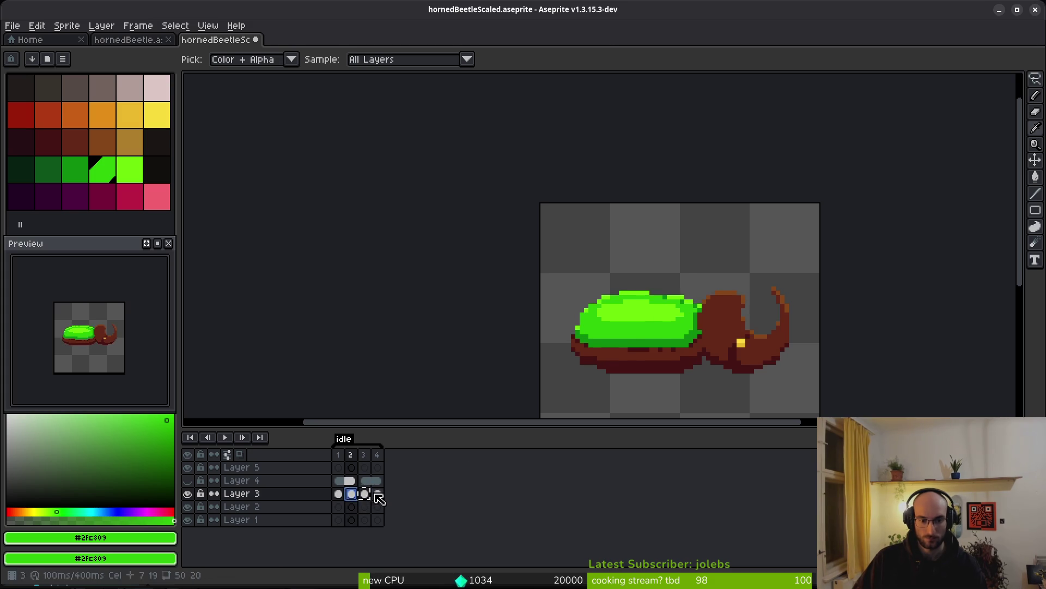
key(m)
key(ctrl+a)
key(ctrl+s)
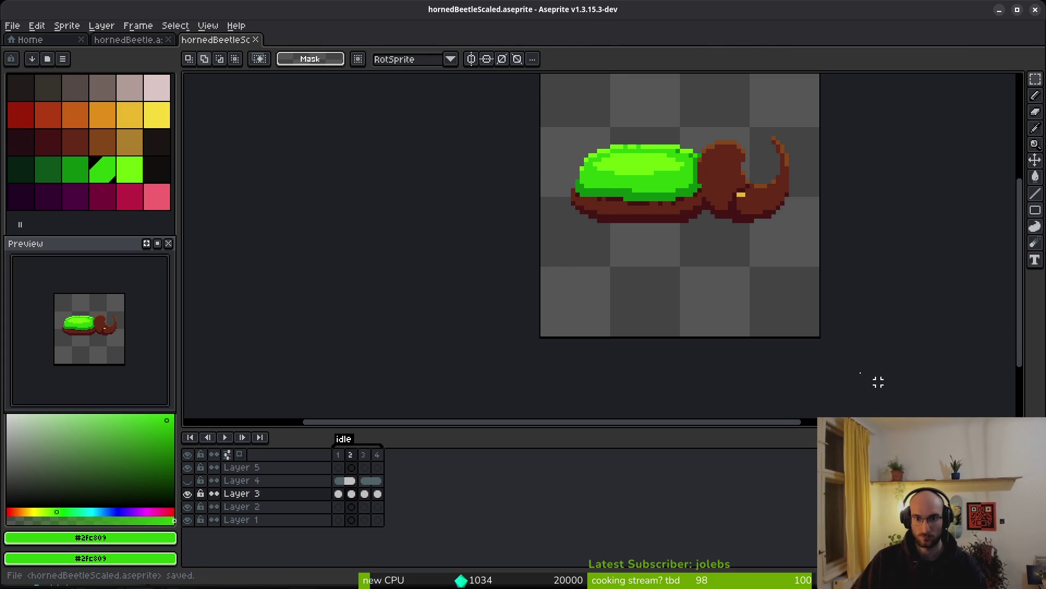
scroll(738, 329, up, 2)
key(i)
key(Right)
key(Right)
key(Left)
key(Left)
key(ctrl+z)
key(v)
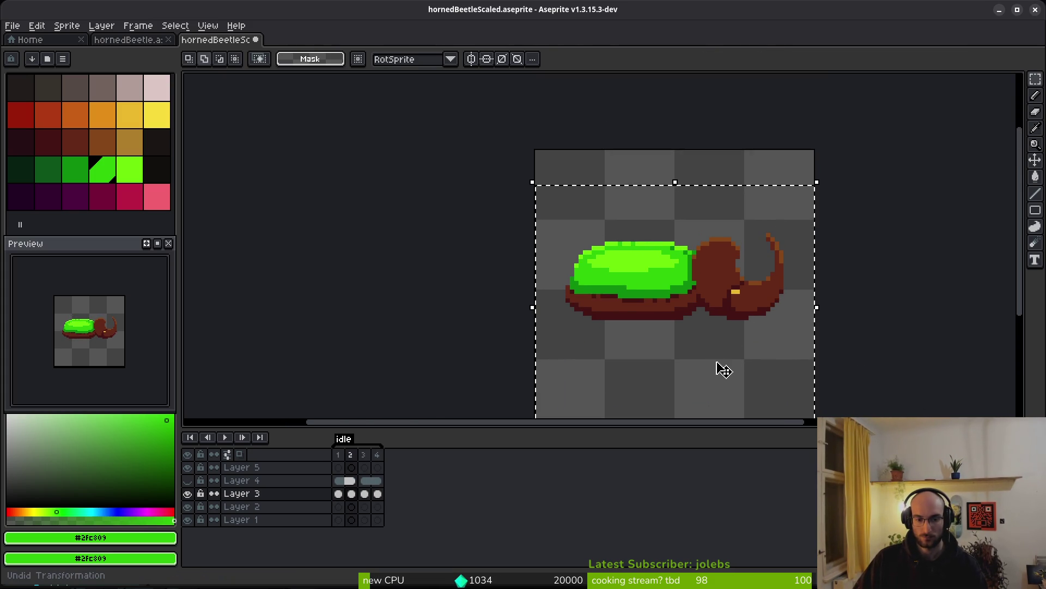
key(ctrl+z)
On frame 4, lasso the beetle's head and nudge it down one pixel.
click(379, 497)
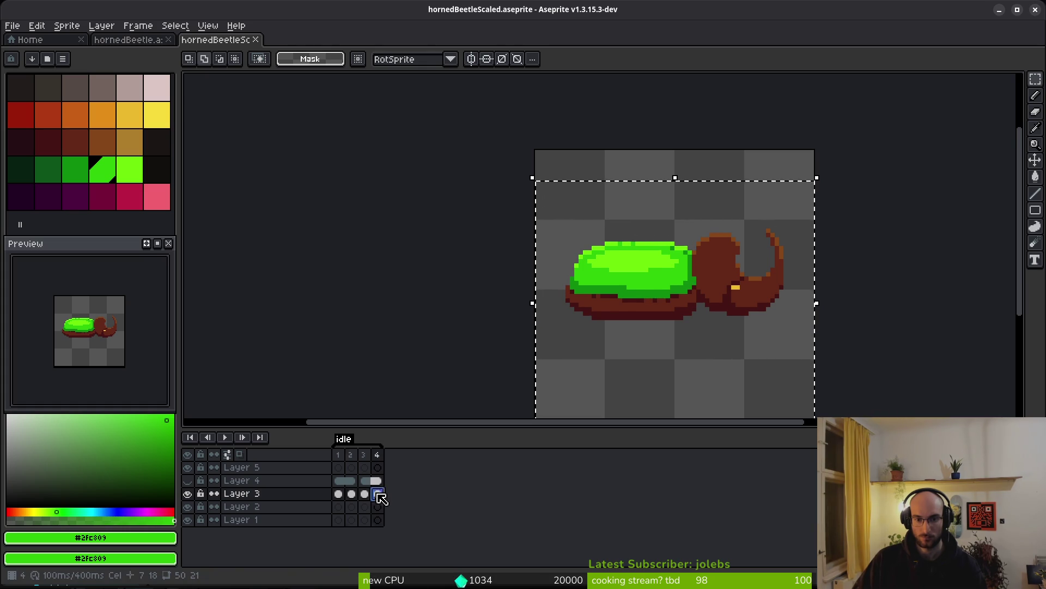
scroll(743, 236, up, 1)
key(shift+w)
drag(741, 212, 679, 225)
drag(660, 300, 665, 349)
key(Down)
key(shift+w)
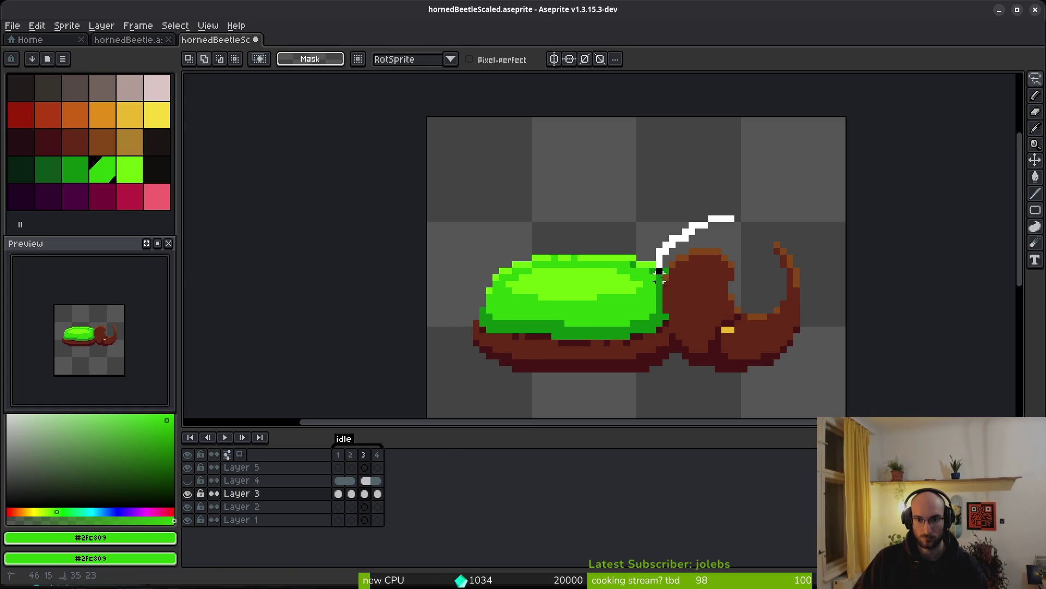
Lasso the beetle's head in frame 2 and lower it by one pixel.
key(Escape)
key(comma)
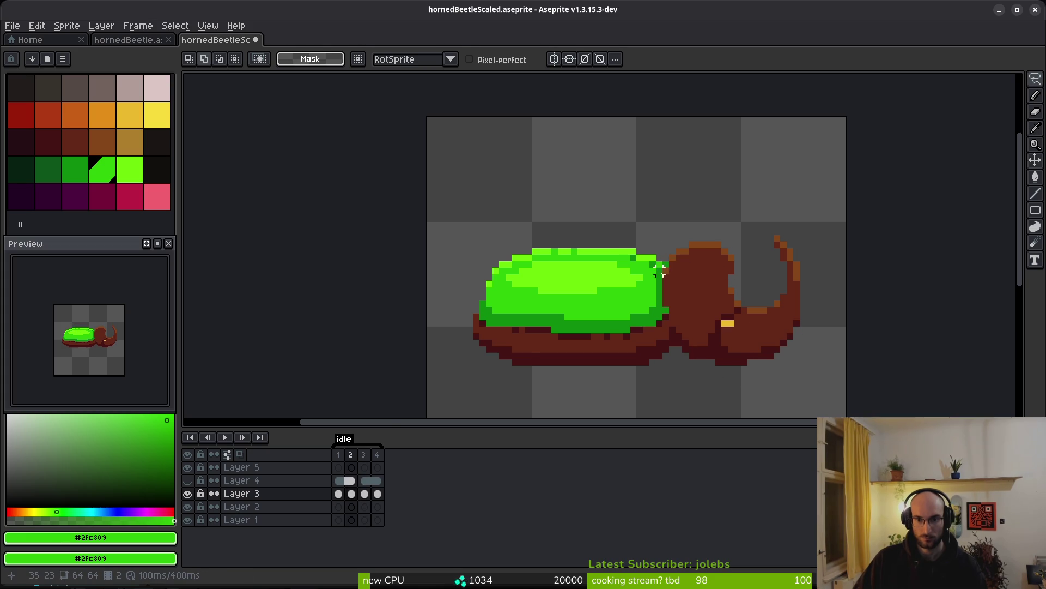
scroll(666, 277, up, 2)
mouse_move(582, 211)
mouse_down()
mouse_move(591, 338)
mouse_move(894, 351)
mouse_move(627, 146)
mouse_up()
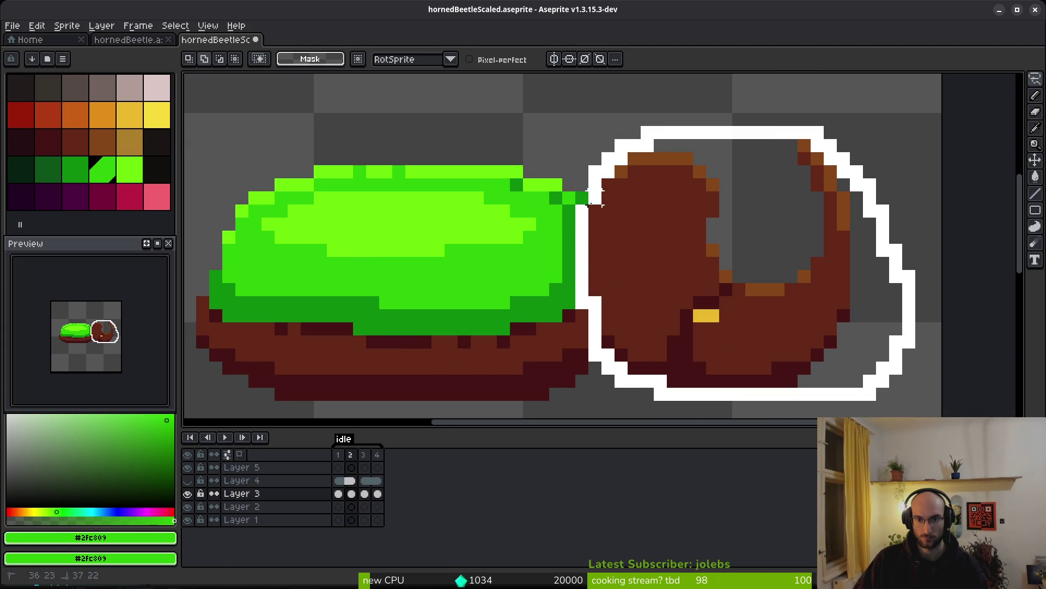
drag(594, 199, 599, 218)
key(Down)
key(ctrl+d)
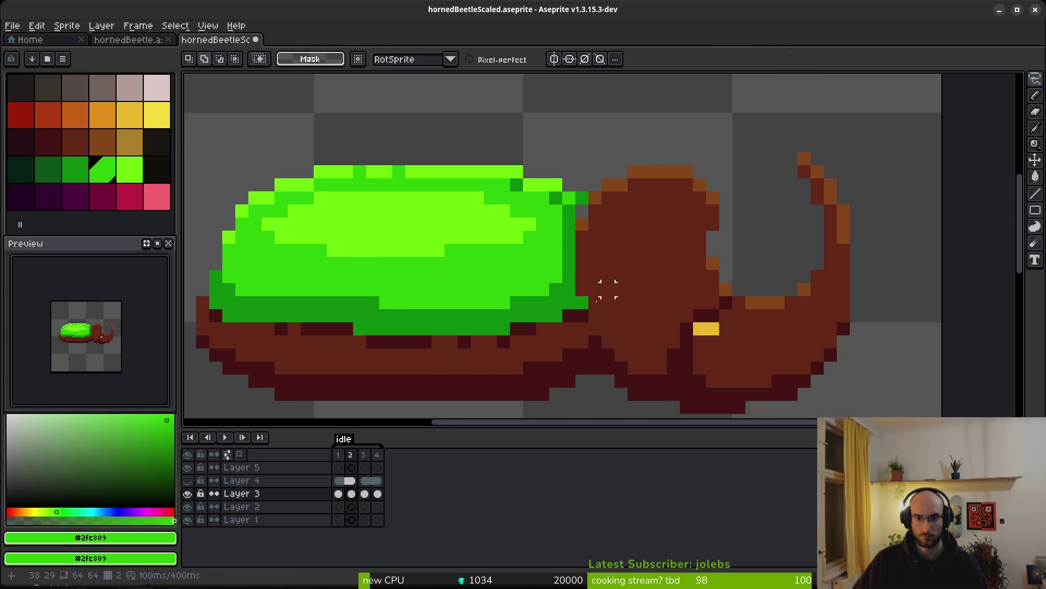
Recolour a dark green pixel on frame 2 with the dark red outline colour.
key(i)
click(569, 315)
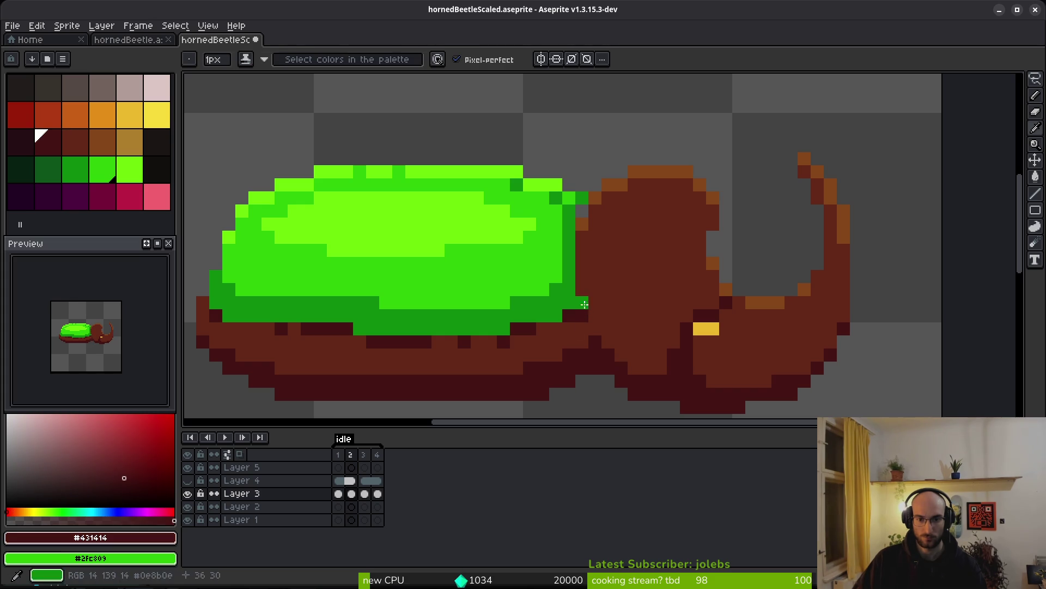
click(582, 303)
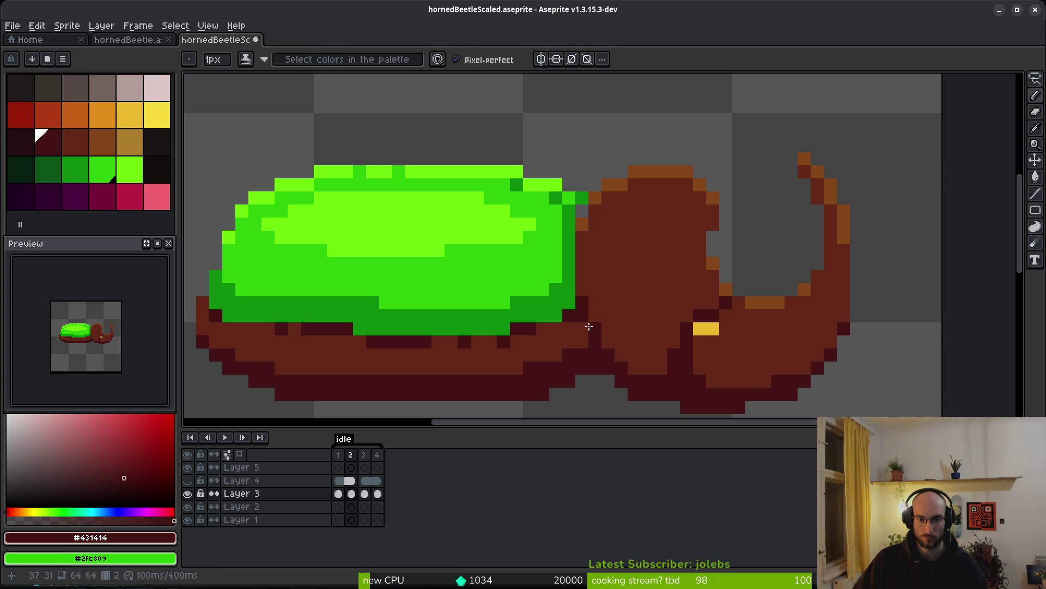
scroll(608, 339, down, 3)
key(comma)
scroll(621, 342, up, 4)
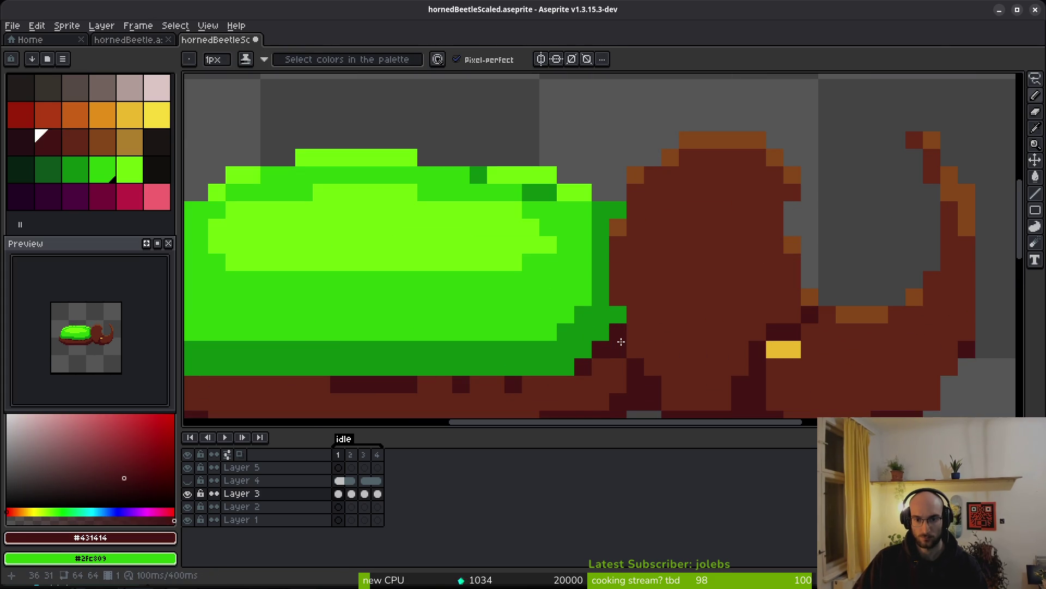
scroll(637, 346, down, 3)
Paint a dark pixel under the beetle's shell in frame 2.
key(i)
key(comma)
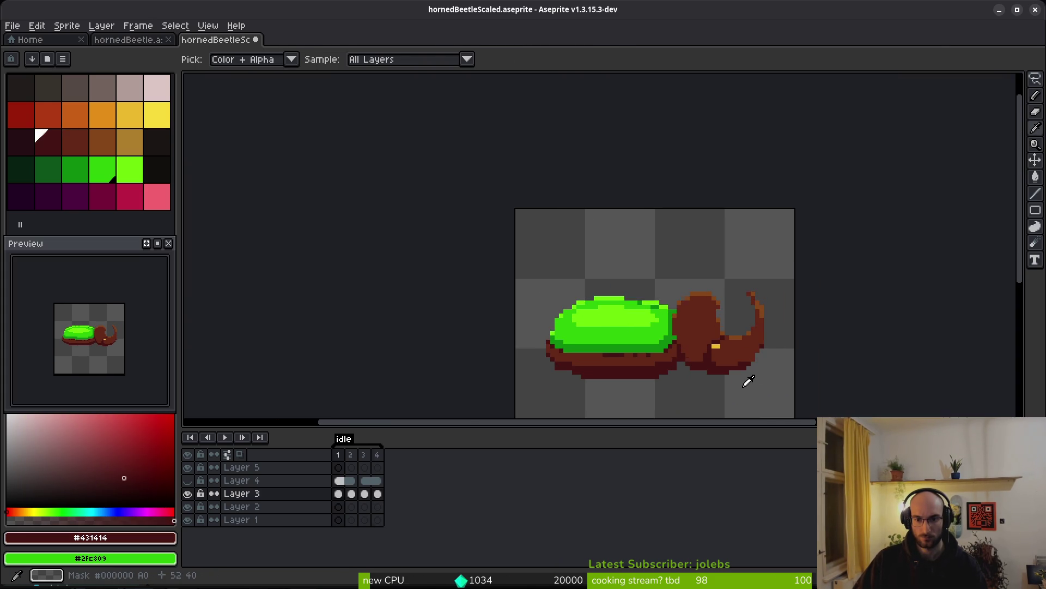
key(b)
scroll(673, 345, up, 2)
key(comma)
key(i)
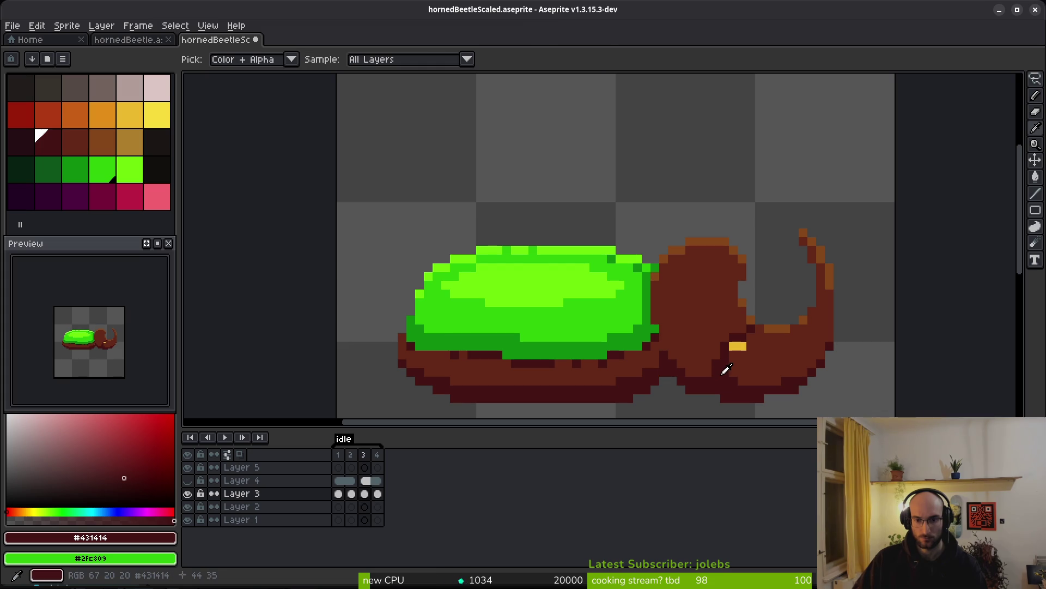
key(b)
key(i)
key(comma)
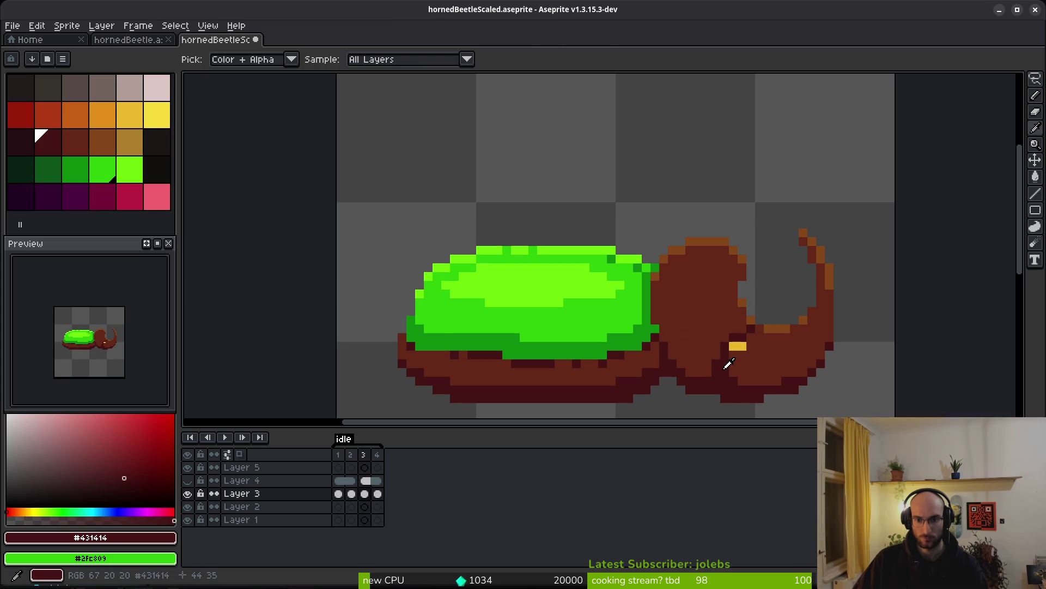
key(b)
click(636, 321)
Step through the animation frames to compare the beetle's poses, ending on frame 2.
key(i)
key(period)
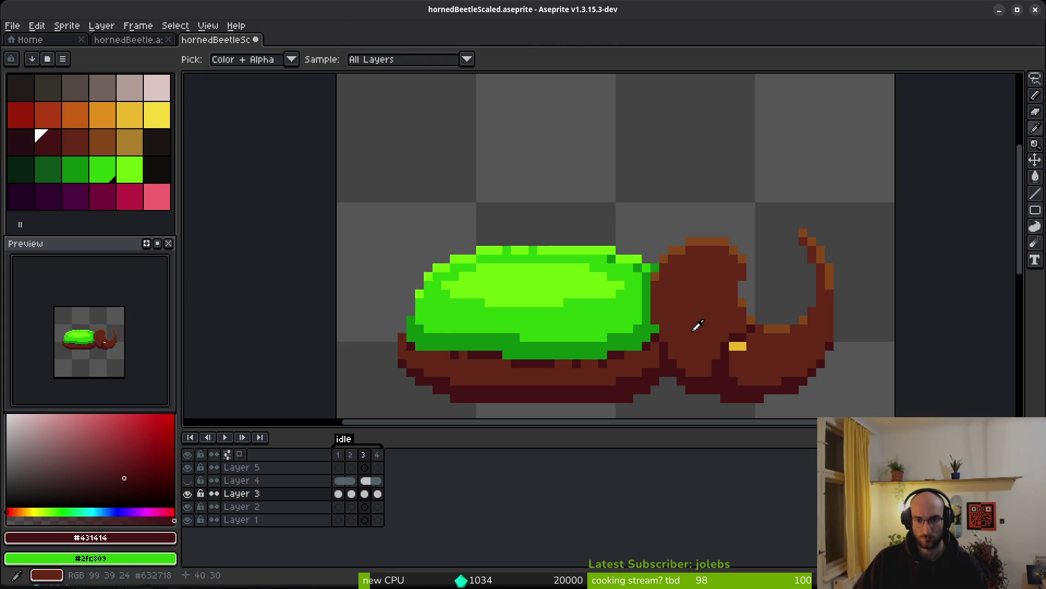
key(comma)
key(period)
key(period)
key(comma)
key(period)
key(comma)
key(comma)
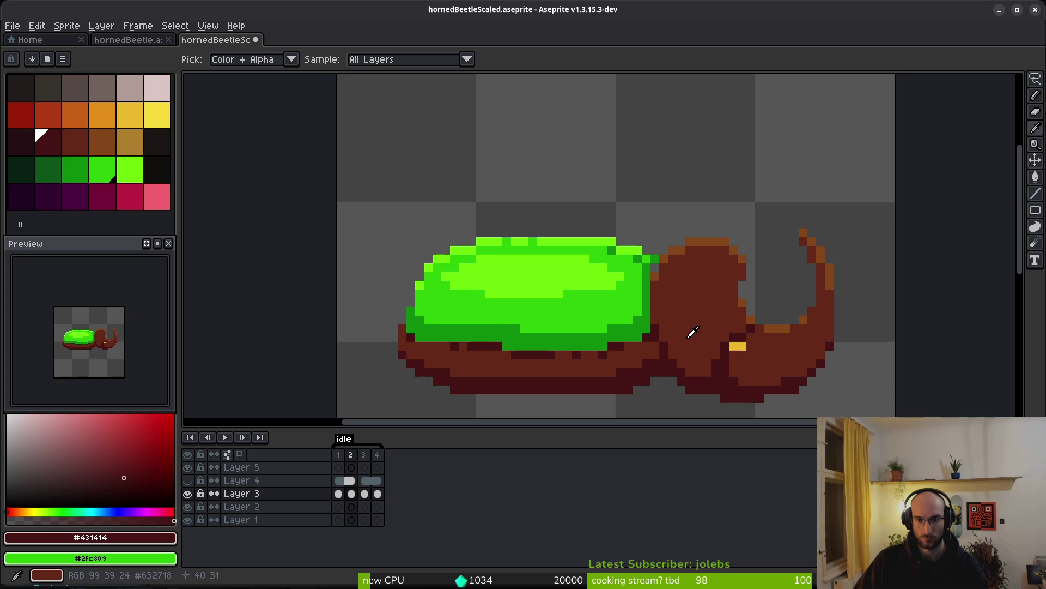
key(comma)
key(period)
key(period)
key(period)
key(comma)
key(comma)
Sample the shell's dark green and compare frames 2 and 3 again.
scroll(649, 275, up, 3)
alt+click(658, 261)
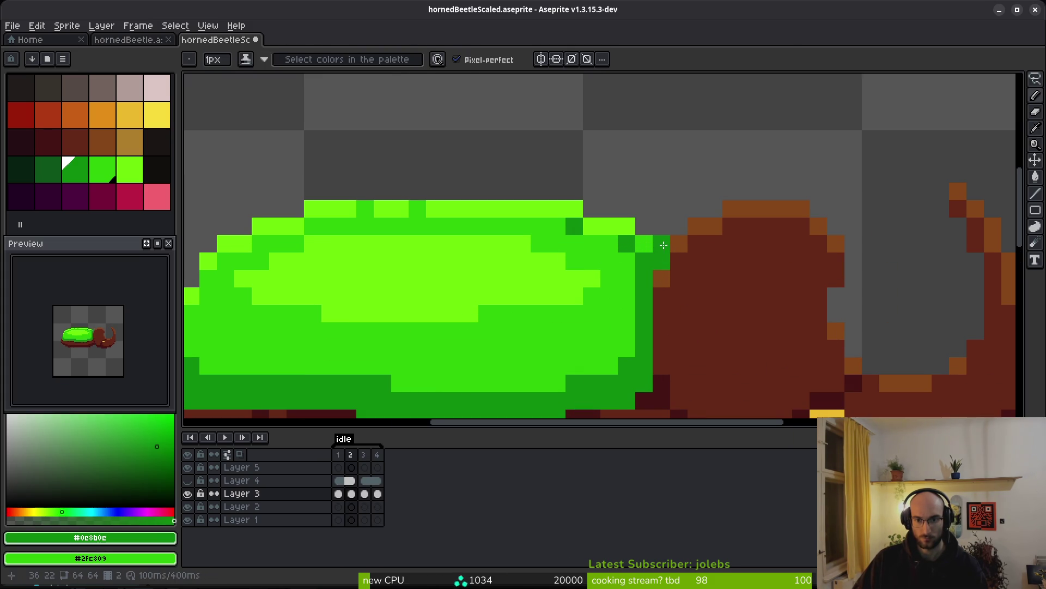
scroll(679, 226, down, 3)
key(period)
key(period)
key(comma)
key(comma)
key(period)
Replace frame 1's beetle with the copied one nudged up a pixel, save, and show Layer 4 legs.
key(m)
mouse_move(481, 127)
mouse_down()
mouse_move(519, 187)
mouse_move(834, 371)
mouse_up()
click(339, 494)
key(Delete)
key(ctrl+v)
key(Up)
key(ctrl+d)
key(ctrl+s)
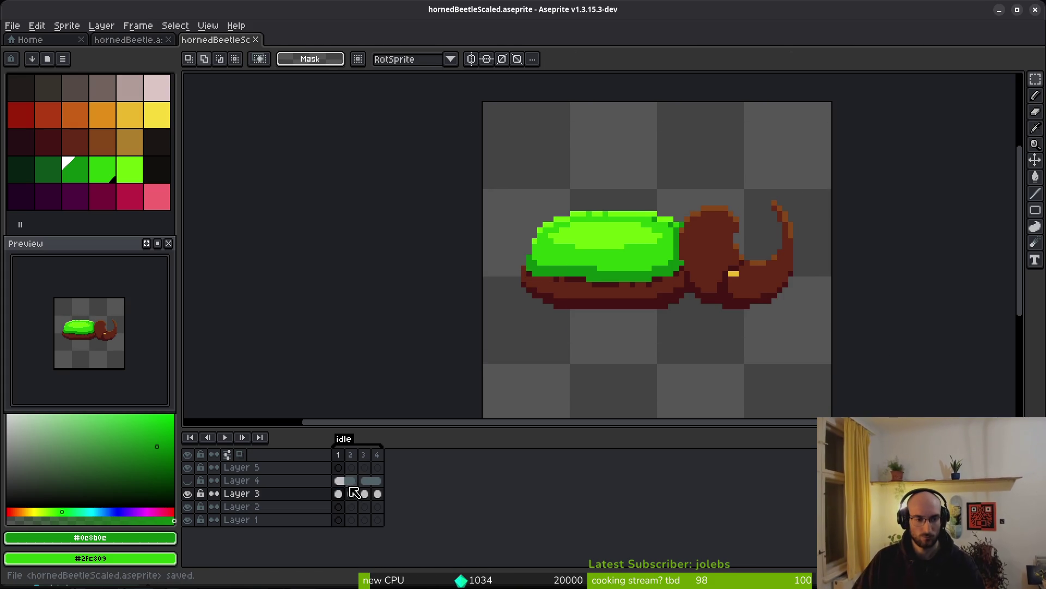
click(188, 480)
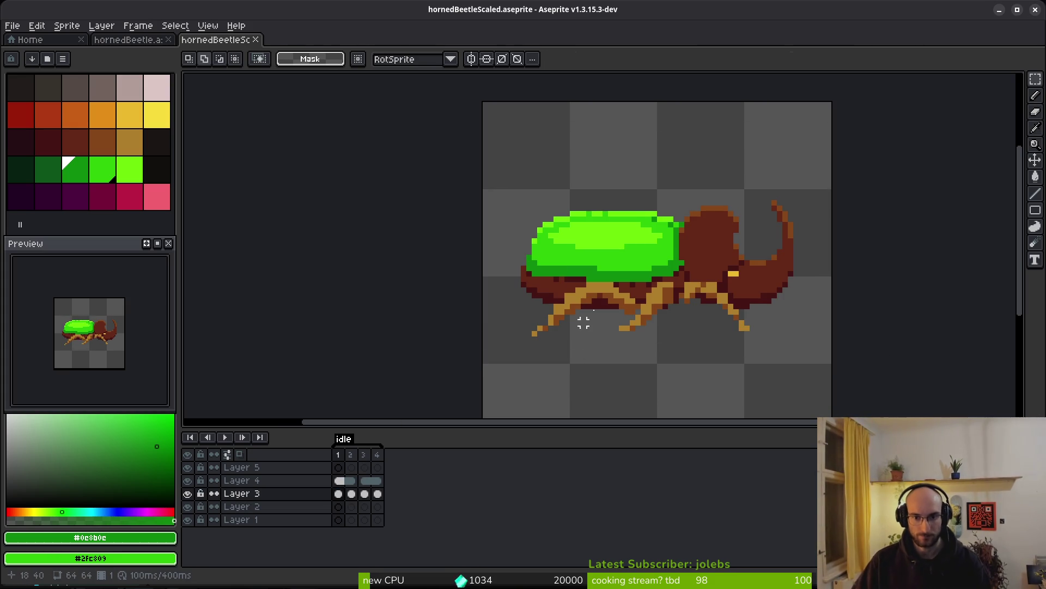
Pick the tan leg colour and make Layer 4 the layer to paint on.
scroll(567, 316, up, 4)
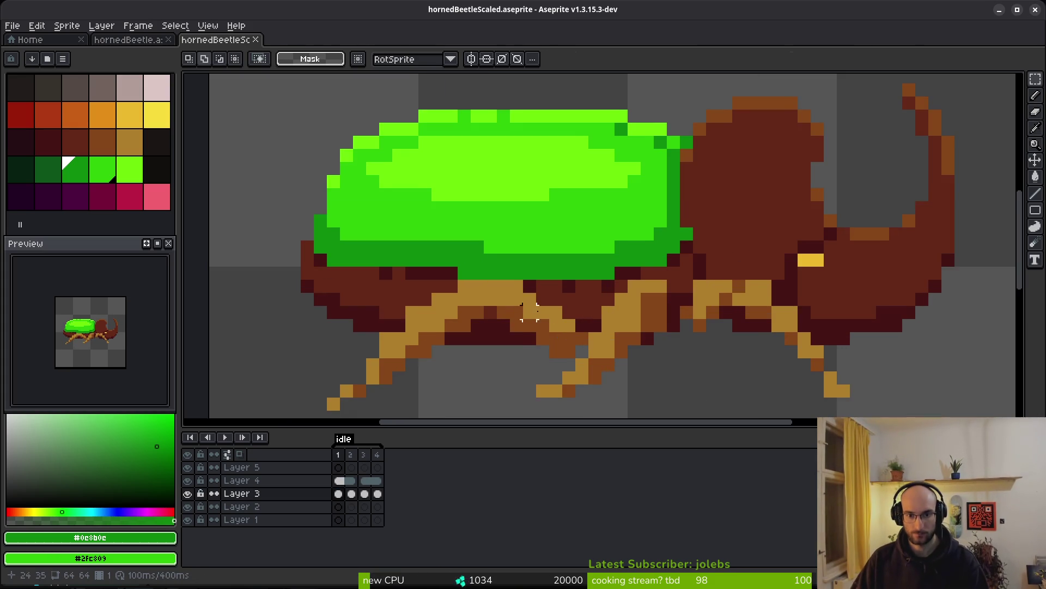
scroll(632, 260, up, 2)
key(b)
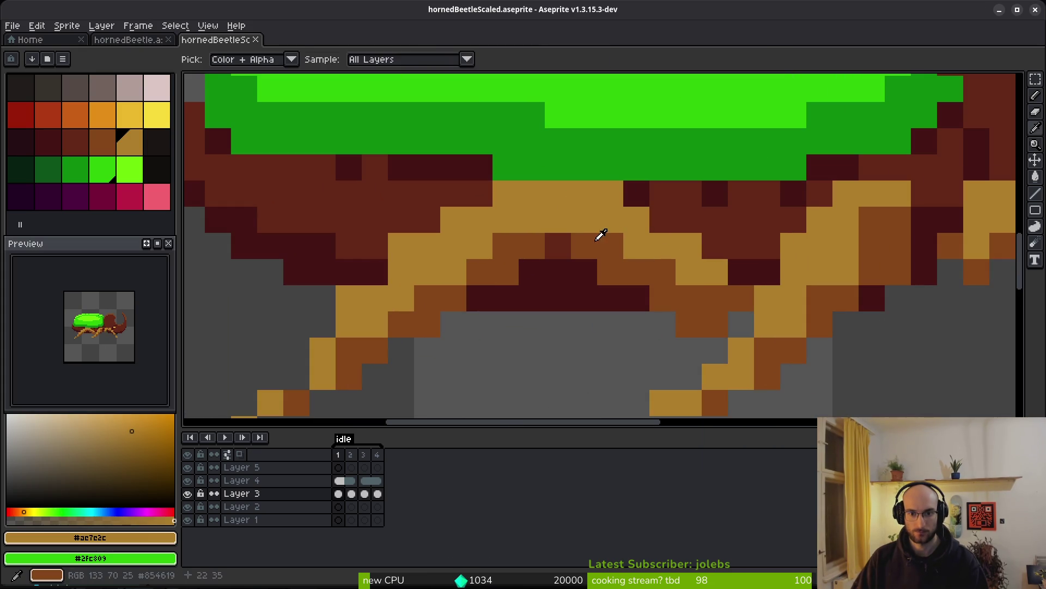
alt+click(560, 246)
scroll(545, 238, down, 1)
alt+click(529, 230)
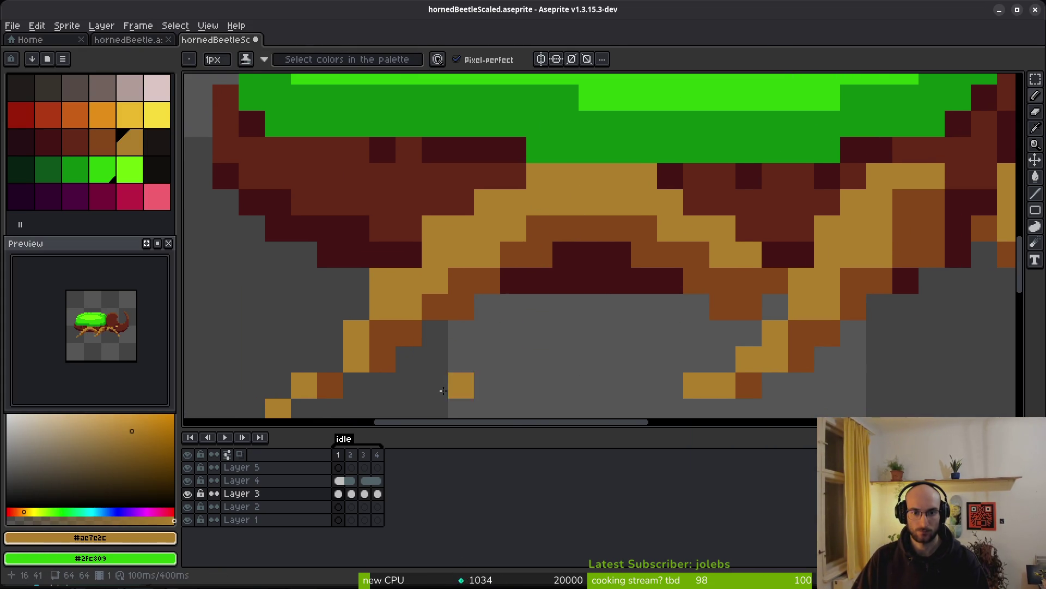
key(ctrl+z)
key(ctrl+z)
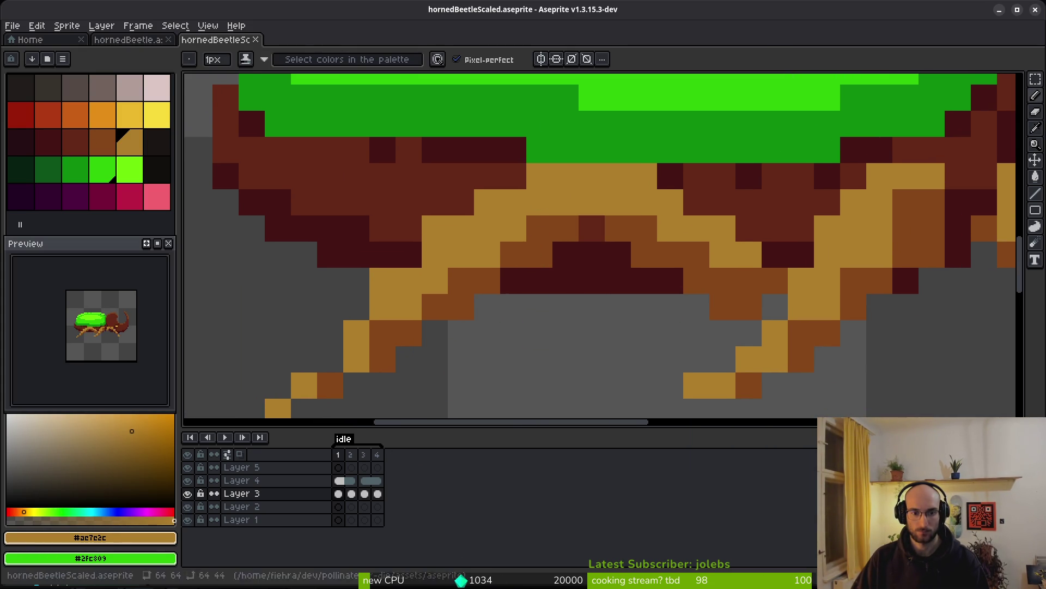
click(339, 481)
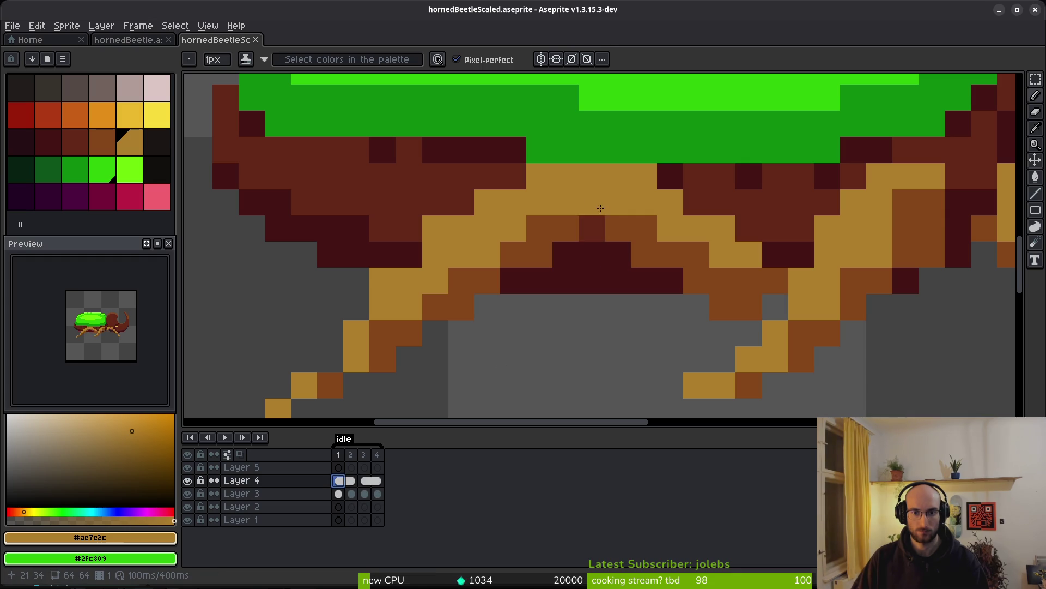
Repaint frame 1's leg pixels in tan, brown and maroon to lengthen the middle leg.
click(592, 228)
alt+click(610, 228)
click(592, 228)
right_click(539, 228)
right_click(514, 254)
right_click(464, 278)
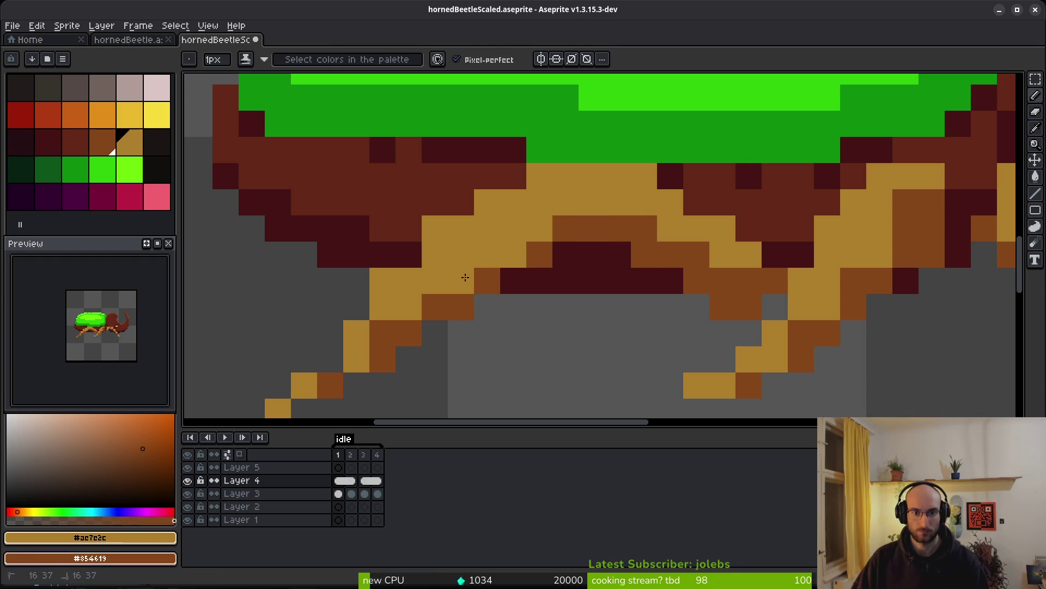
click(435, 228)
click(383, 280)
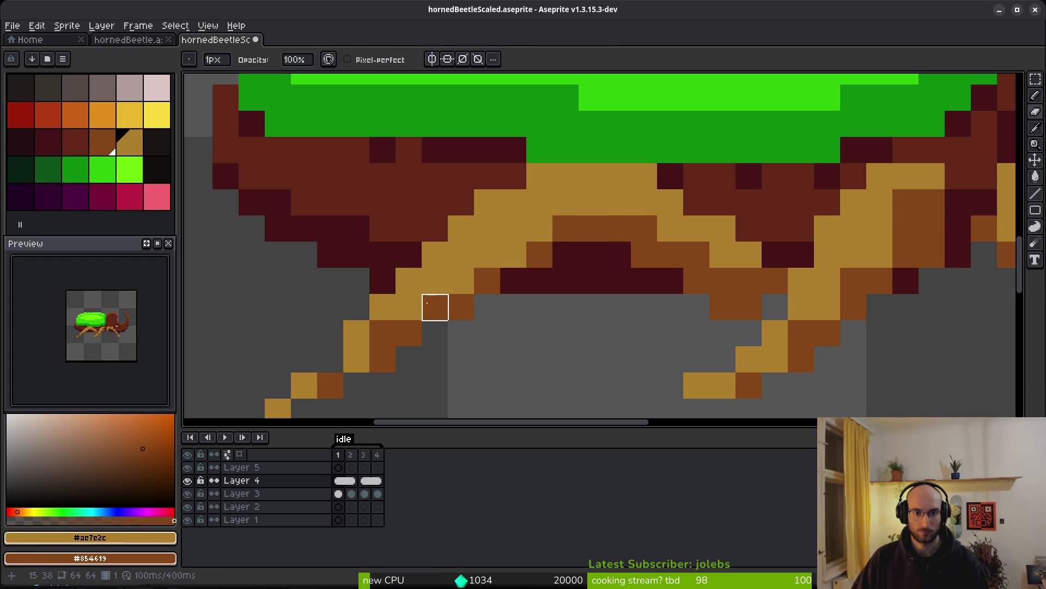
key(b)
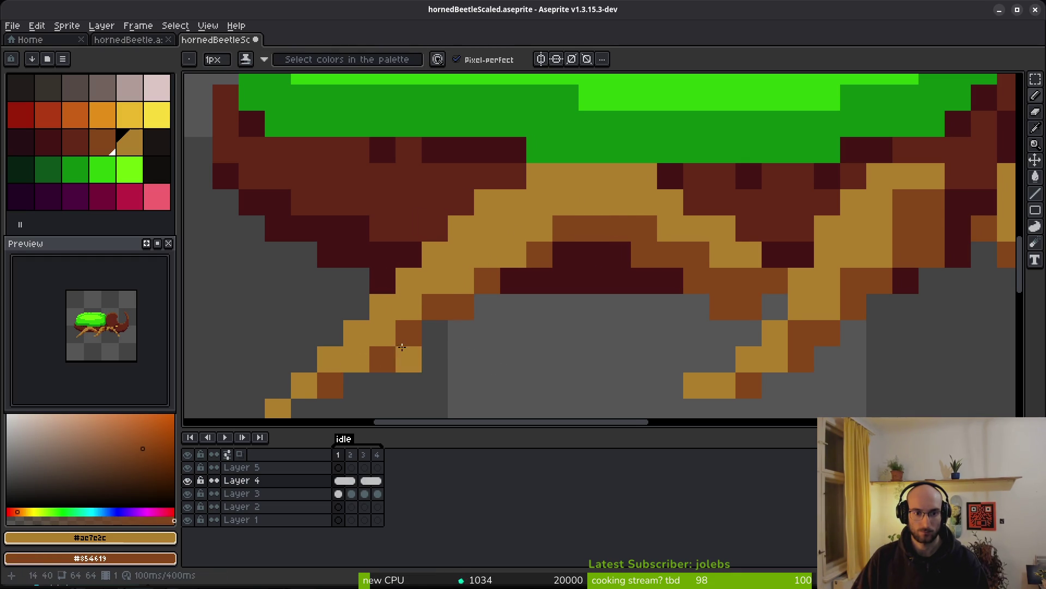
Recolour stray leg pixels: a dark one brown, a dark-red one tan, another brown.
scroll(626, 305, down, 5)
scroll(643, 327, up, 3)
scroll(659, 316, up, 1)
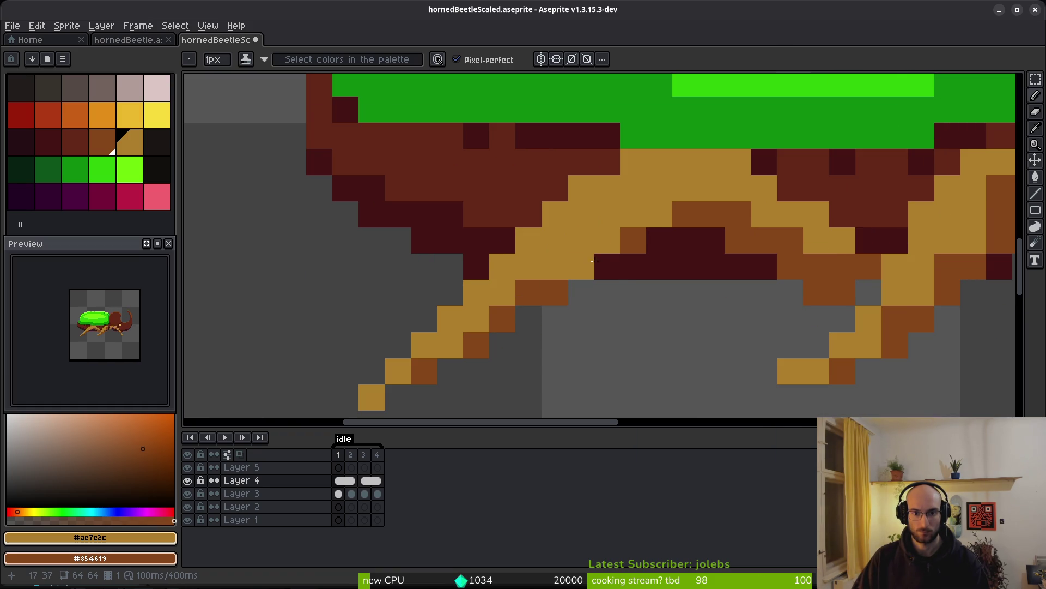
click(607, 266)
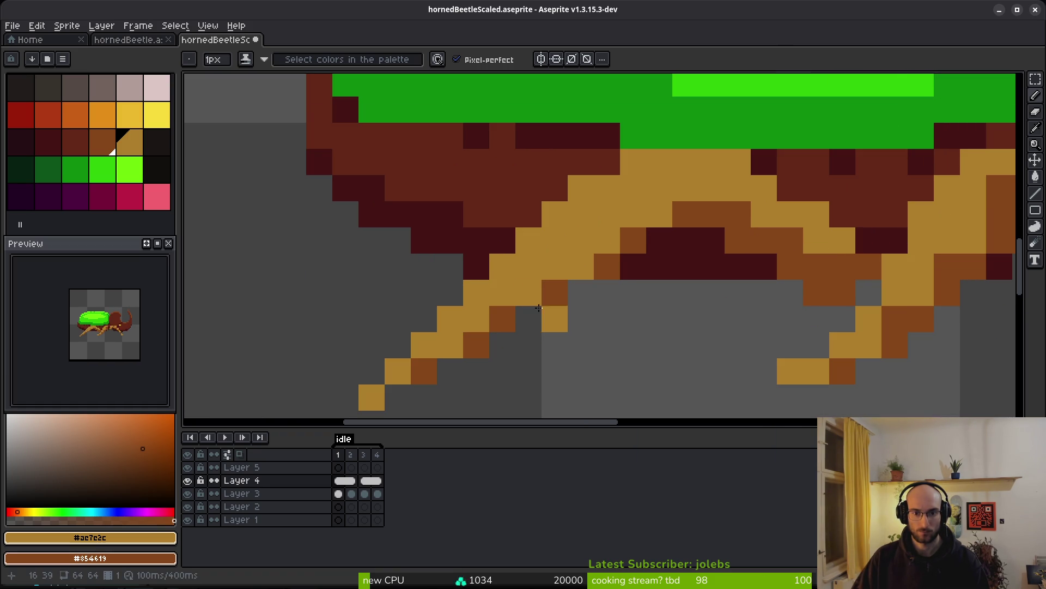
scroll(648, 351, down, 4)
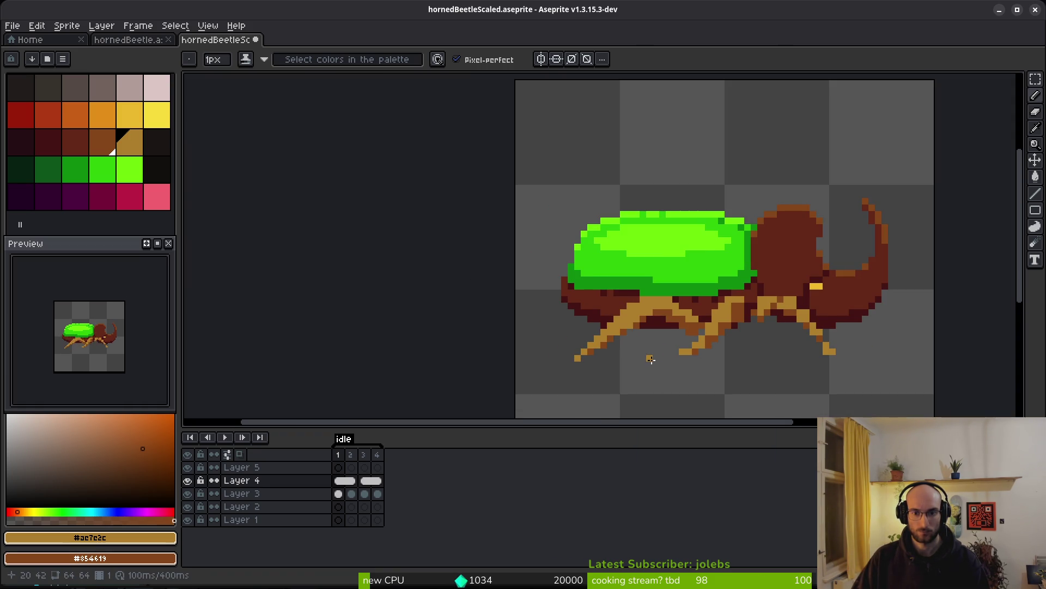
scroll(632, 338, up, 3)
scroll(561, 309, right, 3)
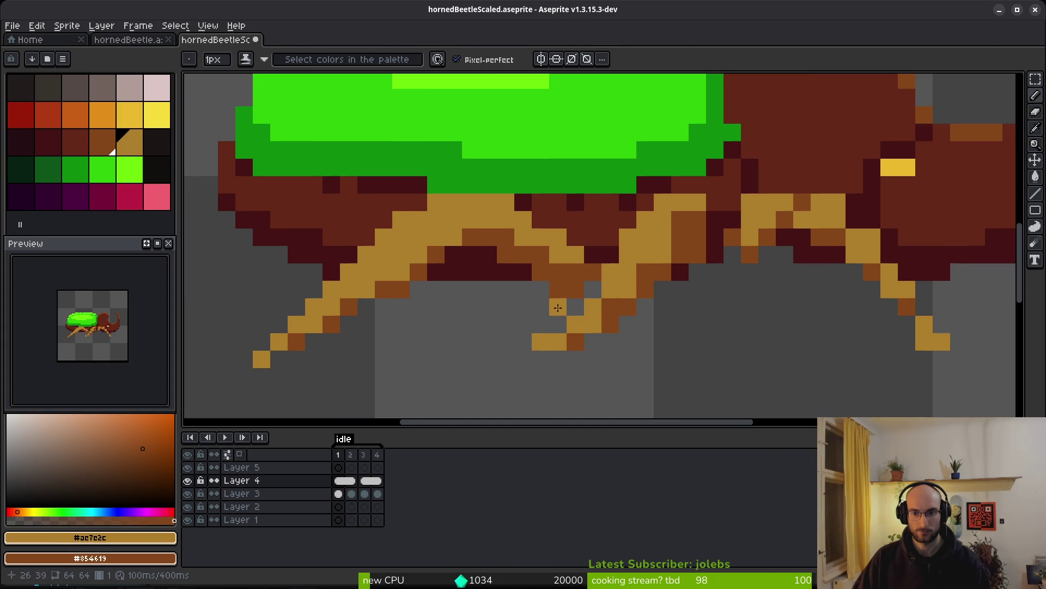
key(alt)
scroll(646, 336, down, 1)
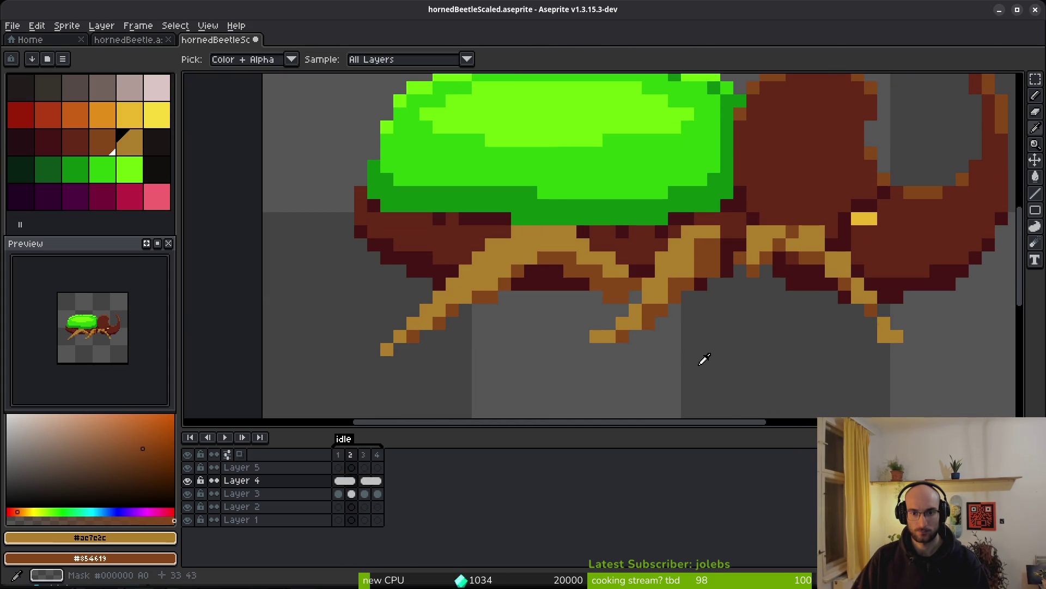
scroll(623, 284, up, 3)
key(e)
click(623, 209)
key(b)
right_click(591, 245)
Step through frames 1–3 to check the retouched legs, settling on frame 2.
scroll(627, 239, down, 5)
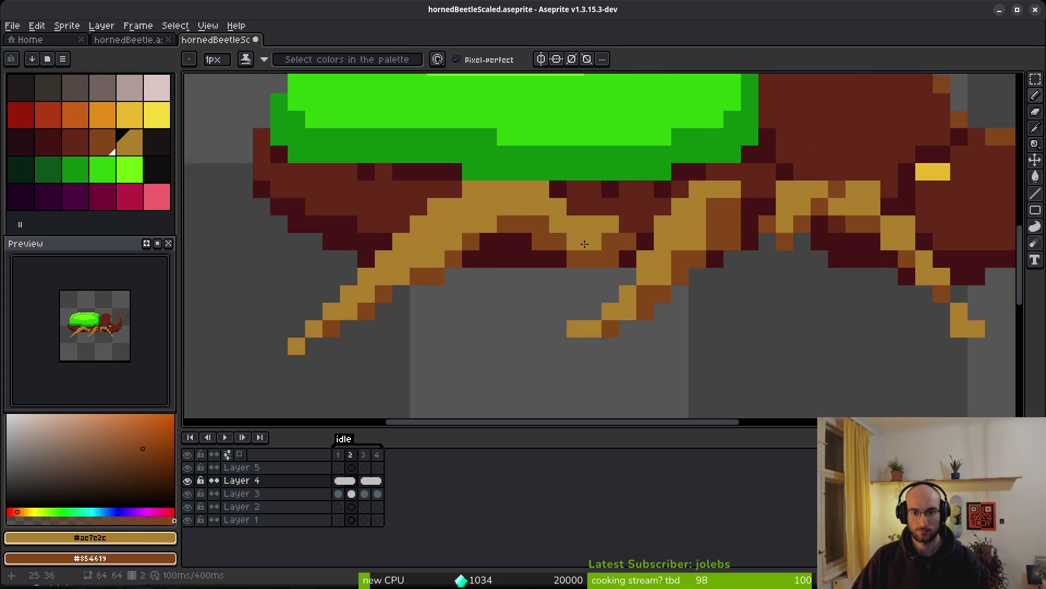
key(period)
key(i)
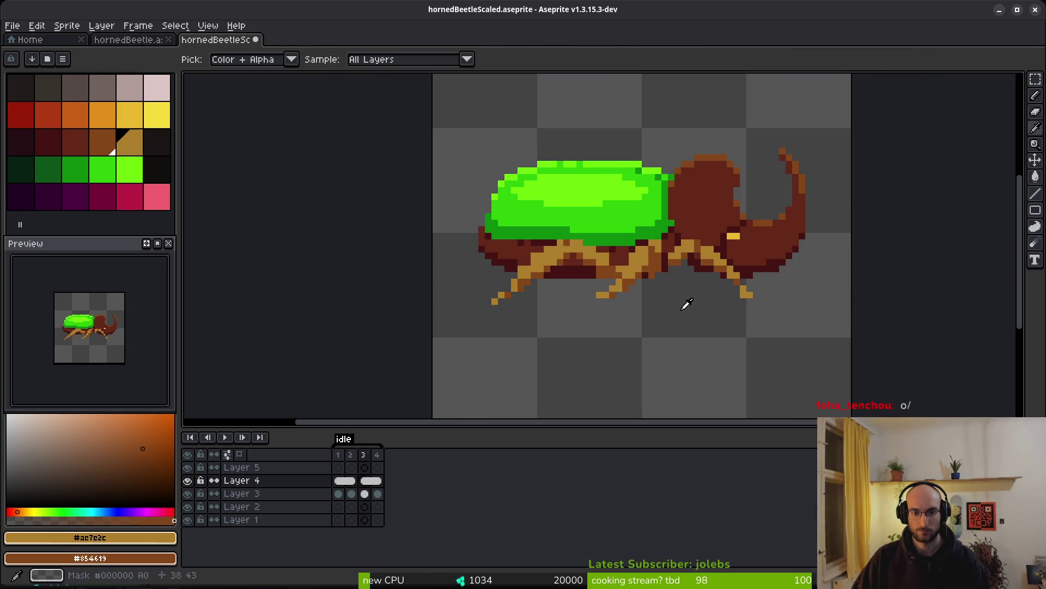
key(comma)
key(comma)
key(period)
key(comma)
key(b)
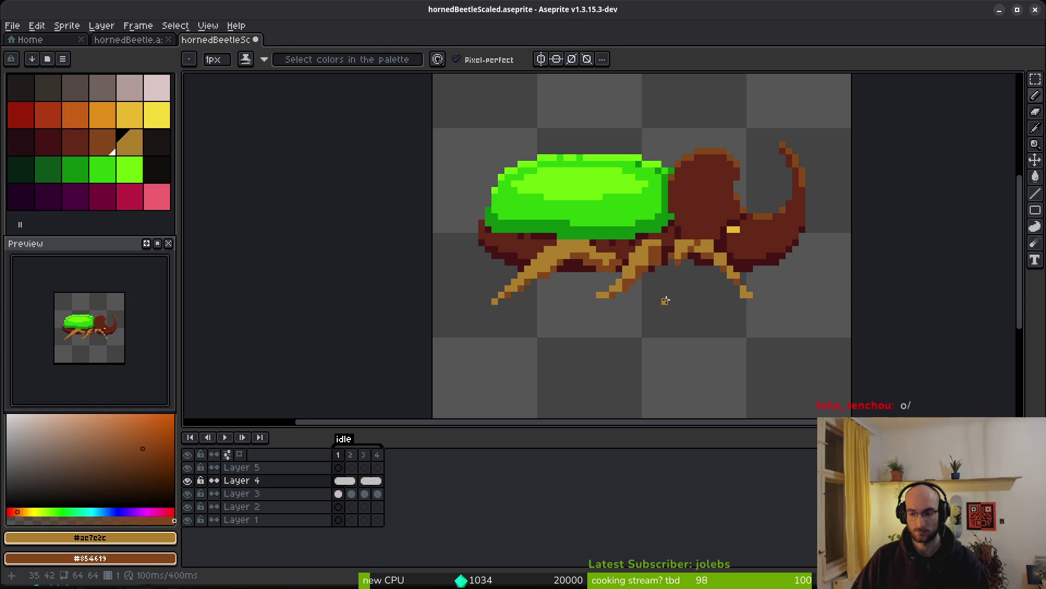
scroll(659, 246, up, 5)
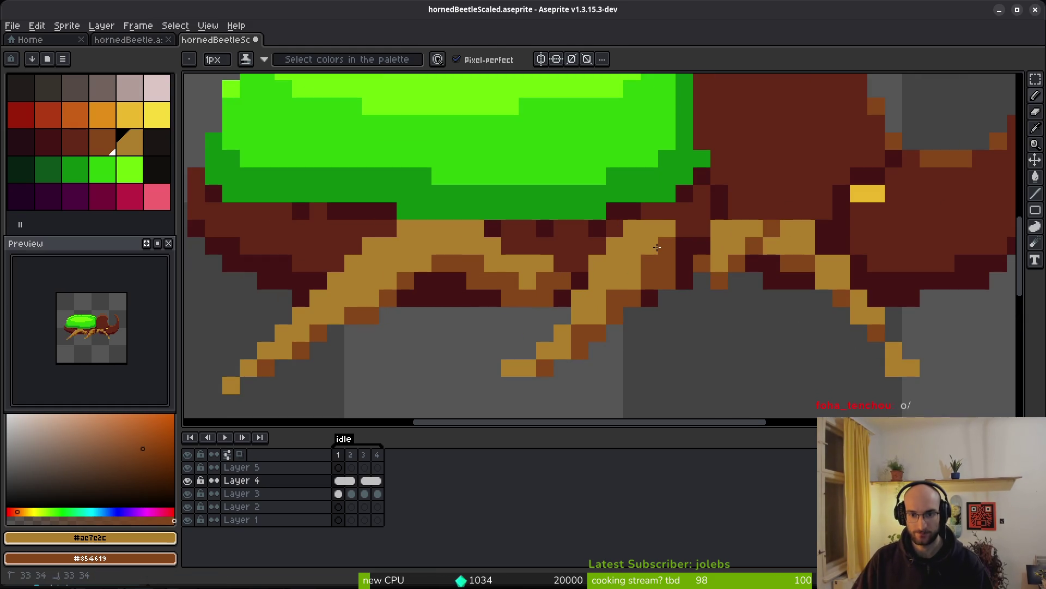
key(e)
key(b)
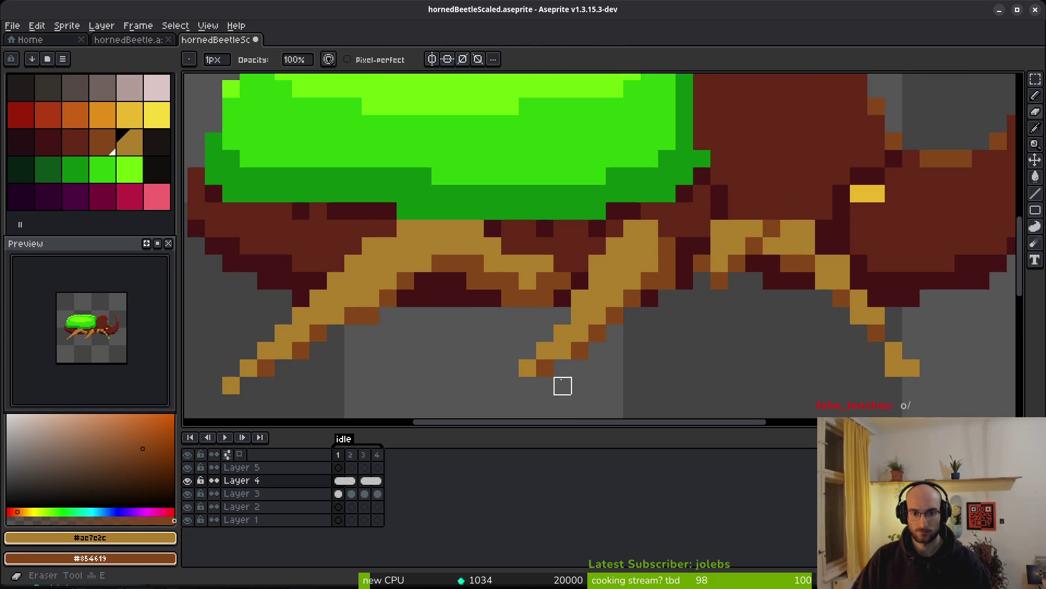
scroll(670, 391, down, 6)
scroll(594, 379, up, 4)
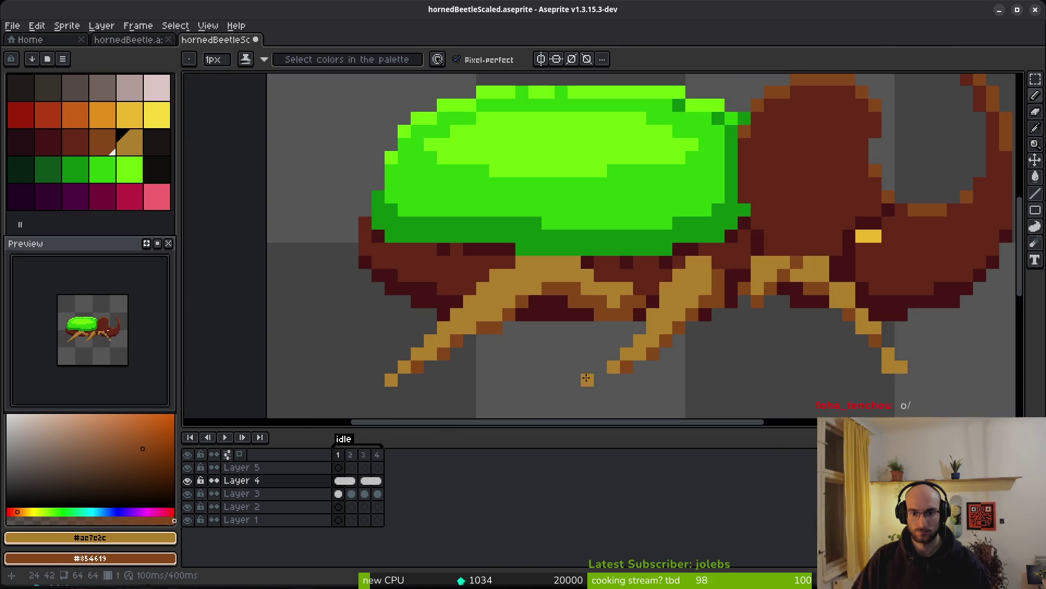
scroll(681, 373, down, 4)
key(i)
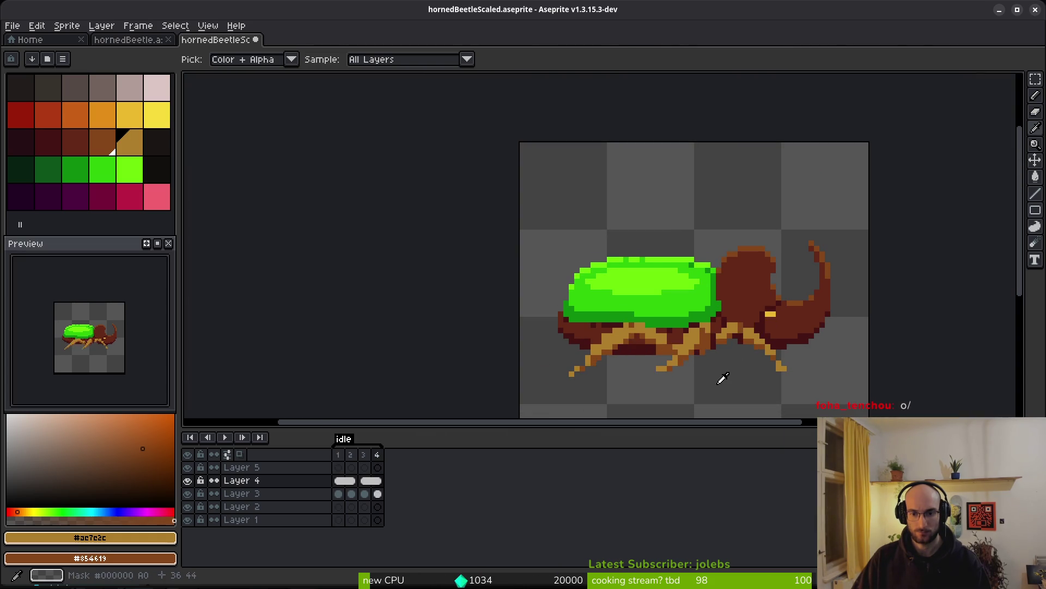
key(Right)
key(Right)
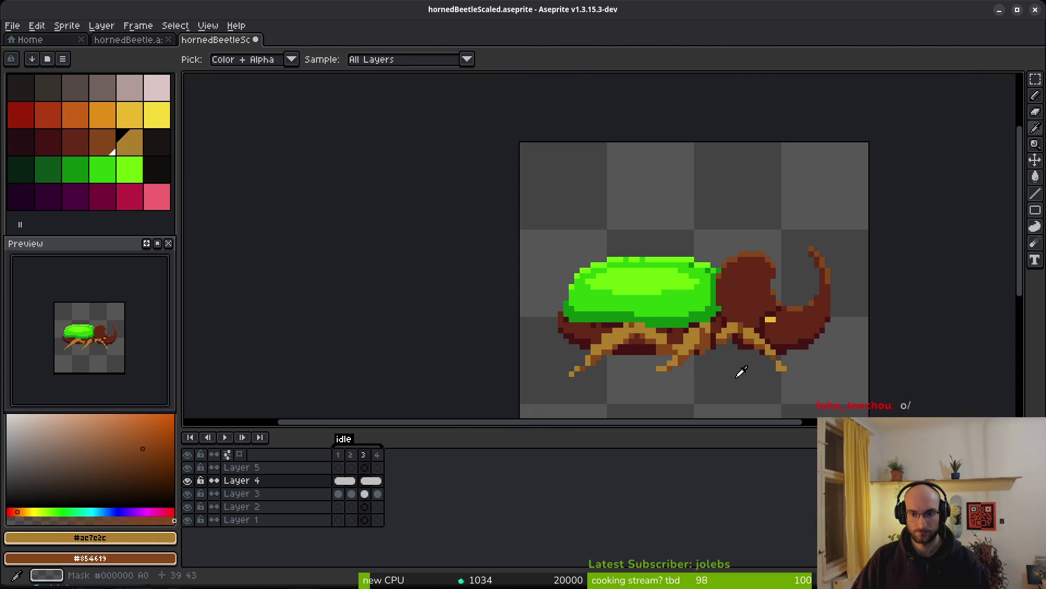
key(Left)
key(b)
scroll(651, 305, up, 5)
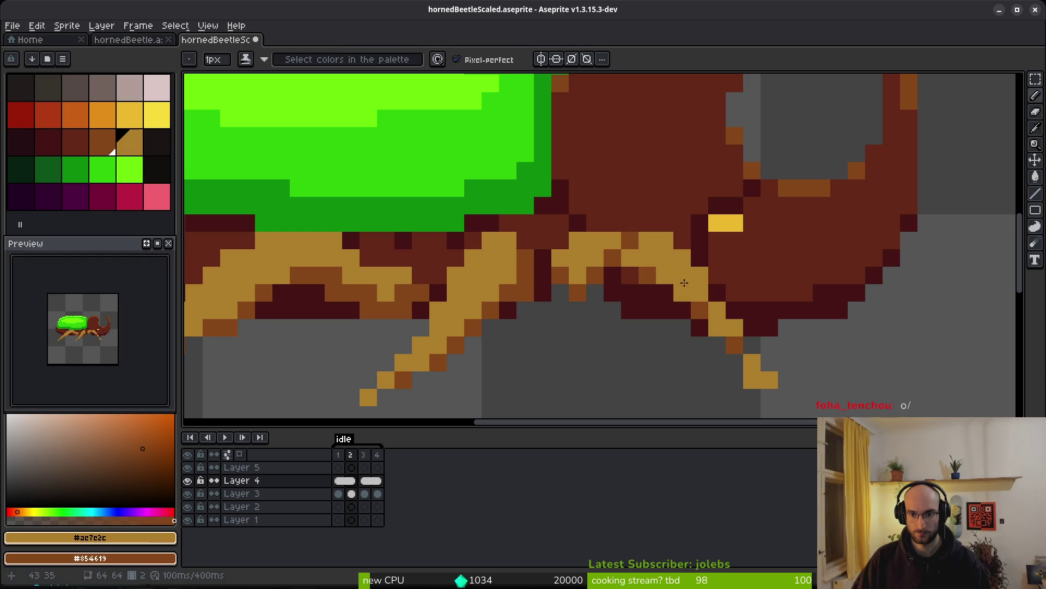
Extend frame 2's rear leg down-right in tan and brown, erasing a stray tan pixel.
drag(715, 318, 735, 362)
drag(697, 321, 665, 284)
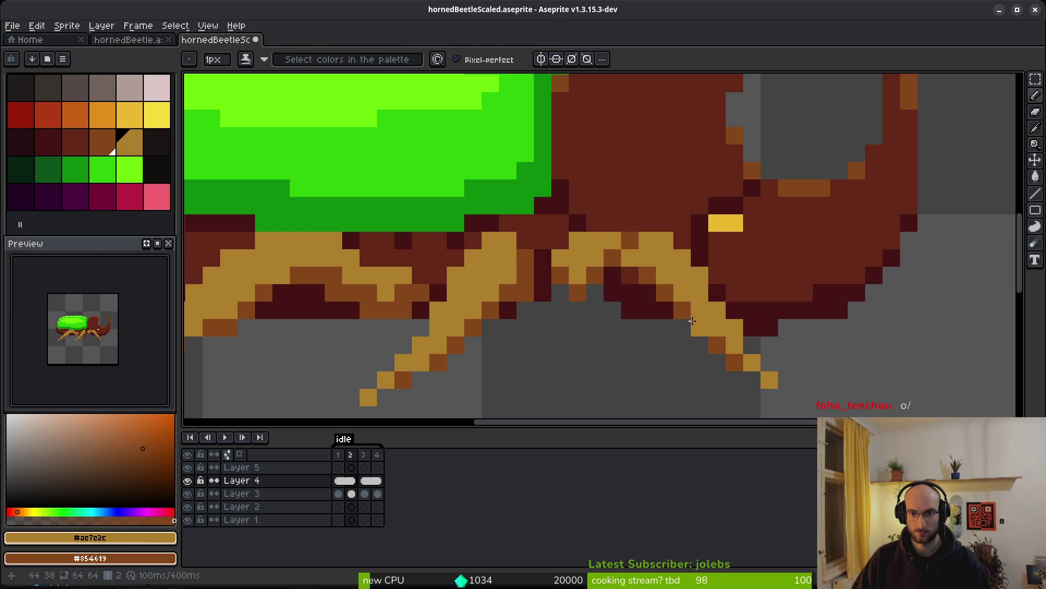
key(e)
click(700, 344)
scroll(698, 362, down, 3)
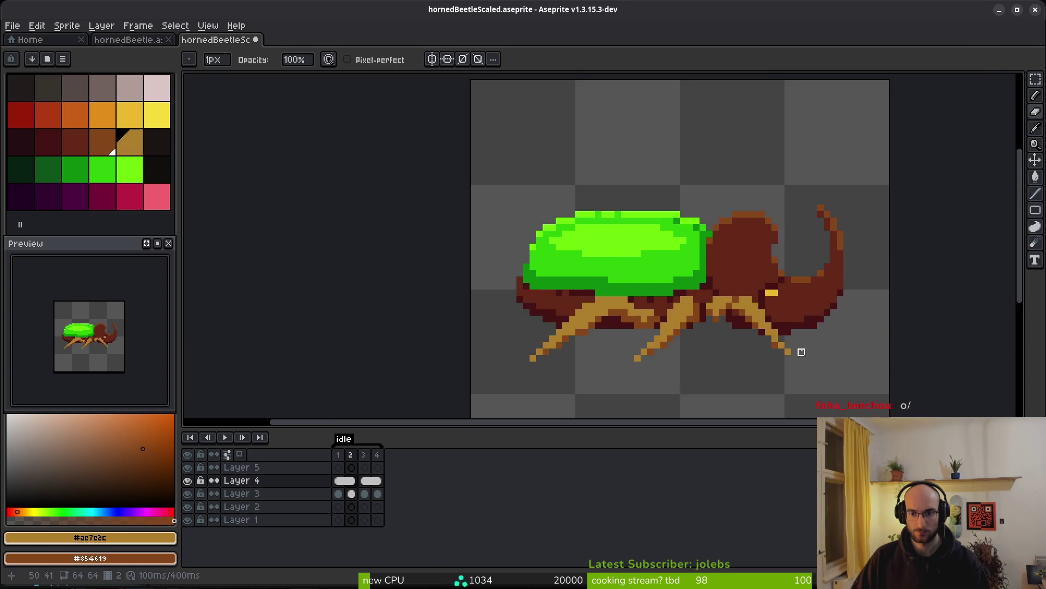
scroll(729, 318, up, 3)
scroll(747, 354, down, 5)
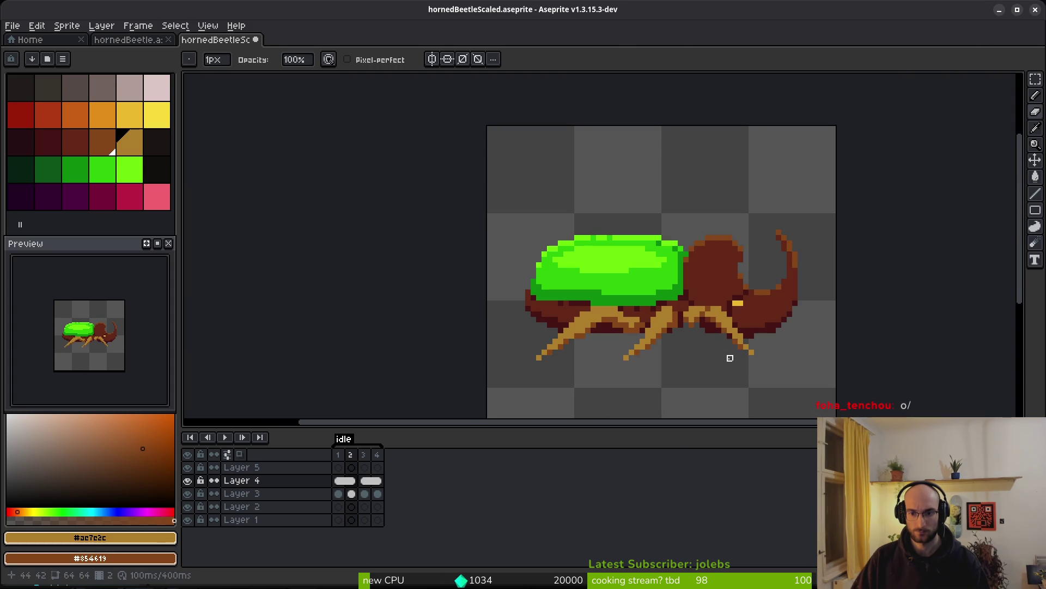
scroll(724, 358, up, 5)
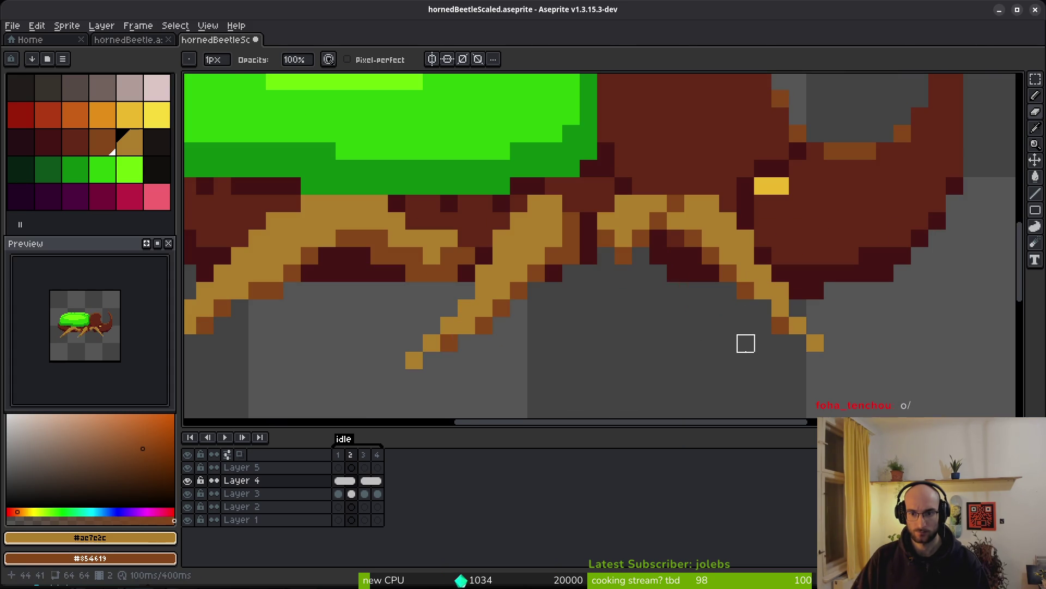
Turn a tan leg-joint pixel beneath the body brown.
key(b)
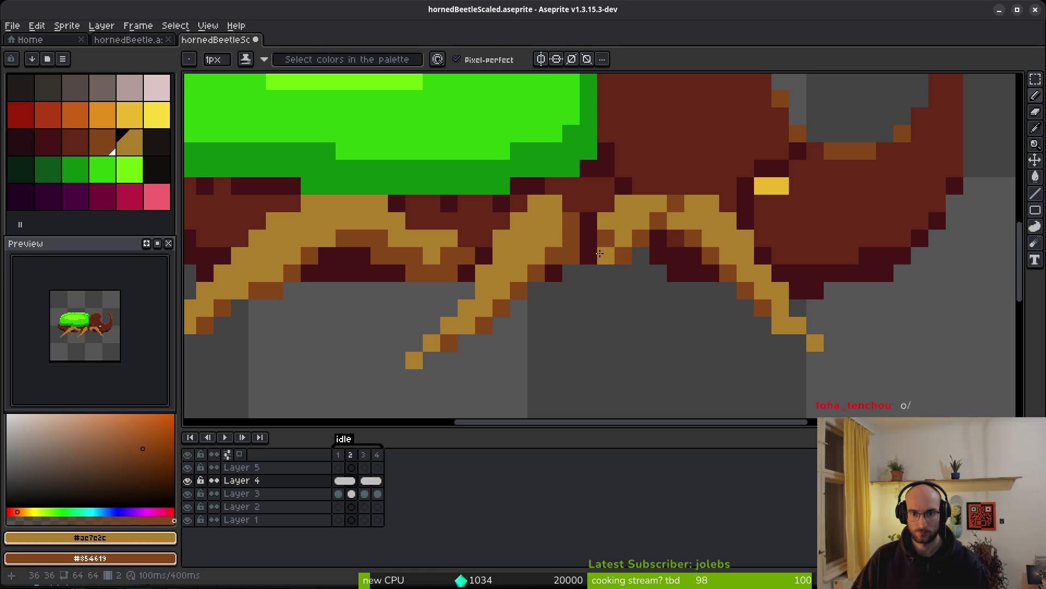
right_click(600, 262)
key(e)
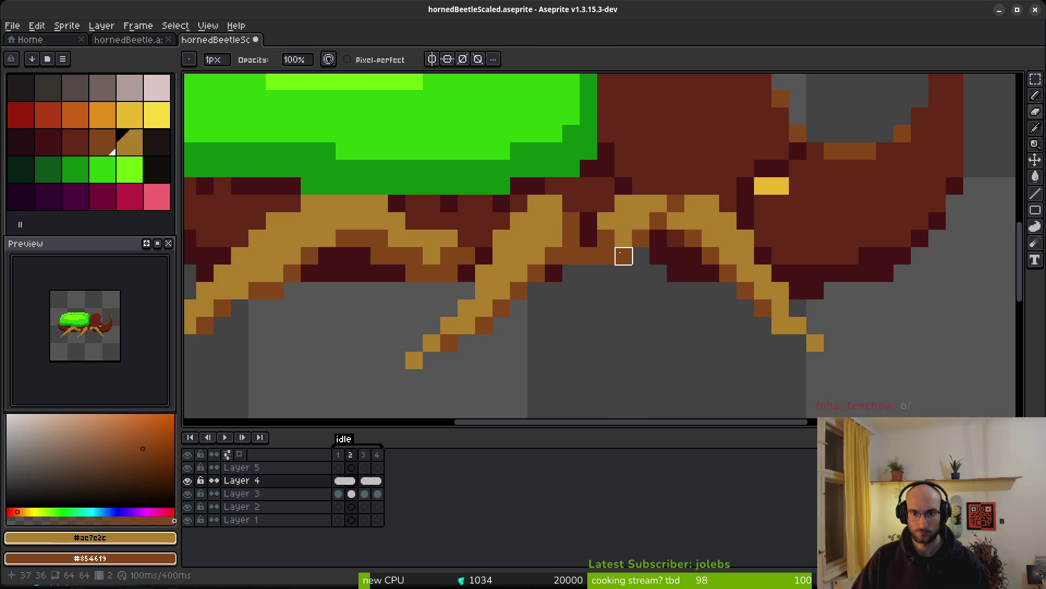
key(b)
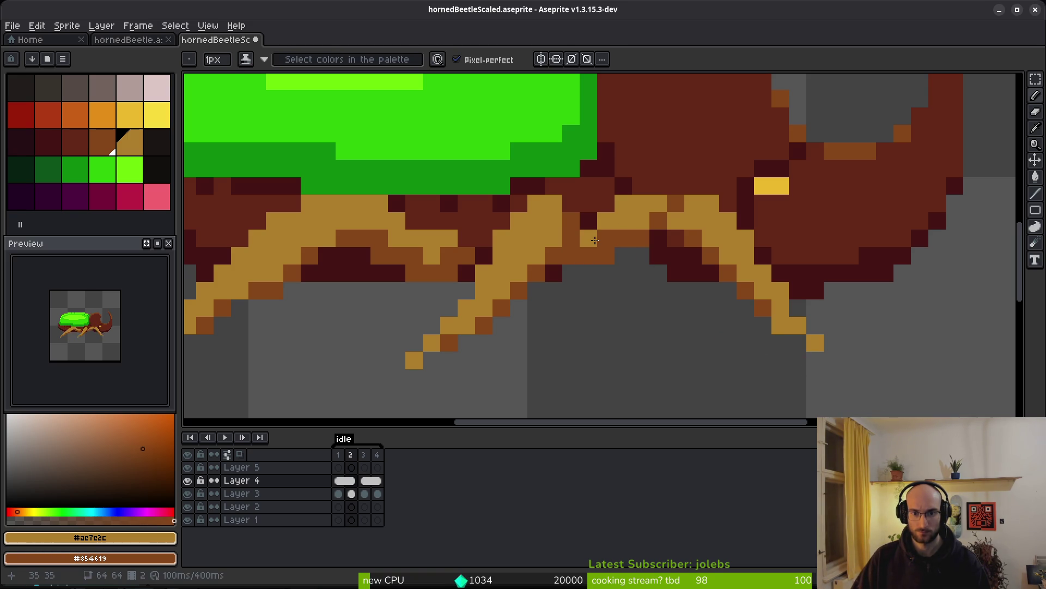
scroll(654, 340, down, 4)
scroll(660, 329, up, 3)
Shift the beetle's head and legs one pixel left in frame 2, comparing against frame 3.
key(m)
mouse_move(632, 209)
mouse_down()
mouse_move(818, 369)
mouse_move(784, 360)
mouse_up()
key(ctrl+d)
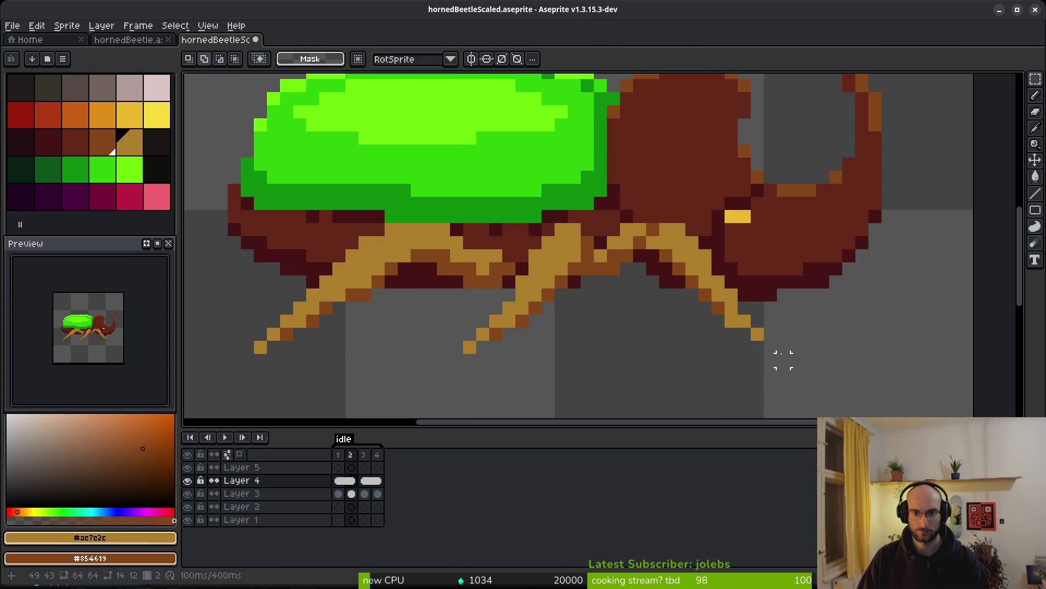
scroll(913, 307, down, 3)
key(i)
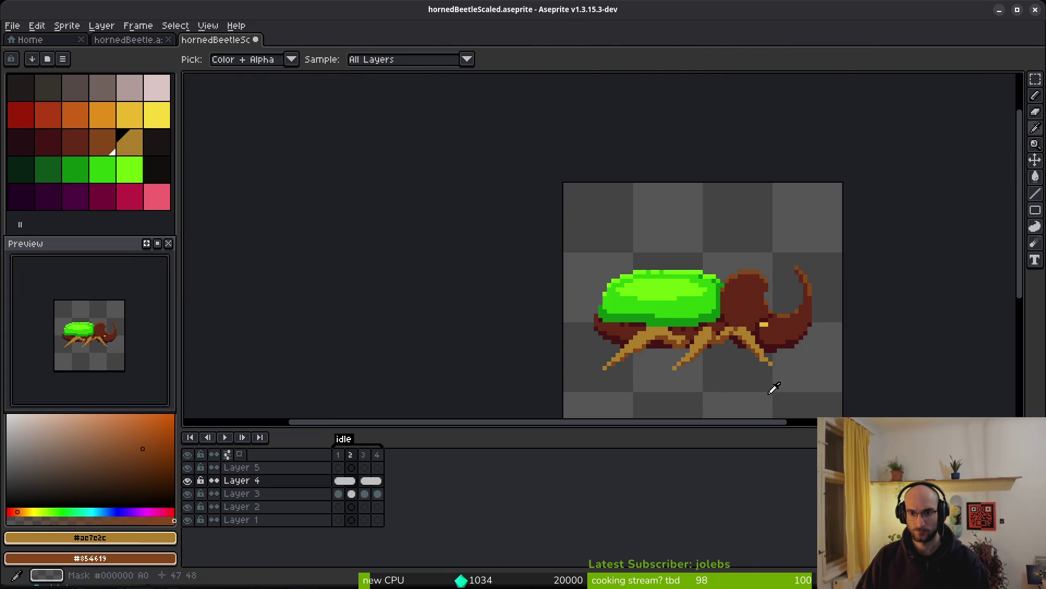
key(Right)
key(Left)
key(Right)
key(Left)
key(Right)
key(Left)
key(Right)
key(Left)
Link Layer 4's frame 3 and frame 4 cels.
click(365, 481)
key(Left)
key(Right)
key(Left)
key(Right)
key(m)
shift+click(377, 480)
right_click(365, 481)
click(419, 533)
Delete the white shape from Layer 4 and clear the selection.
scroll(642, 240, up, 6)
drag(661, 152, 554, 233)
key(Delete)
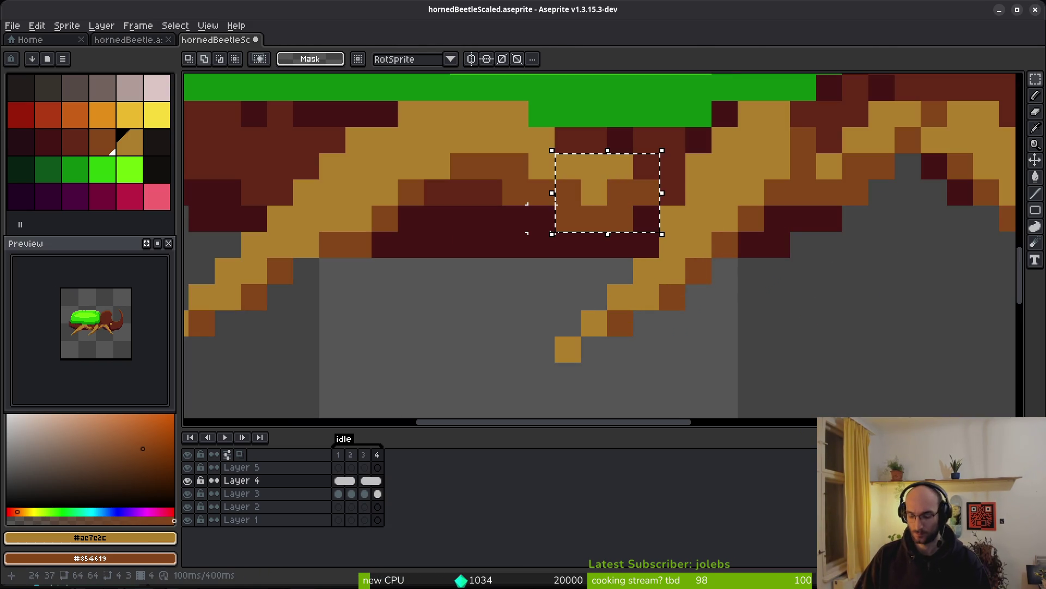
key(ctrl+d)
key(b)
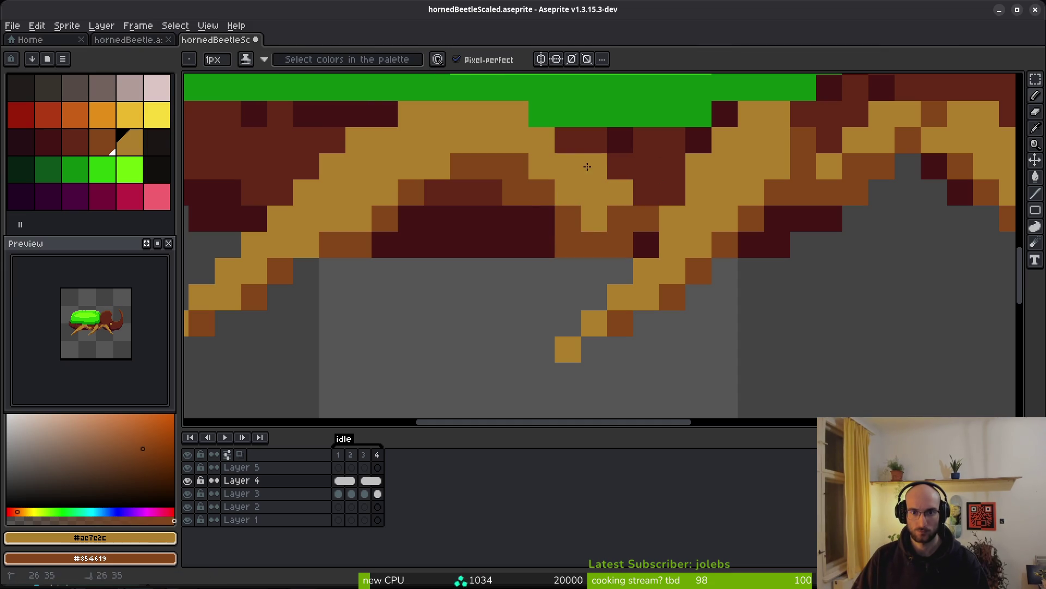
scroll(696, 301, down, 7)
key(i)
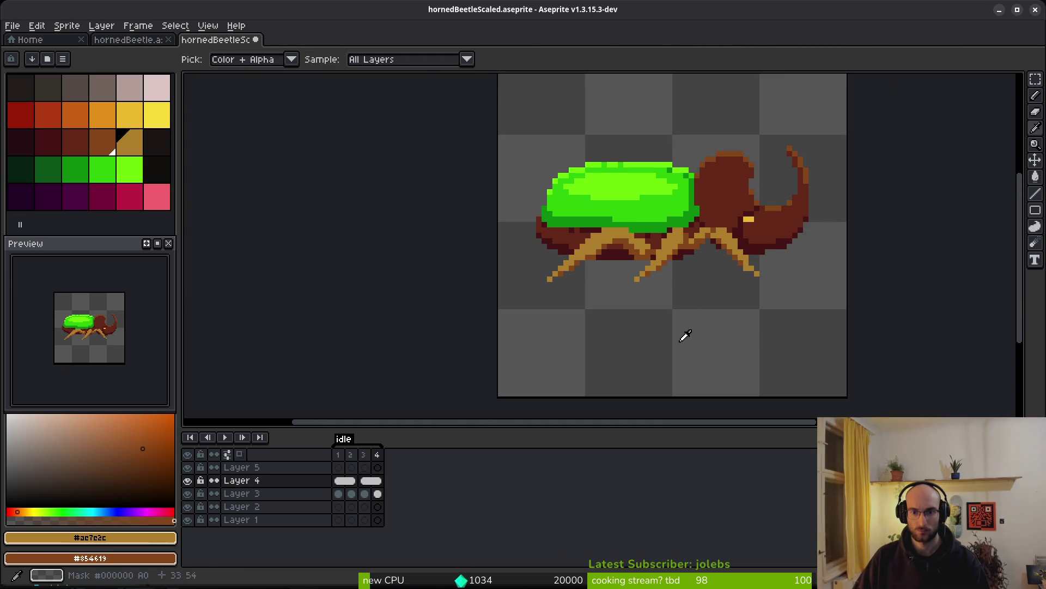
key(b)
scroll(670, 230, up, 5)
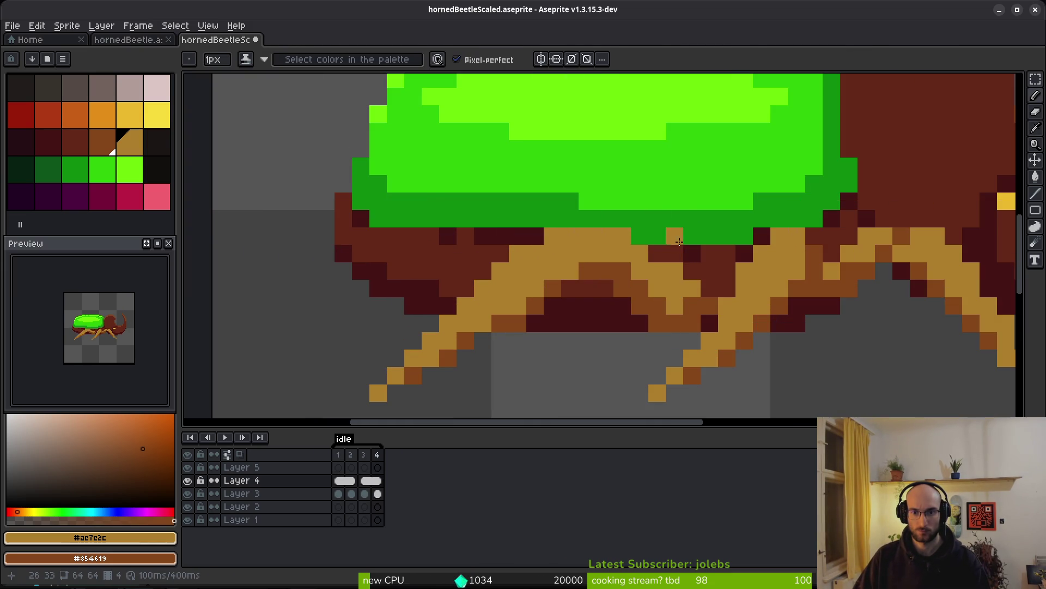
key(ctrl+z)
key(i)
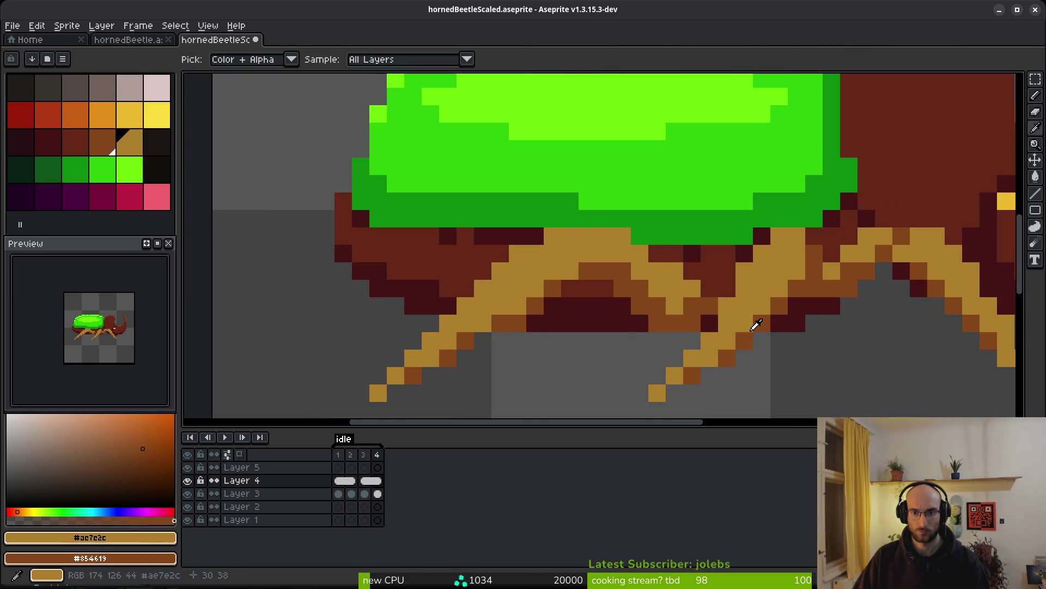
key(b)
drag(731, 302, 622, 284)
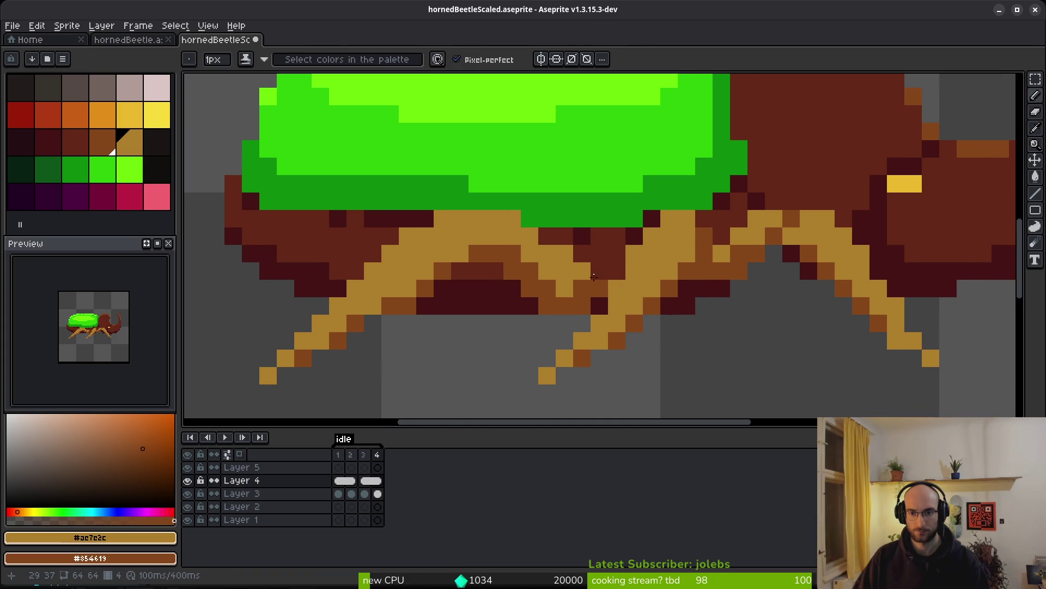
right_click(557, 240)
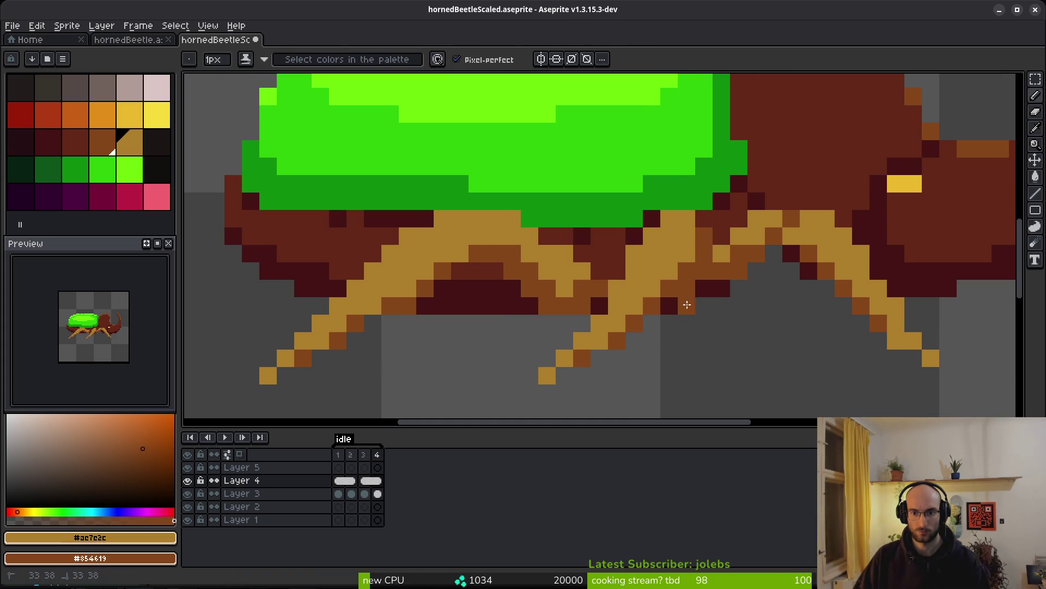
key(i)
key(Return)
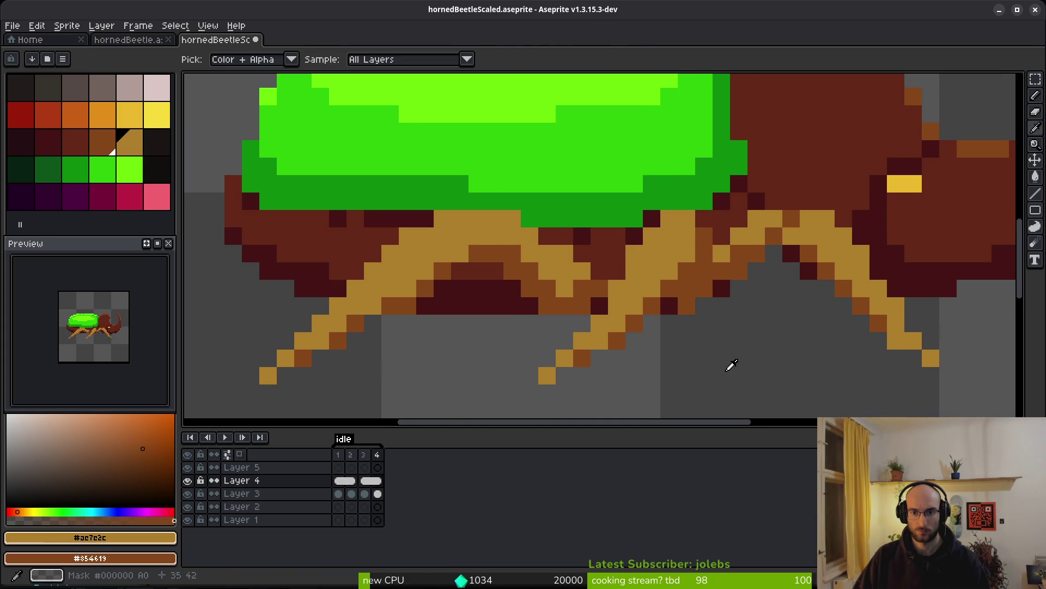
key(Return)
key(e)
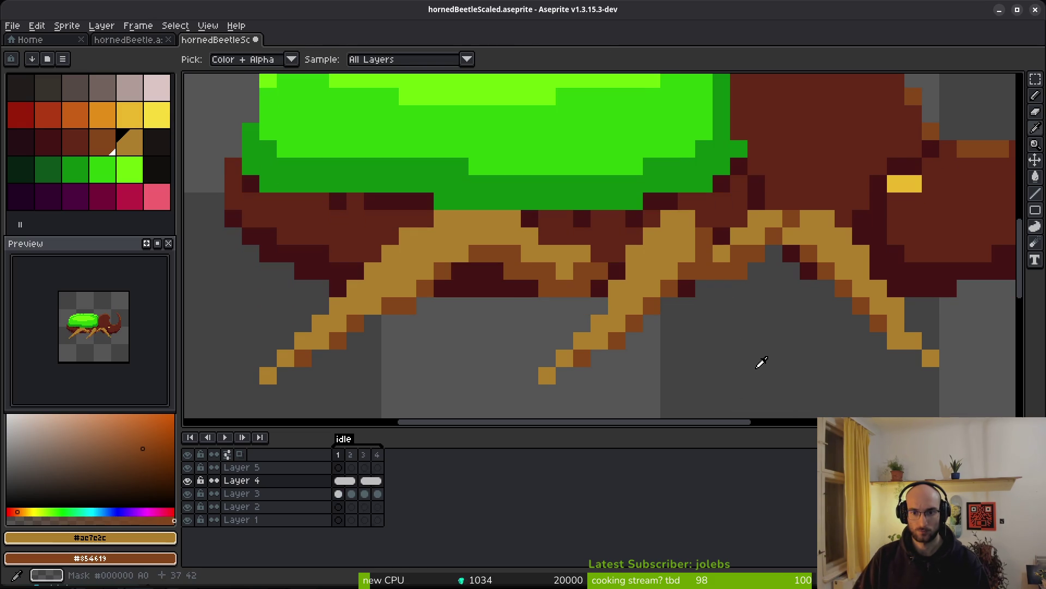
key(alt+f)
key(Escape)
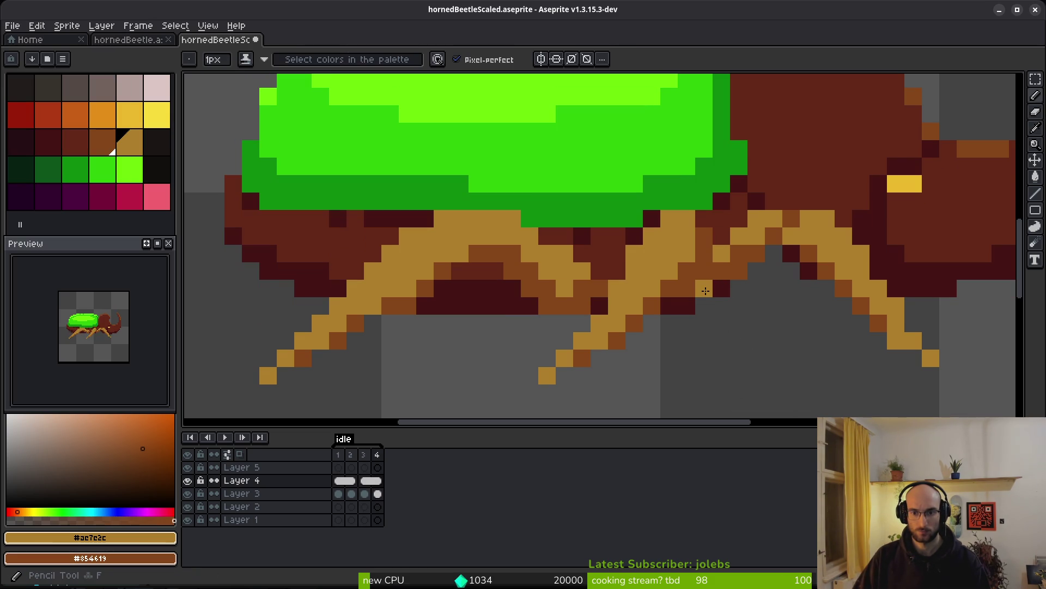
scroll(757, 359, down, 3)
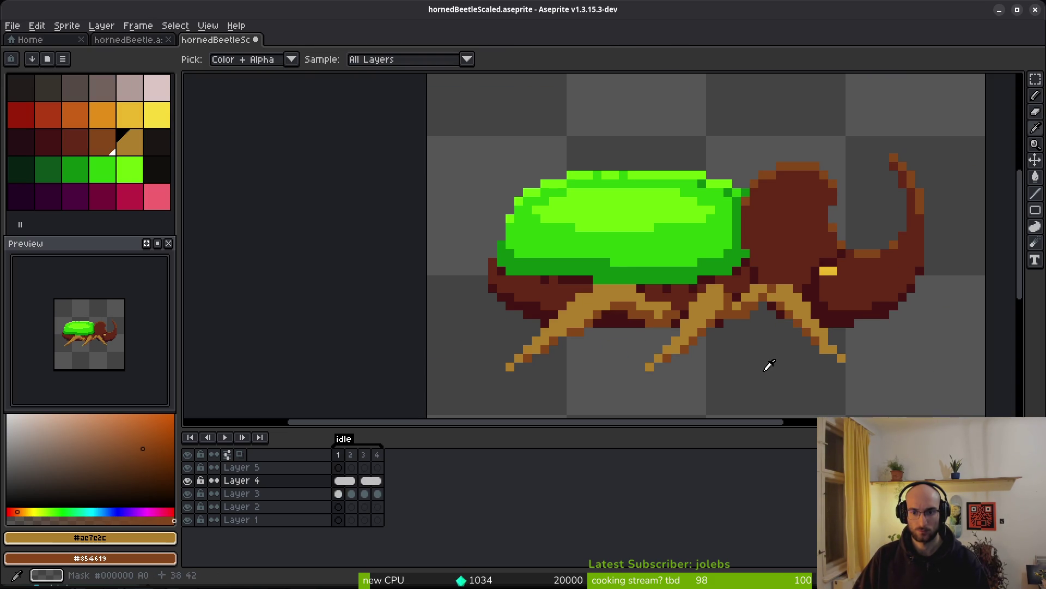
key(alt)
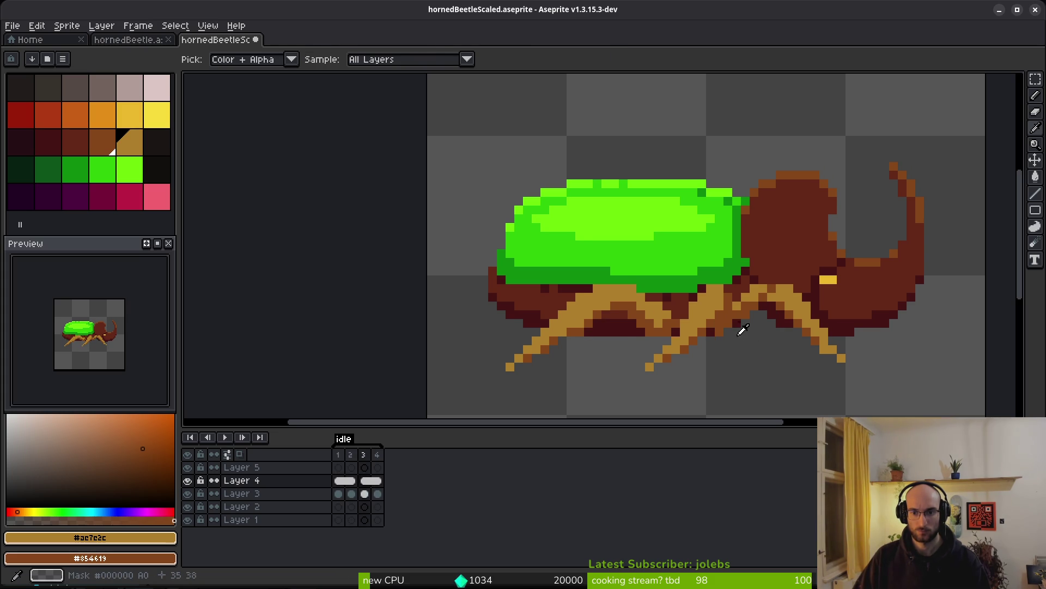
Paint two brown edge pixels along the beetle's leg in frame 3.
scroll(742, 327, up, 2)
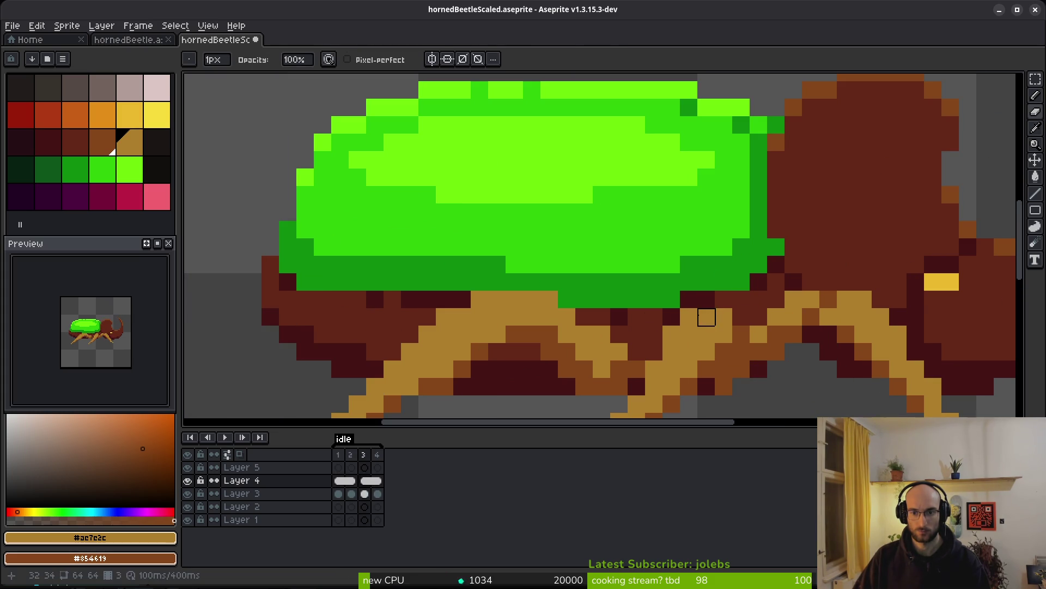
key(b)
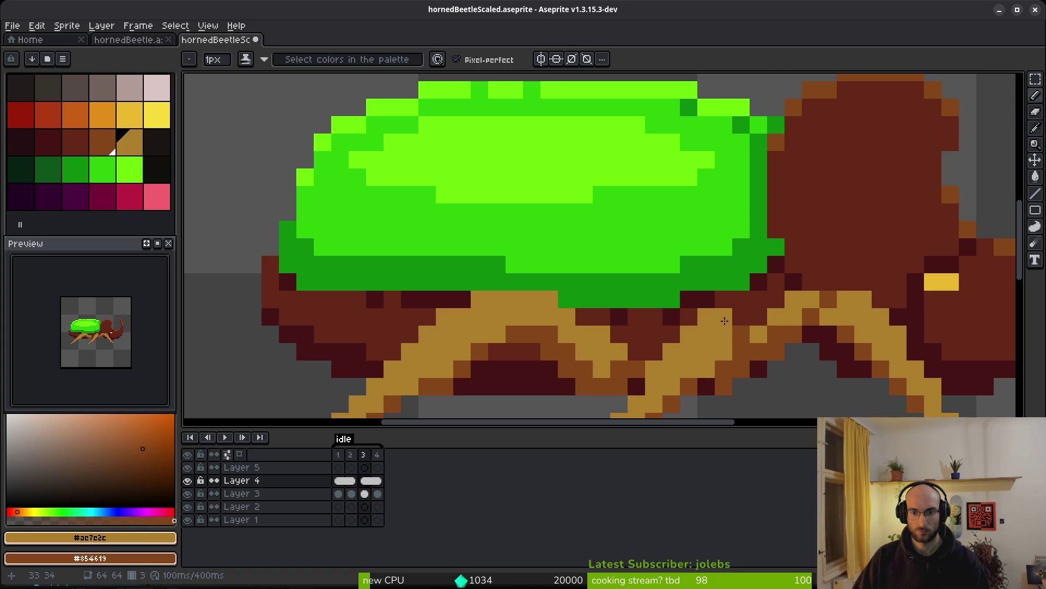
scroll(816, 409, down, 5)
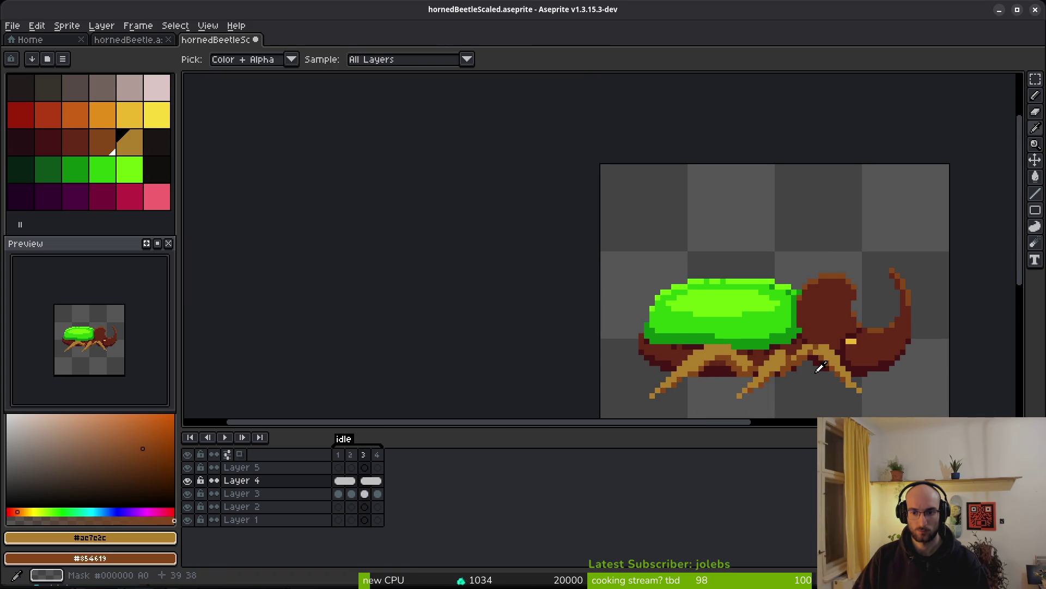
scroll(816, 408, down, 2)
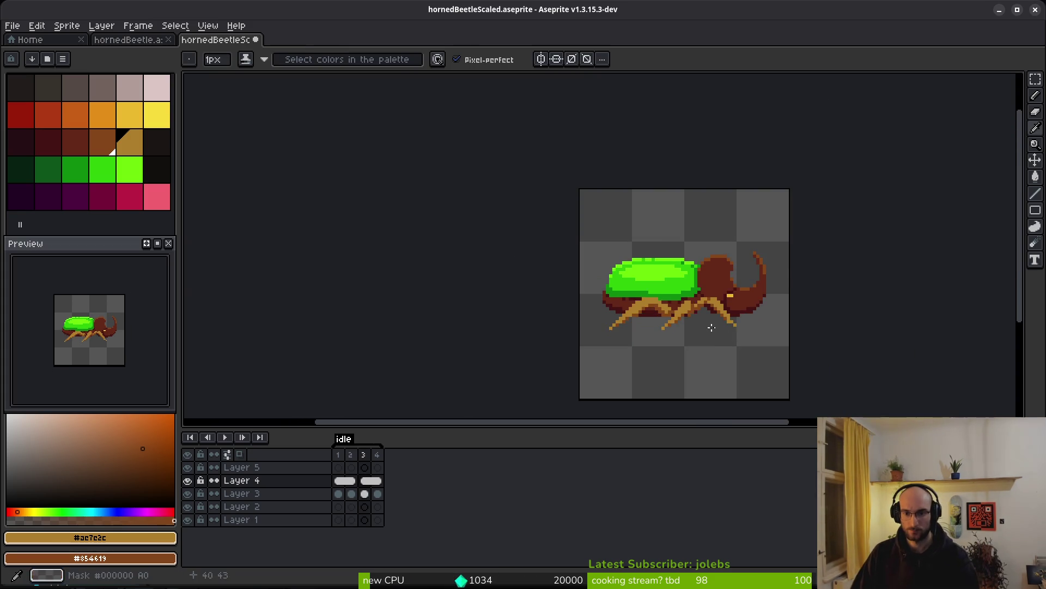
scroll(703, 298, up, 6)
scroll(703, 298, up, 1)
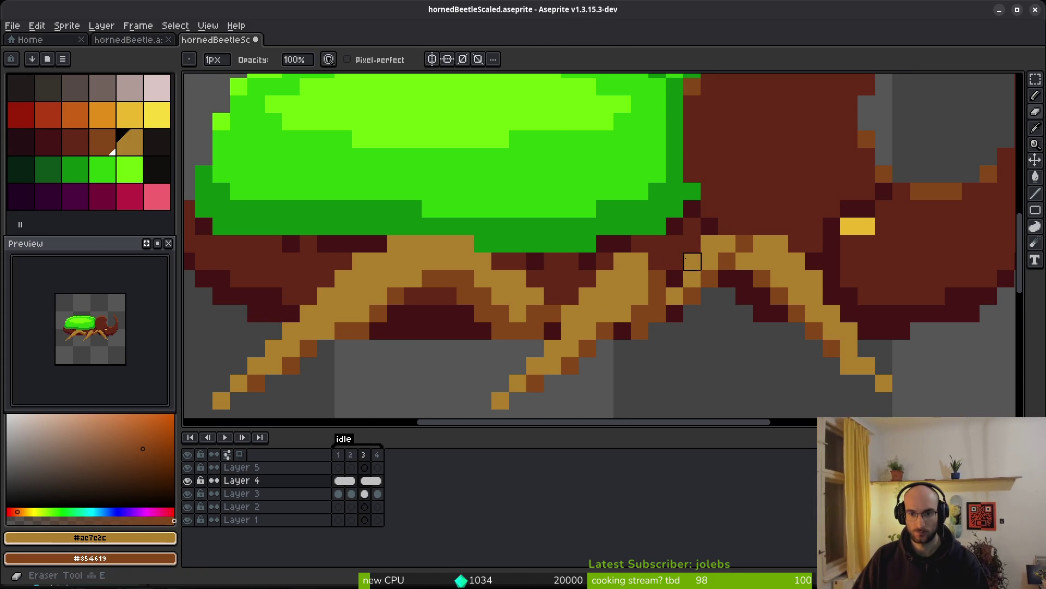
right_click(681, 316)
right_click(710, 296)
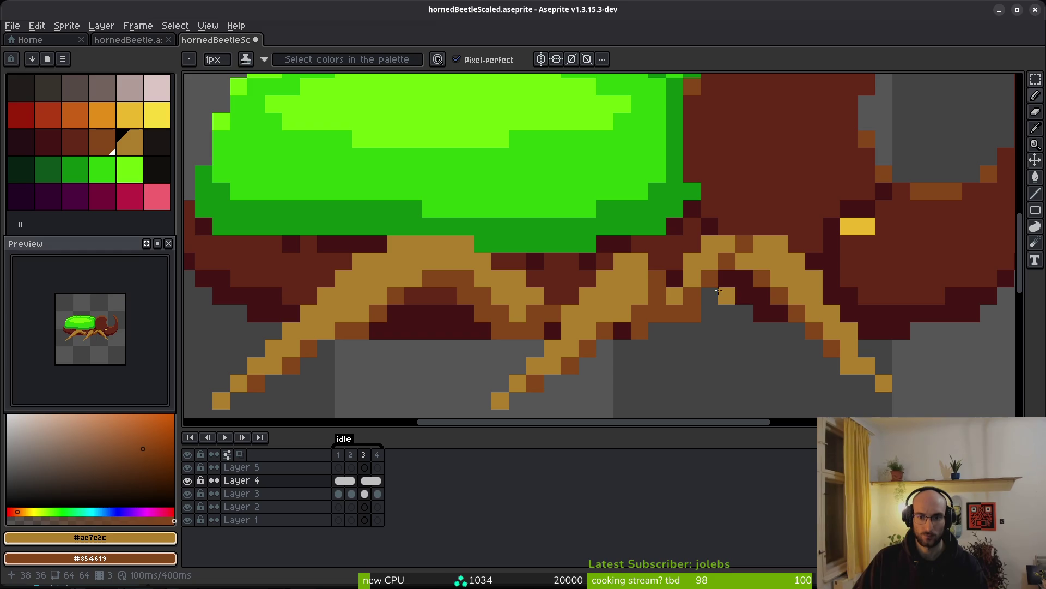
scroll(759, 344, down, 4)
scroll(759, 357, down, 1)
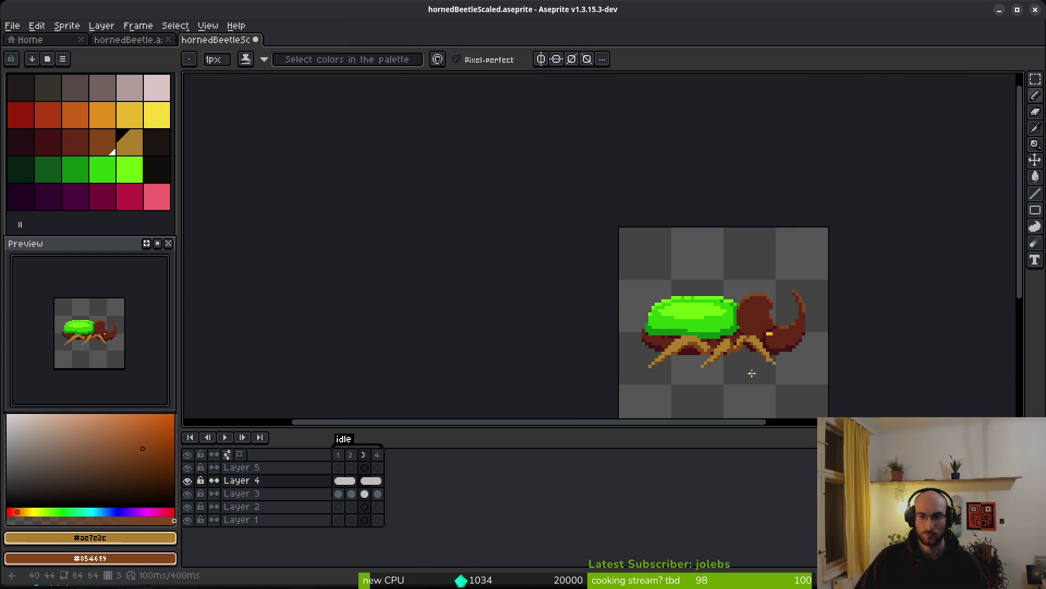
scroll(752, 369, up, 3)
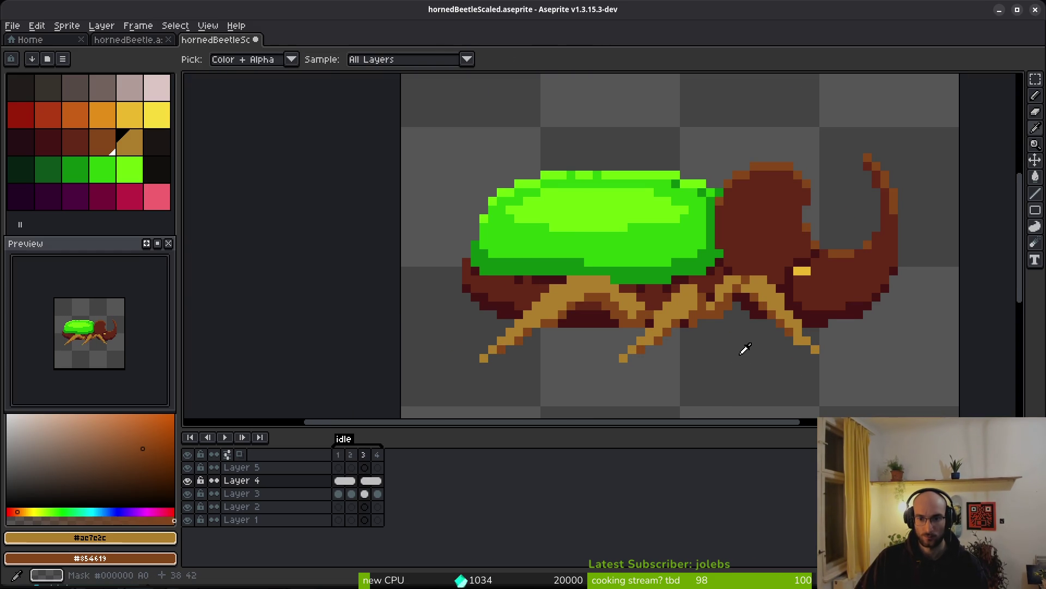
scroll(741, 349, up, 3)
Compare the leg pixels across frames, then save the horned beetle sprite.
key(comma)
scroll(763, 316, down, 4)
key(period)
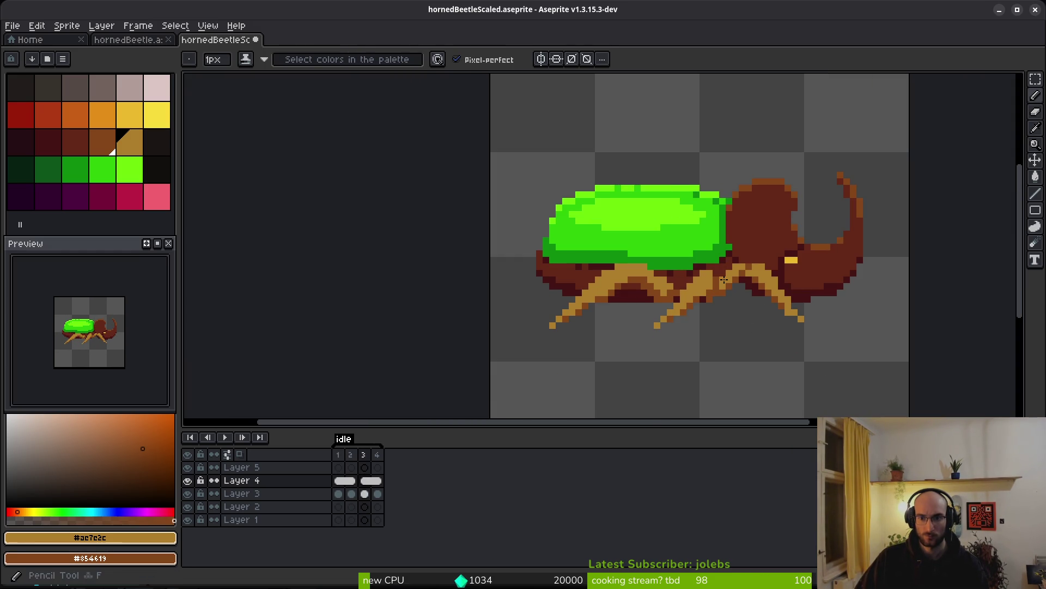
scroll(741, 292, up, 1)
key(comma)
key(period)
key(comma)
key(period)
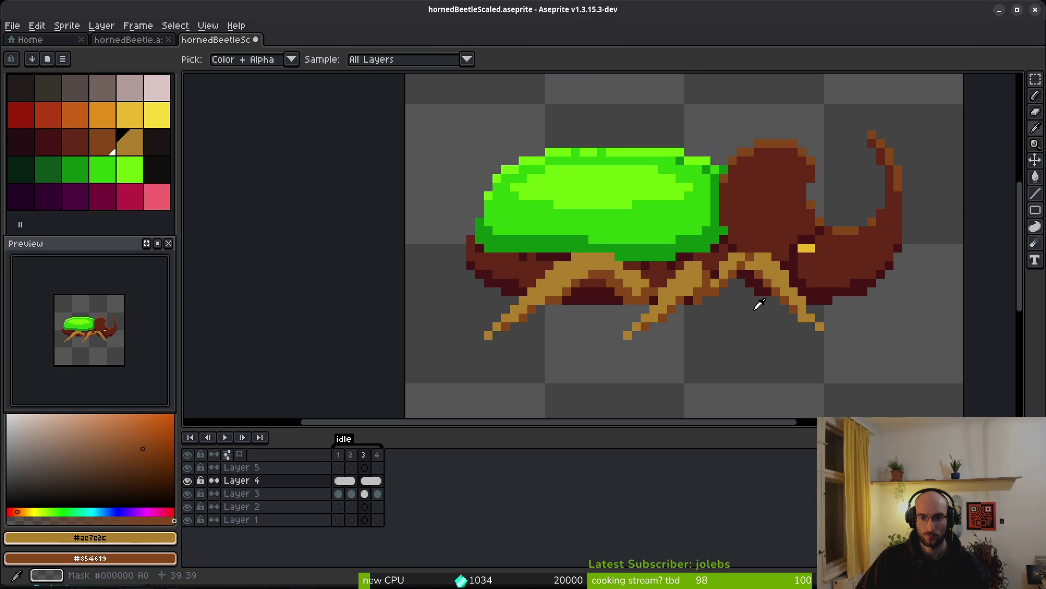
key(comma)
key(period)
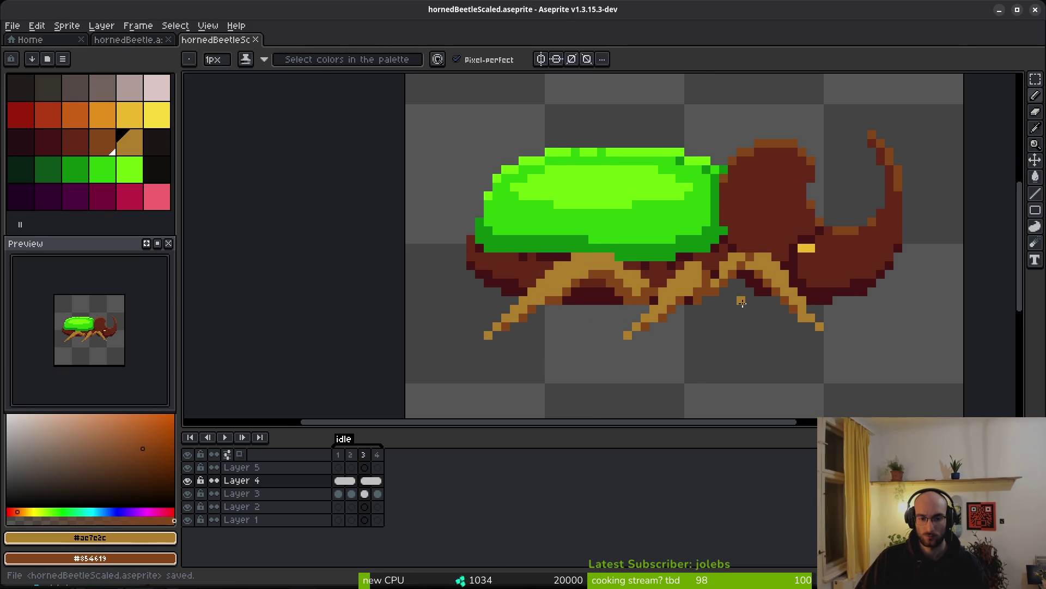
scroll(747, 311, down, 1)
key(comma)
key(period)
key(comma)
key(ctrl+s)
key(ctrl+e)
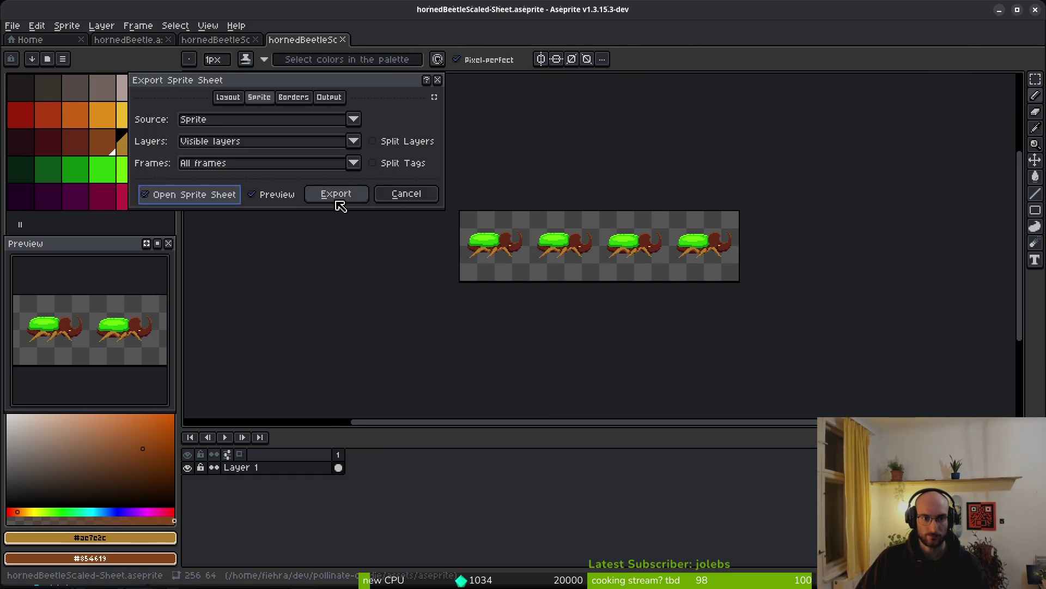
Export the four-frame beetle sprite sheet as art/enemies/beetleWiki.png, then return to Godot.
click(337, 195)
click(257, 48)
click(303, 83)
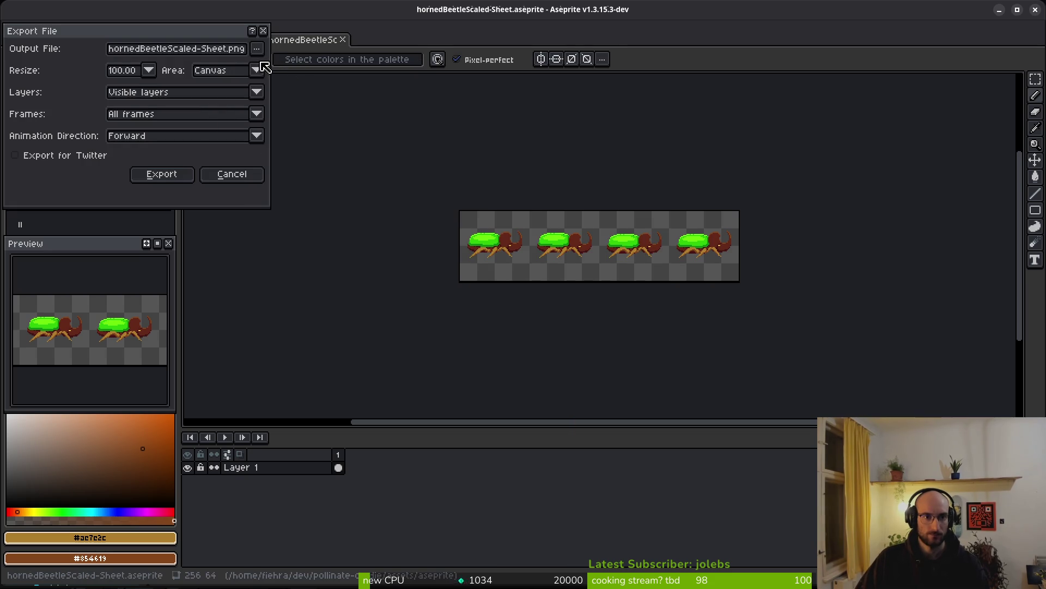
click(257, 48)
click(306, 67)
double_click(52, 106)
double_click(130, 114)
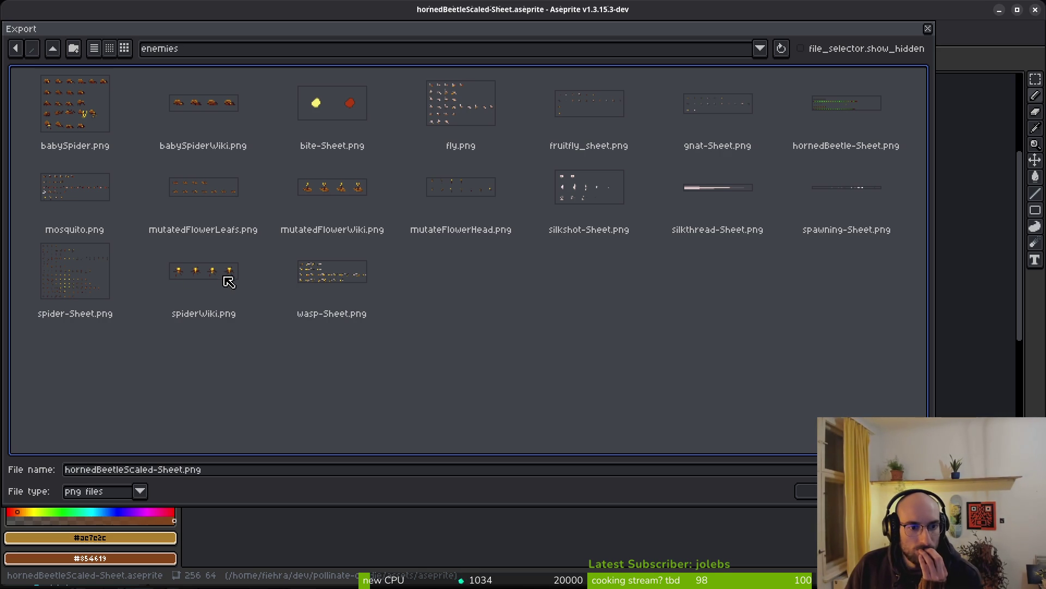
click(77, 468)
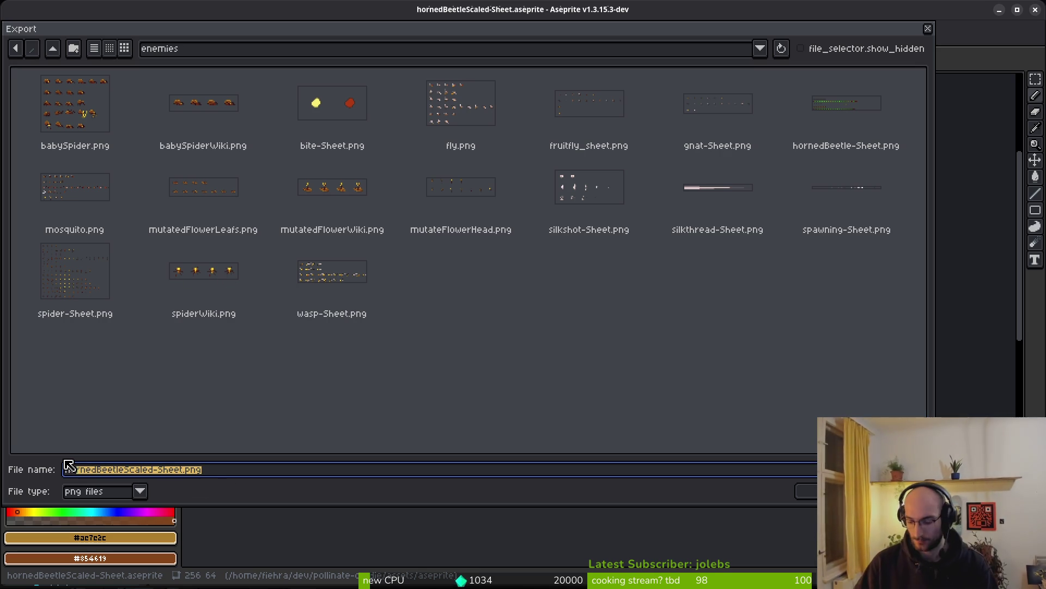
text(s)
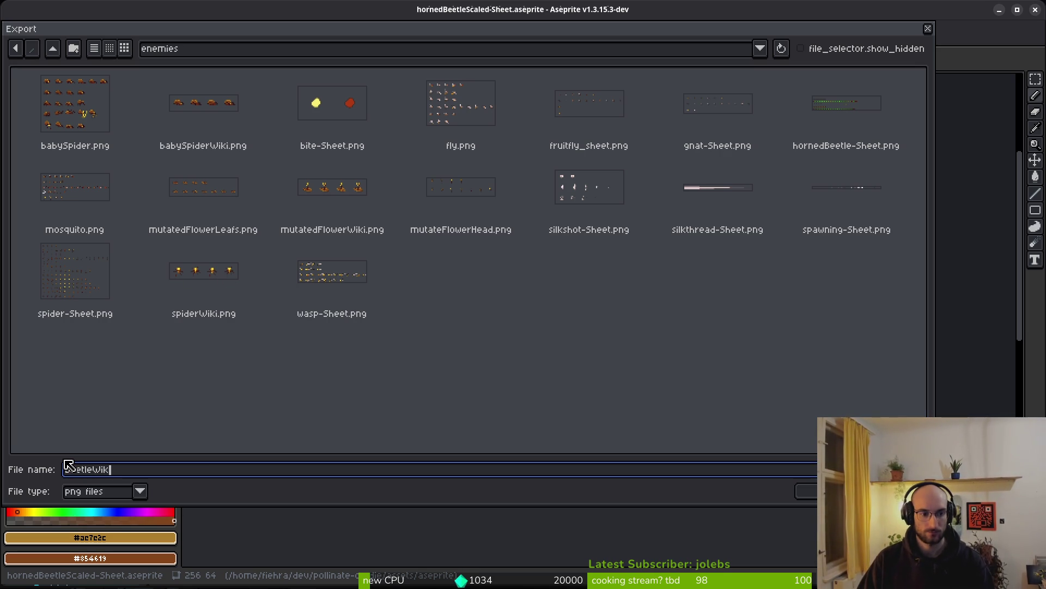
click(806, 490)
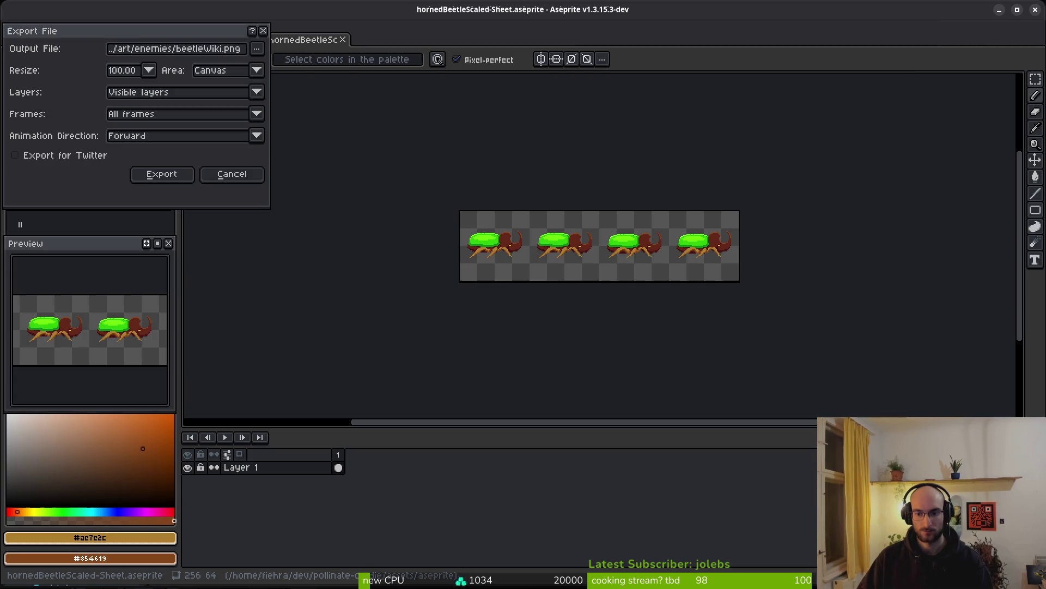
click(159, 176)
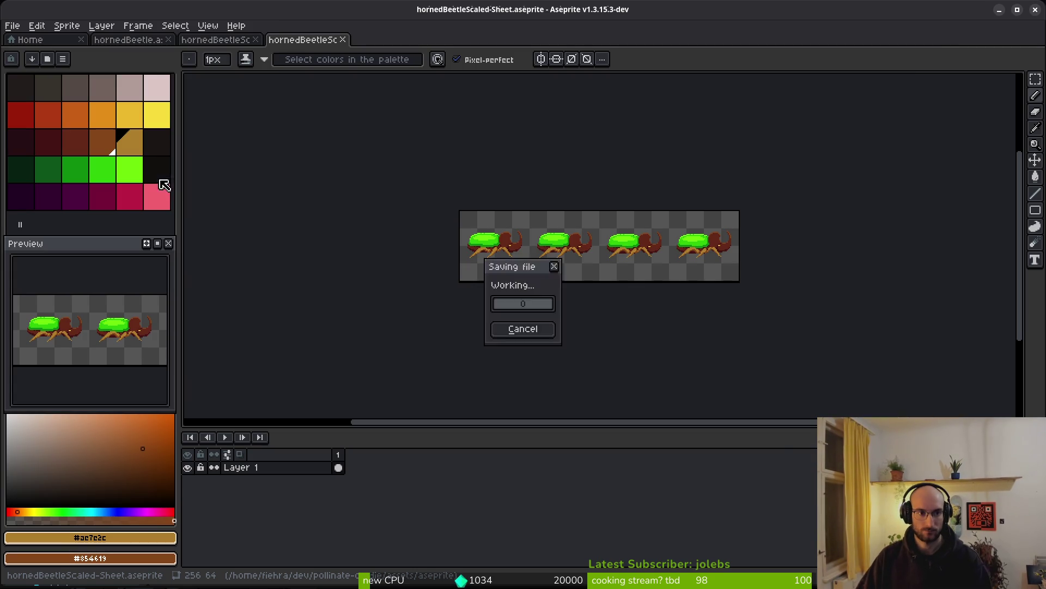
key(alt+Tab)
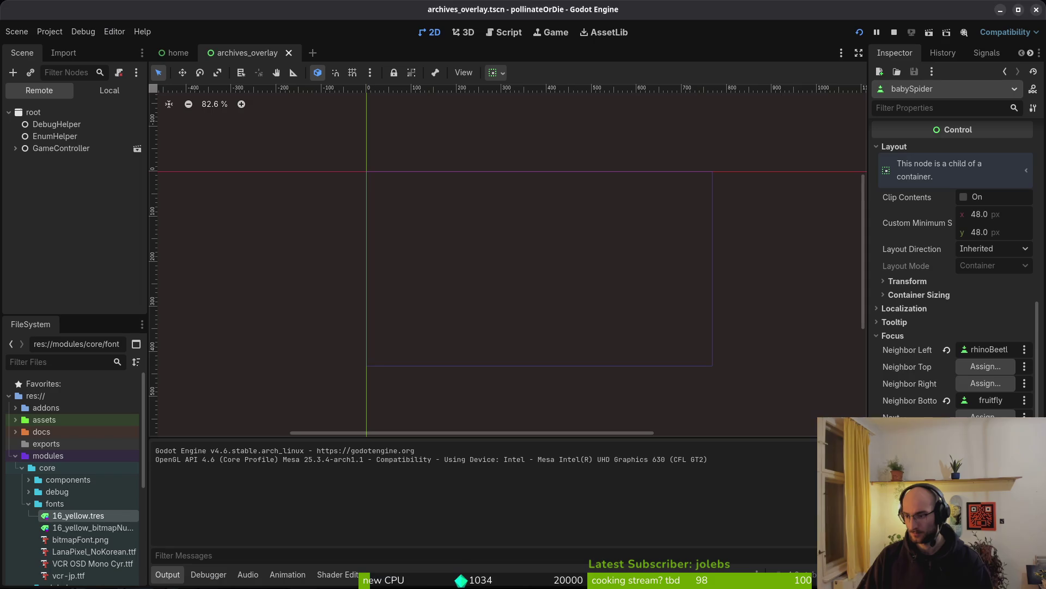
Inspect the gnat entry under GridContainer in the local scene tree, then delete 16_yellow.tres.
click(109, 90)
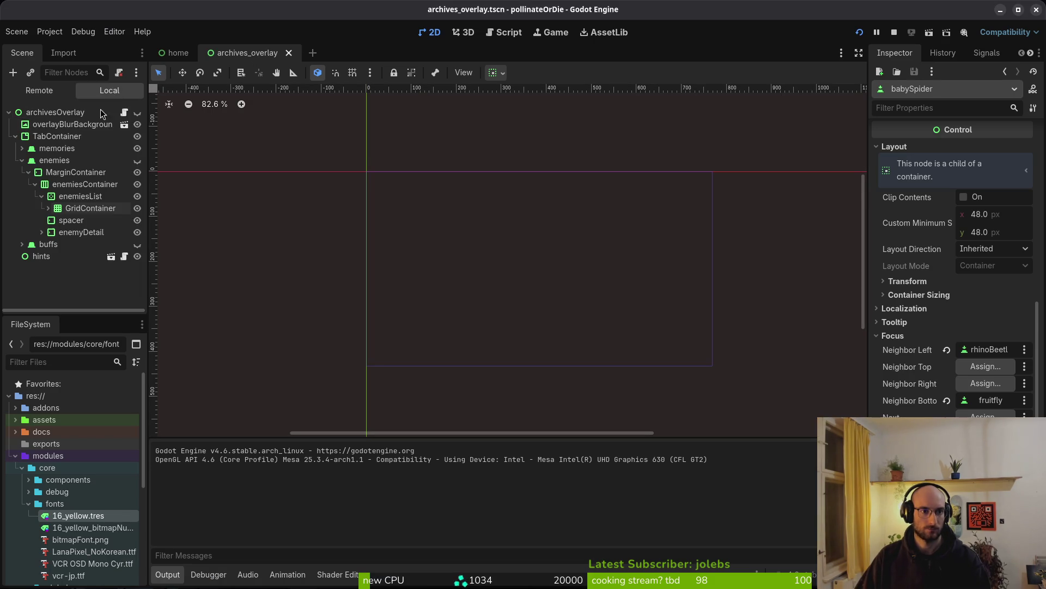
click(48, 207)
scroll(74, 234, down, 3)
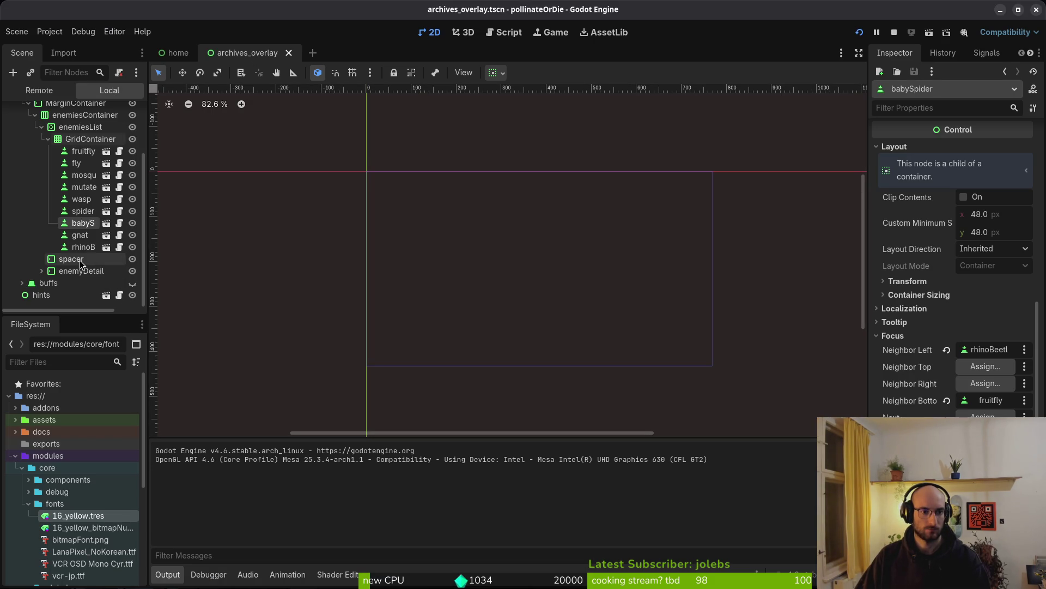
click(81, 247)
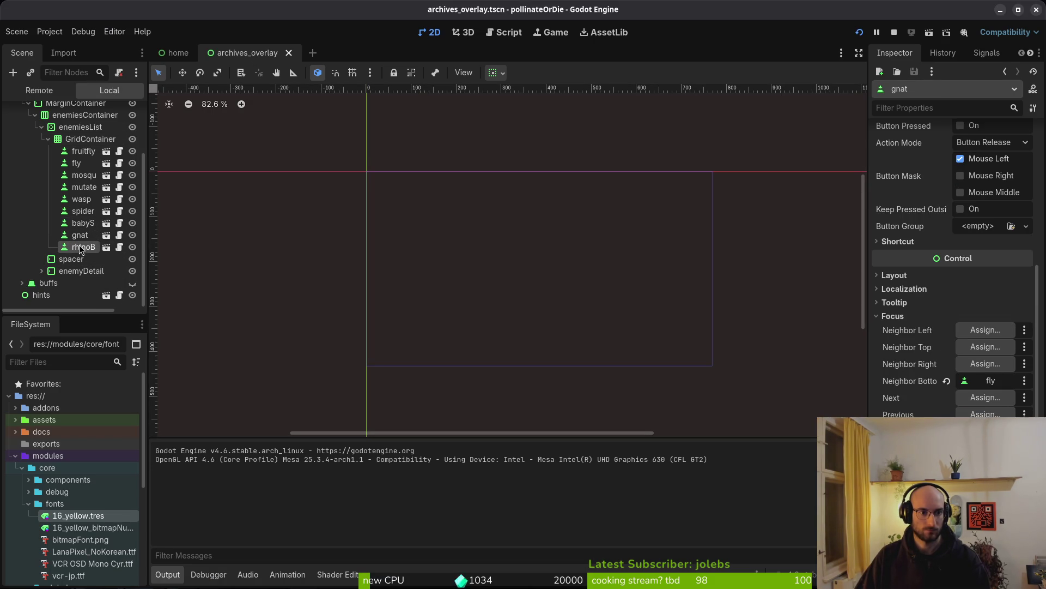
scroll(877, 264, up, 5)
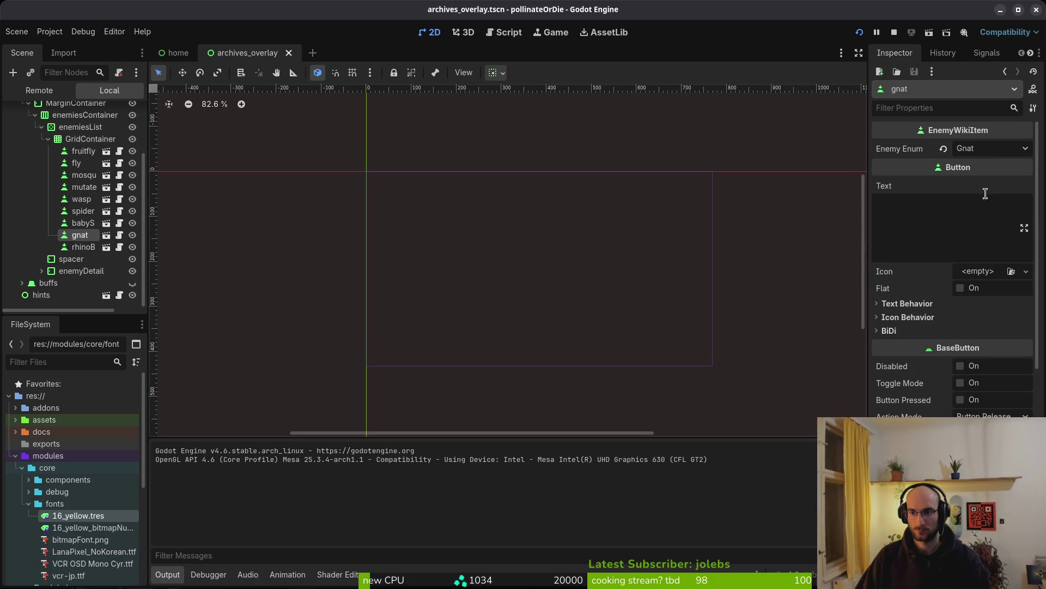
scroll(73, 526, down, 4)
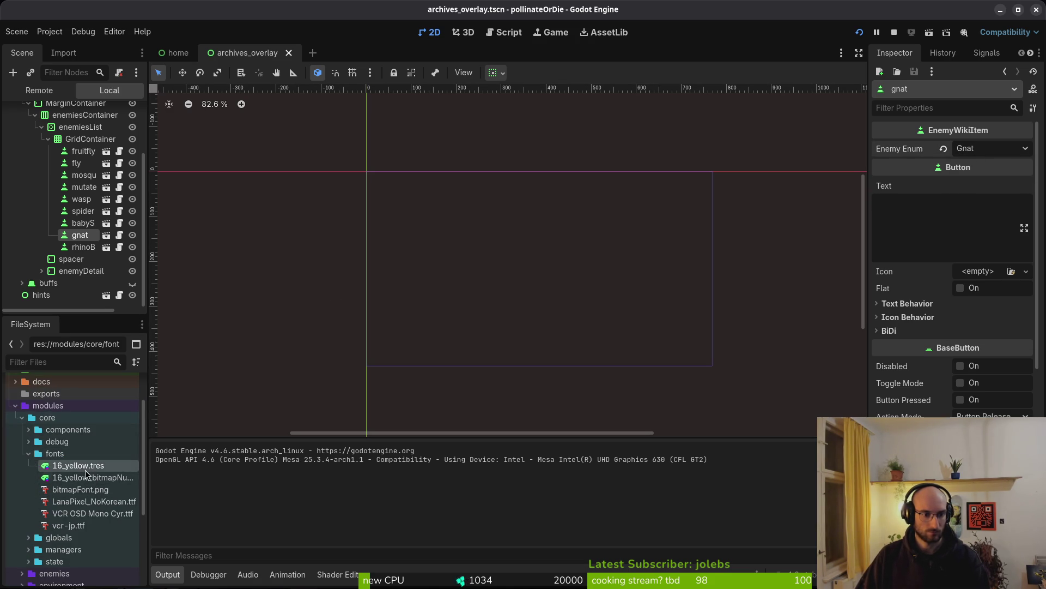
key(Delete)
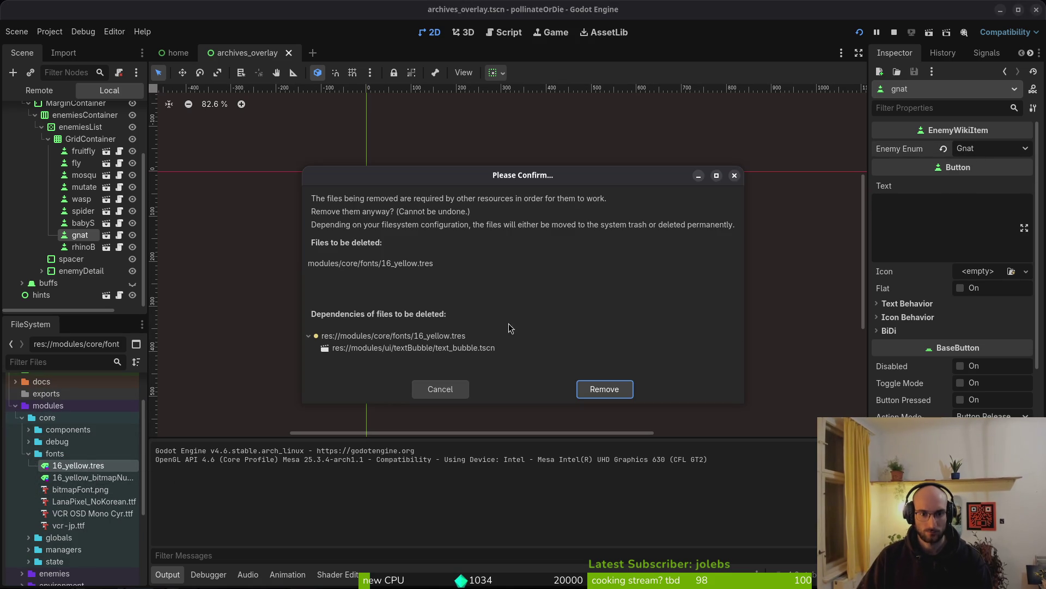
Confirm removing 16_yellow.tres, then clear the text_bubble Label's font setting and save.
key(Return)
key(ctrl+shift+o)
text(text_bubble)
key(Return)
click(49, 148)
click(943, 234)
key(ctrl+s)
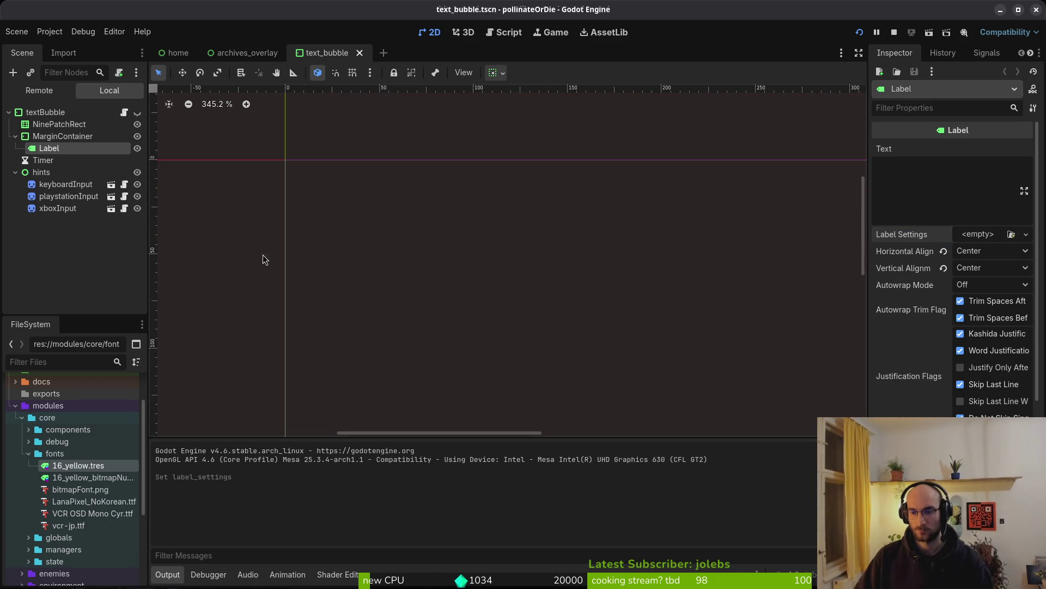
click(15, 136)
Relaunch the game and start a new game to check the bubble, then expand MarginContainer.
click(893, 32)
click(859, 33)
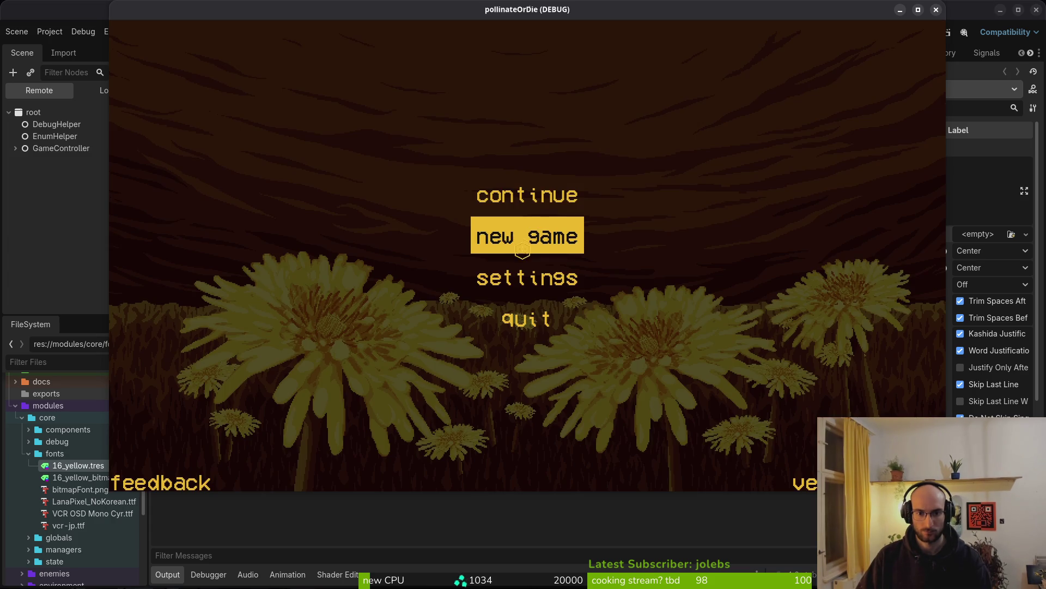
click(525, 236)
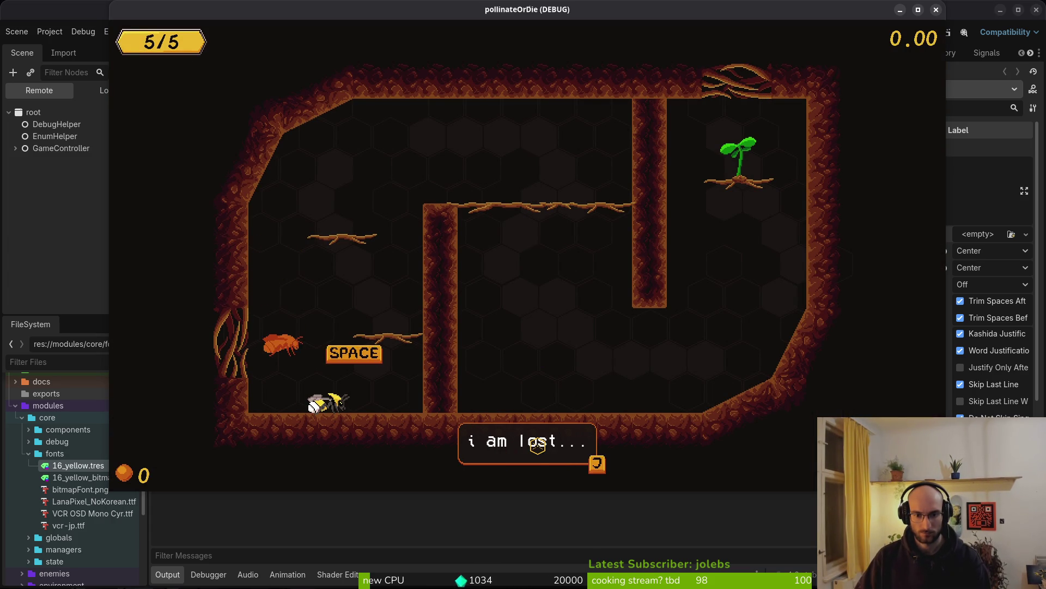
key(F8)
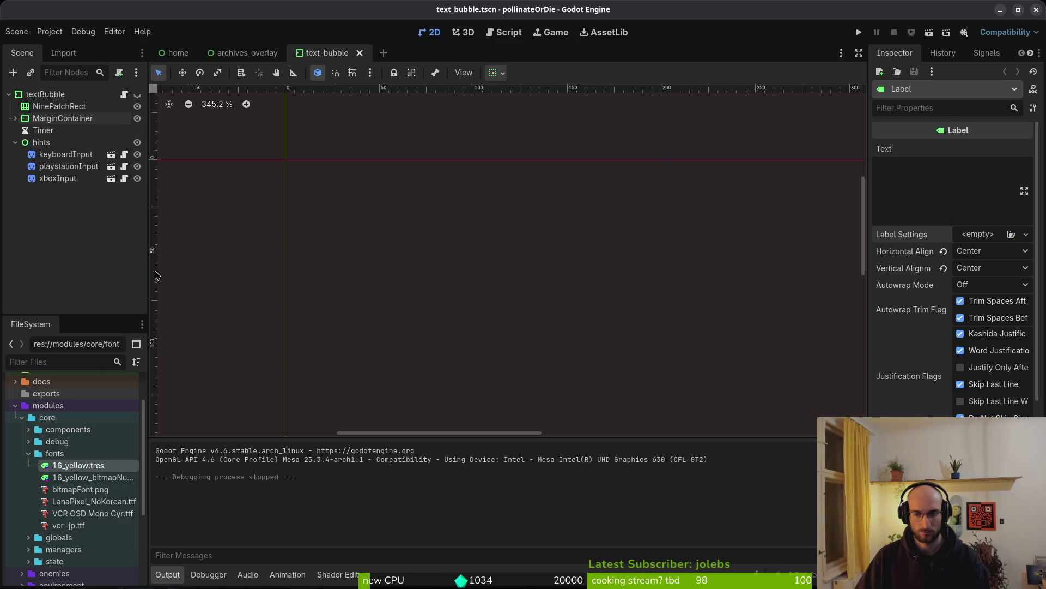
click(15, 118)
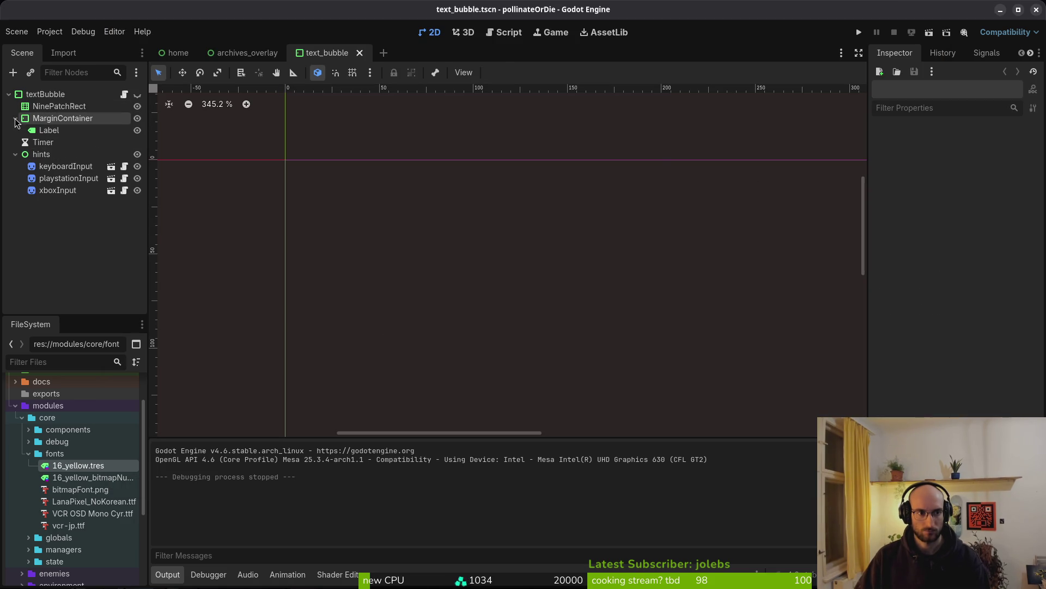
Apply the main theme to the textBubble root node and save the scene.
click(45, 131)
scroll(958, 359, down, 5)
scroll(949, 404, up, 2)
scroll(949, 403, down, 2)
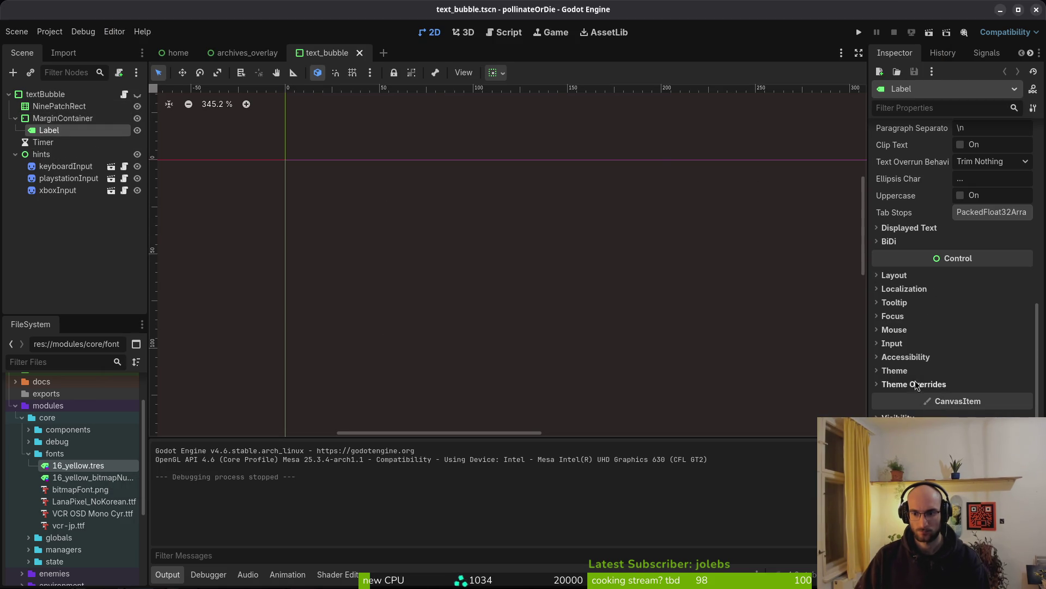
click(45, 94)
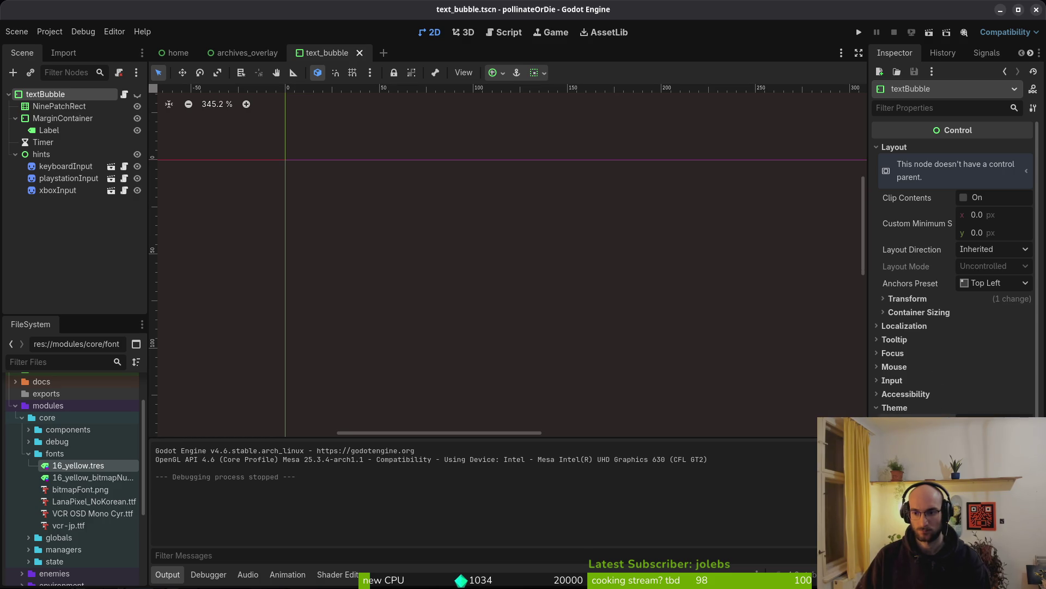
key(Return)
key(ctrl+s)
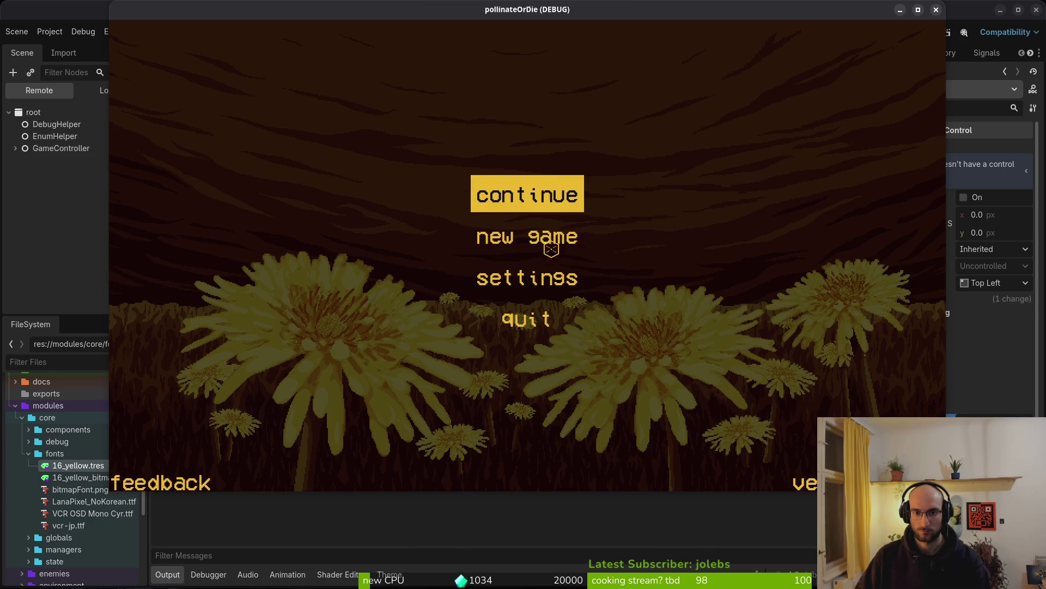
Test the bubble in two new-game runs, then close the game and save text_bubble.tscn.
click(548, 240)
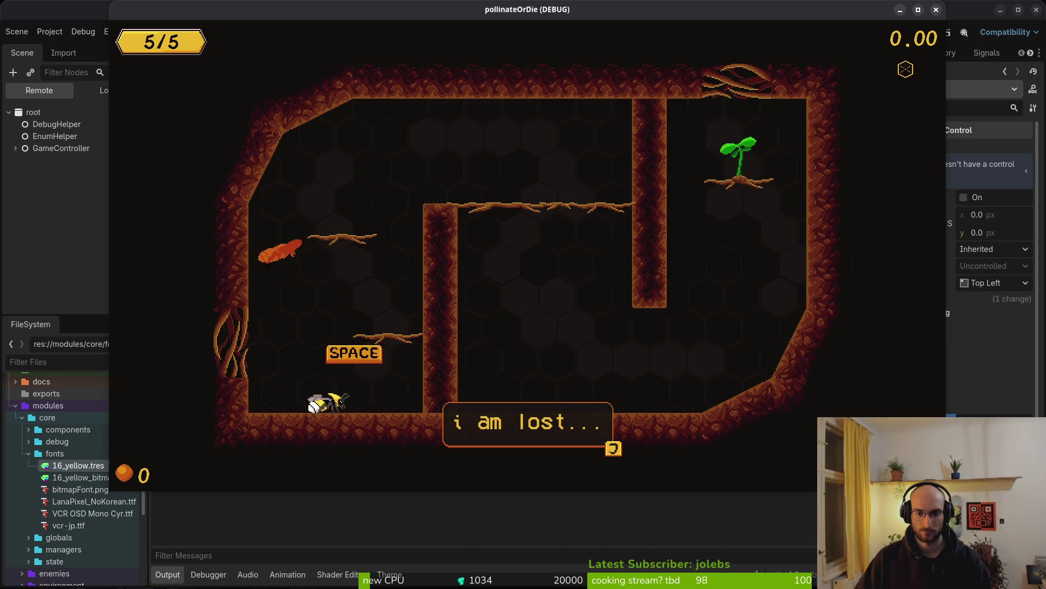
key(F8)
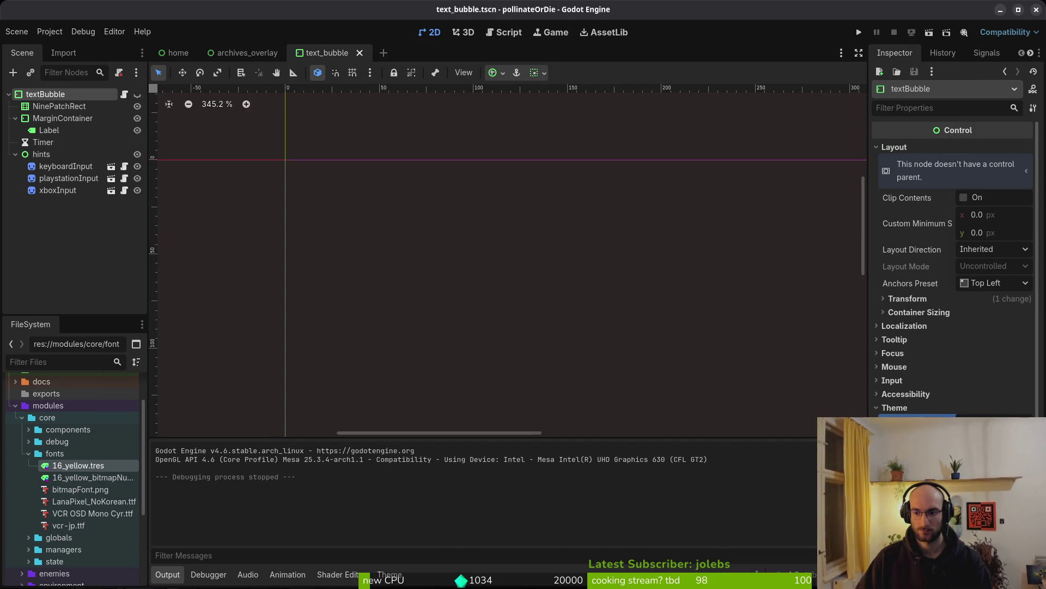
key(F5)
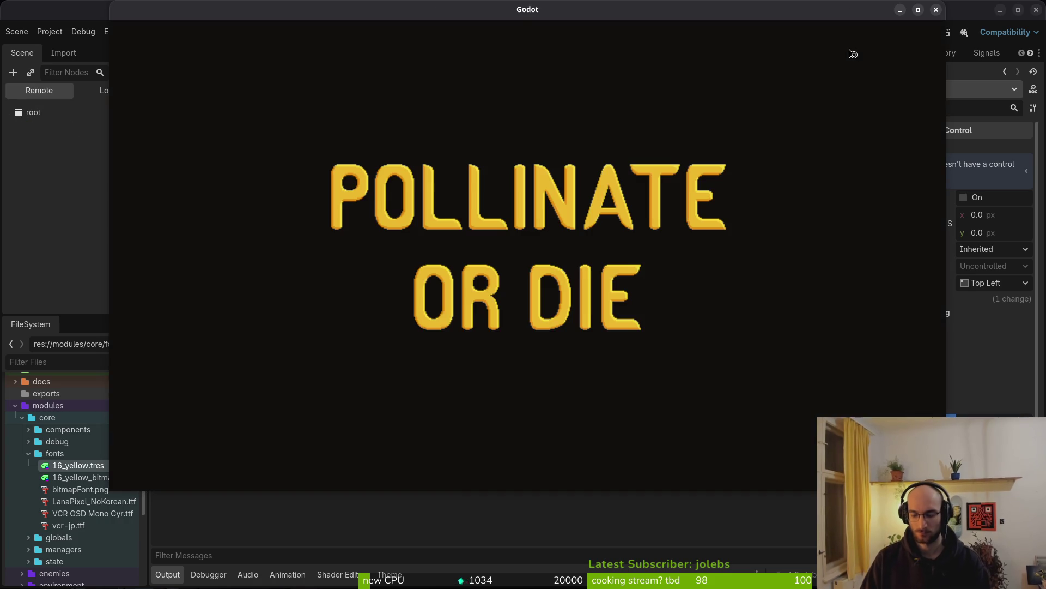
key(Down)
key(Return)
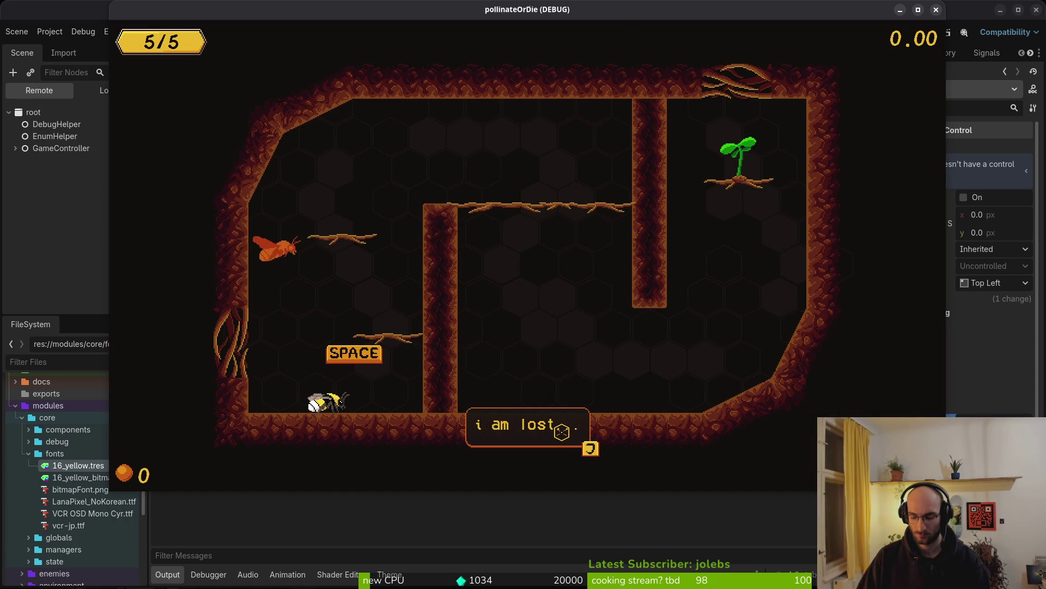
click(936, 10)
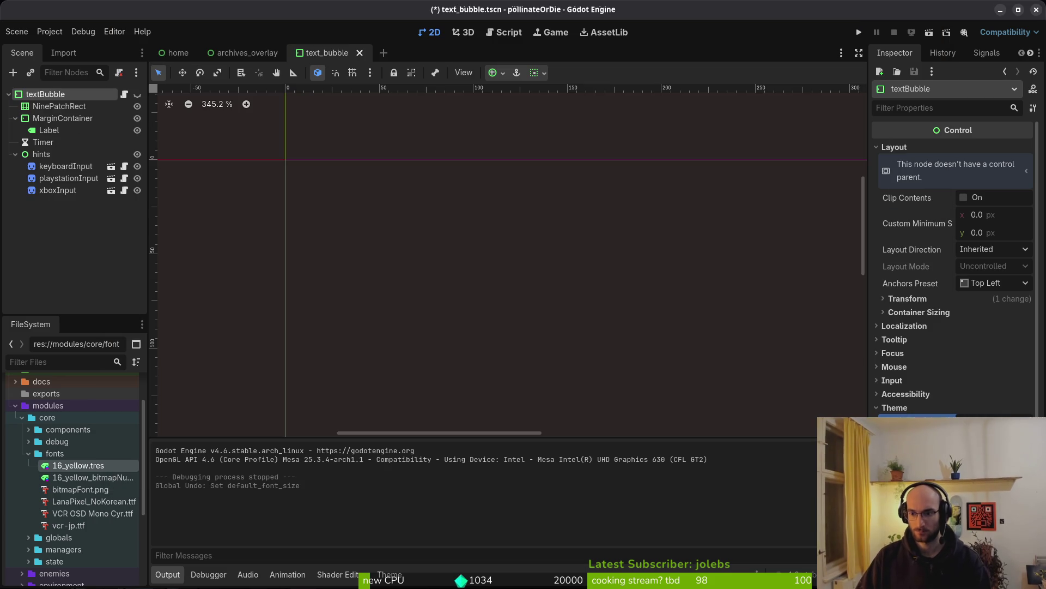
key(ctrl+s)
Expand the Label's Theme Overrides and run the game again.
click(888, 409)
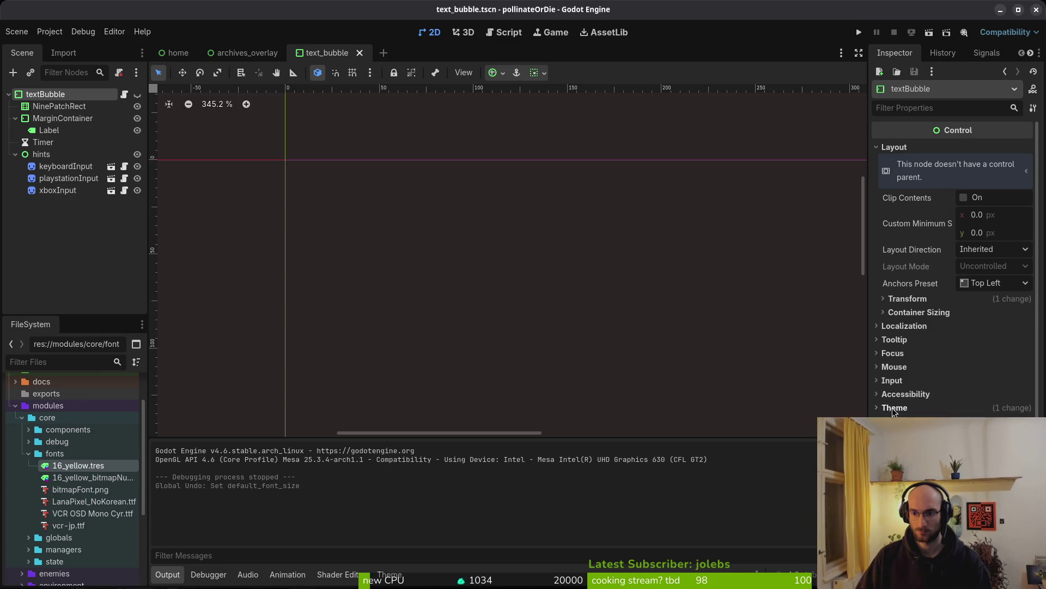
click(933, 409)
click(909, 410)
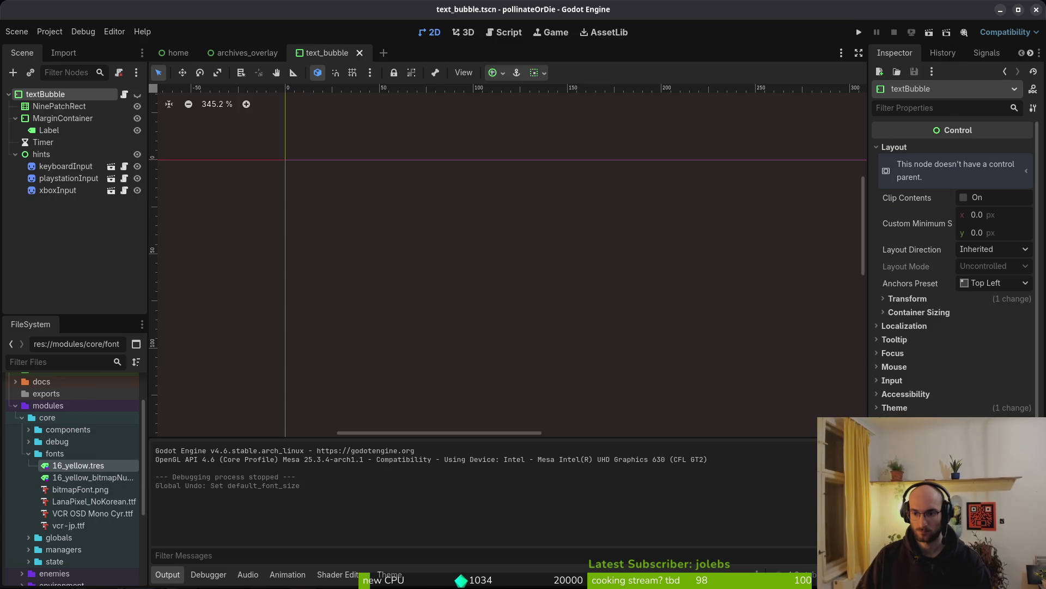
click(52, 130)
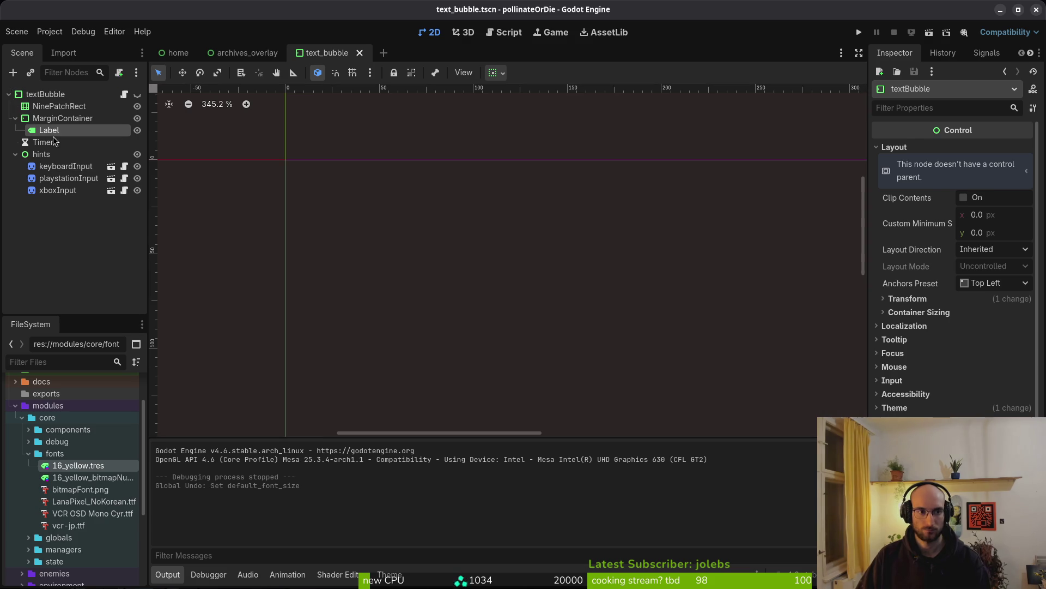
click(931, 387)
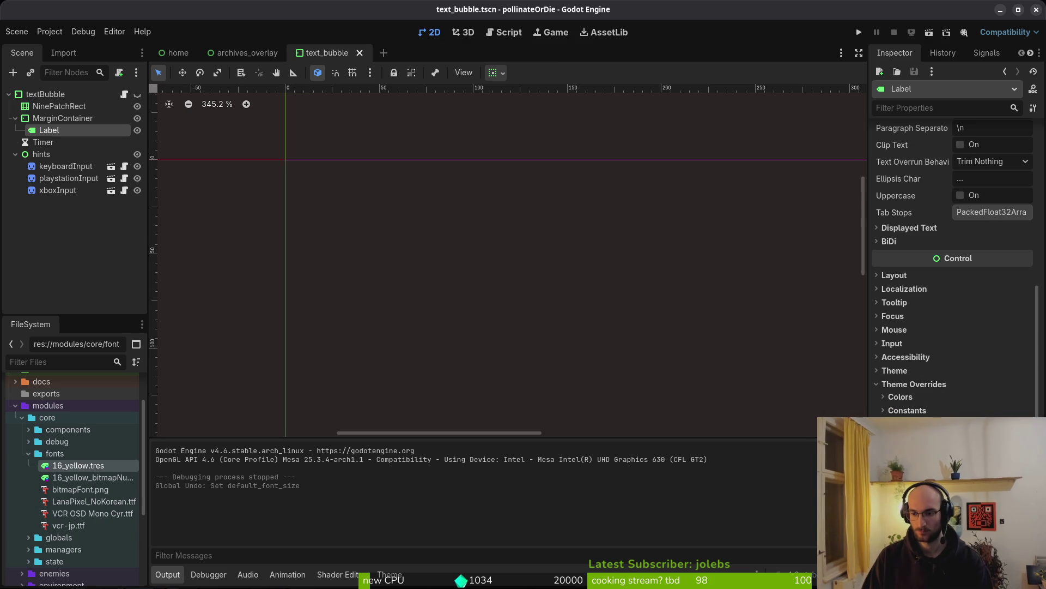
click(855, 36)
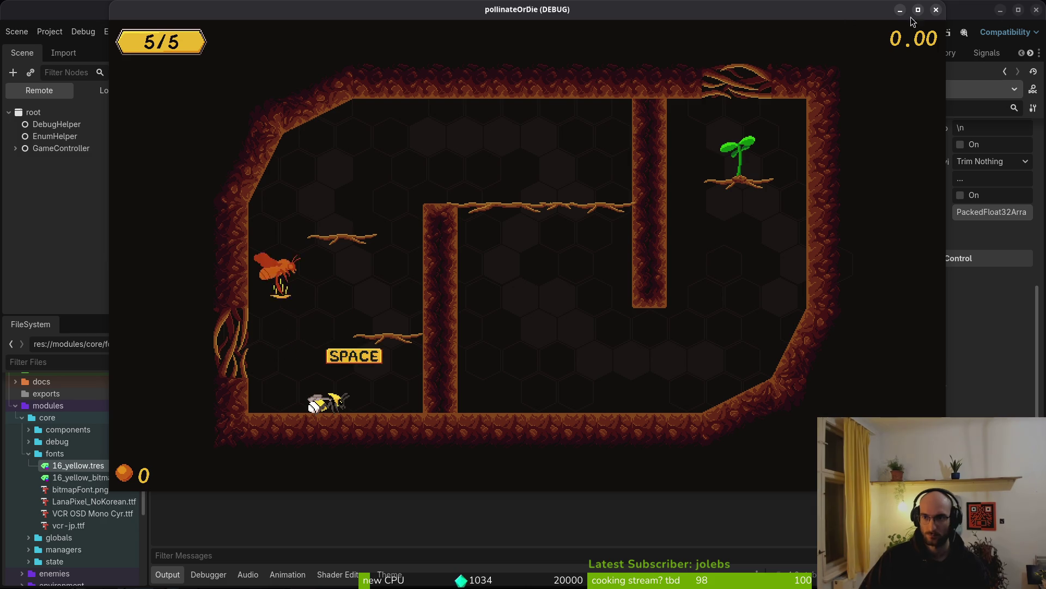
click(937, 10)
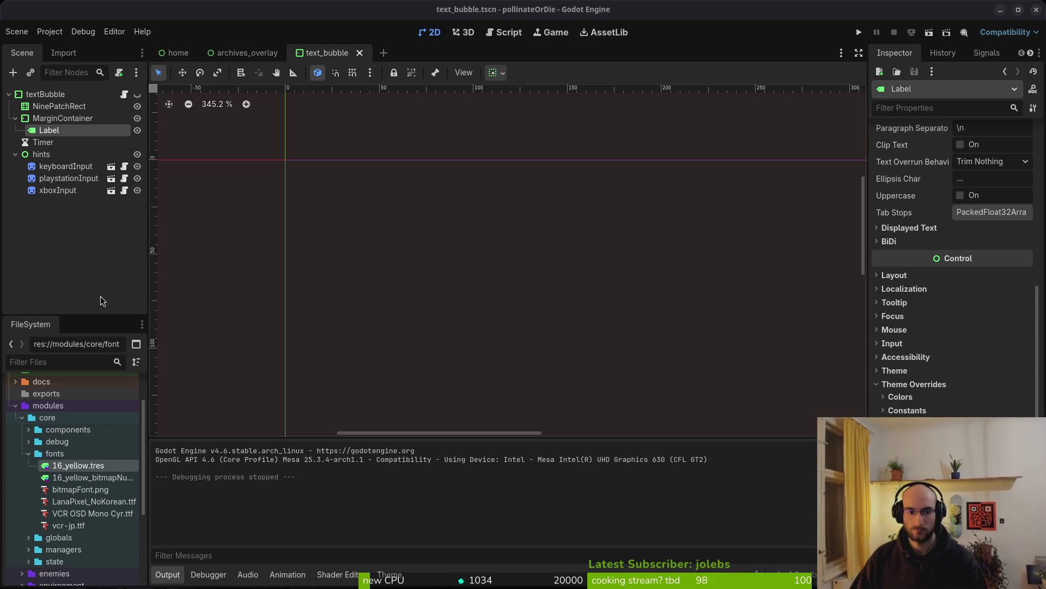
Collapse the hints, MarginContainer and textBubble branches of the Scene tree.
click(50, 270)
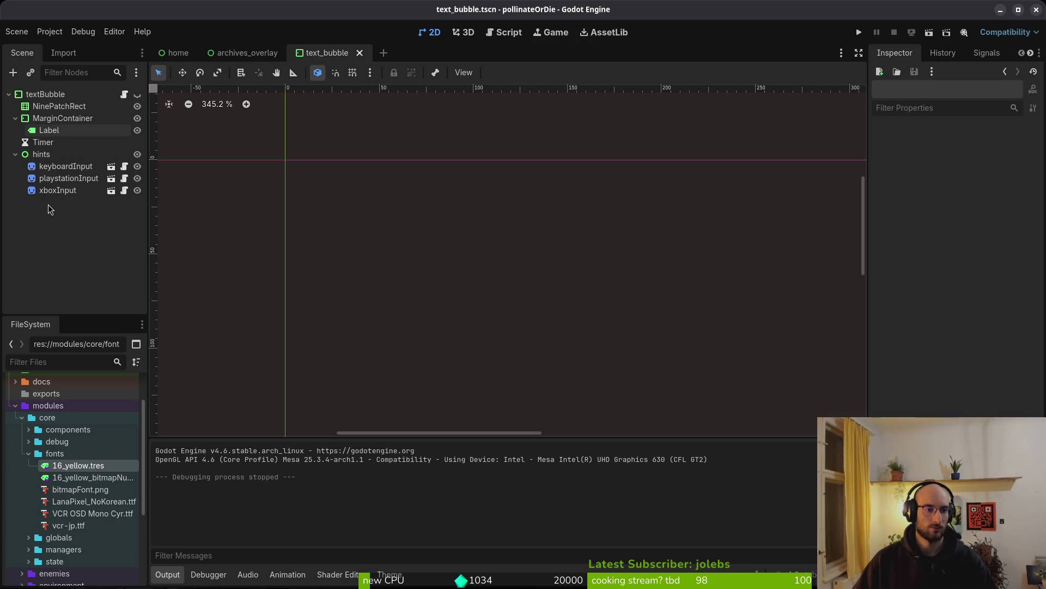
click(16, 154)
click(15, 118)
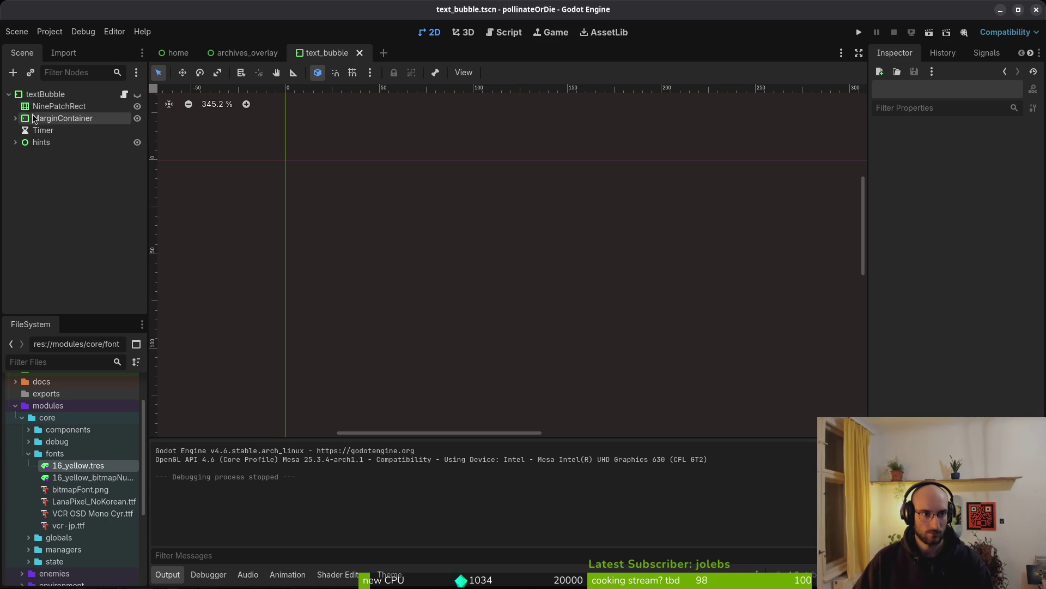
click(9, 95)
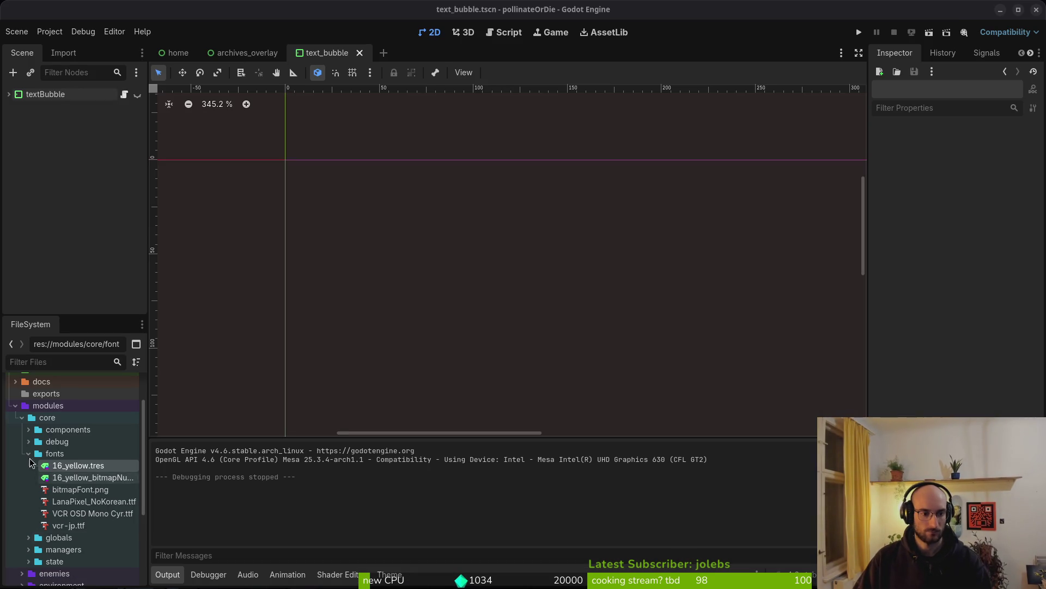
Delete 16_yellow.tres, keep LanaPixel_NoKorean.ttf for bitmapFont.png, and search resources for 'bitm'.
key(Delete)
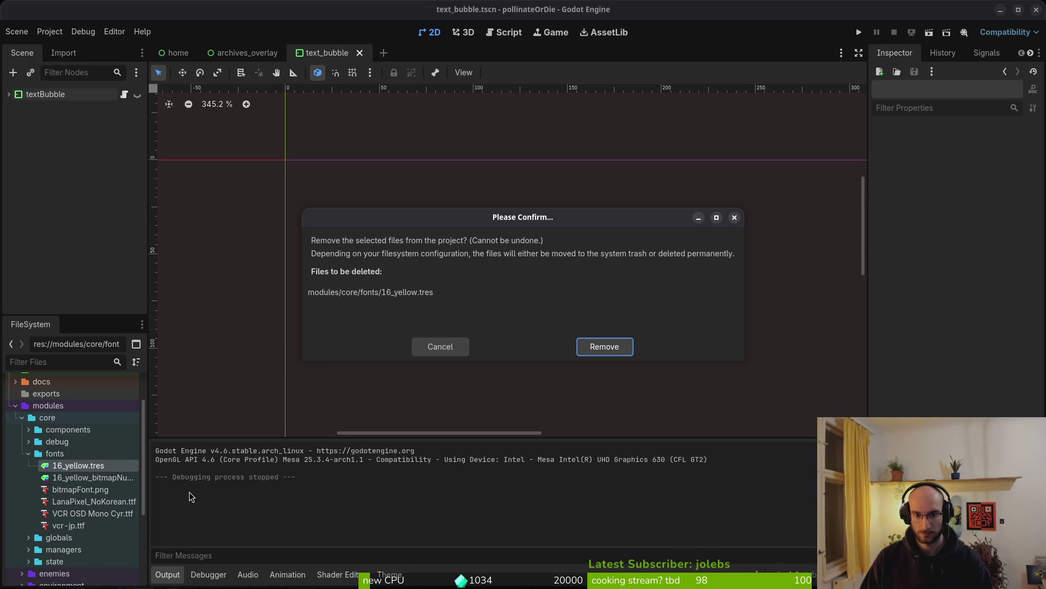
click(605, 346)
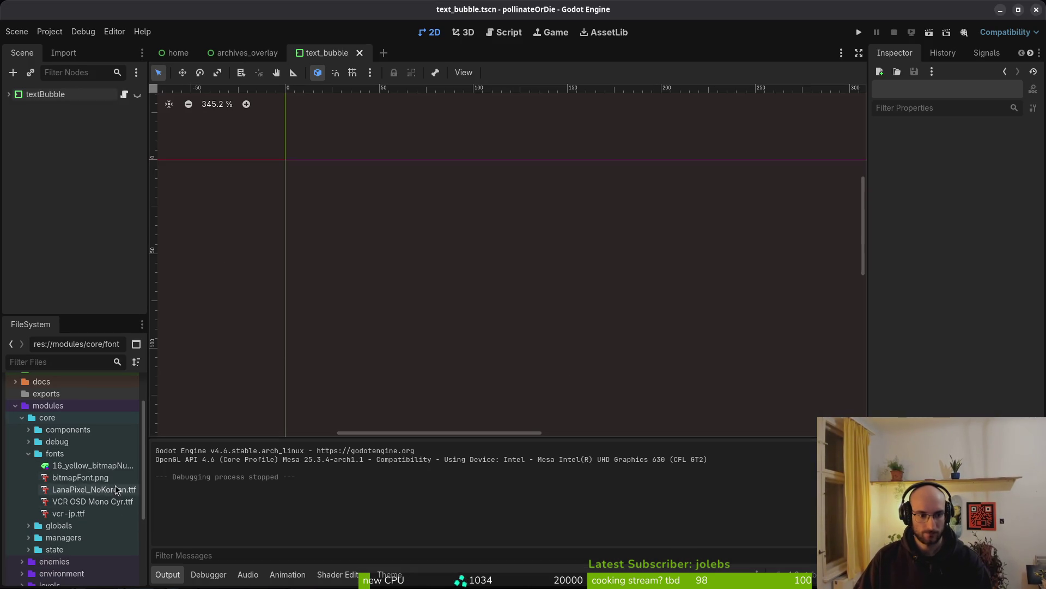
click(136, 490)
key(Delete)
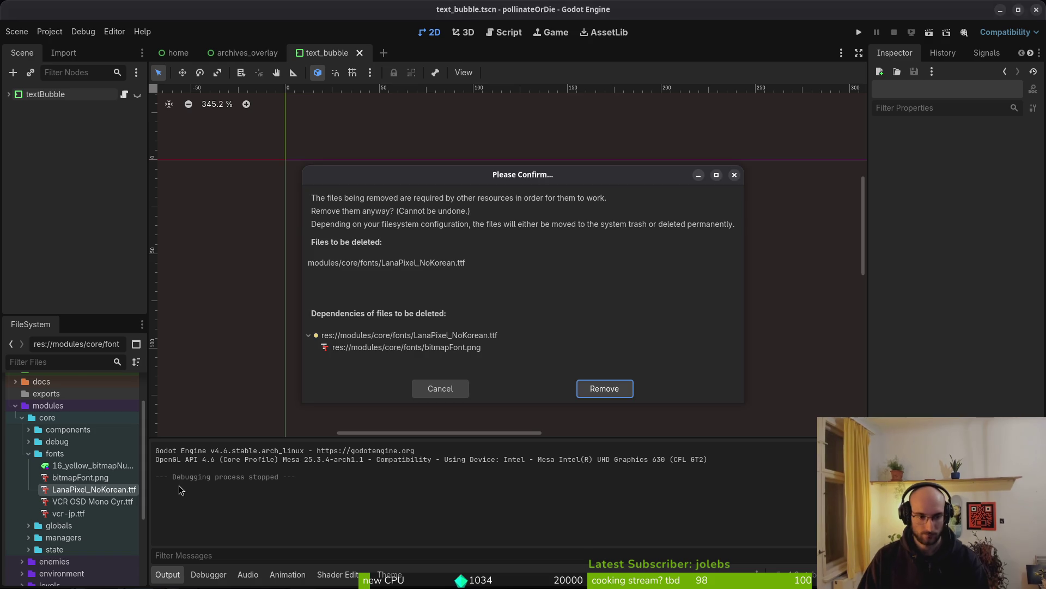
click(440, 389)
key(alt+shift+o)
text(bitm)
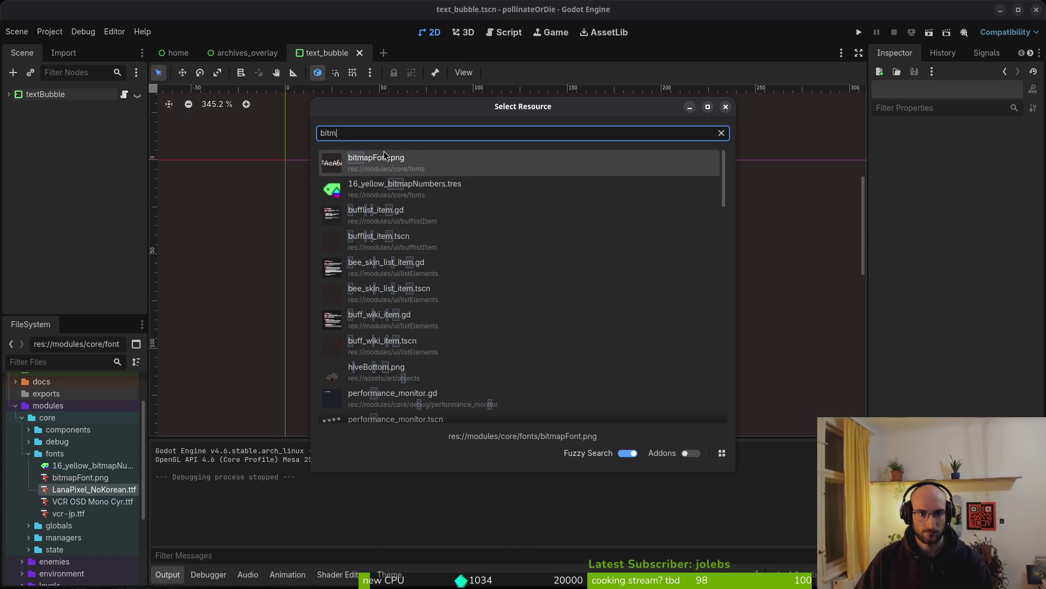
Remove the fallback font from bitmapFont.png's import settings.
double_click(398, 169)
click(64, 53)
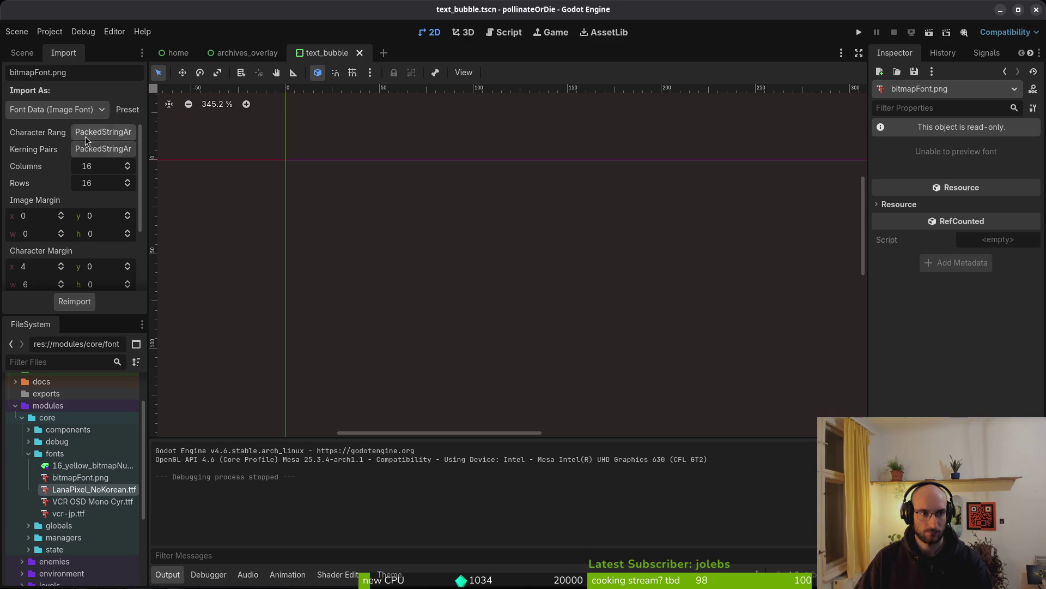
scroll(96, 218, down, 3)
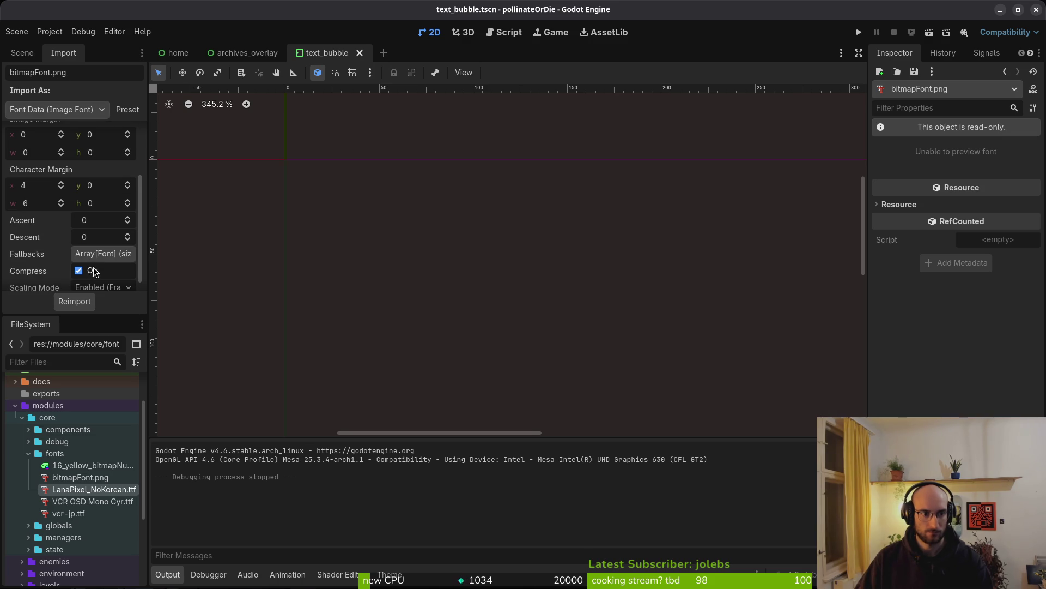
click(114, 255)
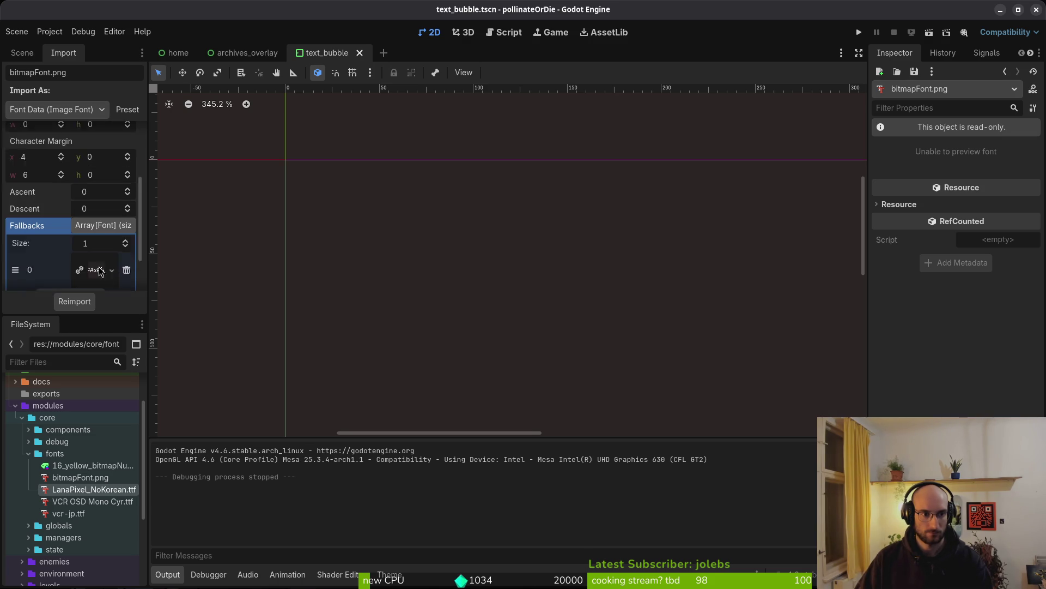
click(113, 250)
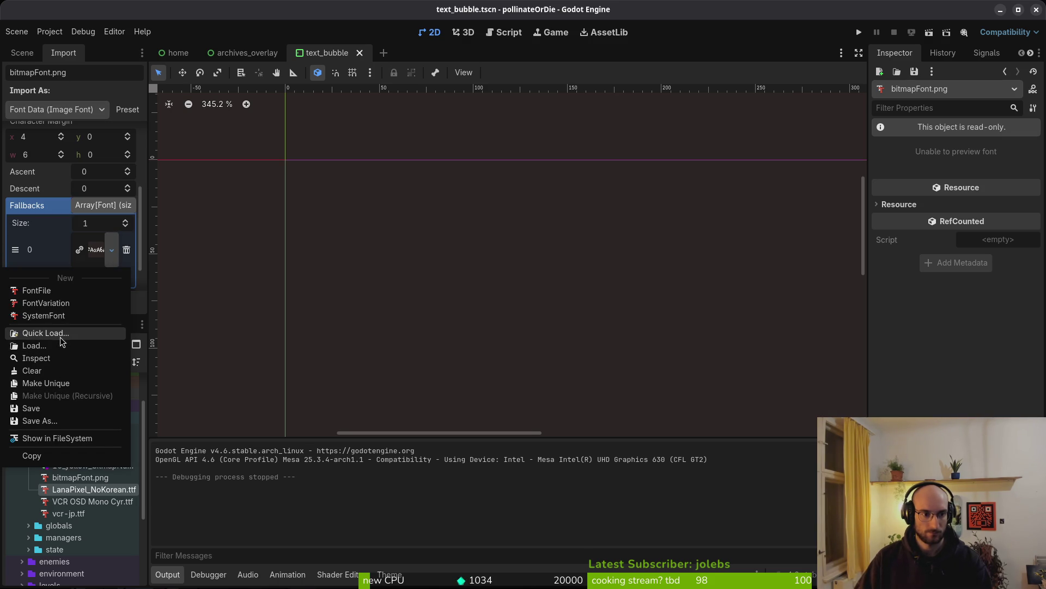
click(43, 342)
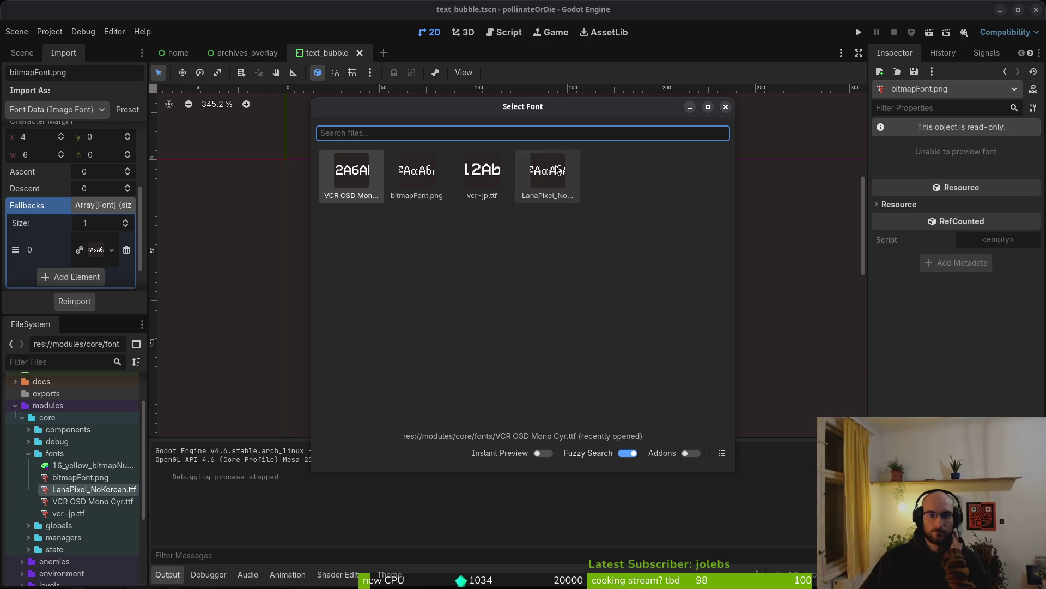
click(726, 107)
click(126, 251)
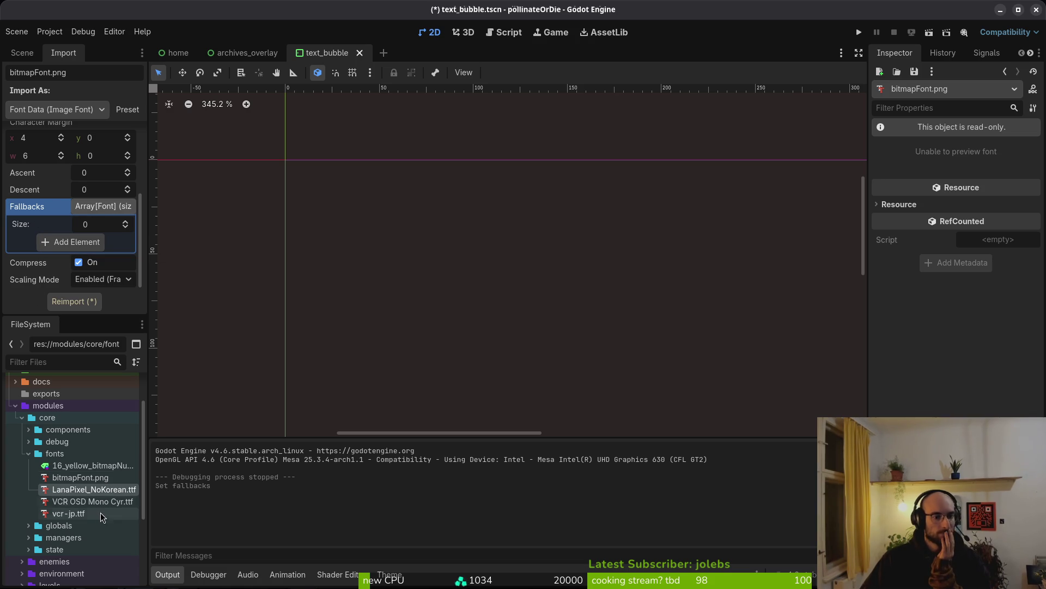
Delete LanaPixel_NoKorean.ttf and vcr-jp.ttf, then collapse the fonts folder.
key(Delete)
key(Return)
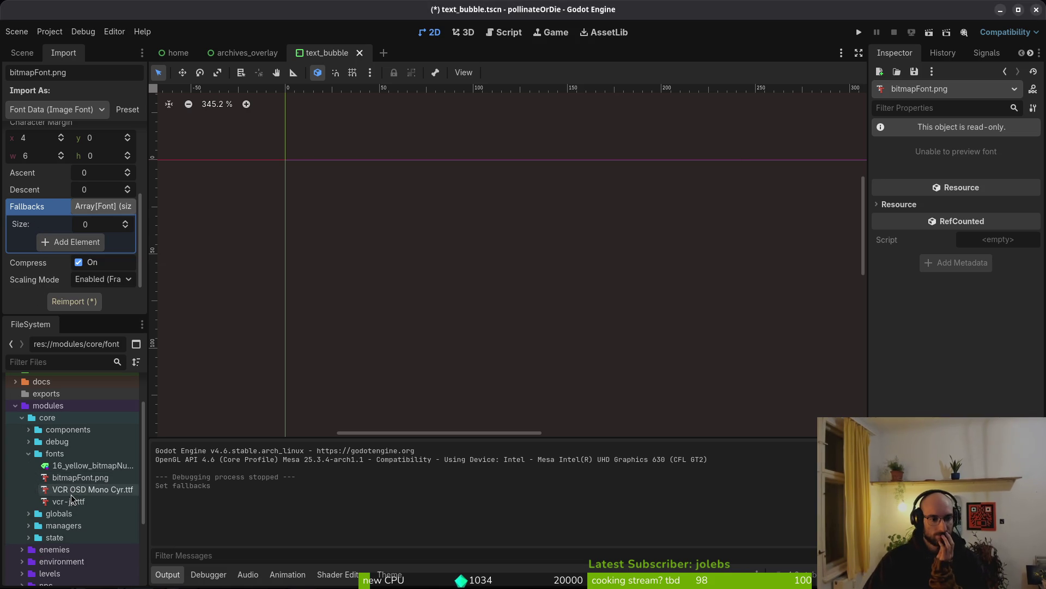
click(69, 501)
key(Delete)
key(Return)
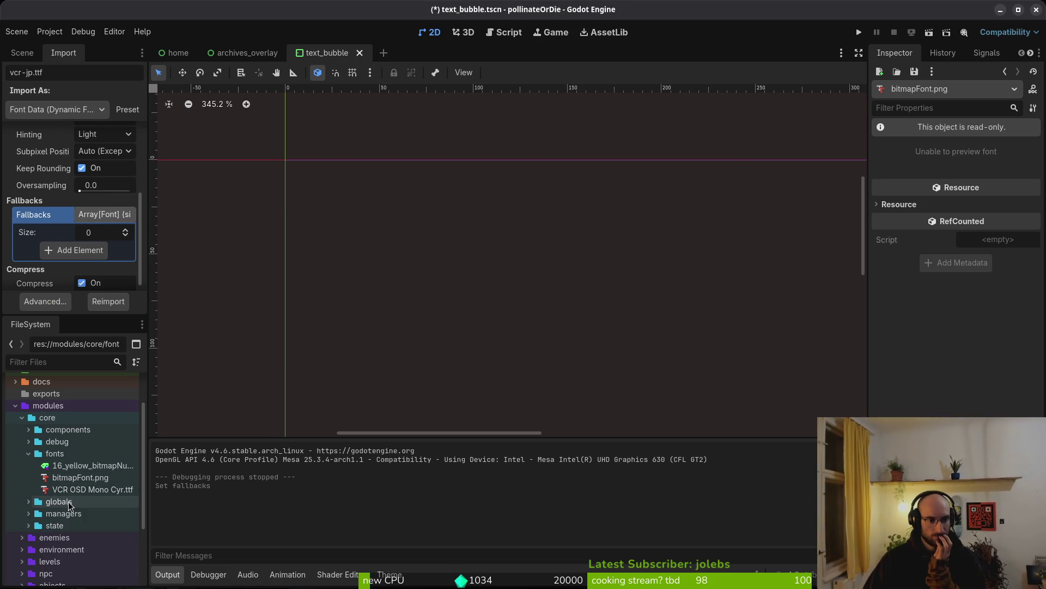
click(29, 453)
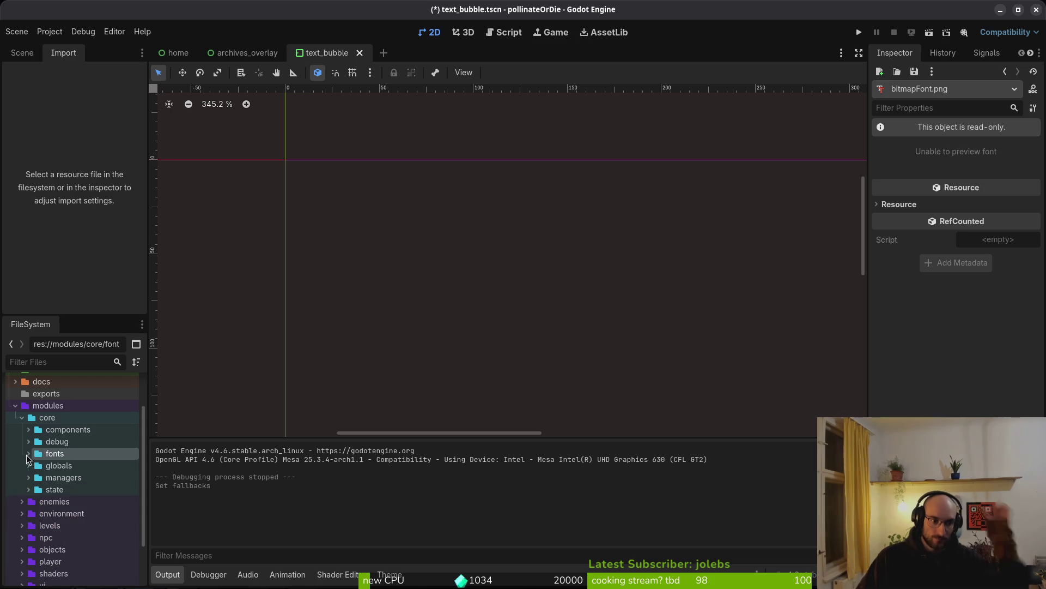
Expand resources > enemy_hazards in the FileSystem, collapsing the core and skills folders.
click(23, 418)
click(15, 549)
scroll(26, 455, down, 5)
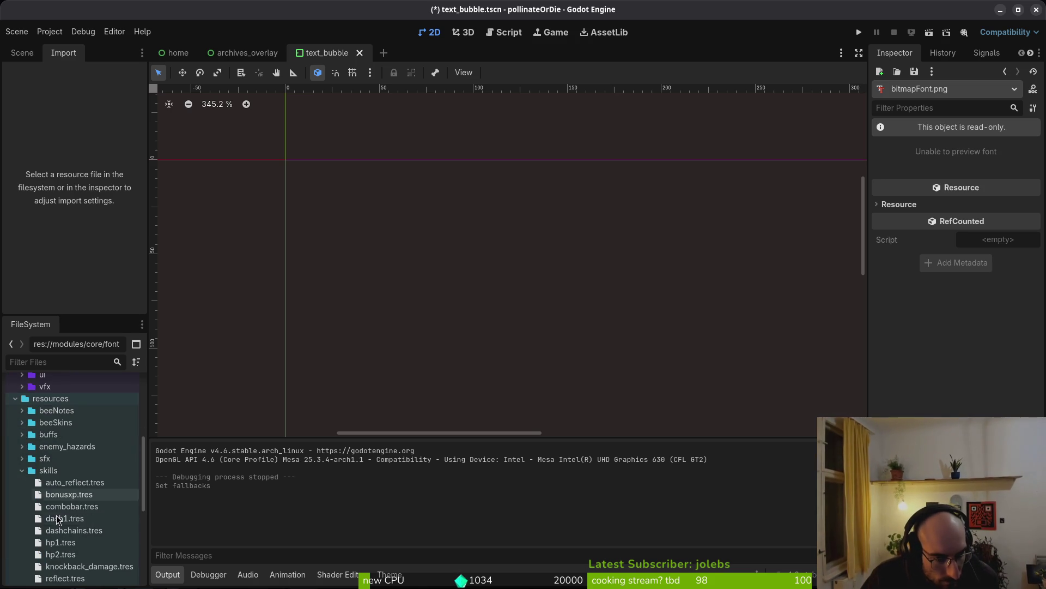
click(22, 471)
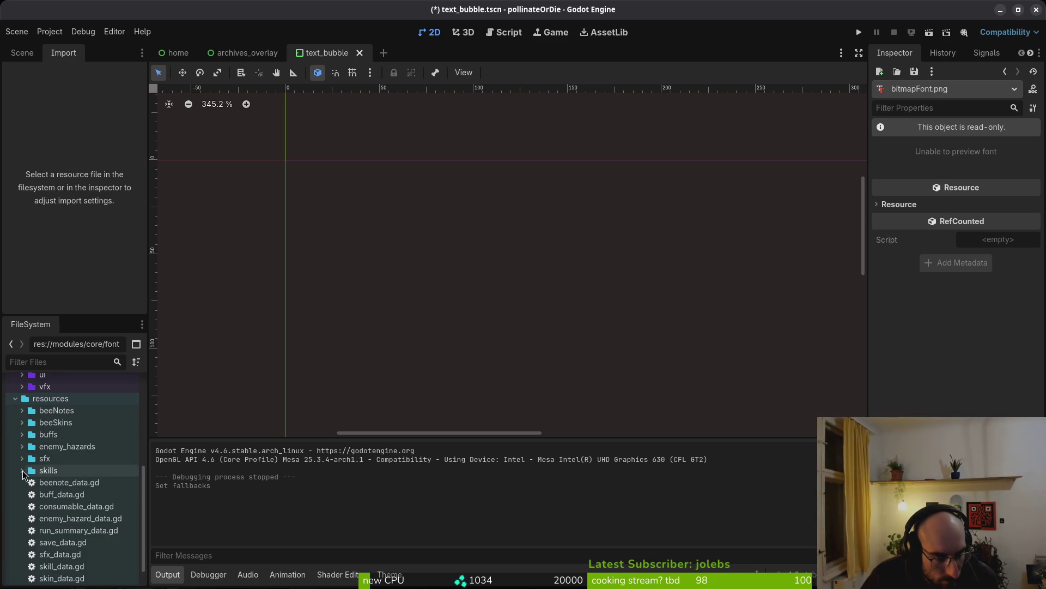
click(22, 446)
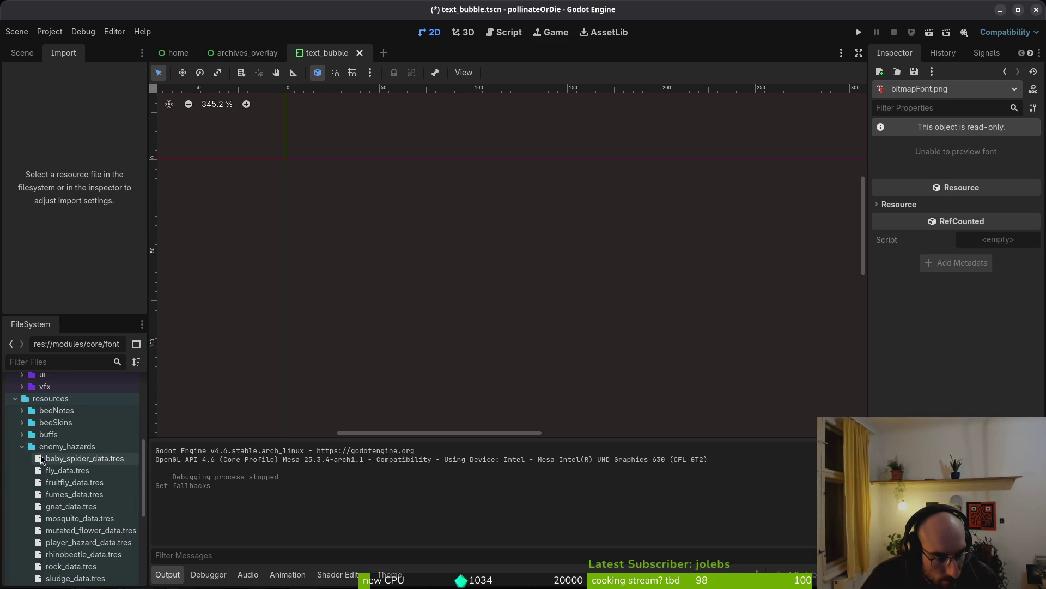
Inspect gnat_data.tres and its idle animation frames, then select rhinobeetle_data.tres.
click(78, 507)
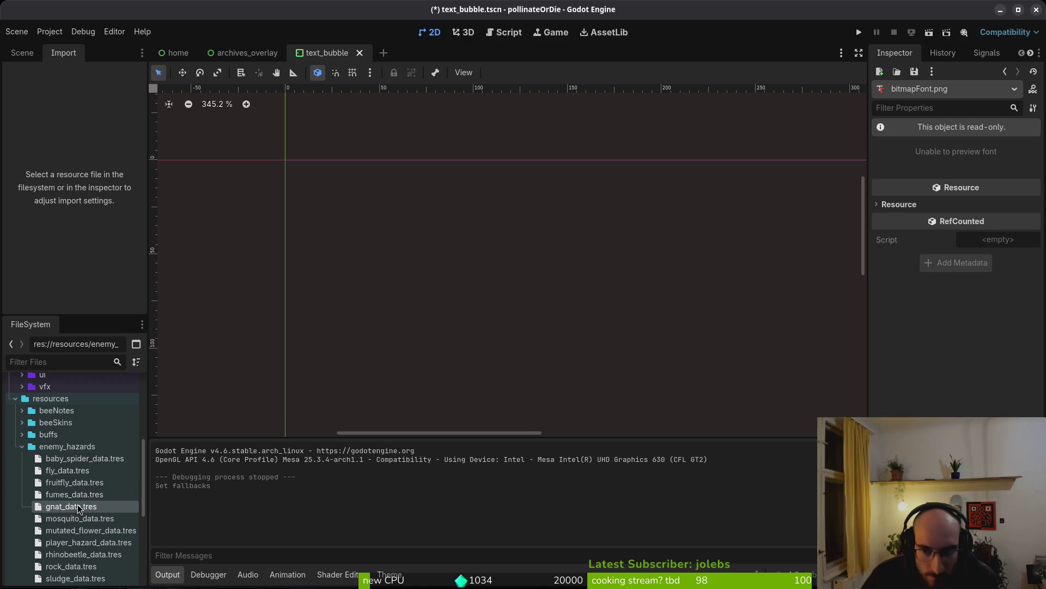
double_click(79, 507)
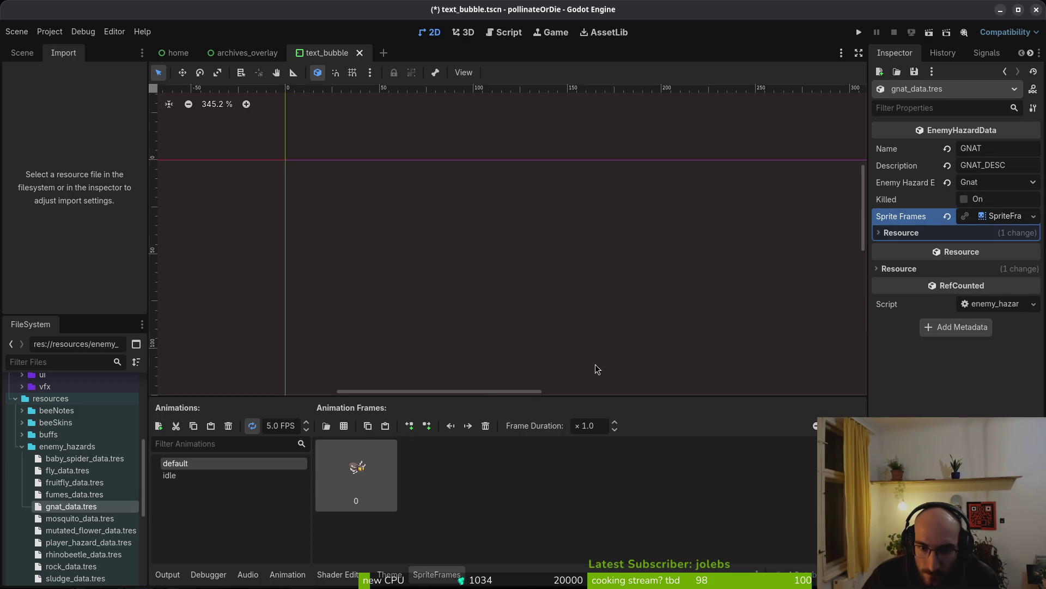
click(203, 475)
scroll(67, 510, down, 3)
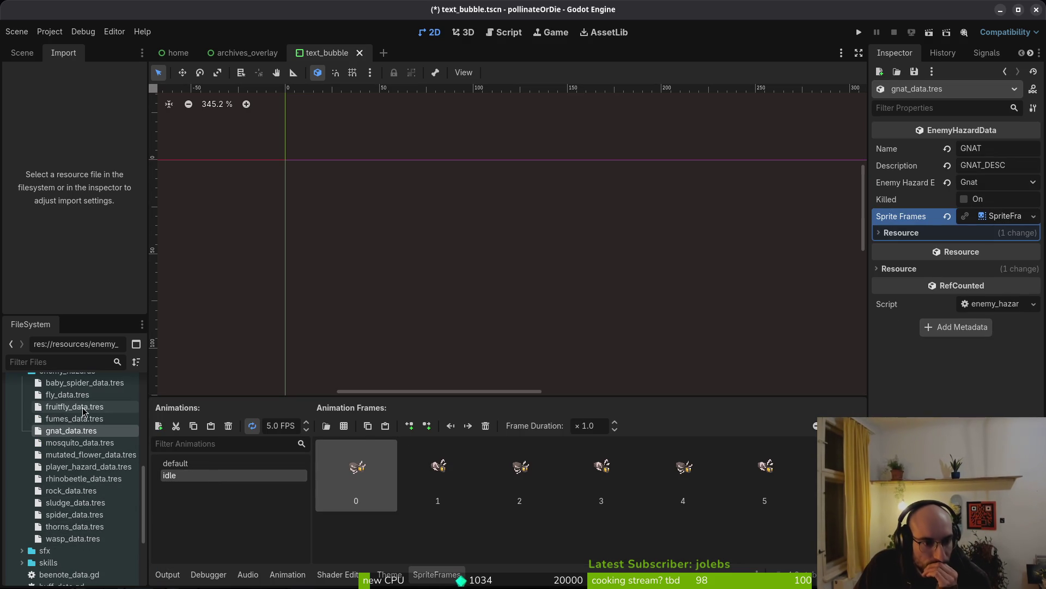
click(81, 478)
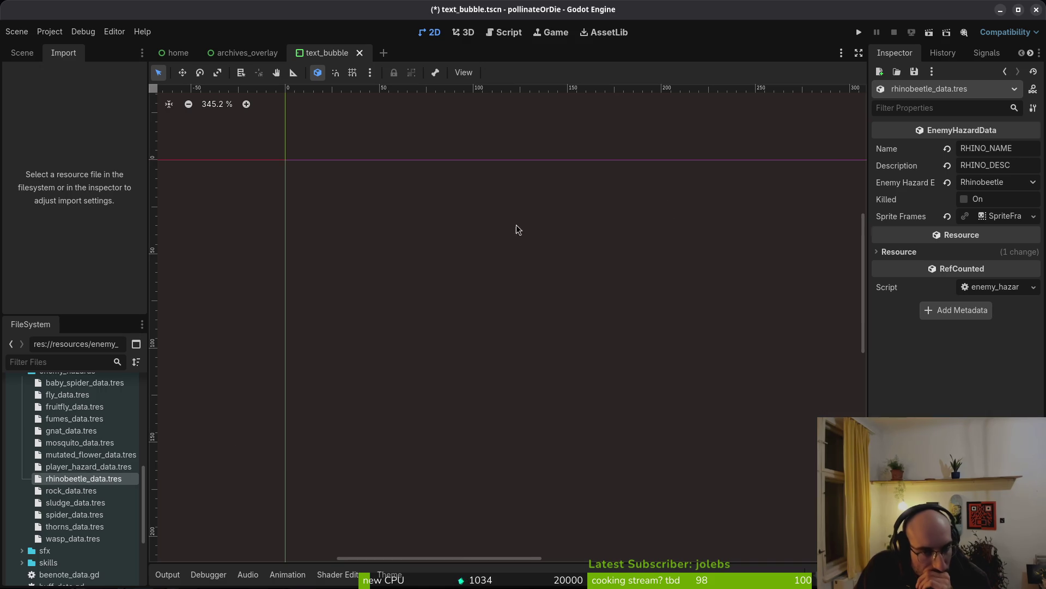
In the rhinobeetle's SpriteFrames, load beetleWiki.png from assets/art/enemies as a sprite sheet.
click(997, 216)
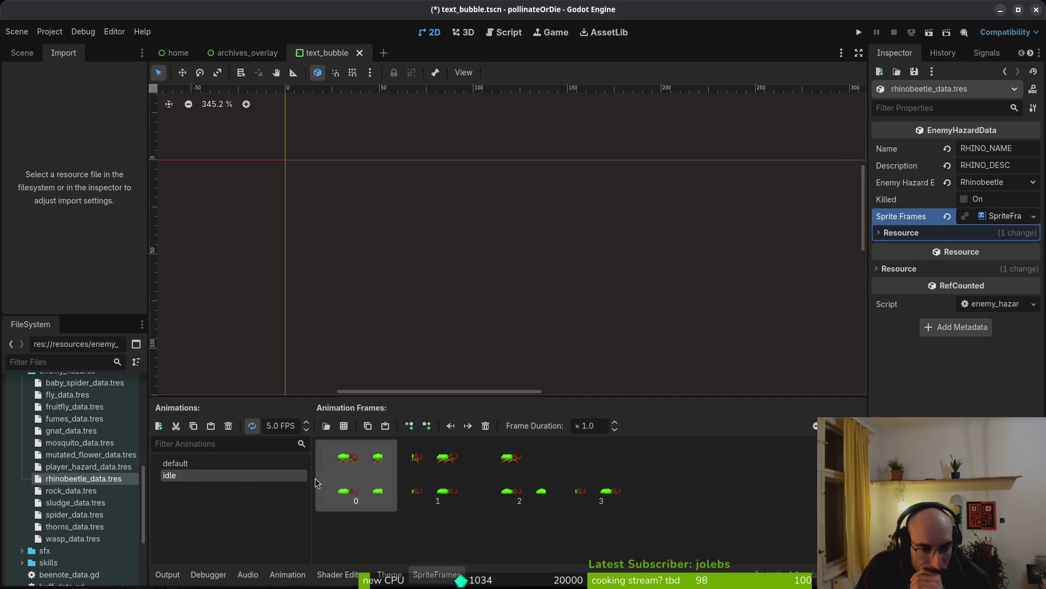
click(343, 429)
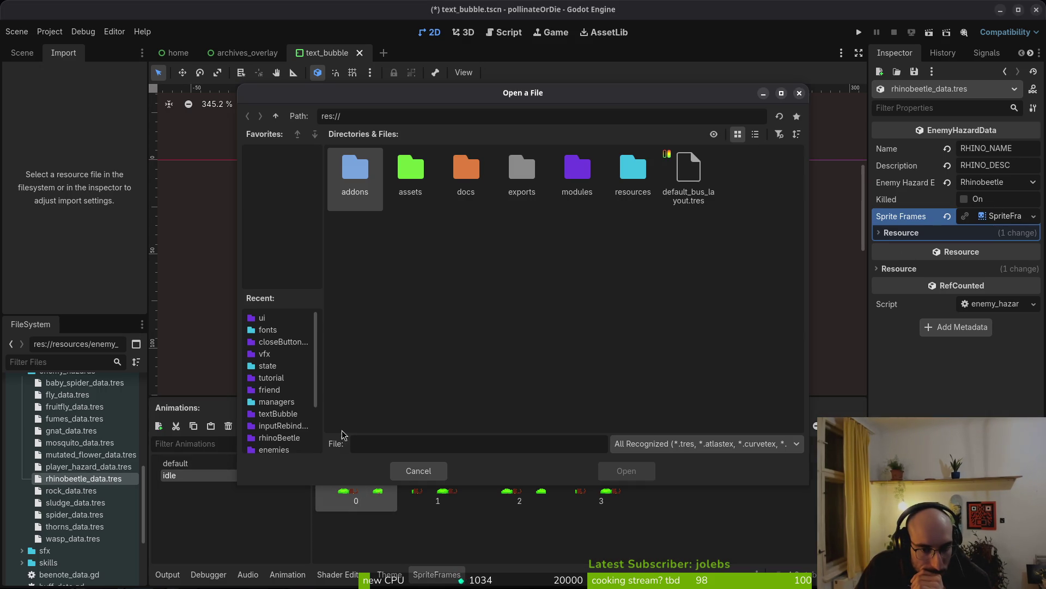
double_click(411, 180)
double_click(357, 174)
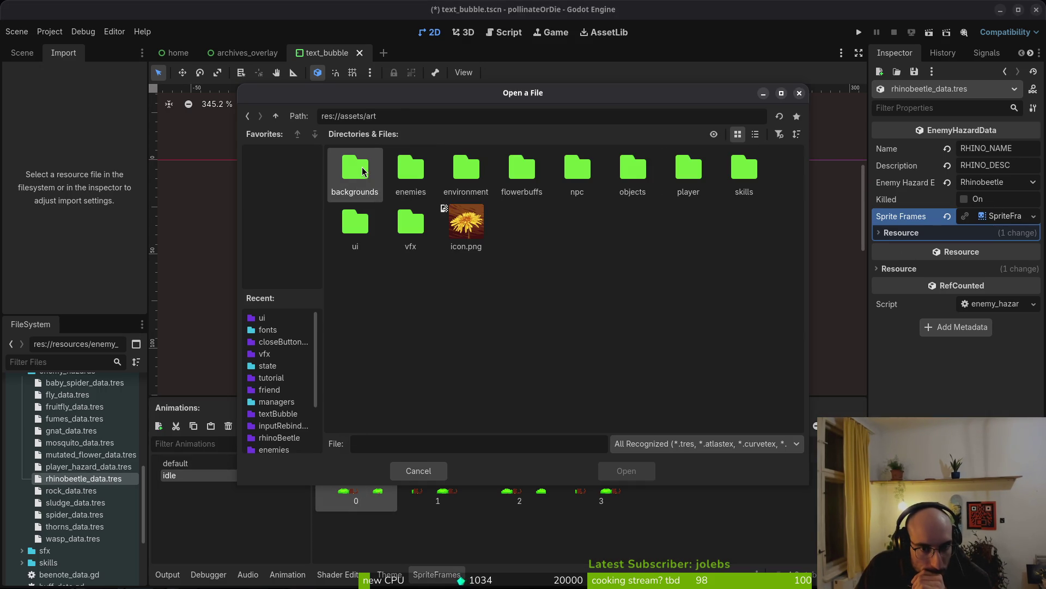
double_click(410, 174)
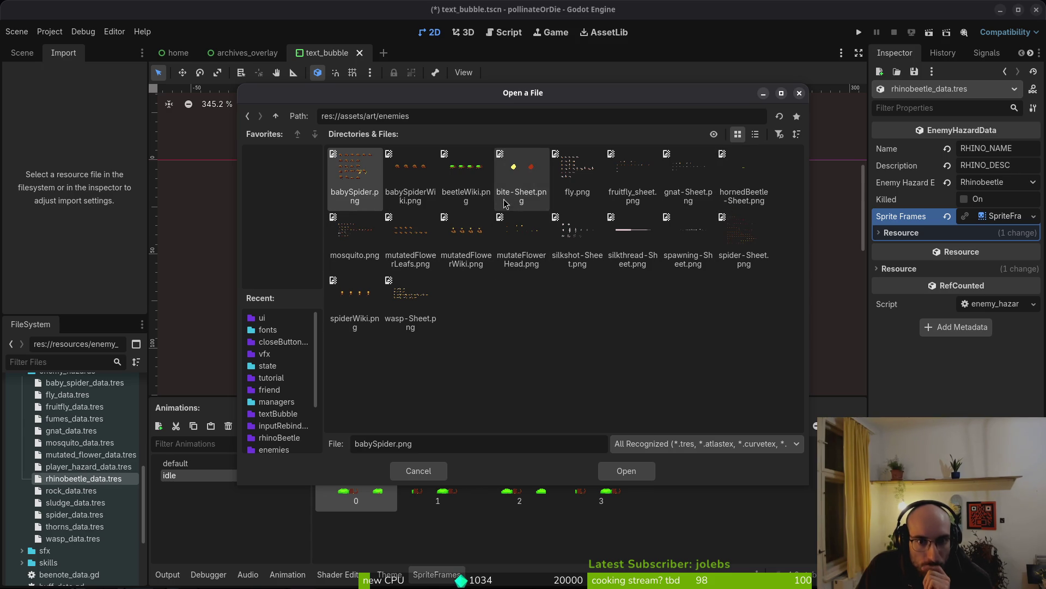
click(466, 174)
click(626, 470)
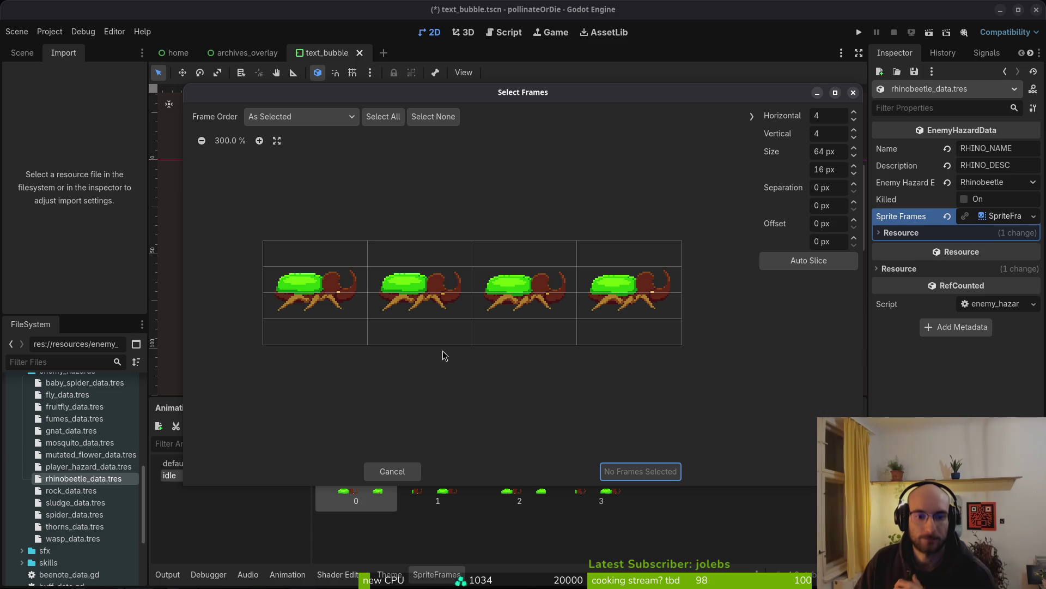
Auto-slice the sheet into four 64 px frames, add them to idle, and delete the four broken frames.
click(816, 263)
click(816, 263)
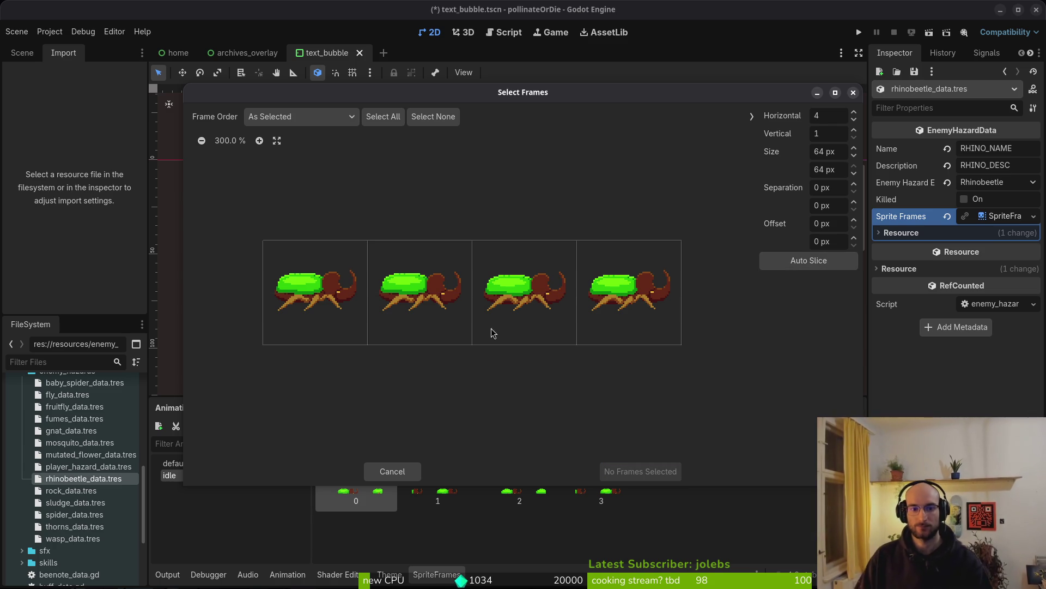
drag(293, 315, 661, 408)
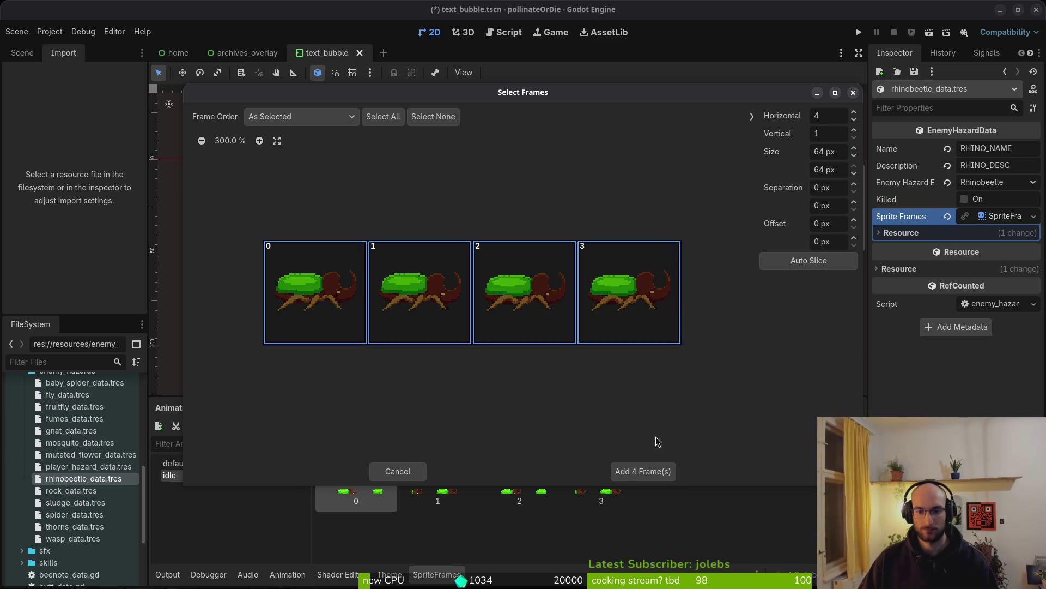
click(643, 472)
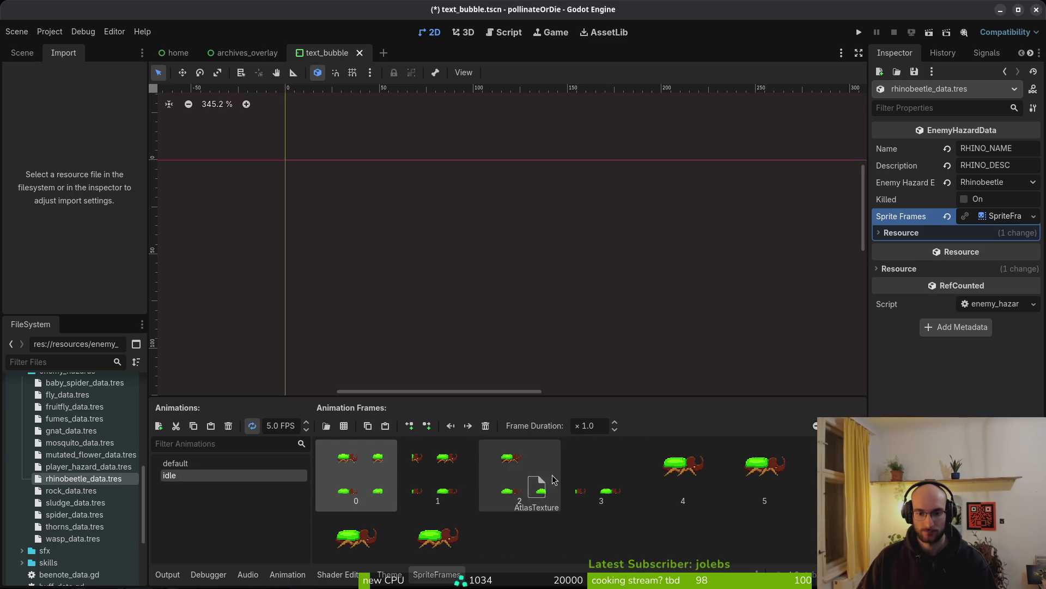
shift+click(611, 475)
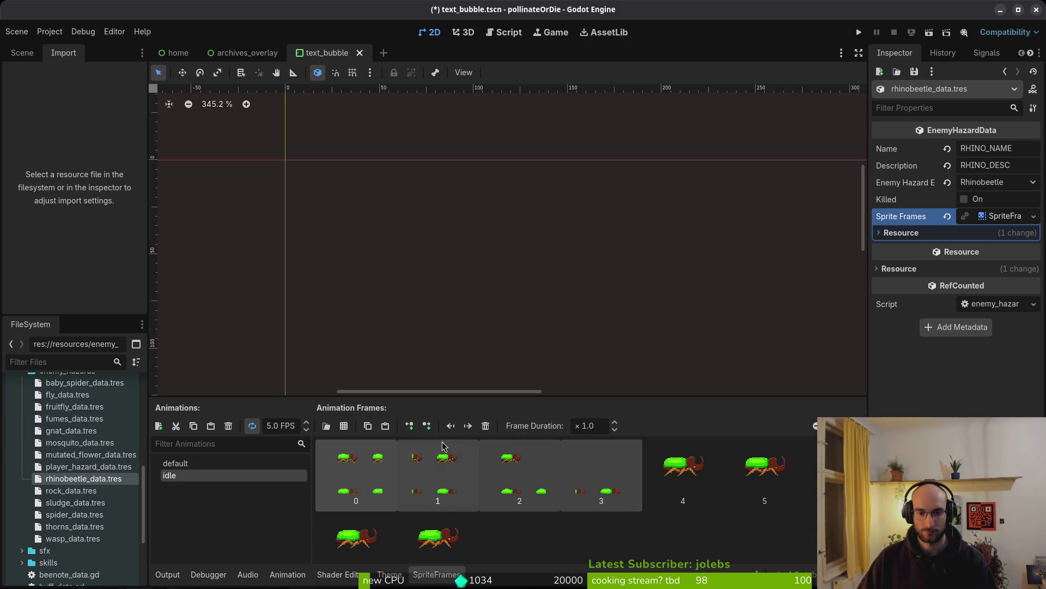
click(486, 426)
Replace the default animation's broken frame with the first beetle frame, save, and run the game.
click(173, 464)
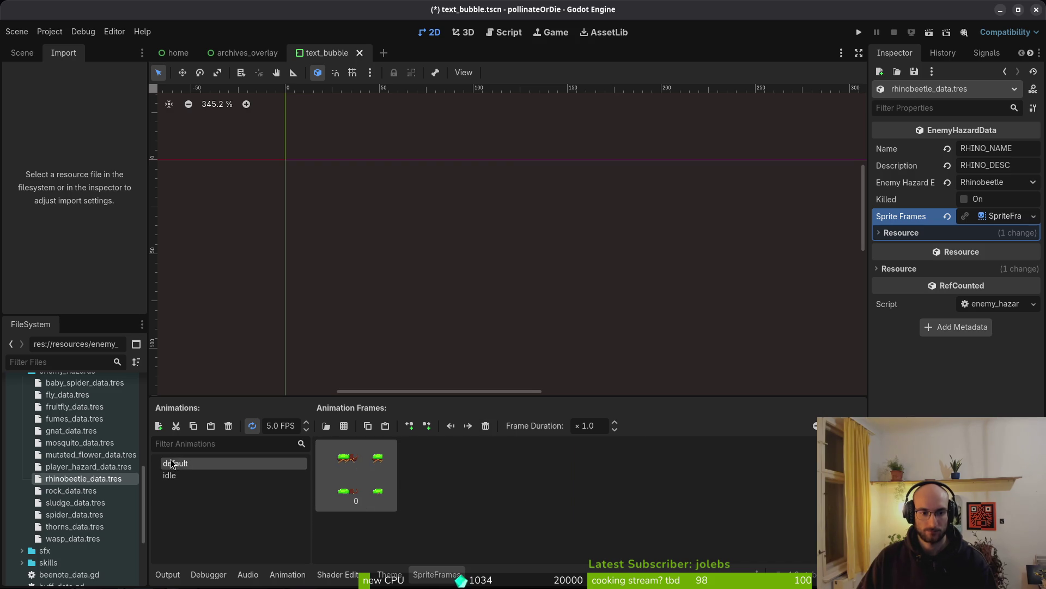
click(485, 425)
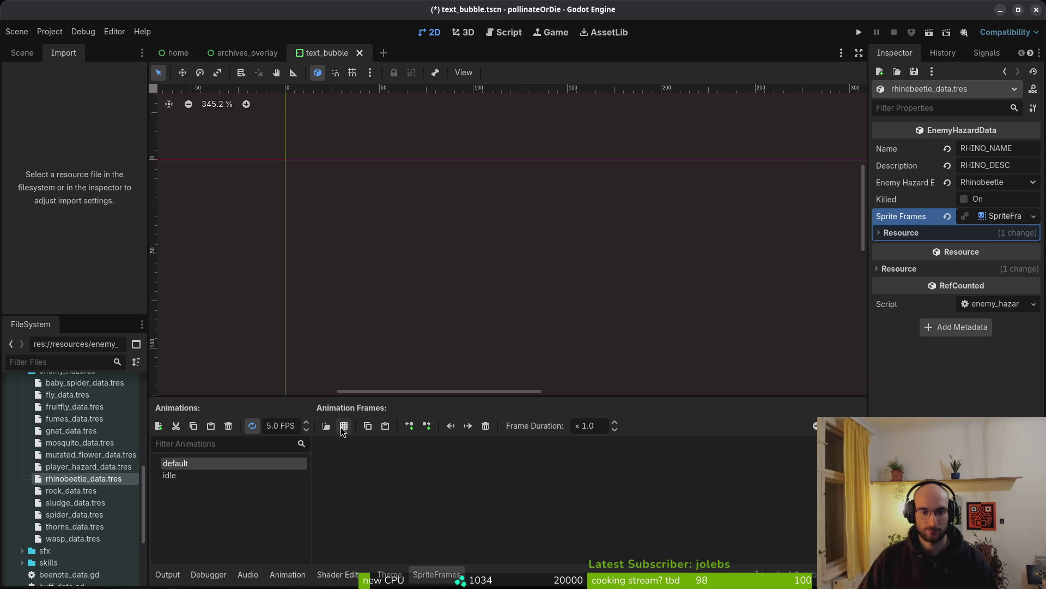
click(344, 426)
double_click(467, 235)
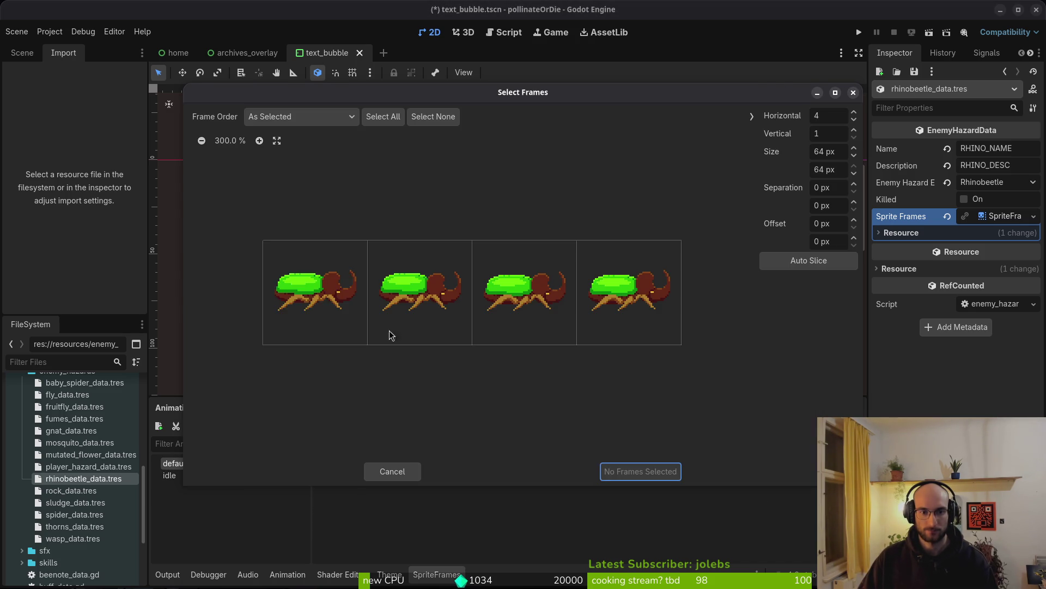
click(315, 292)
click(628, 473)
key(ctrl+s)
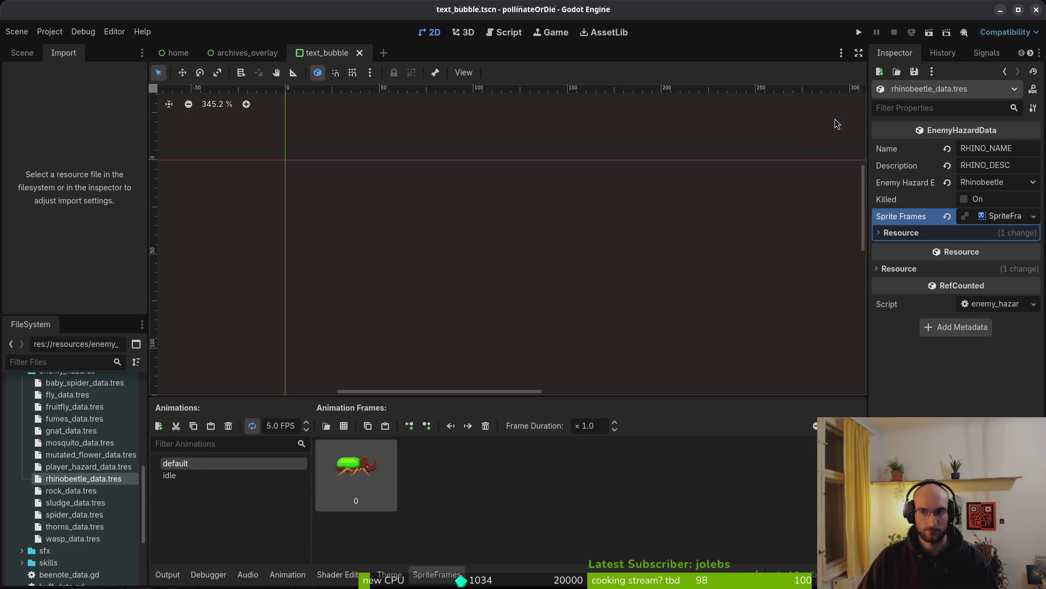
click(859, 33)
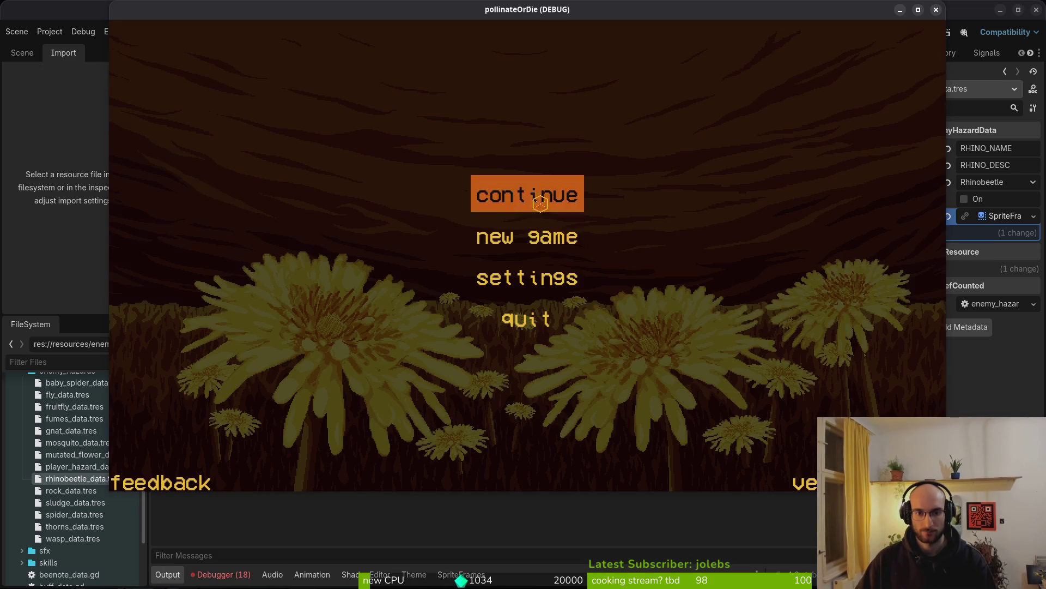
Click past the title screen and continue the saved game into the hive.
click(537, 196)
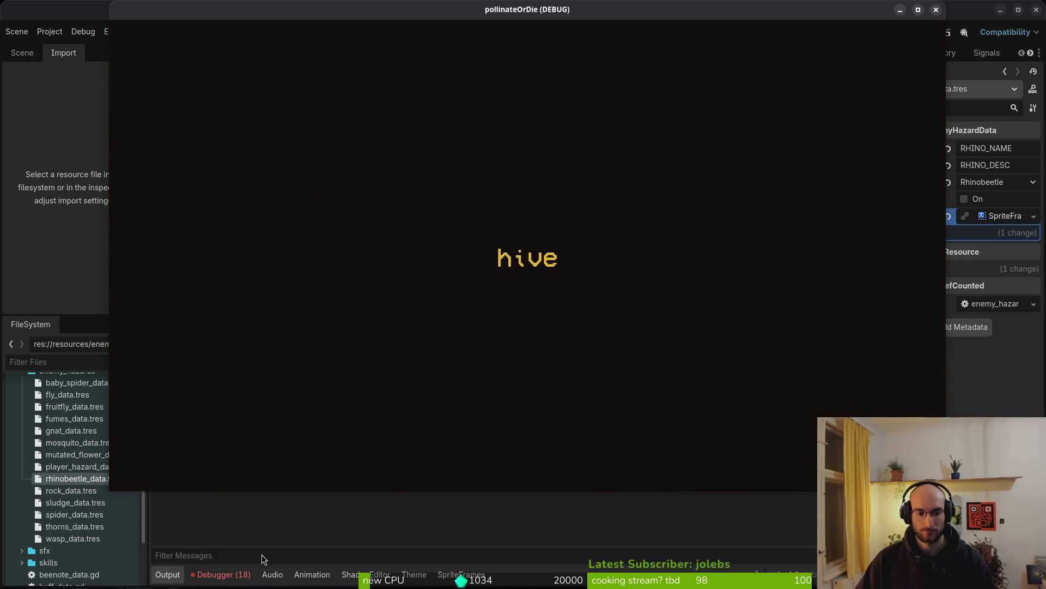
click(273, 540)
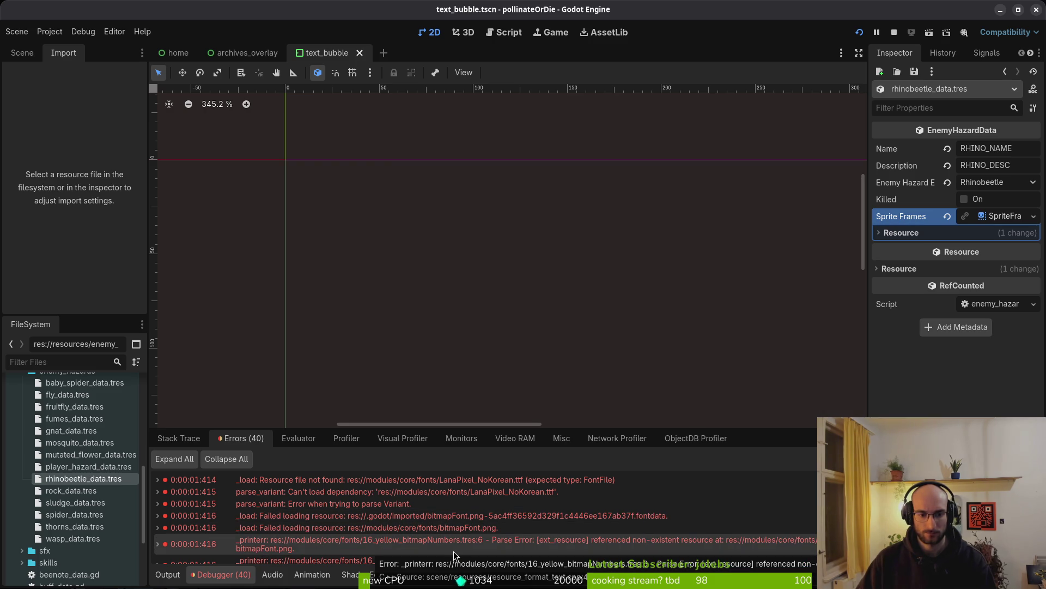
scroll(44, 458, up, 10)
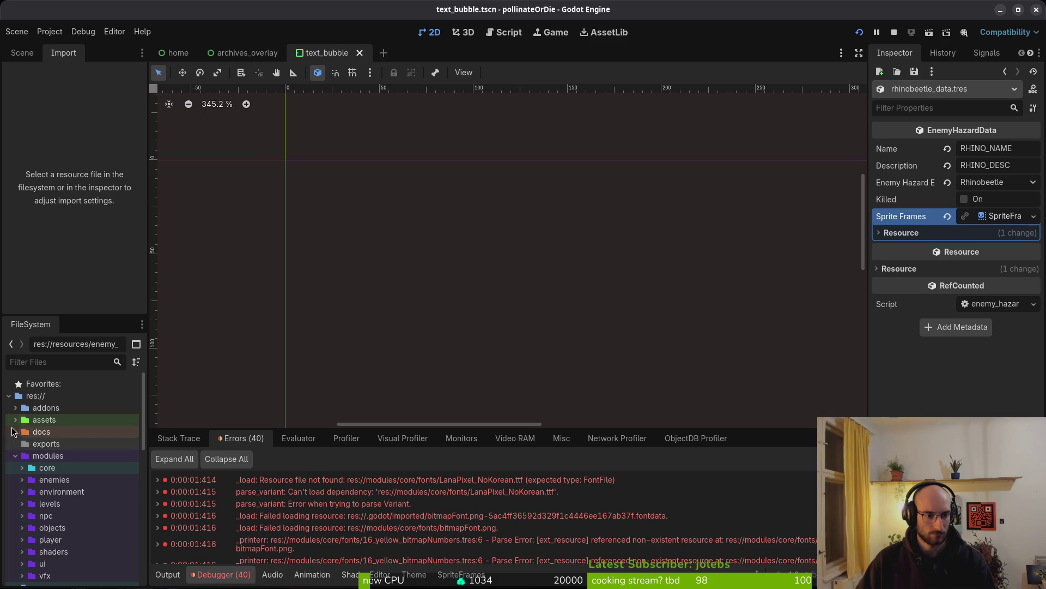
click(22, 468)
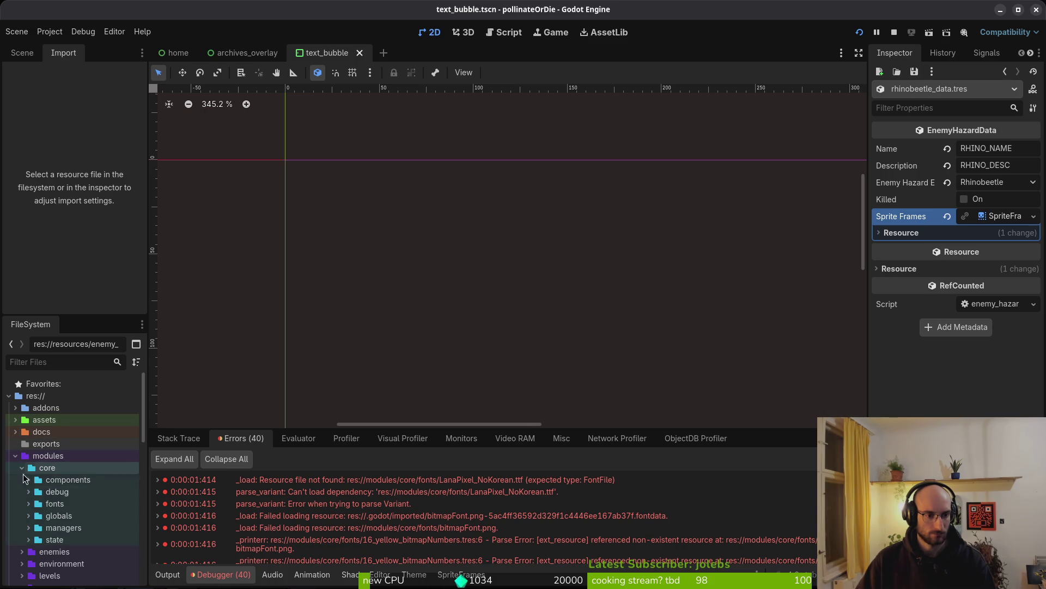
click(28, 504)
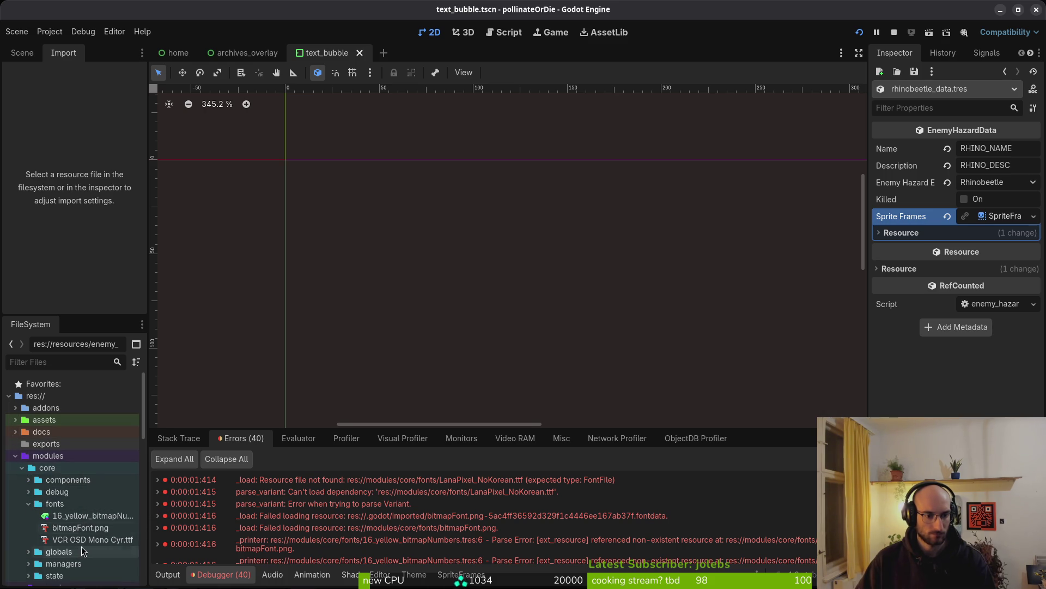
double_click(93, 516)
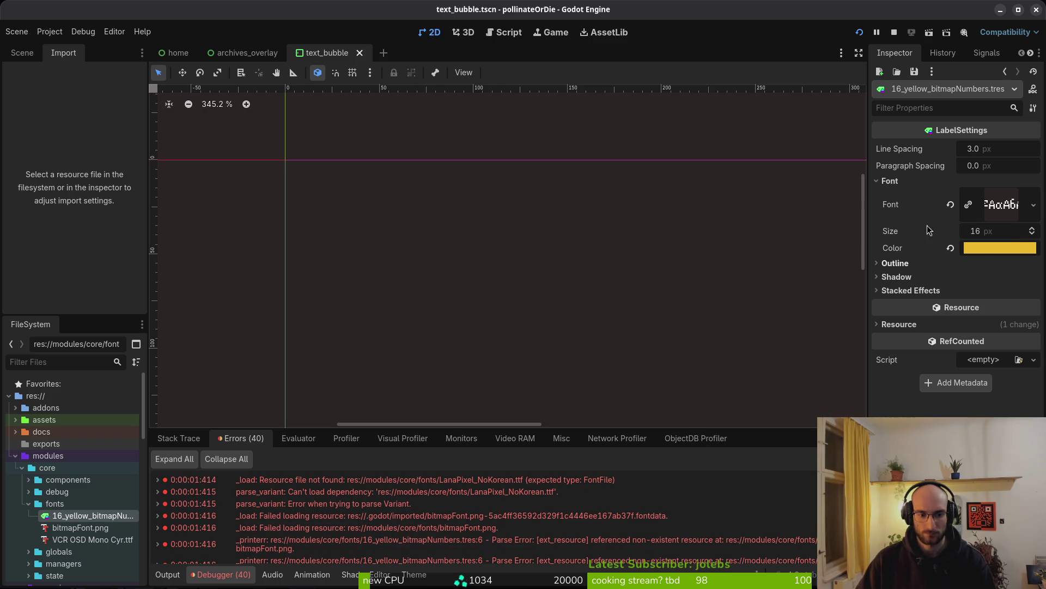
click(951, 206)
click(1034, 196)
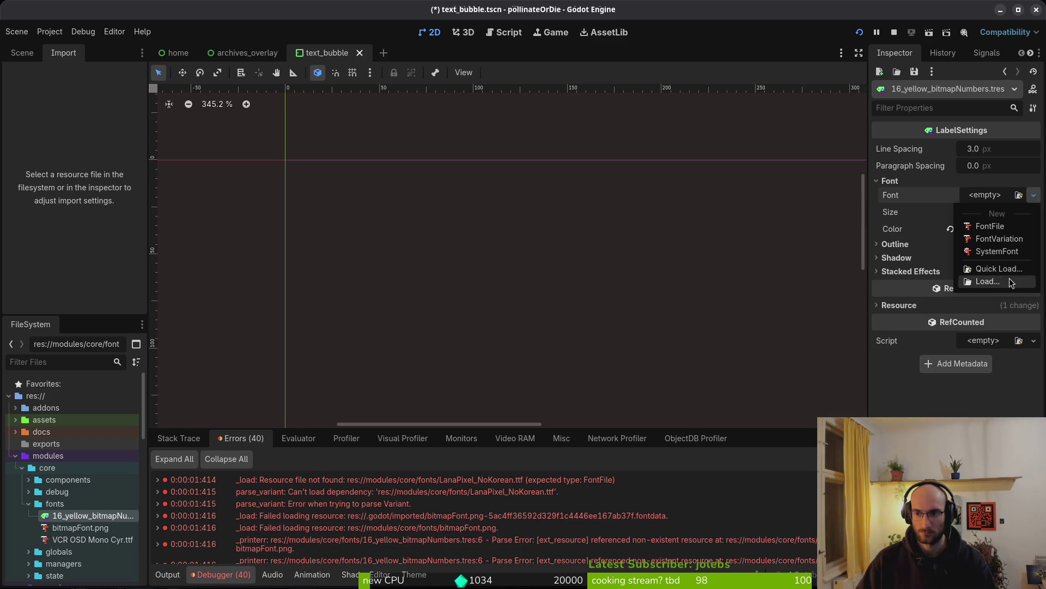
click(1013, 289)
double_click(406, 198)
key(ctrl+s)
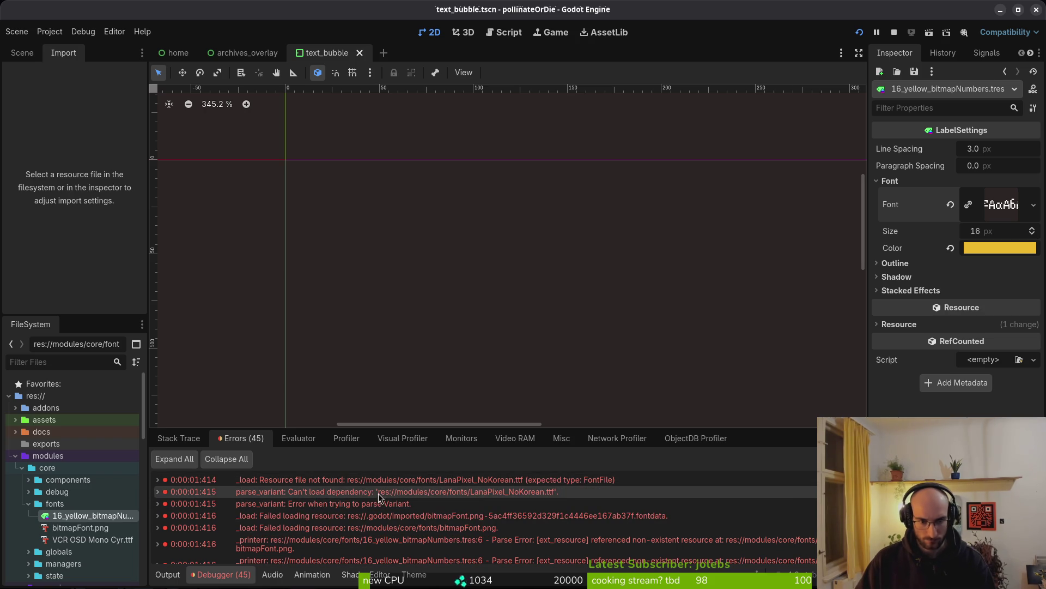
mouse_move(456, 493)
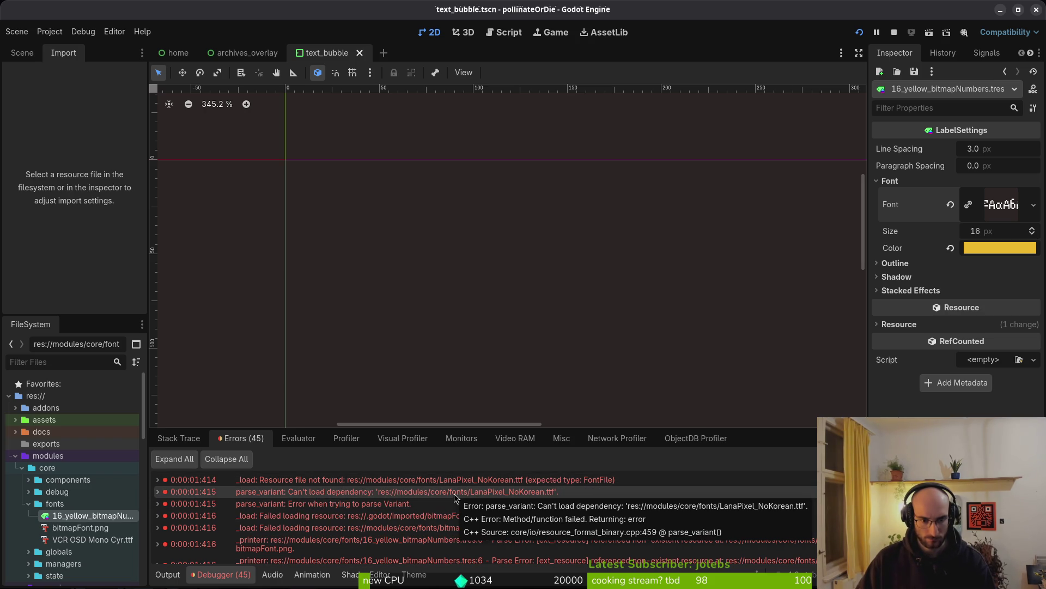
scroll(498, 512, down, 3)
scroll(525, 510, up, 3)
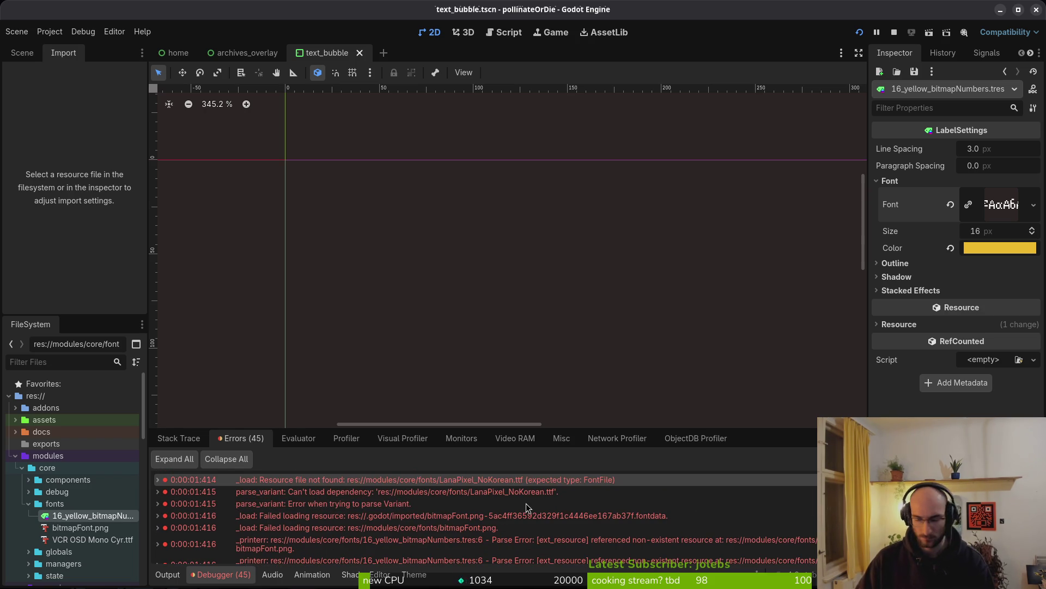
key(super+1)
text(v)
key(Return)
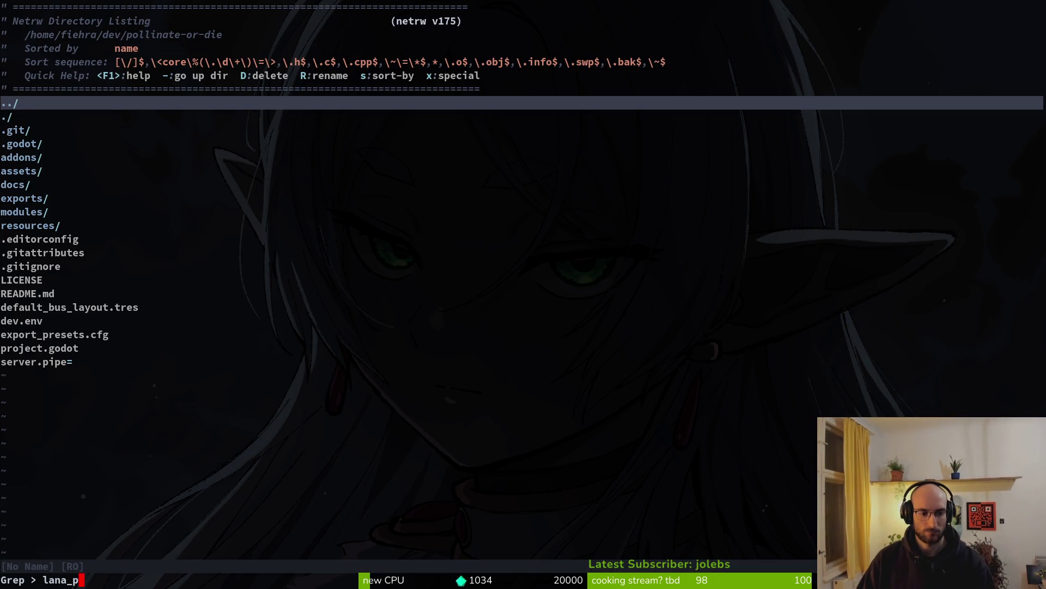
text(i)
key(Return)
key(Escape)
key(Escape)
text(:qw)
key(Return)
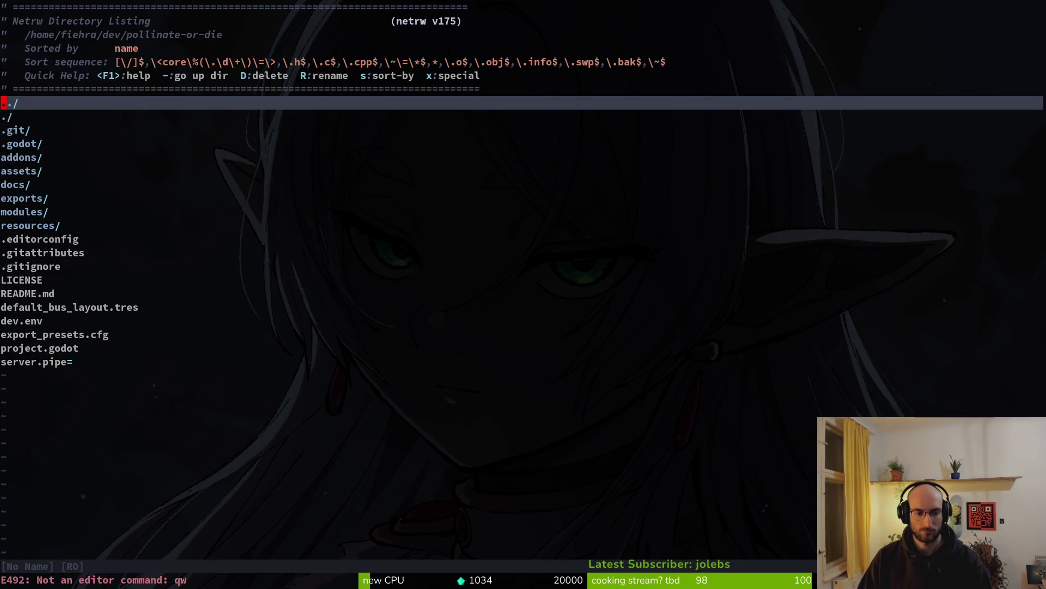
key(super+2)
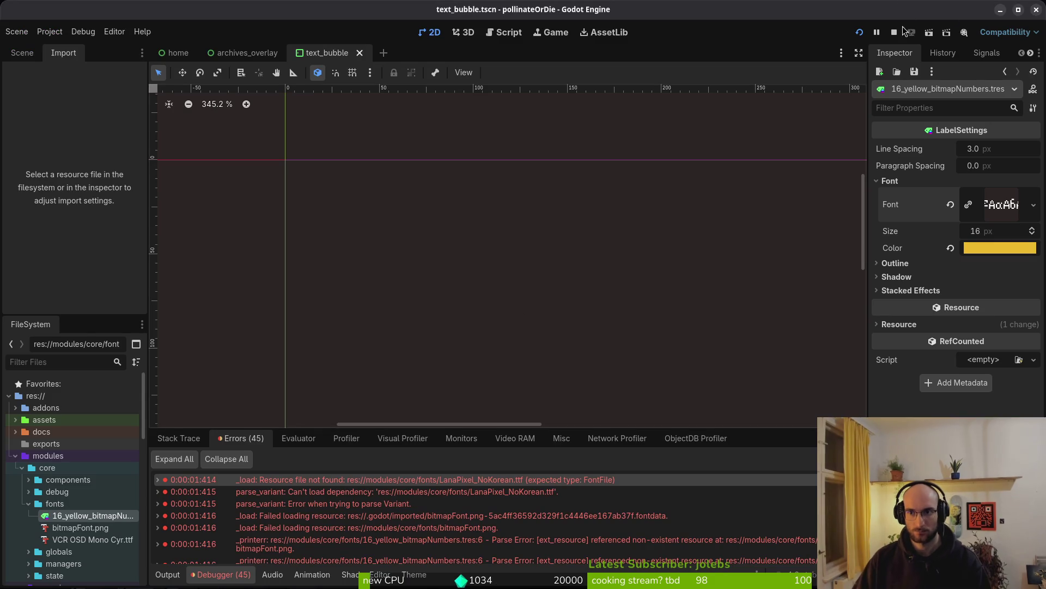
Run the game with F5, then return to the editor and select bitmapFont.png.
key(F5)
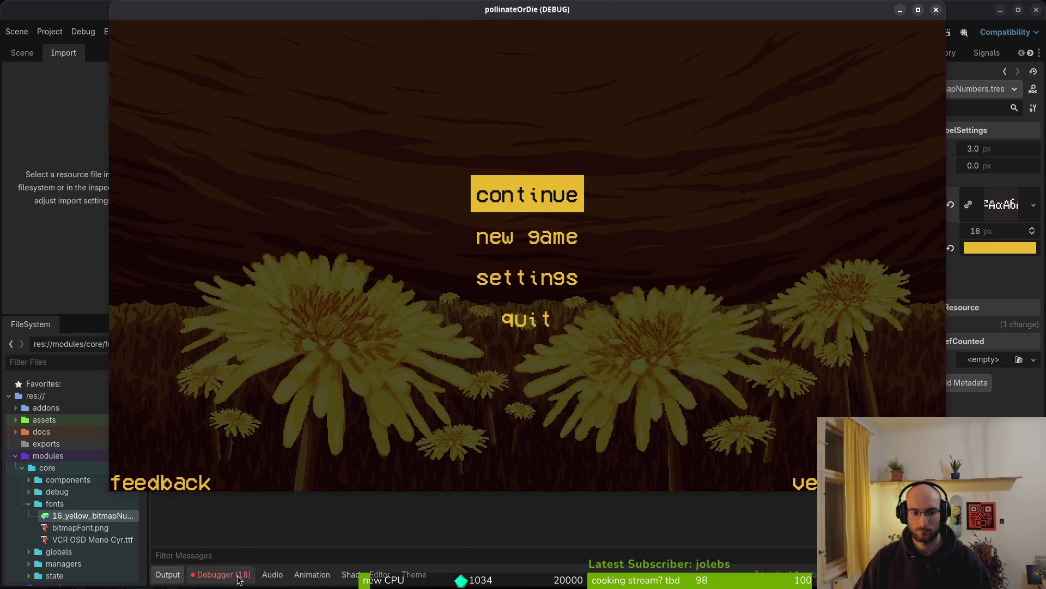
click(377, 495)
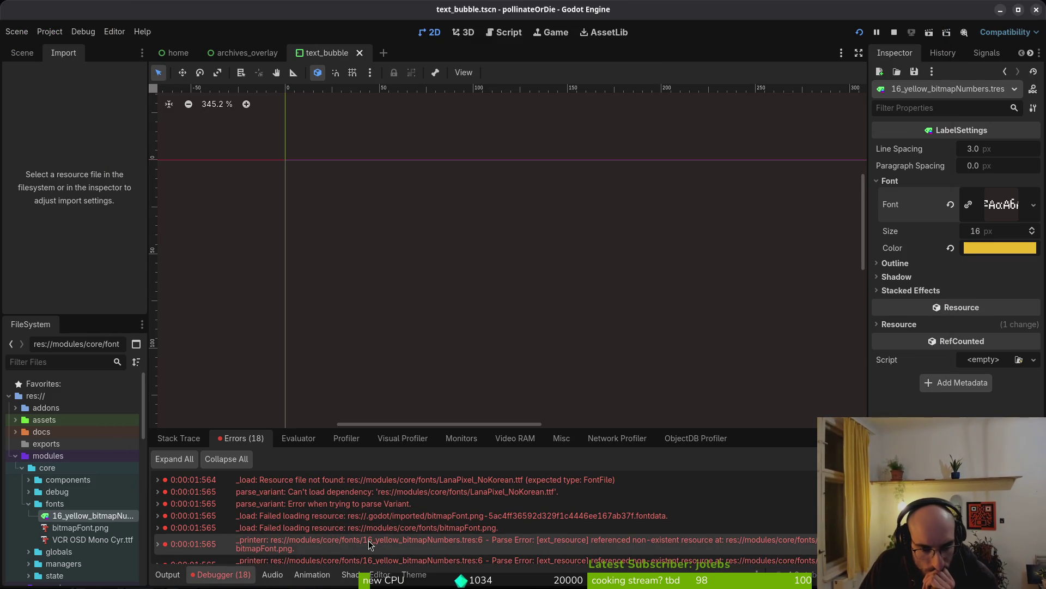
click(76, 527)
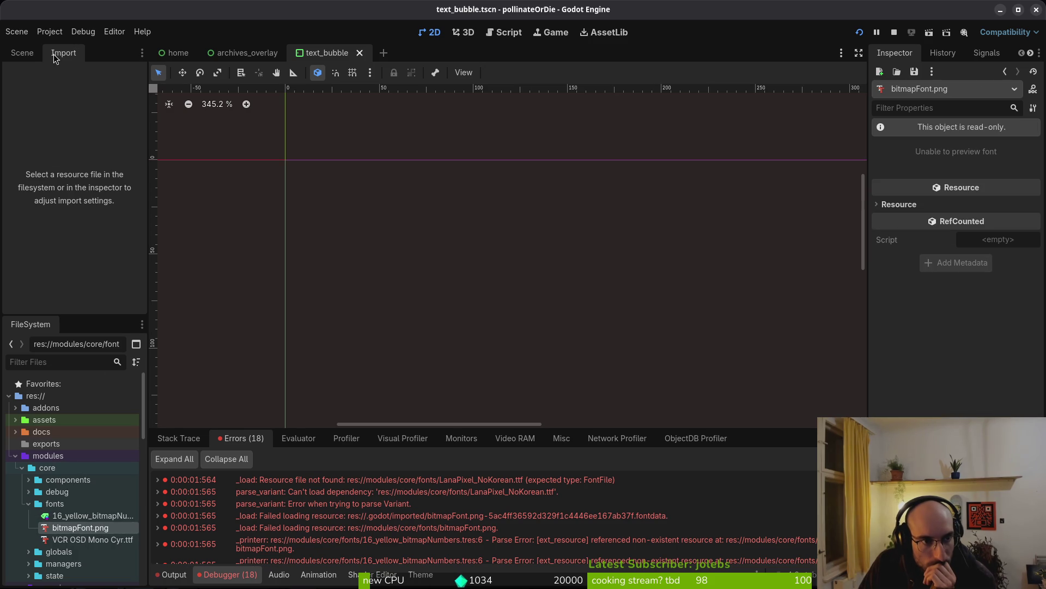
Glance at the remote scene tree and the VCR OSD Mono Cyr.ttf advanced import settings.
click(22, 53)
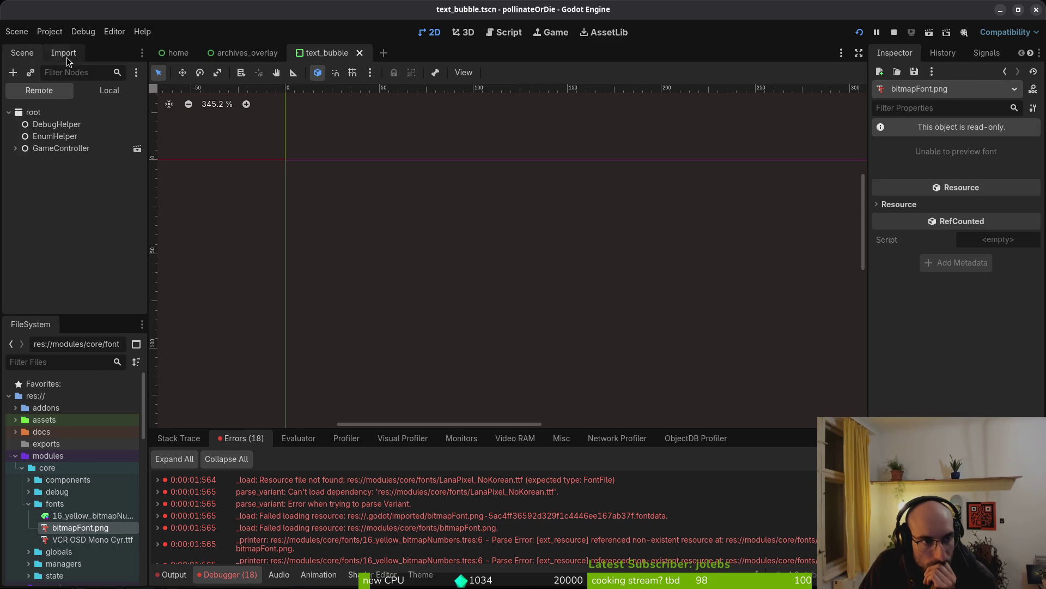
click(65, 54)
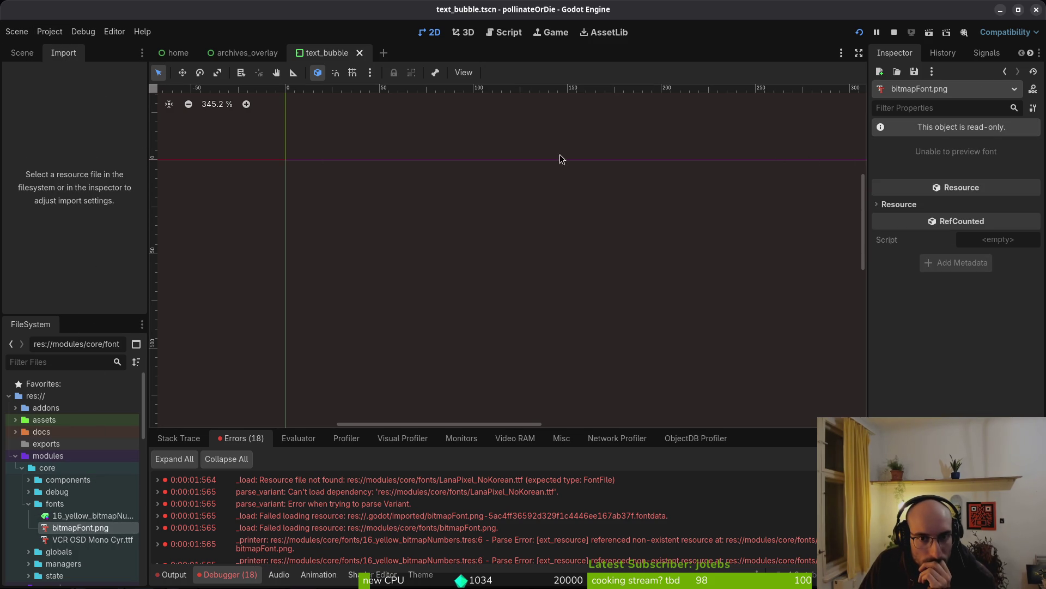
click(21, 53)
click(63, 52)
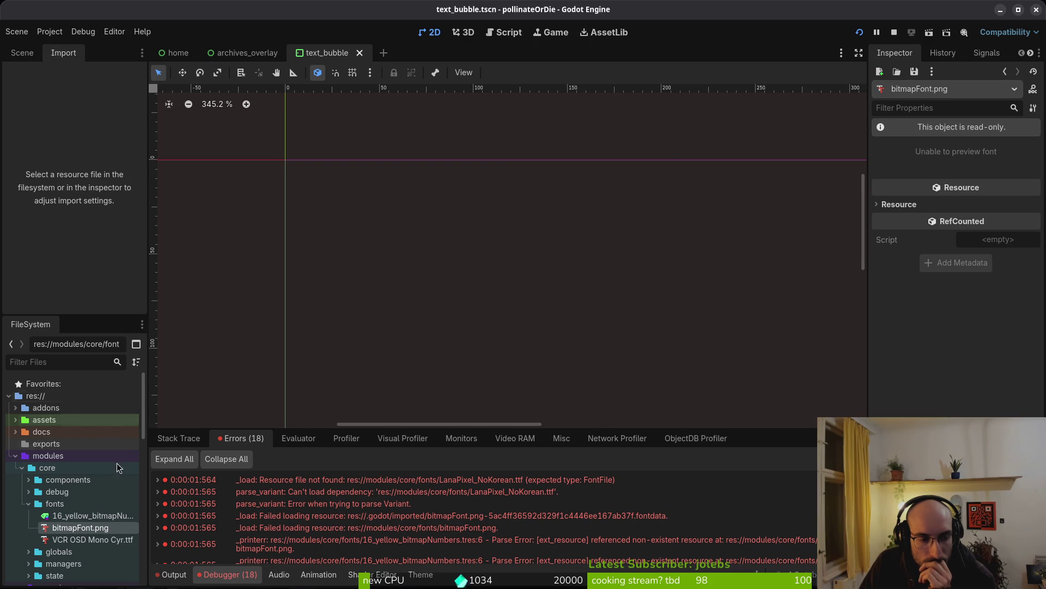
double_click(79, 539)
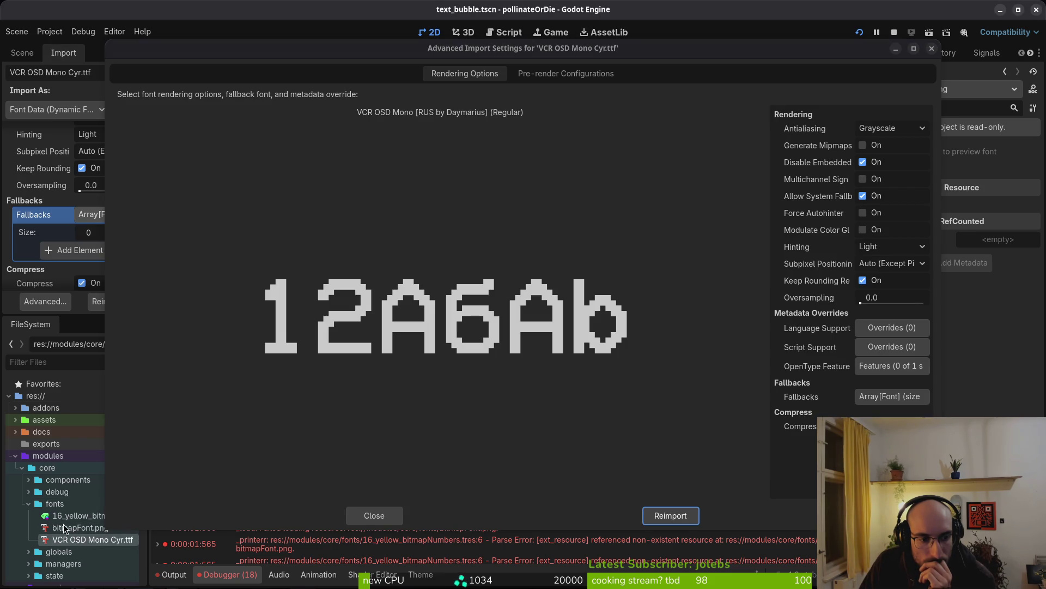
click(374, 515)
Reimport bitmapFont.png from its FileSystem context menu.
click(81, 527)
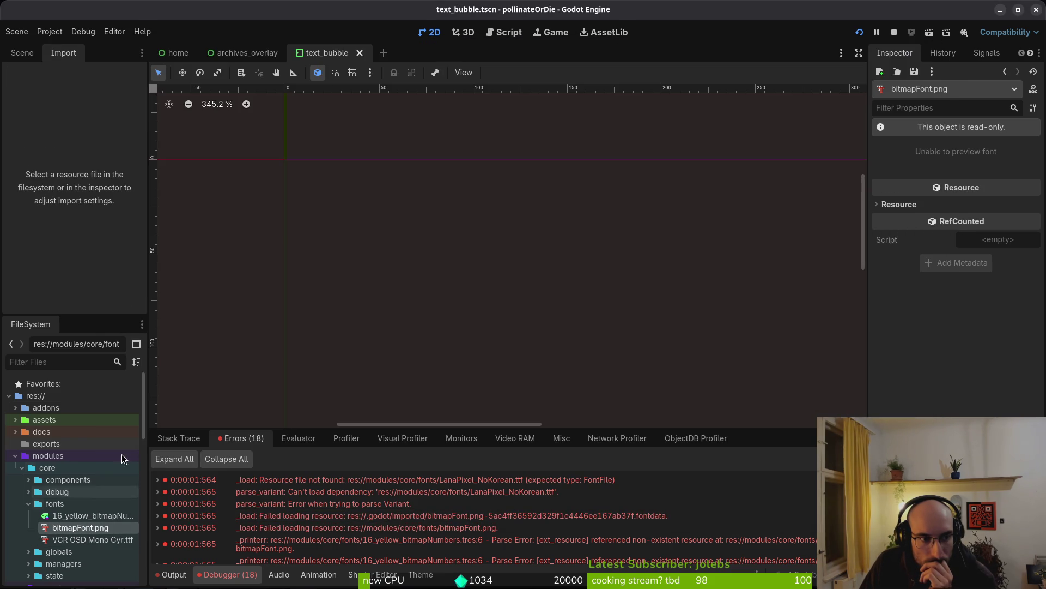
right_click(84, 530)
click(132, 534)
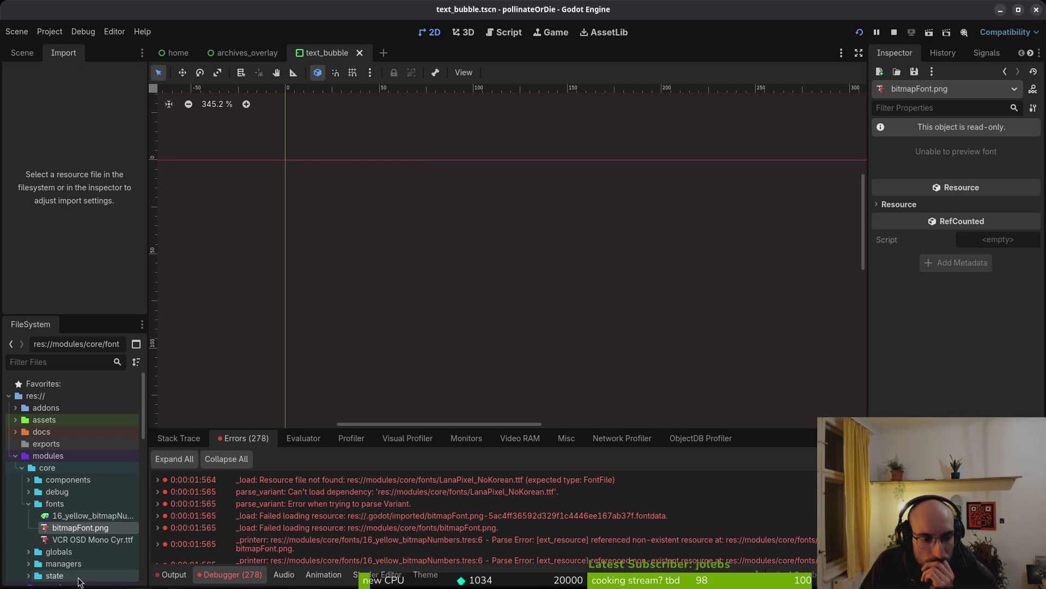
scroll(82, 494, down, 5)
scroll(82, 495, down, 5)
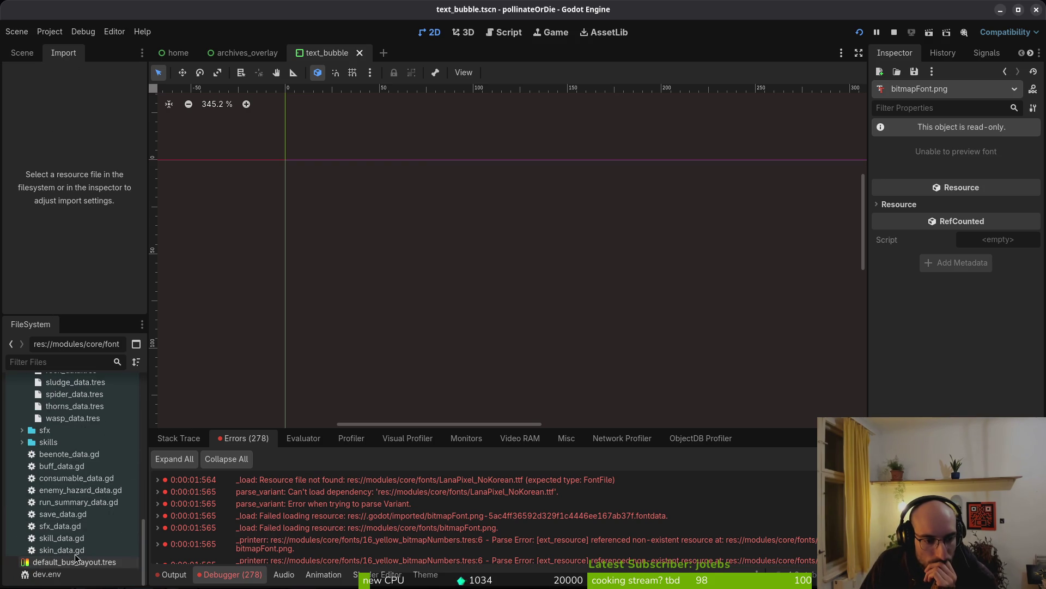
scroll(100, 450, up, 10)
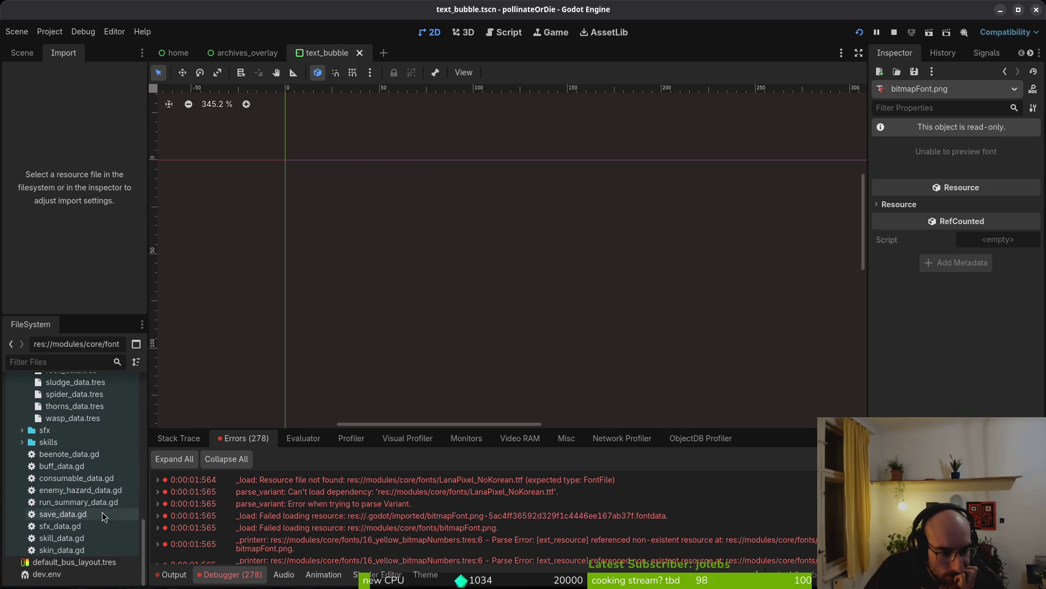
Check what VCR OSD Mono Cyr.ttf is imported as, then reselect bitmapFont.png.
right_click(81, 529)
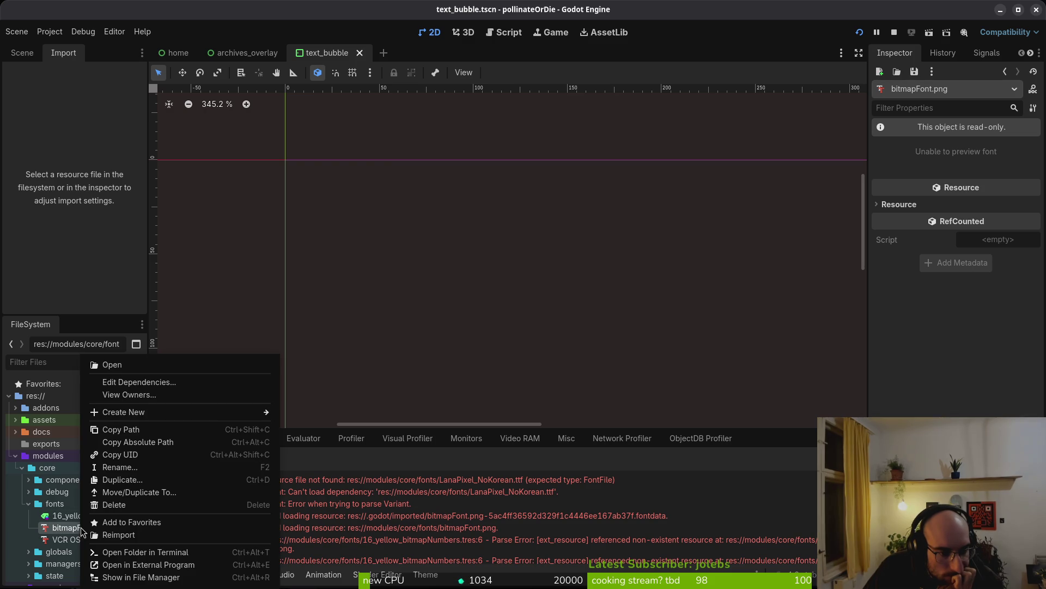
click(60, 539)
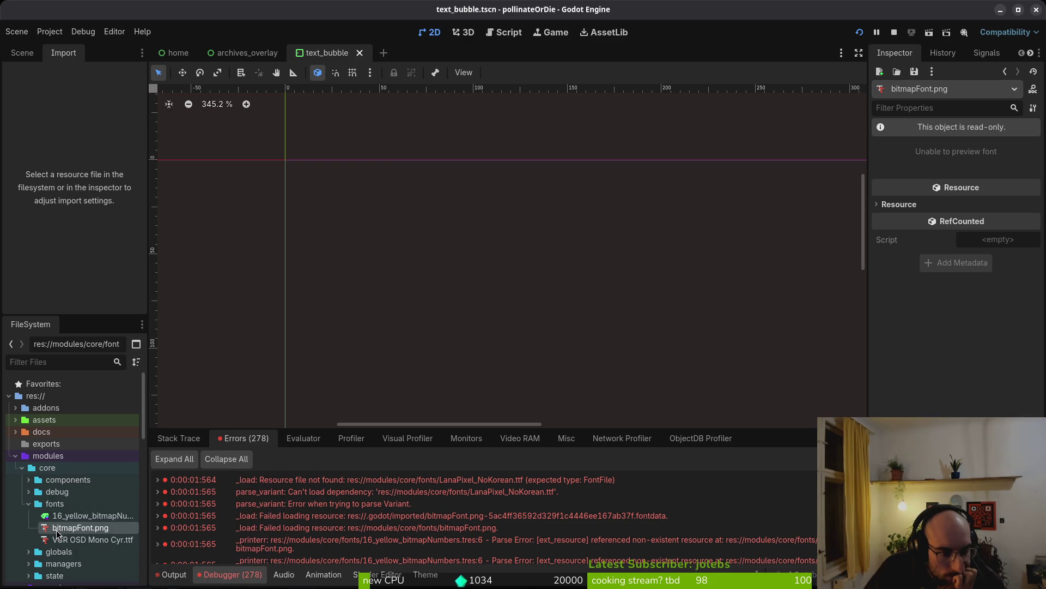
click(60, 539)
click(55, 109)
click(54, 109)
click(80, 527)
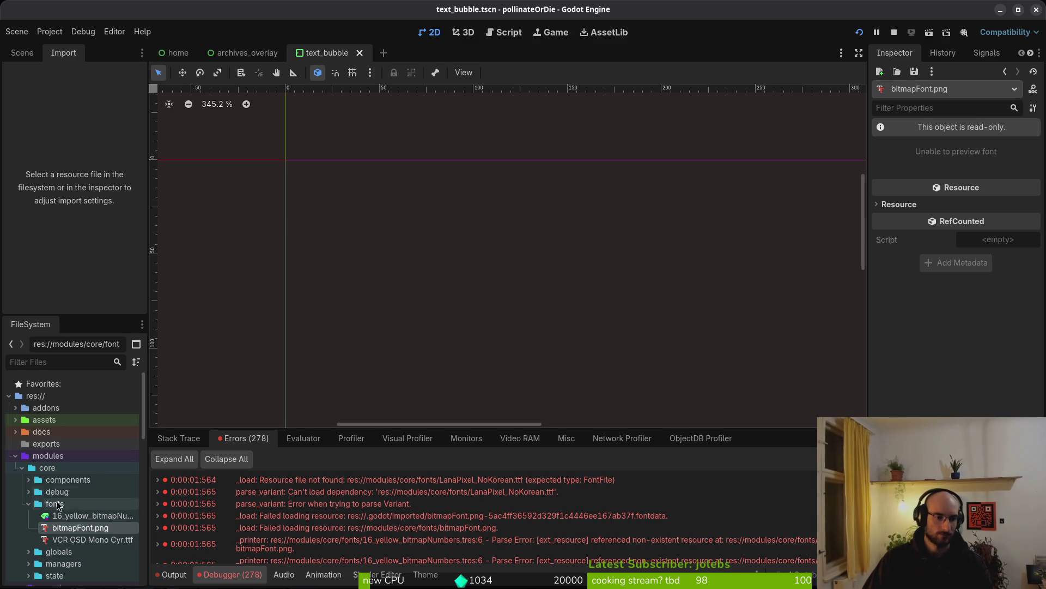
Inspect the 16_yellow_bitmapNumbers label's font, then quit the editor choosing Stop & Quit.
click(98, 516)
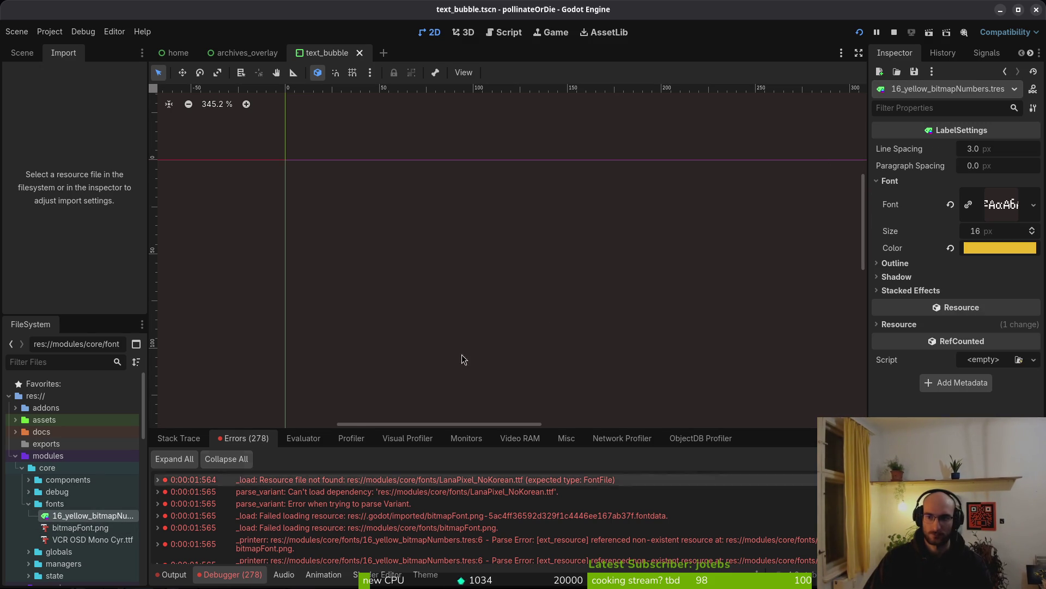
click(1009, 205)
click(1009, 204)
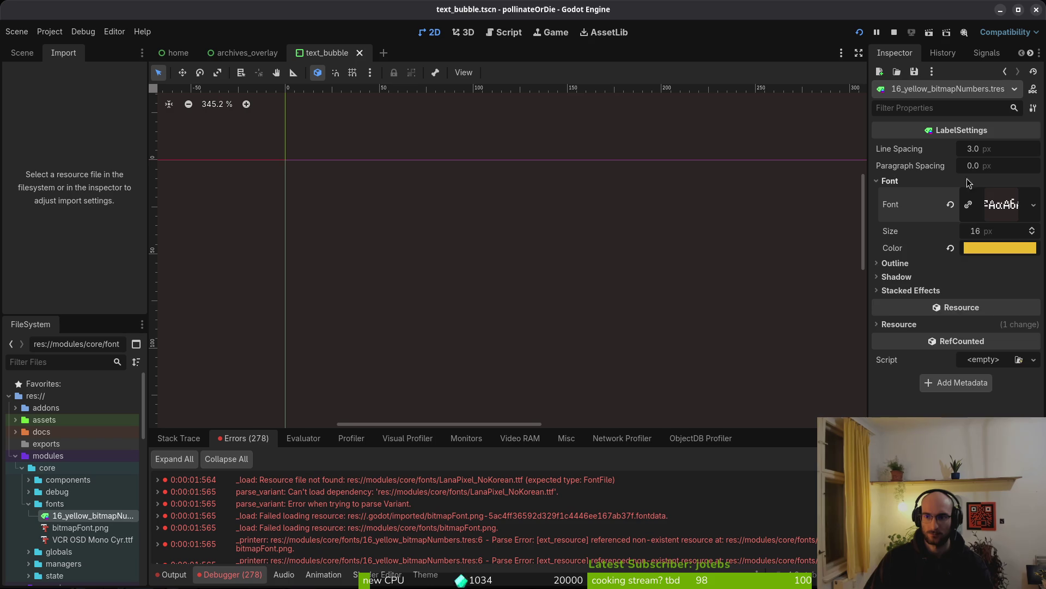
click(983, 180)
click(1036, 9)
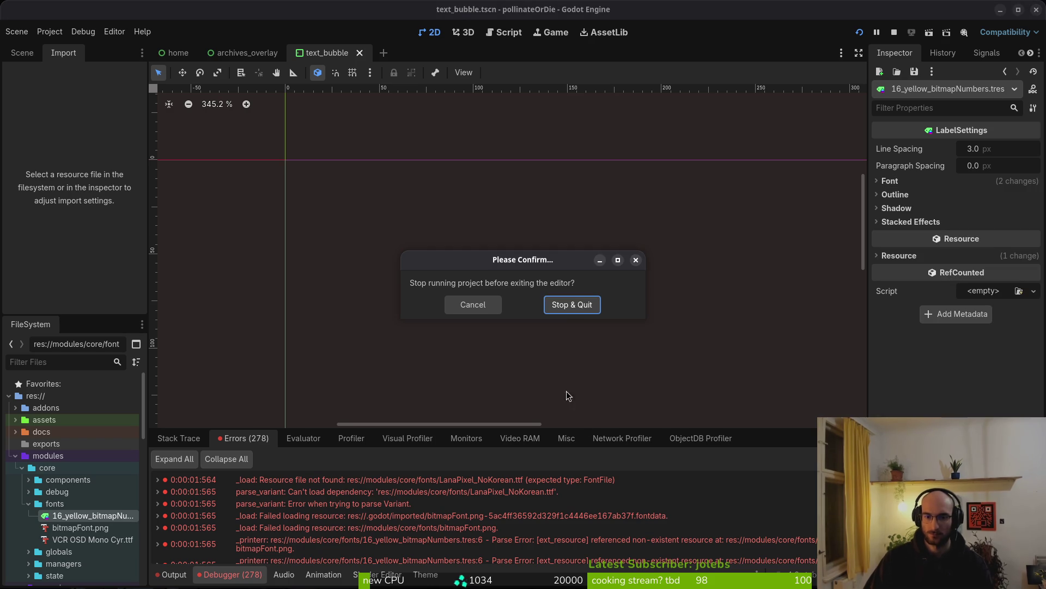
click(572, 304)
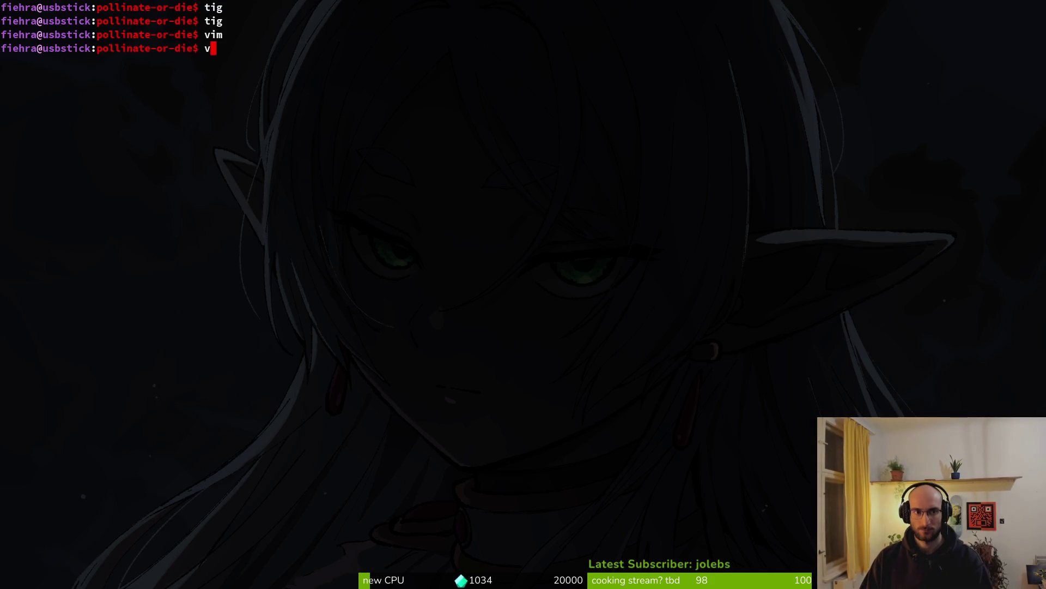
In vim, search the project for the lana_pl font name, then quit back to the shell.
key(Up)
key(Return)
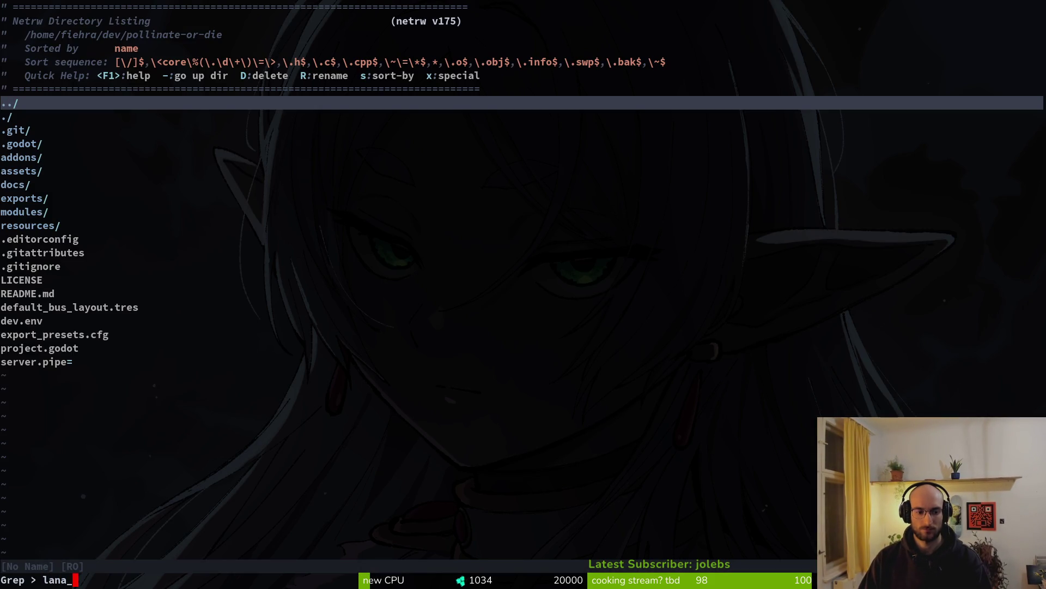
text(pl)
key(Return)
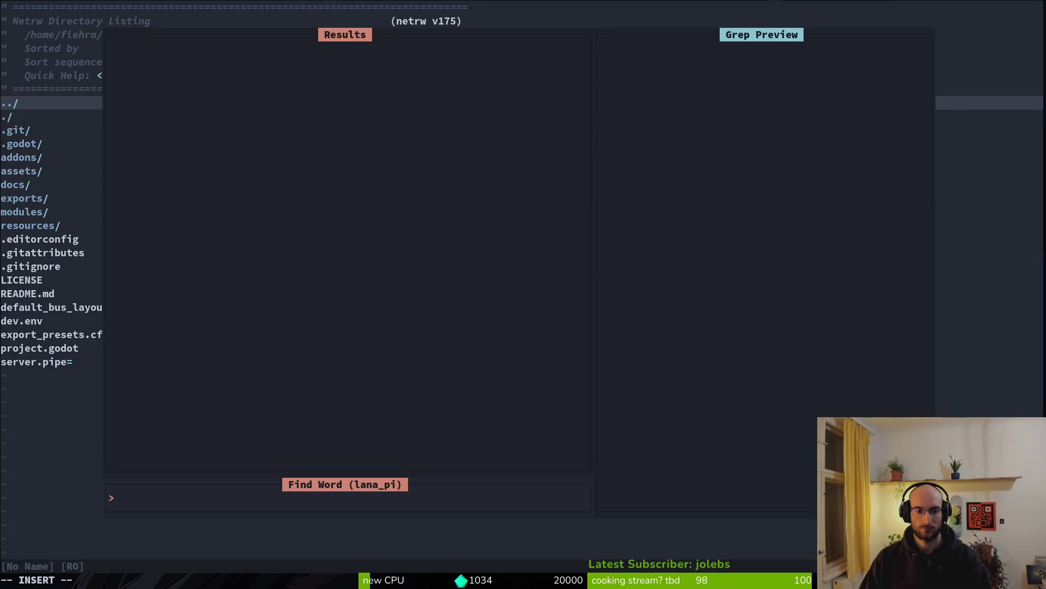
key(Escape)
text(:q)
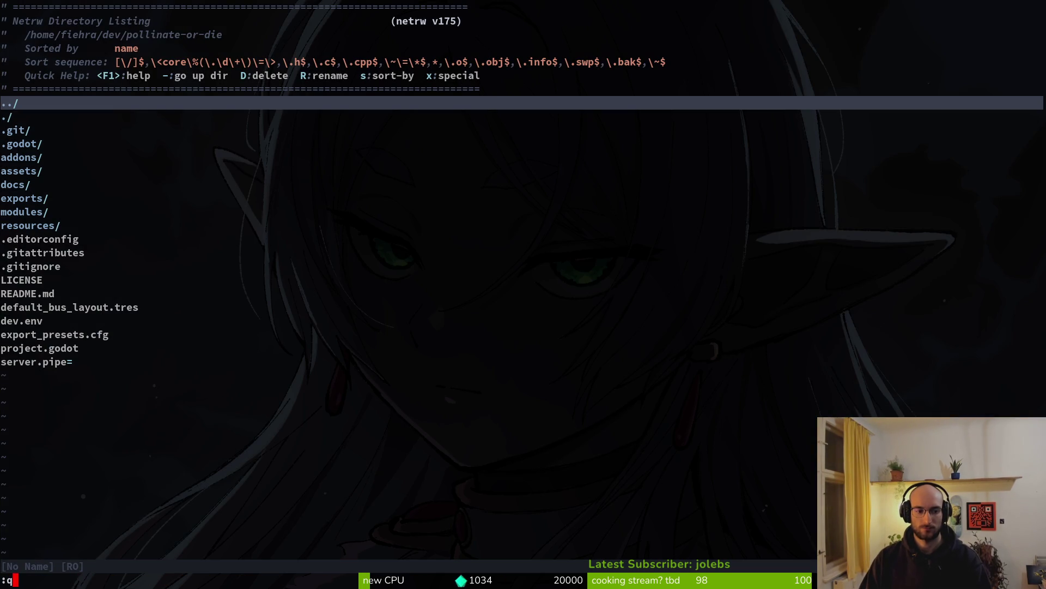
key(Return)
Stage the font deletions and scene changes in tig and commit 'removed unused fonts and added beetle wiki sprites'.
text(tig)
key(Return)
key(Down)
key(Down)
key(Down)
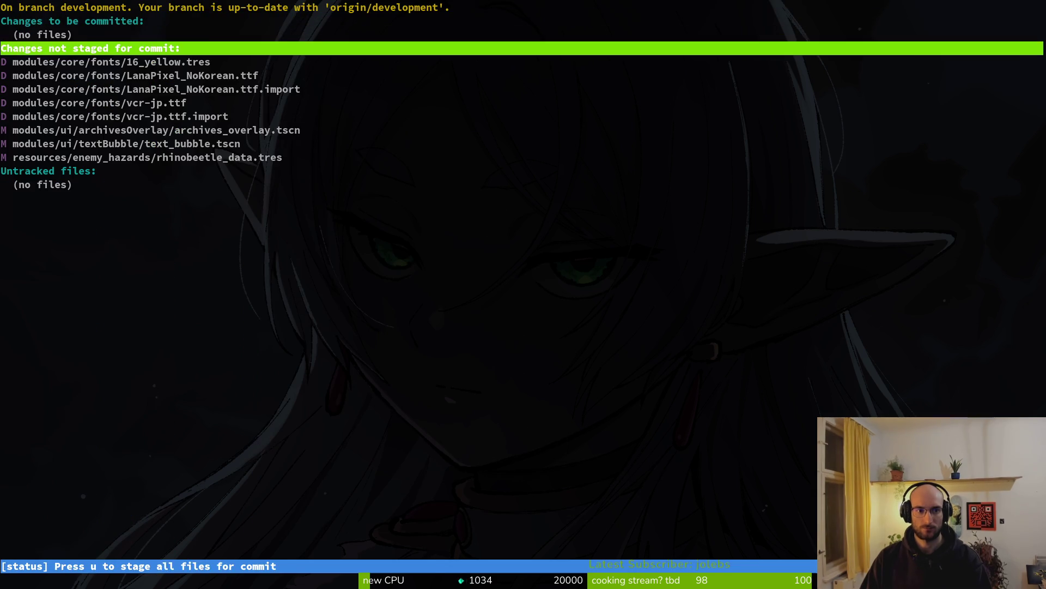
key(Up)
key(u)
key(u)
key(u)
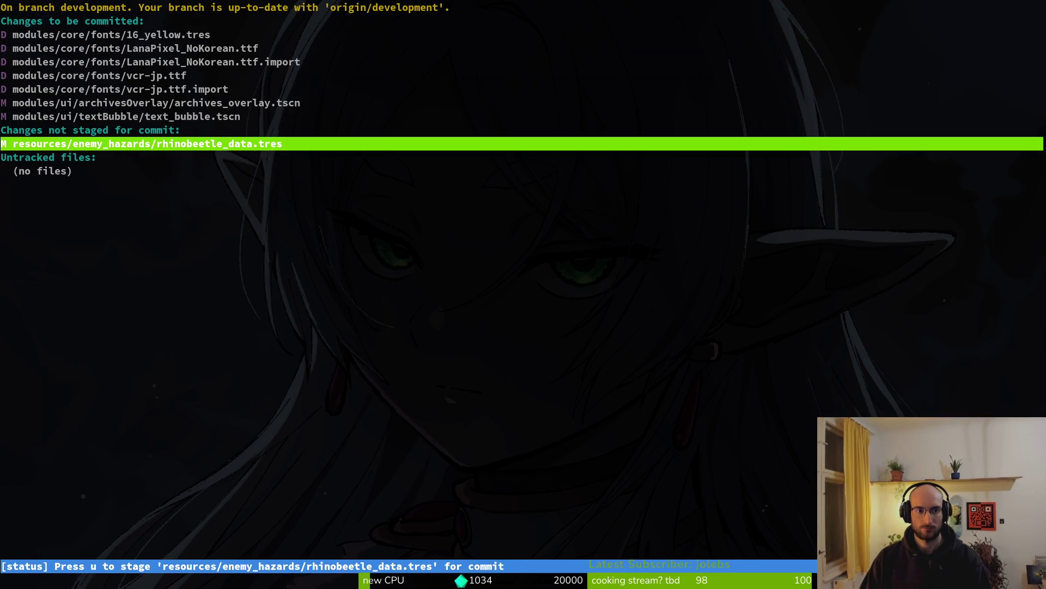
key(q)
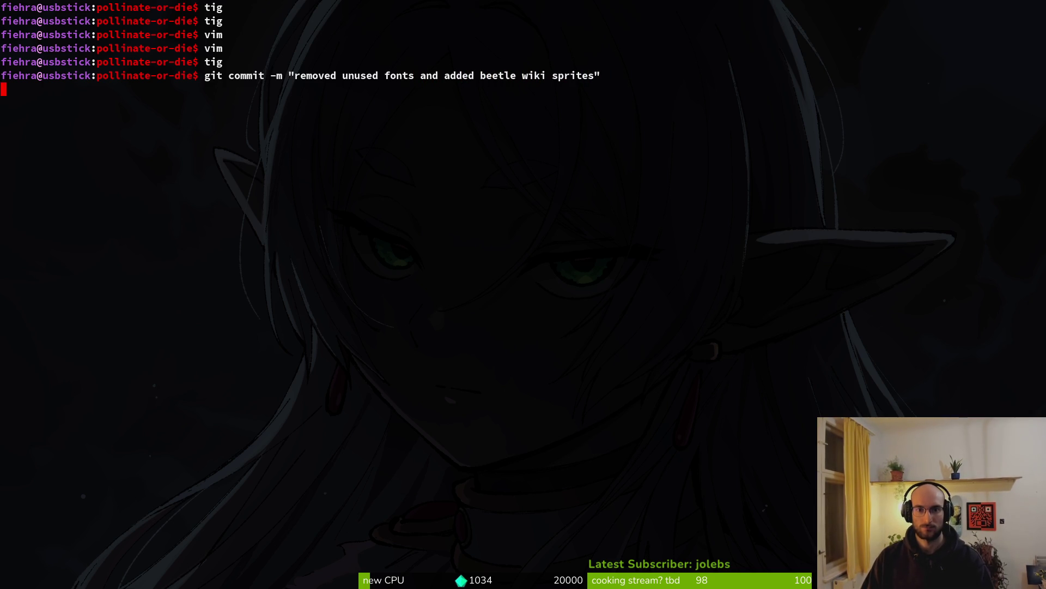
key(Return)
text(git p)
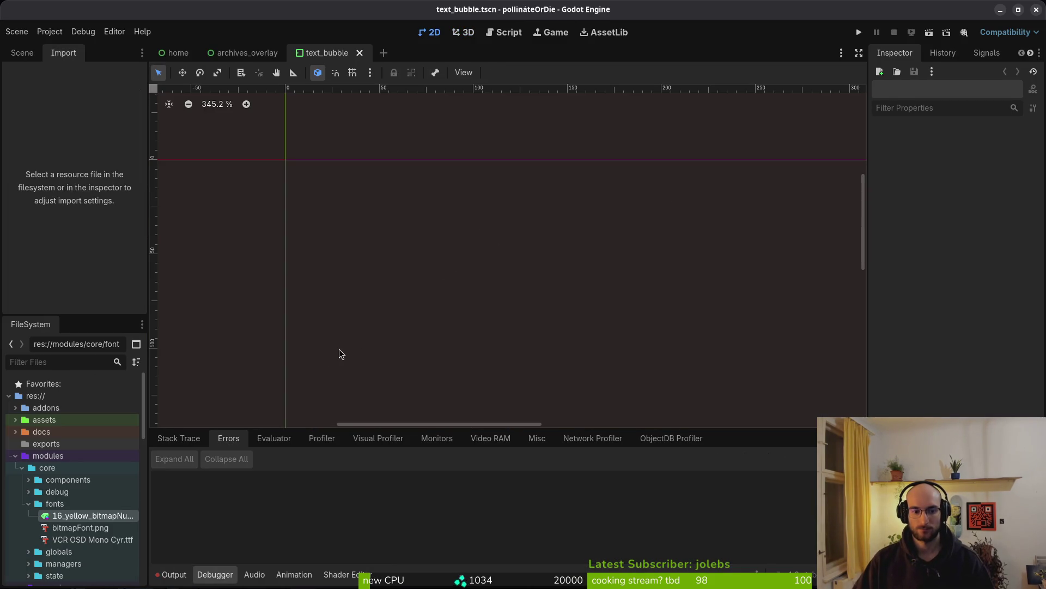
Read the Output log's LanaPixel_NoKorean.ttf load error, then return to the terminal.
click(163, 572)
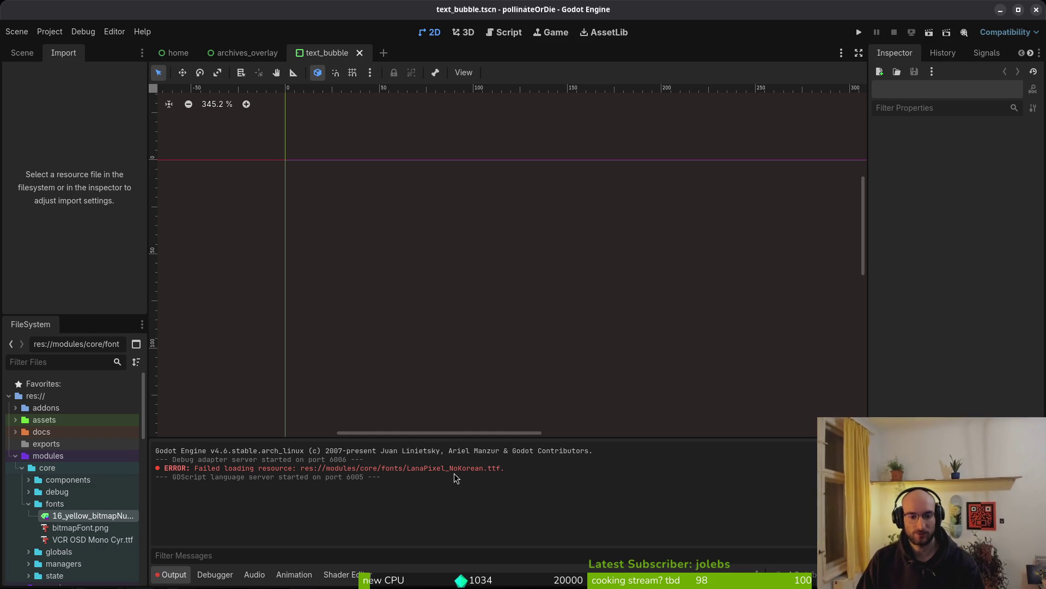
key(alt+Tab)
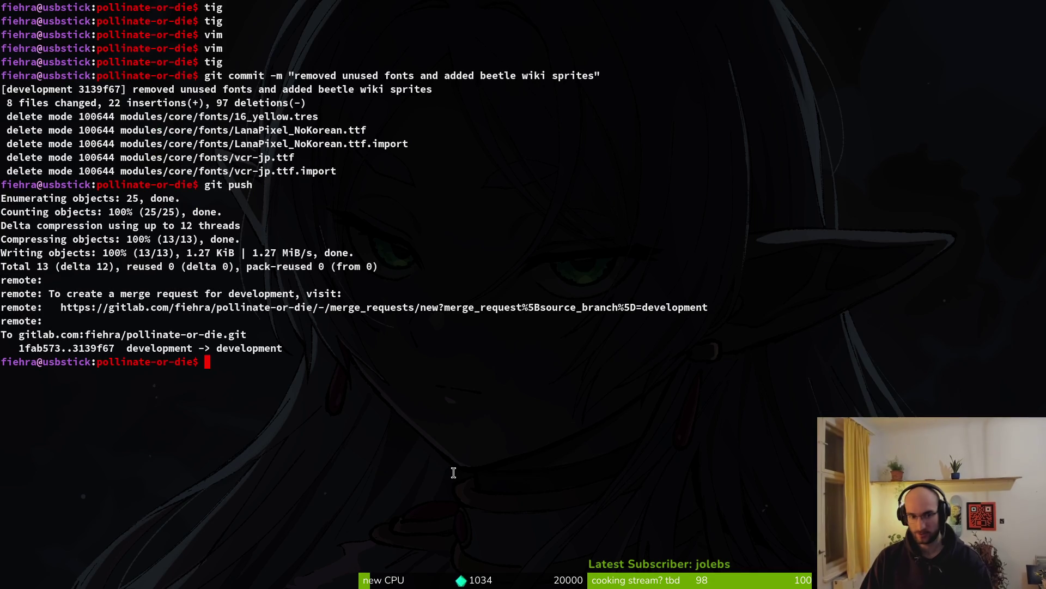
In vim, empty bitmapFont.png.import's fallbacks to [], save and quit, then reselect bitmapFont.png in Godot.
text(vim)
key(Return)
text(LanaPi)
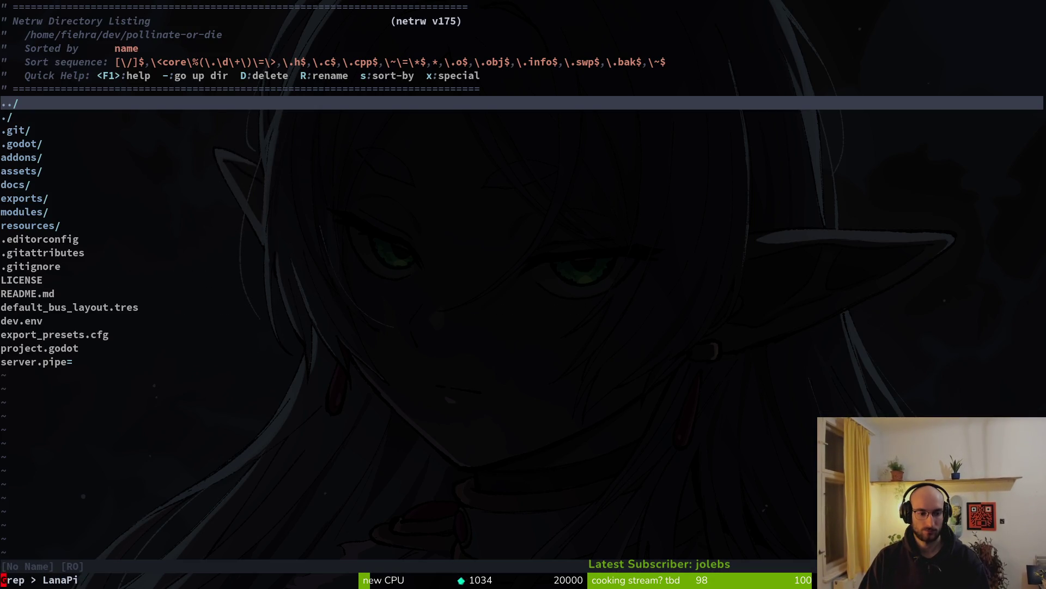
key(Return)
key(Return)
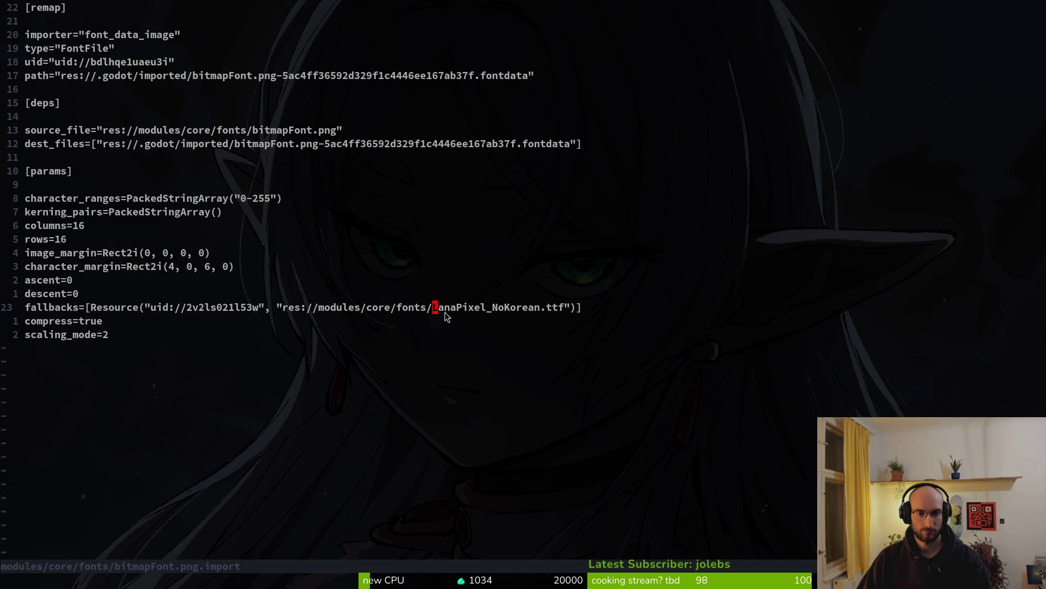
mouse_move(97, 310)
mouse_down()
mouse_move(535, 320)
mouse_move(575, 307)
mouse_up()
text(d:w)
key(Return)
text(:wq)
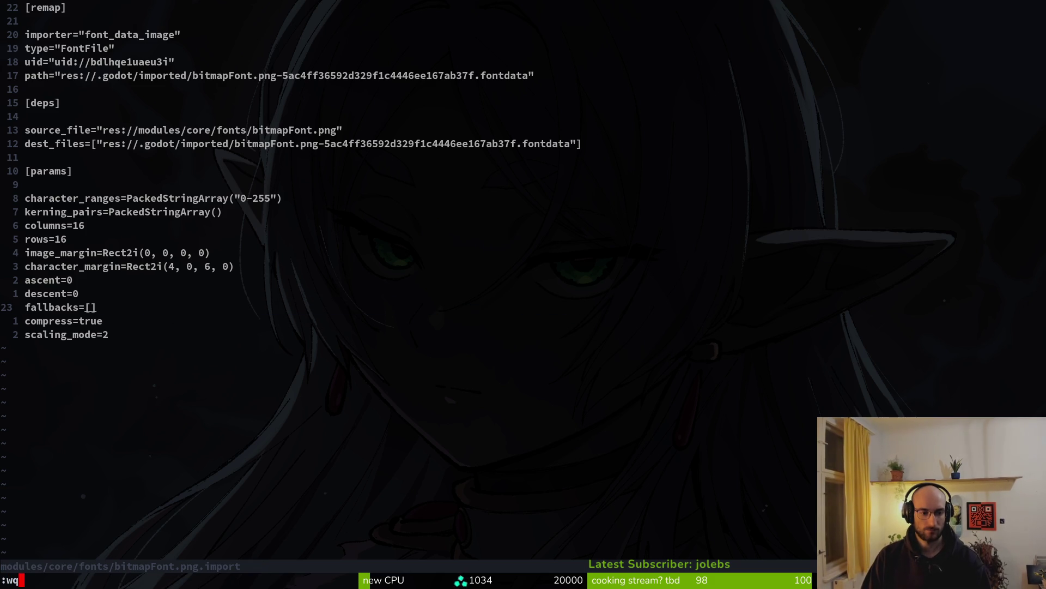
key(Return)
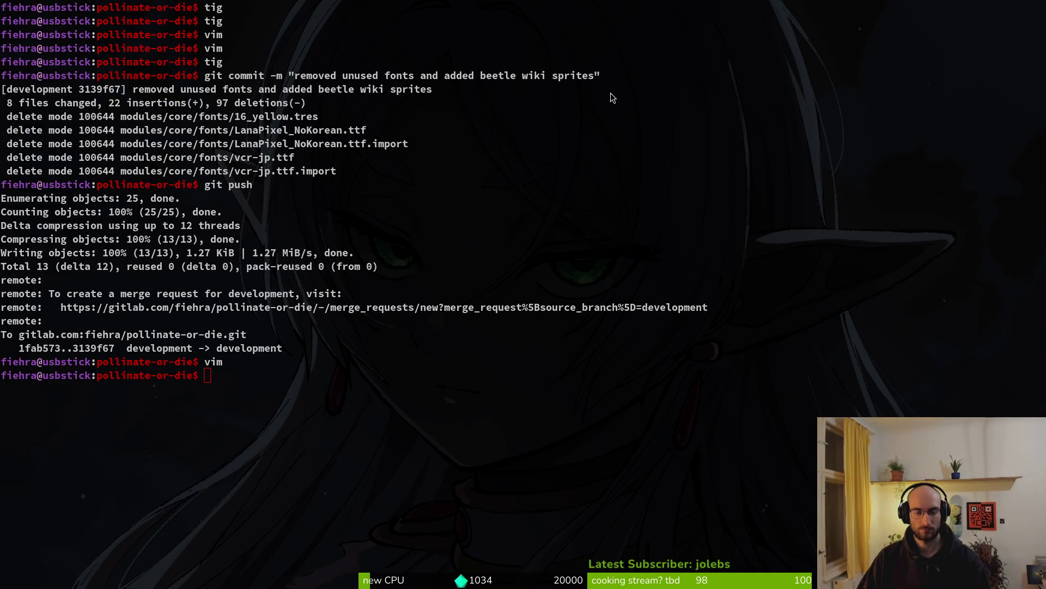
key(alt+Tab)
click(82, 527)
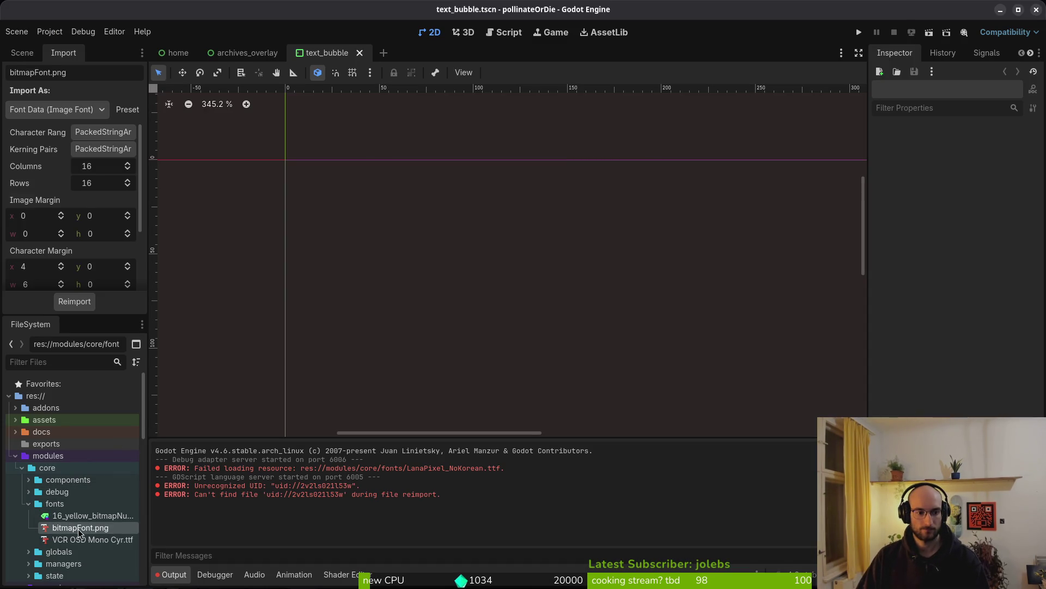
Clear the Output log and reimport bitmapFont.png with its emptied fallbacks.
scroll(81, 245, down, 3)
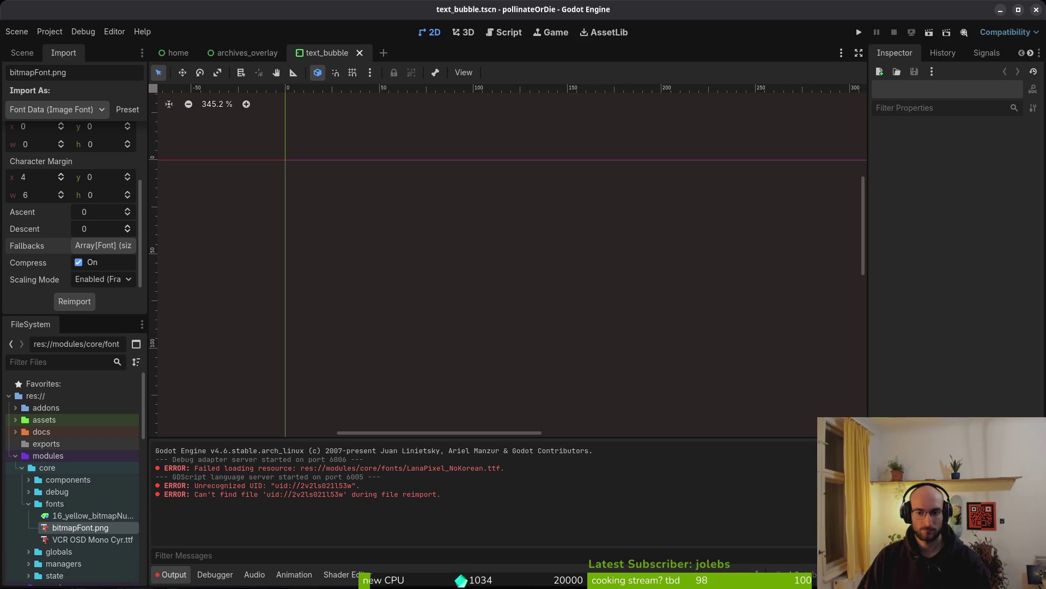
click(859, 450)
key(alt+Tab)
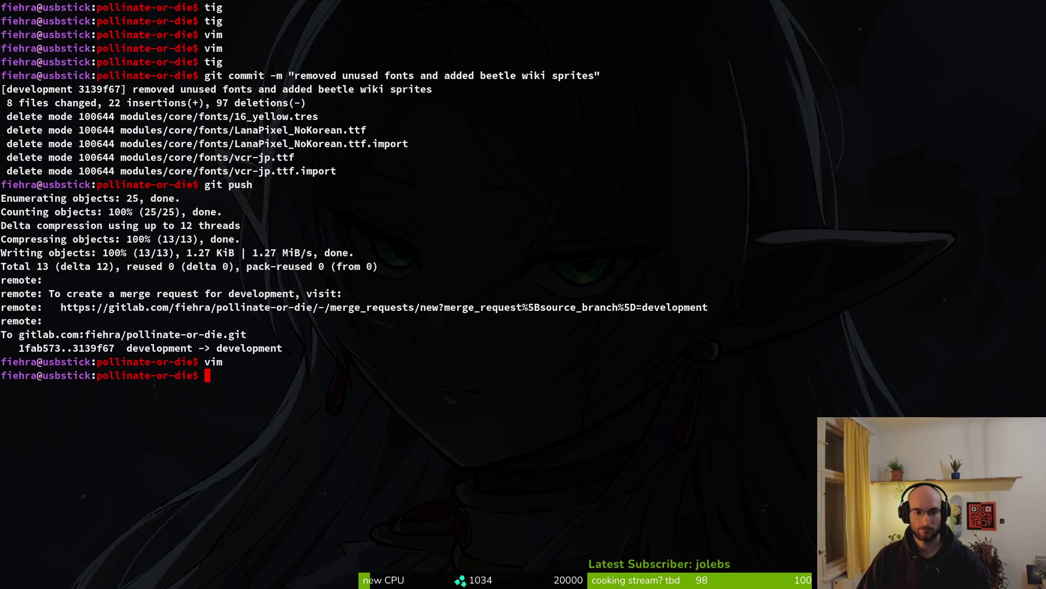
key(alt+Tab)
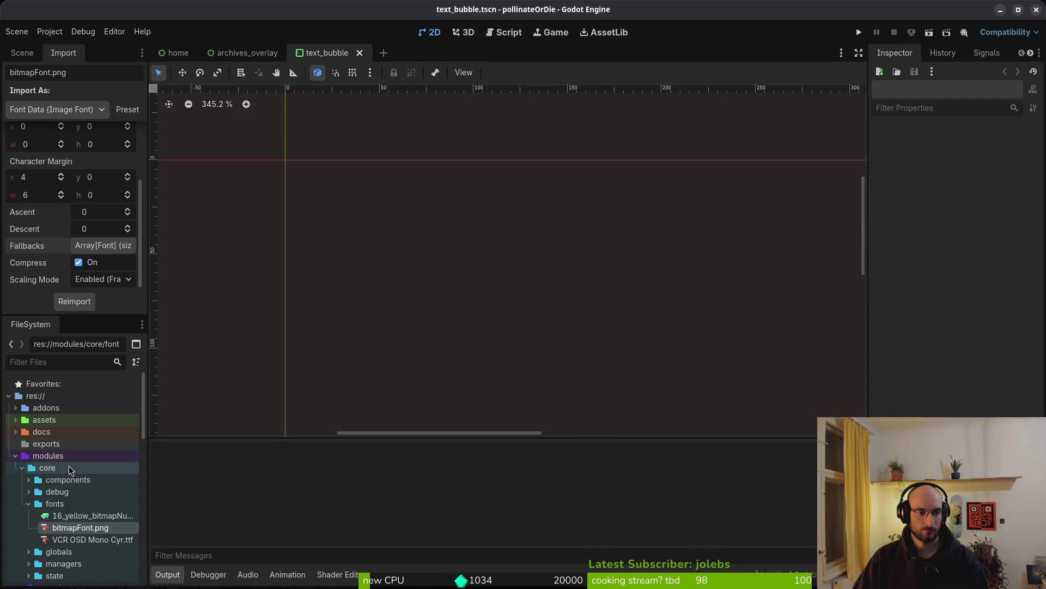
click(87, 516)
click(87, 527)
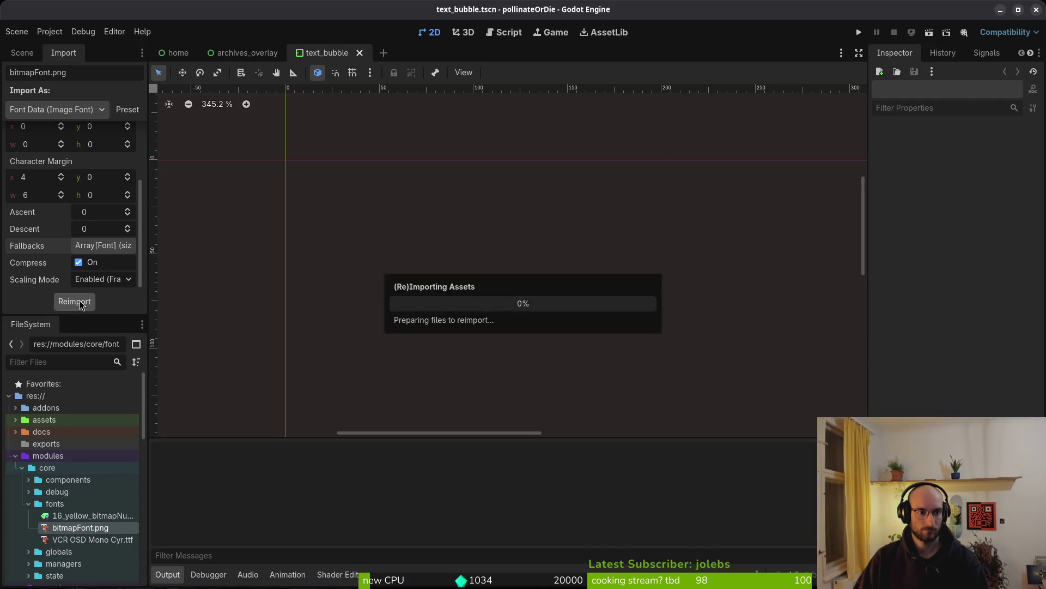
key(alt+Tab)
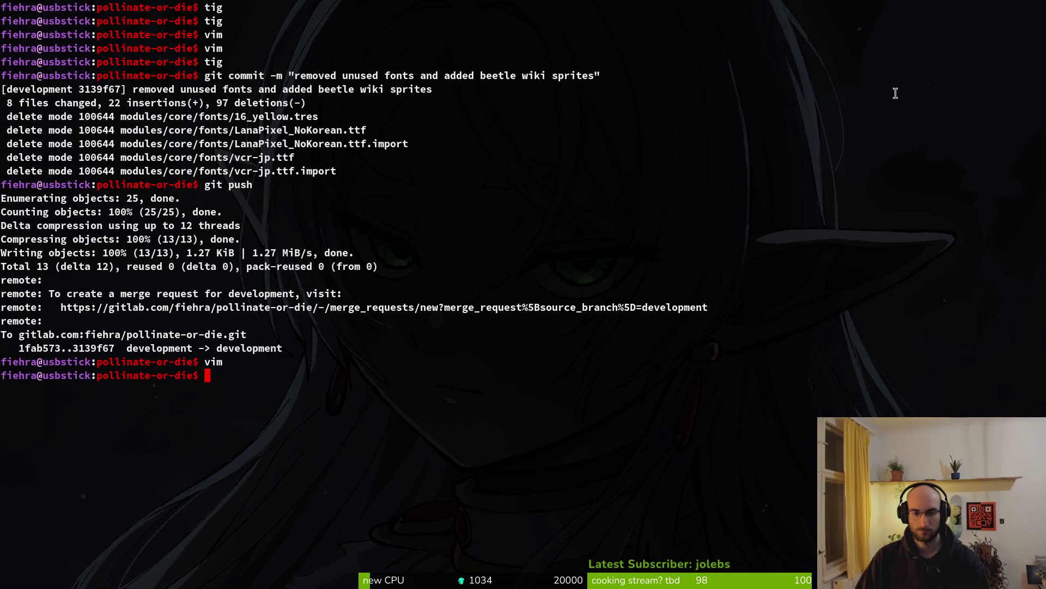
Stage bitmapFont.png.import in tig, commit it as 'removed fallback from bitmapfont', and push.
key(alt+Tab)
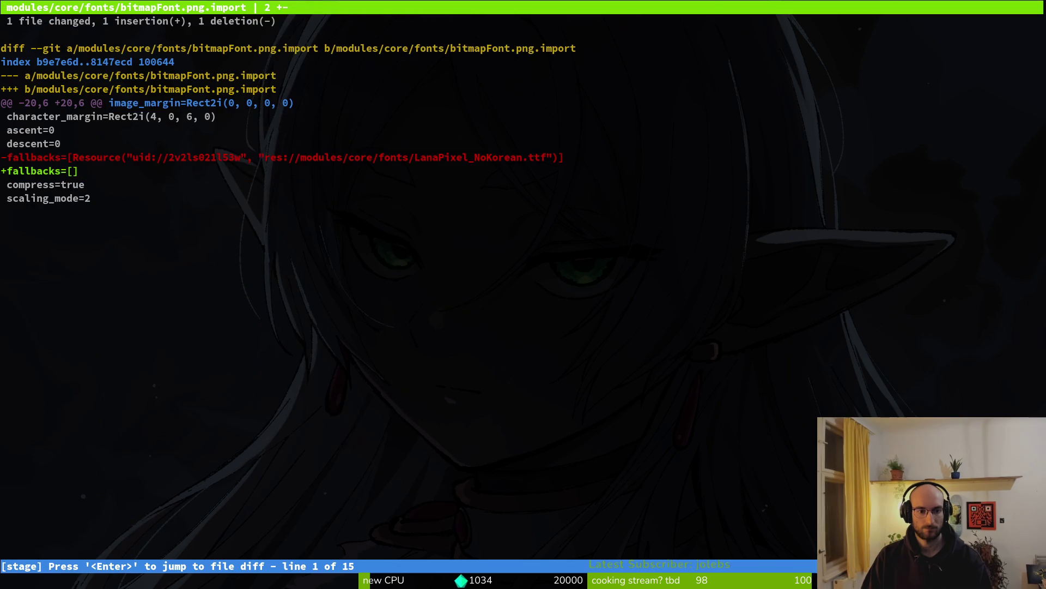
key(q)
key(alt+Tab)
key(alt+Tab)
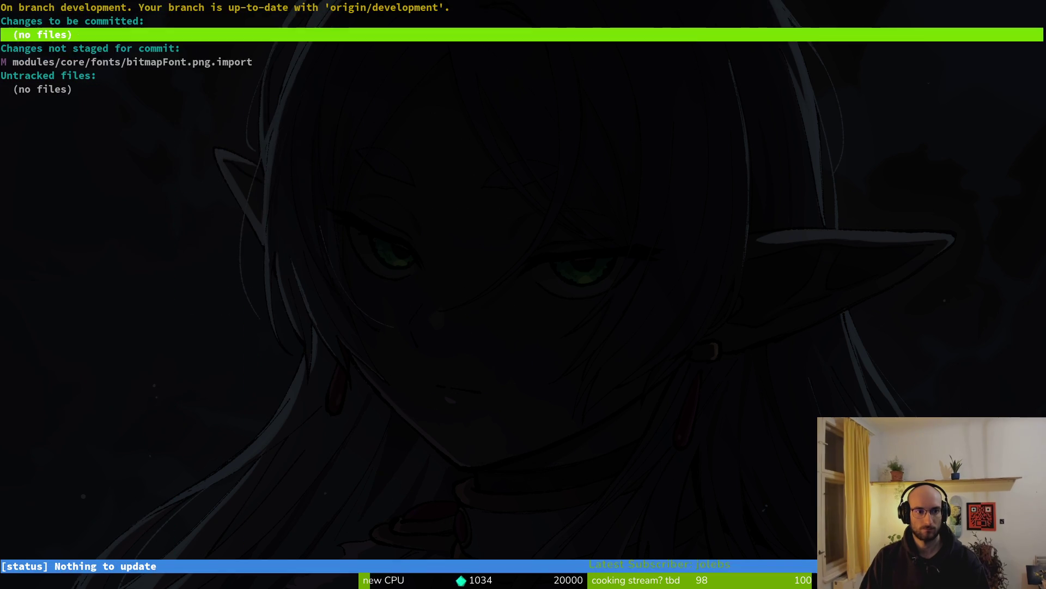
key(Down)
key(Down)
key(Down)
key(Return)
text(uqgi)
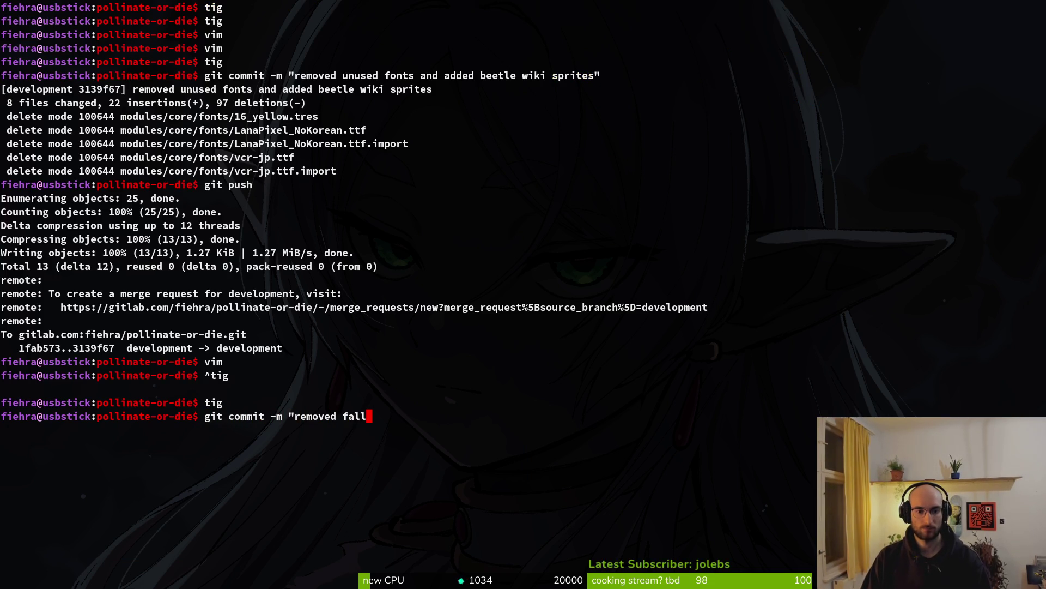
text(mapfont)
text(")
key(Return)
text(git push)
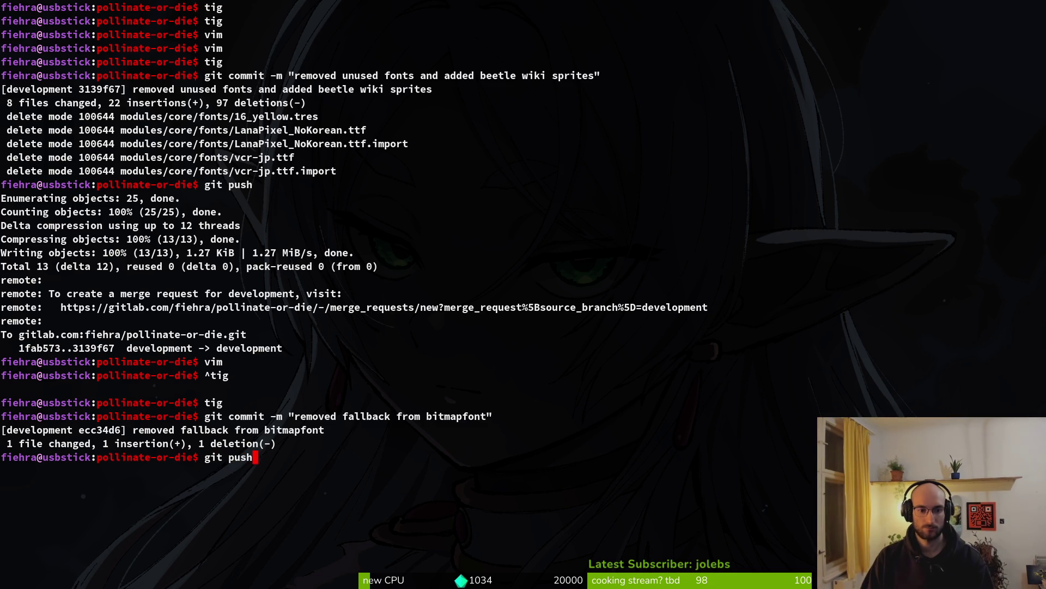
key(Return)
key(alt+Tab)
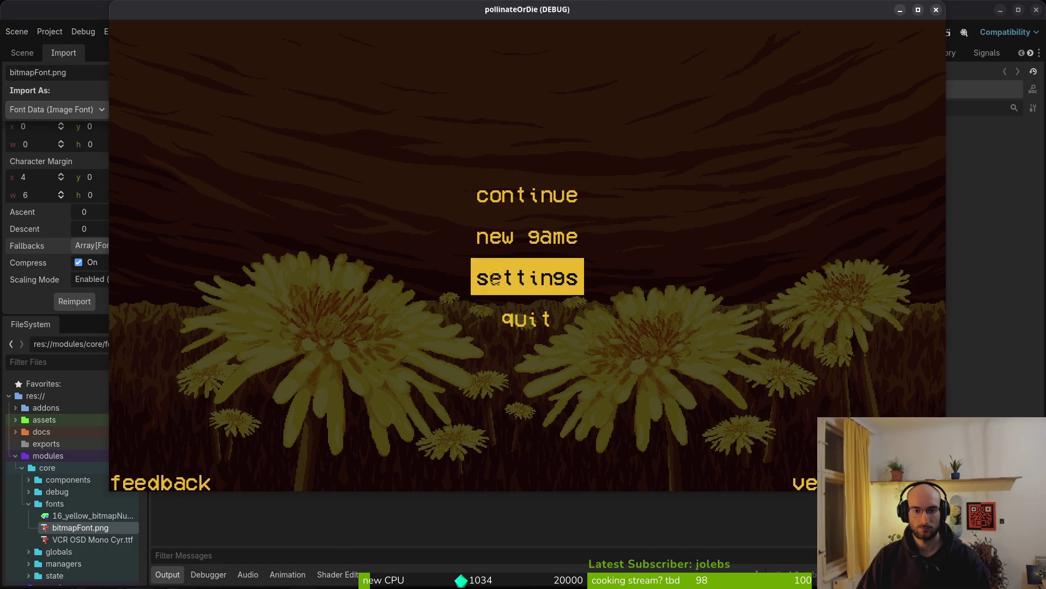
Start a new game, dismiss the opening dialogue, and fly the bee over the central pillar.
click(510, 250)
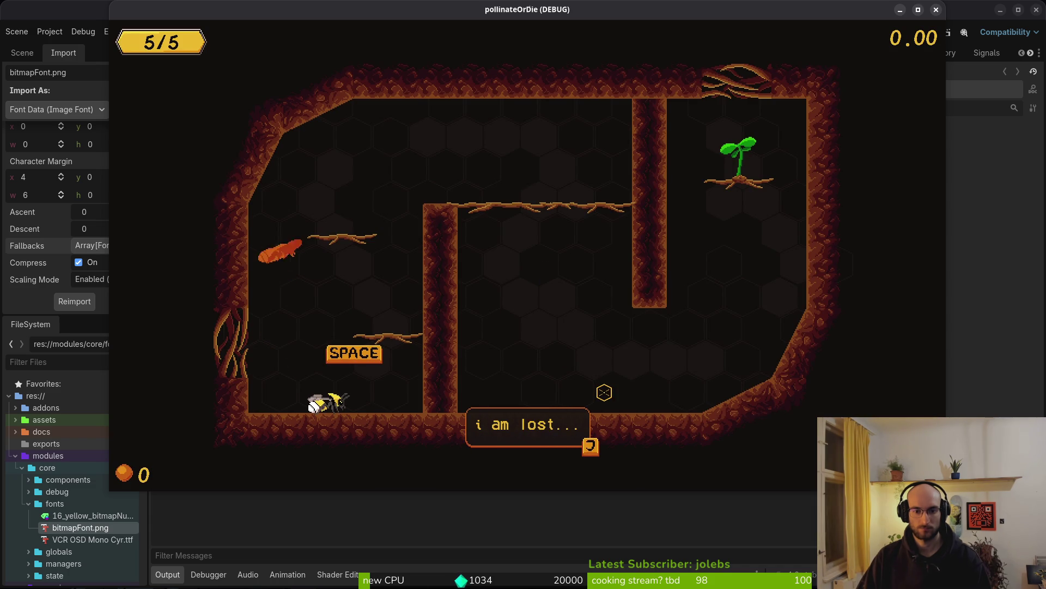
key(Return)
key(Return)
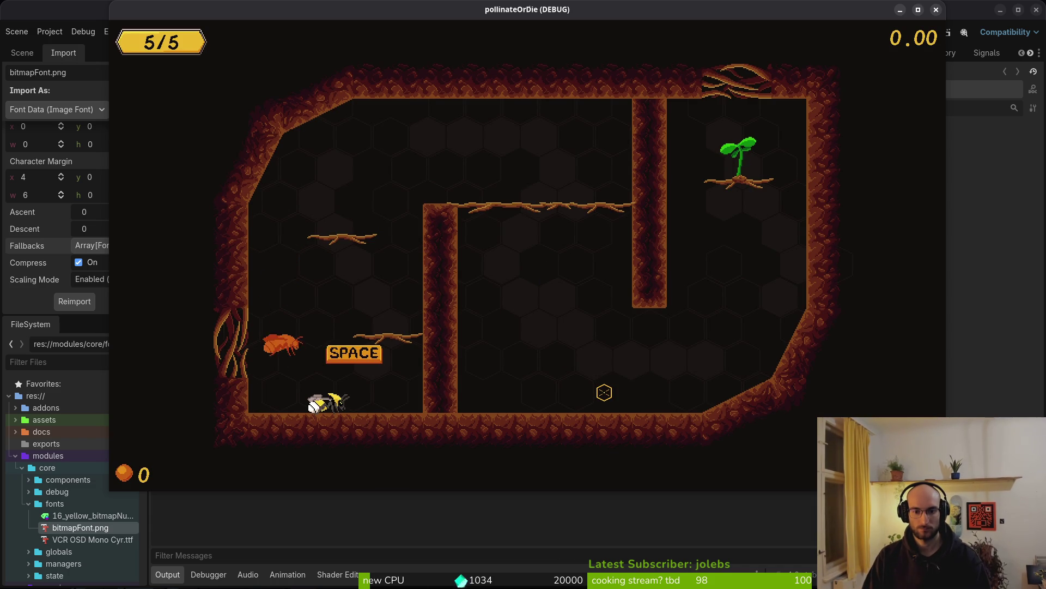
key(Right)
key(space)
key(space)
key(space)
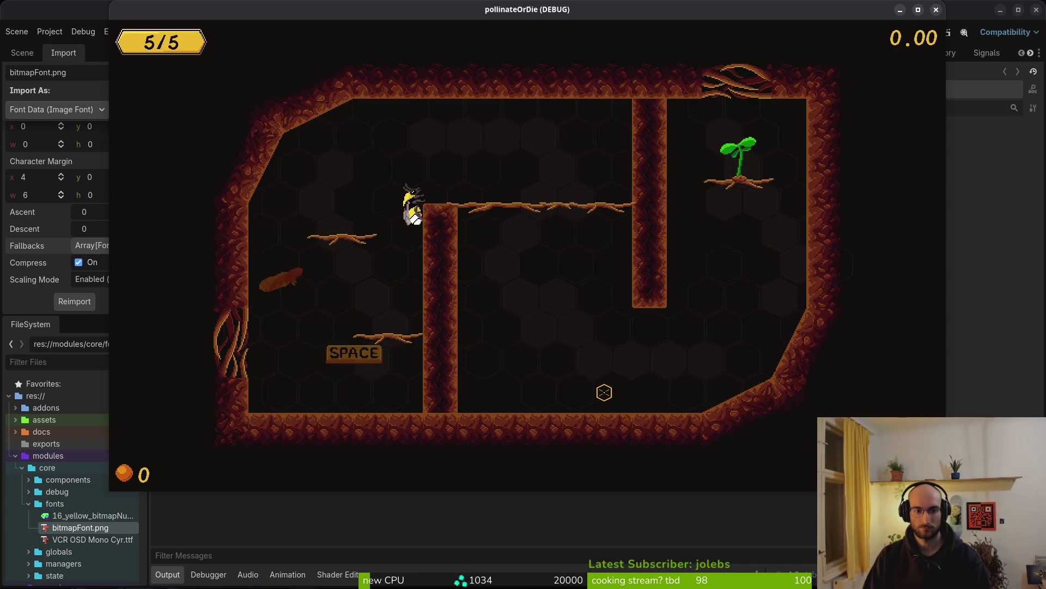
key(Right)
key(space)
key(space)
key(space)
key(space)
key(Right)
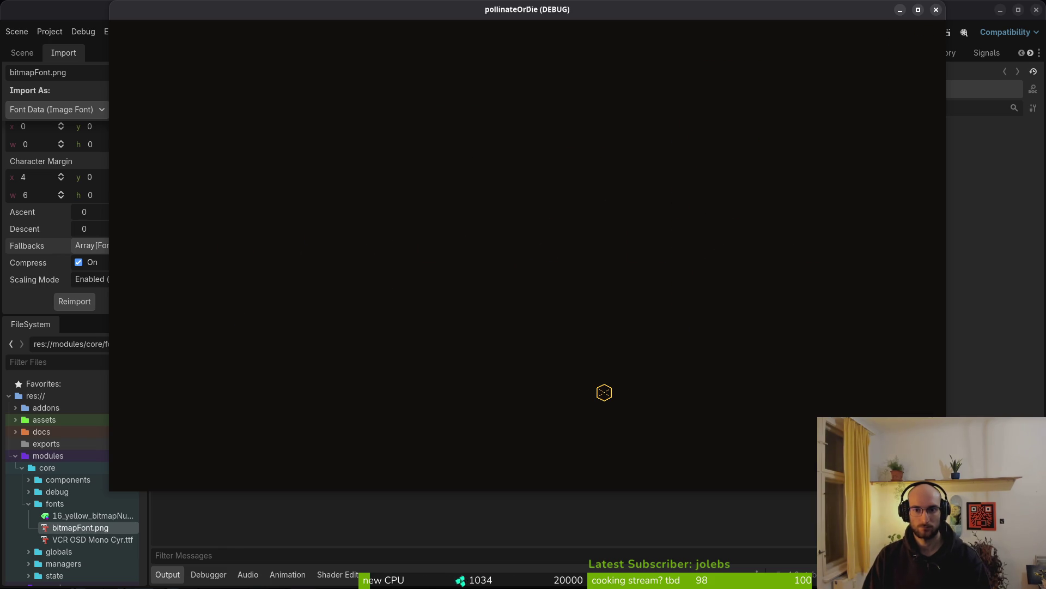
key(space)
key(space)
key(space)
key(space)
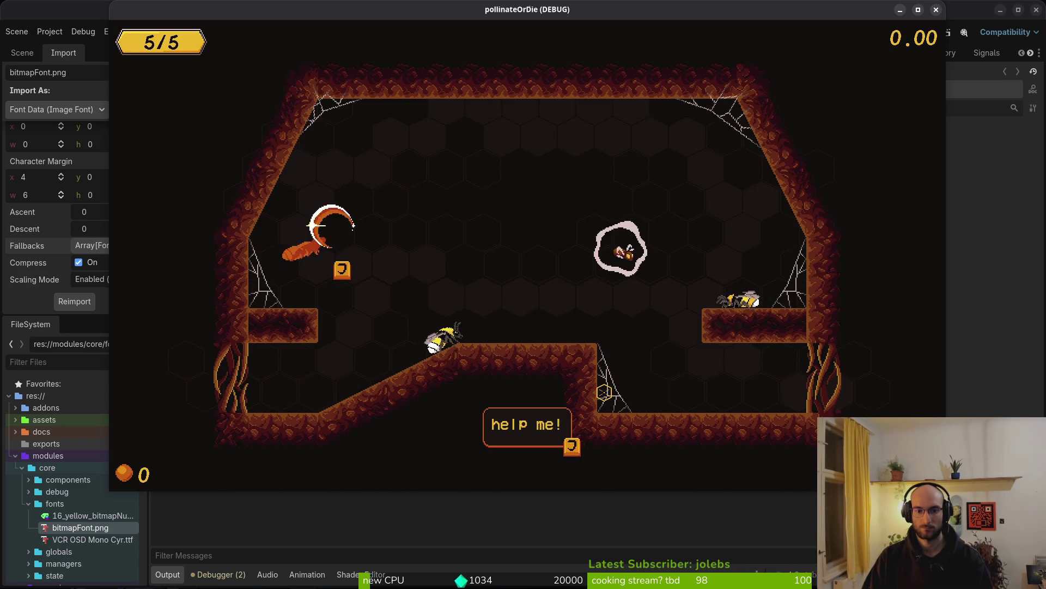
Move the bee up the slope, attacking enemies to collect pollen.
key(Right)
key(space)
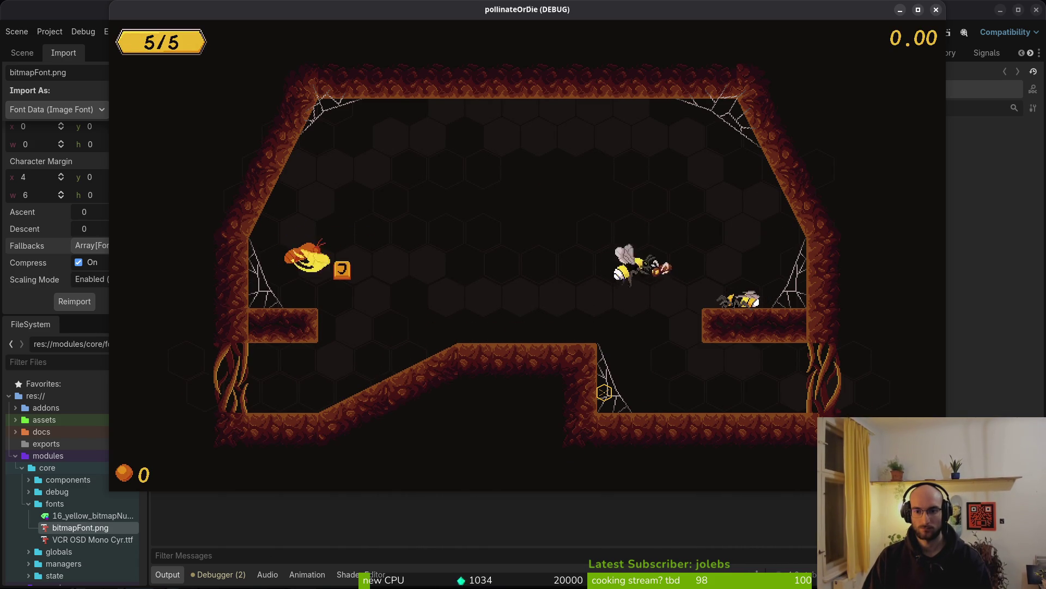
key(space)
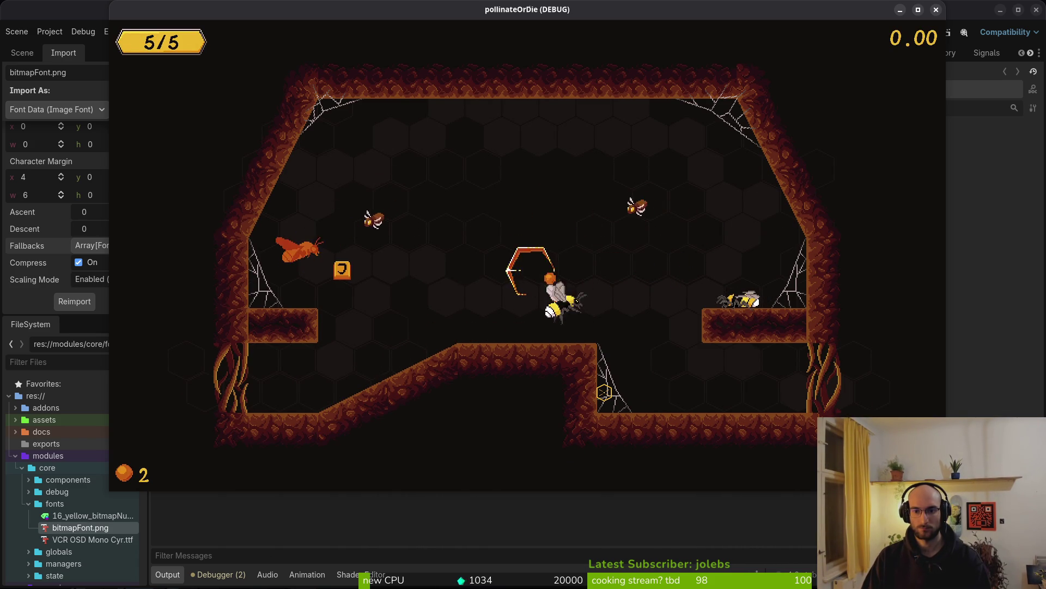
key(space)
key(space)
key(Left)
key(space)
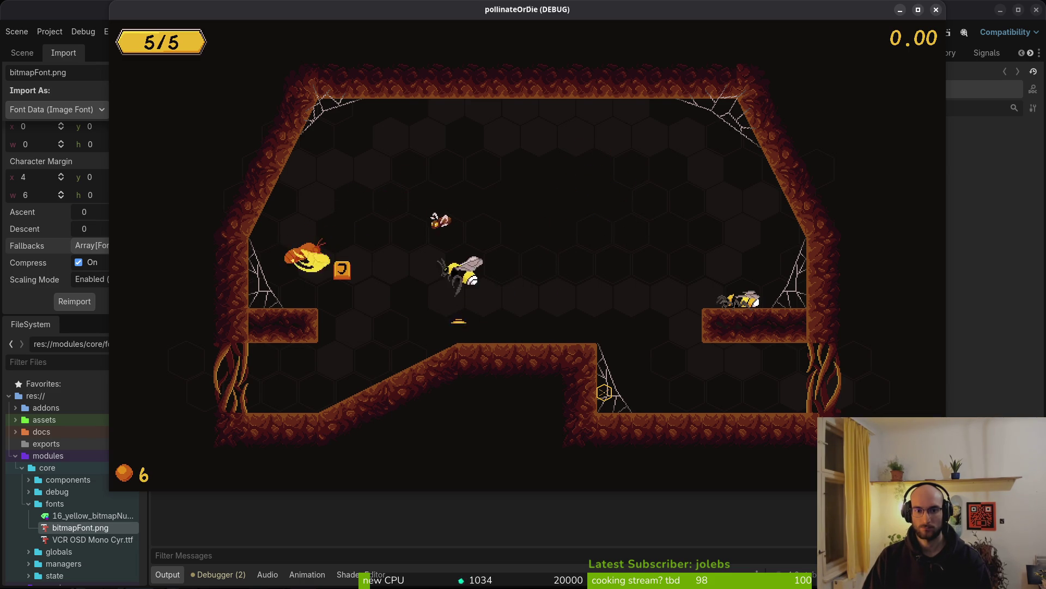
key(space)
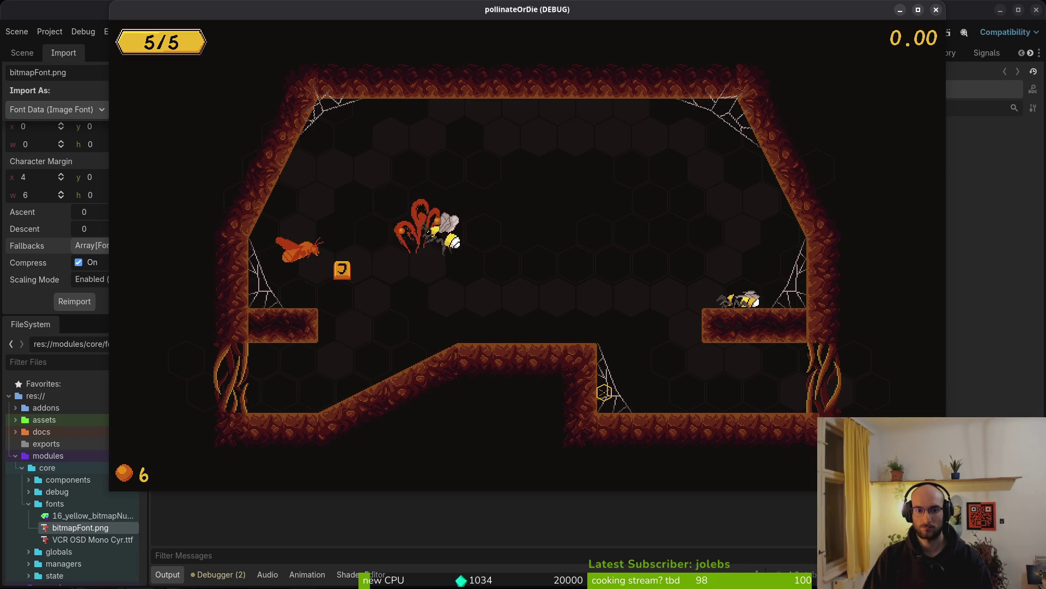
Keep flying and gathering pollen while advancing the text bubble dialogue.
key(space)
key(Right)
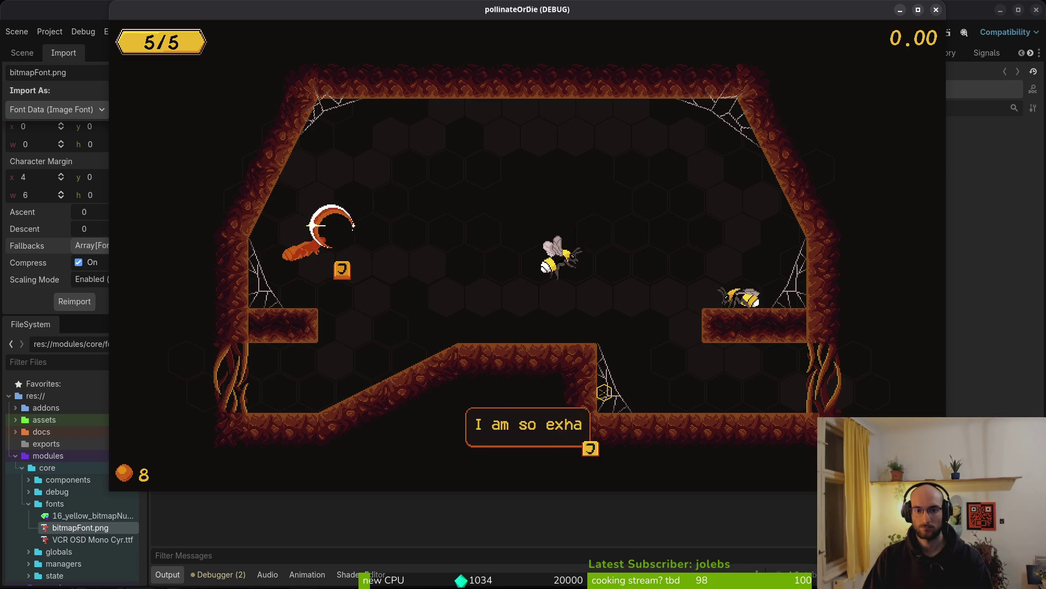
key(space)
key(Right)
key(Left)
key(space)
key(space)
key(Right)
key(Right)
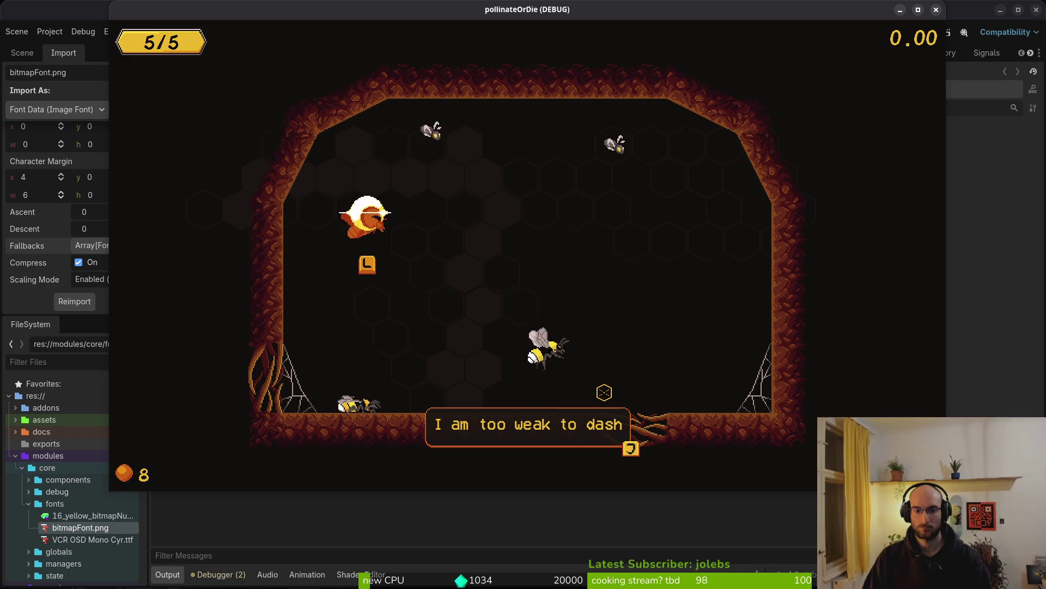
key(j)
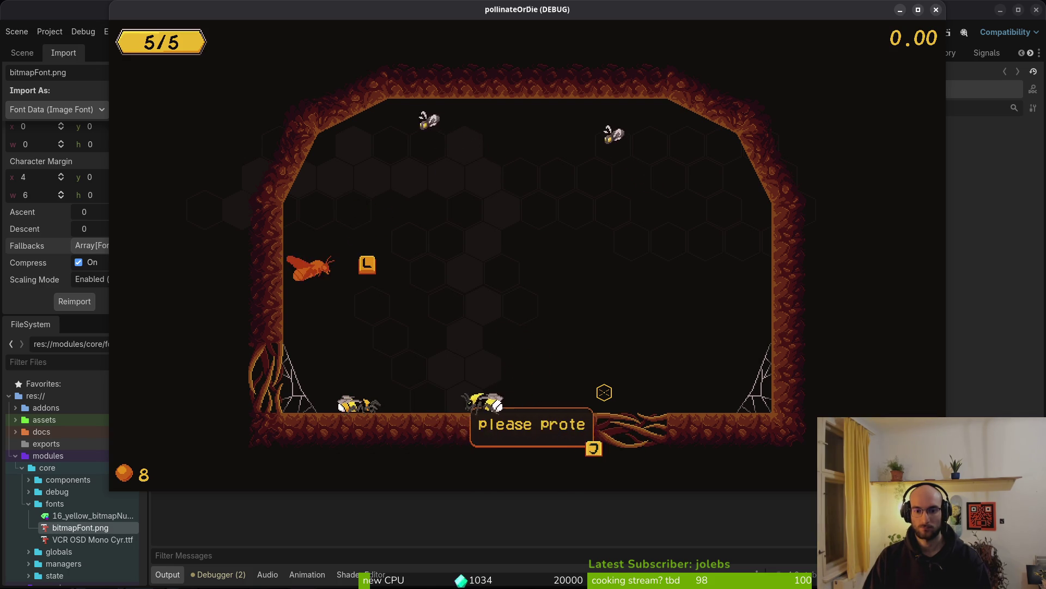
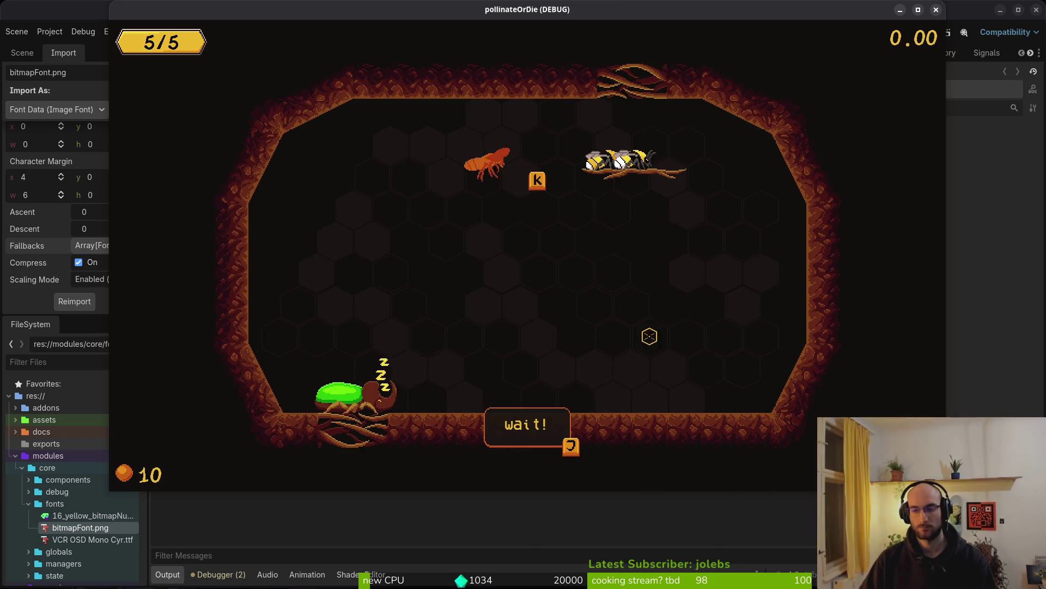
Close the running game and open tutorial_3.gd in vim from the terminal.
click(936, 10)
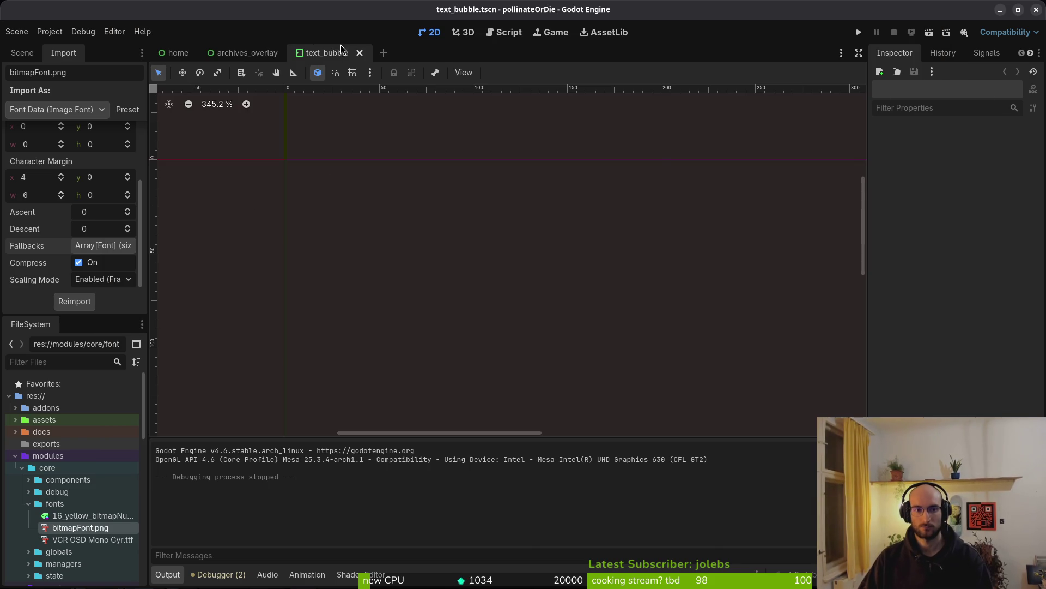
key(alt+Tab)
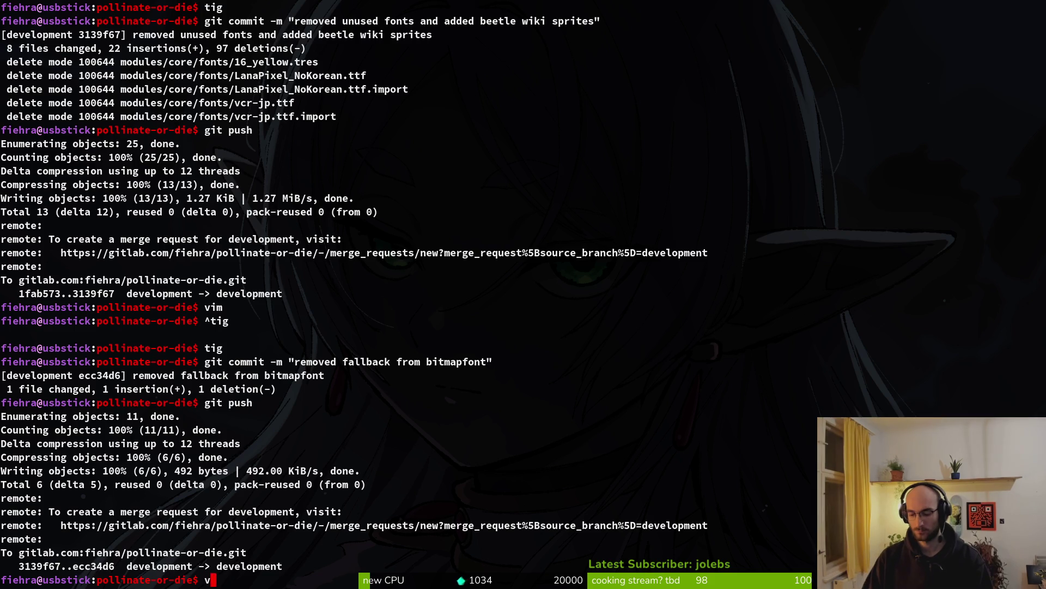
text(ul)
key(Return)
text(vim)
key(Return)
key(ctrl+p)
text(ut3)
key(Return)
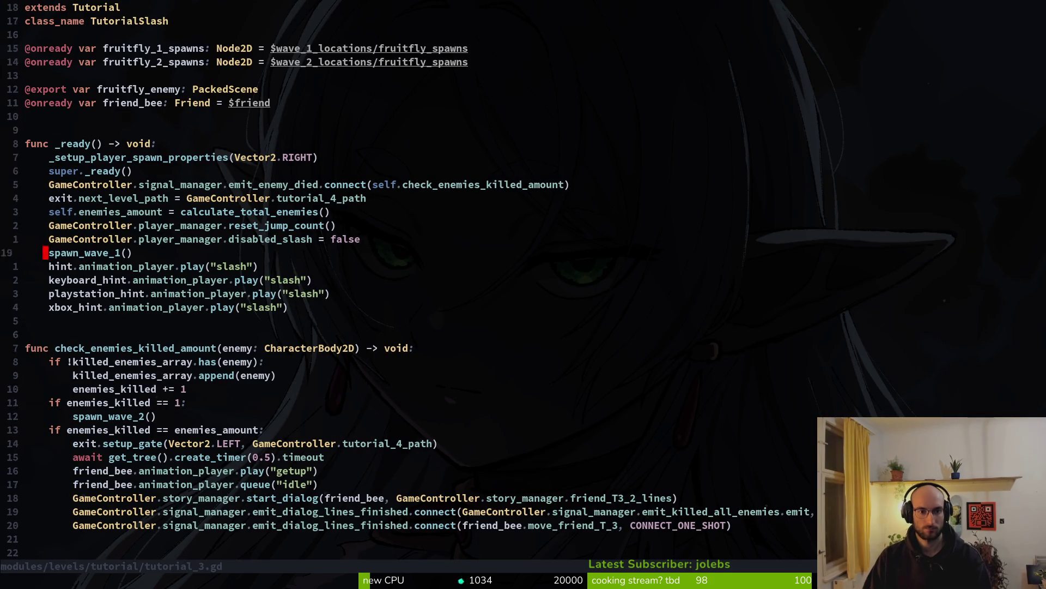
Delete the extra blank line above func spawn_wave_1, save with :w and quit vim.
scroll(405, 280, down, 5)
click(45, 280)
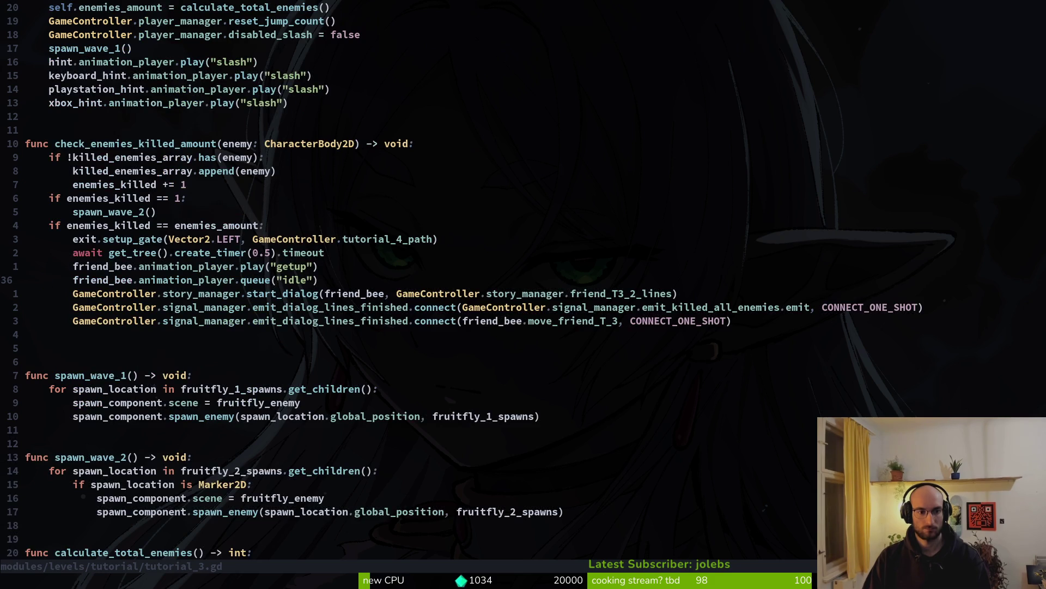
key(Escape)
key(j)
key(j)
key(j)
key(d)
key(d)
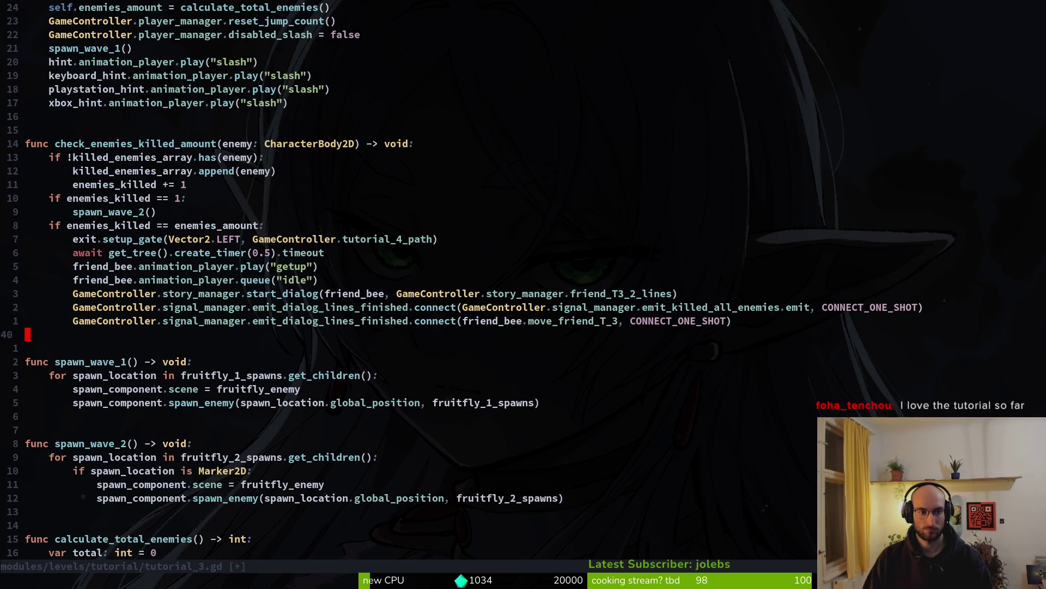
text(:w)
key(Return)
click(27, 348)
text(:q)
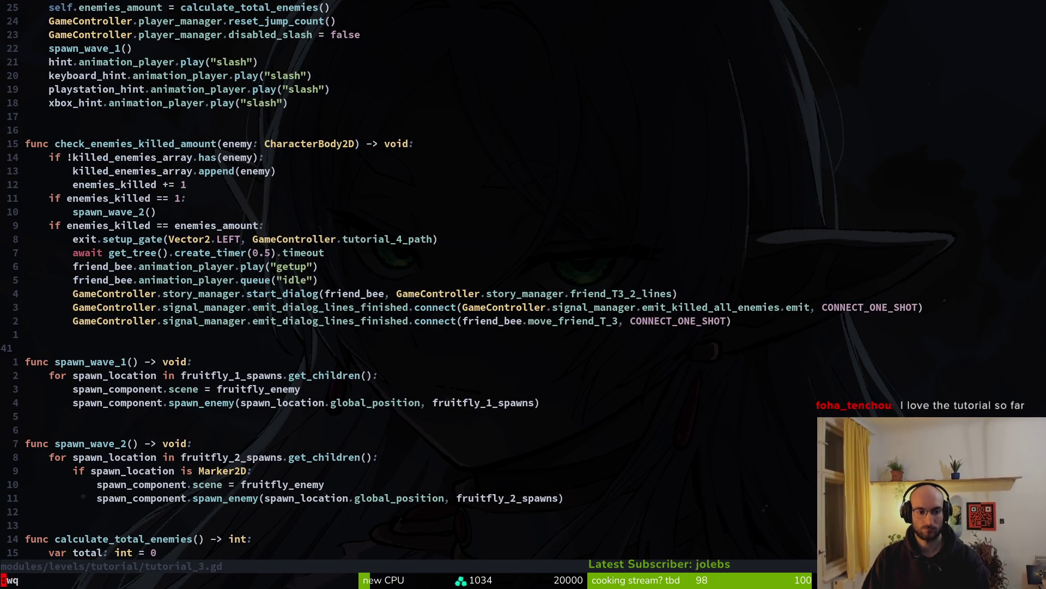
key(Return)
Launch tig to review the repository's changes.
text(ig)
key(Return)
text(sj)
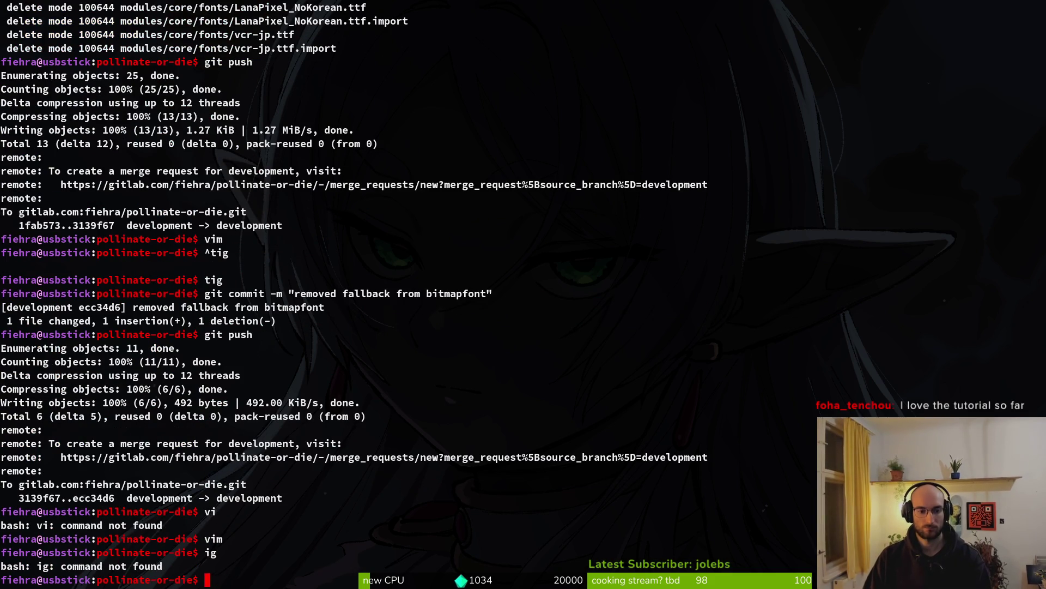
text(tig)
key(Return)
key(Down)
Quit tig, clear the prompt, and return to Godot with Quick Open listing recent scenes.
text(qg)
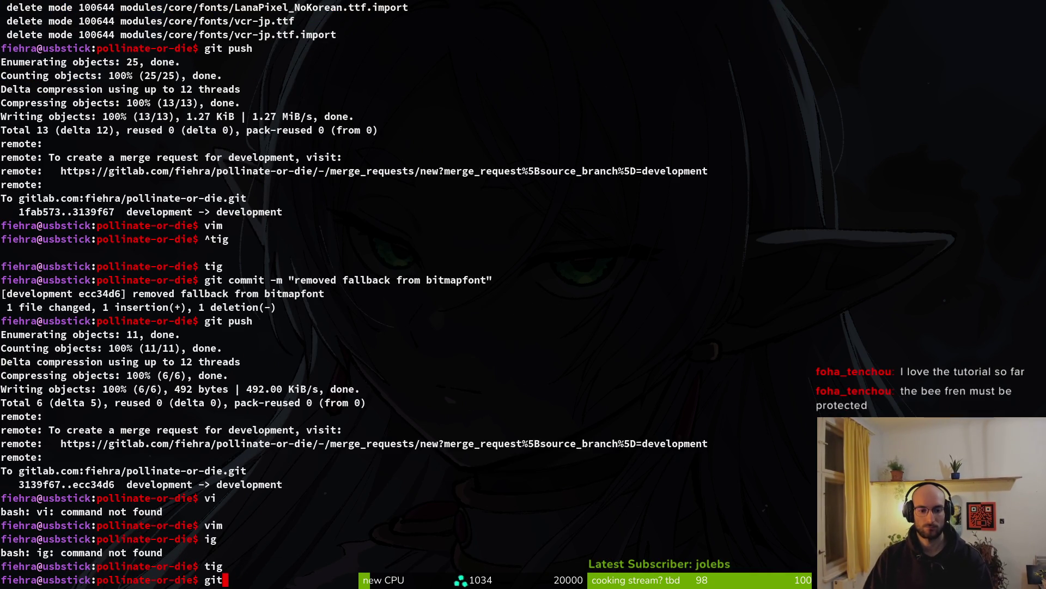
key(BackSpace)
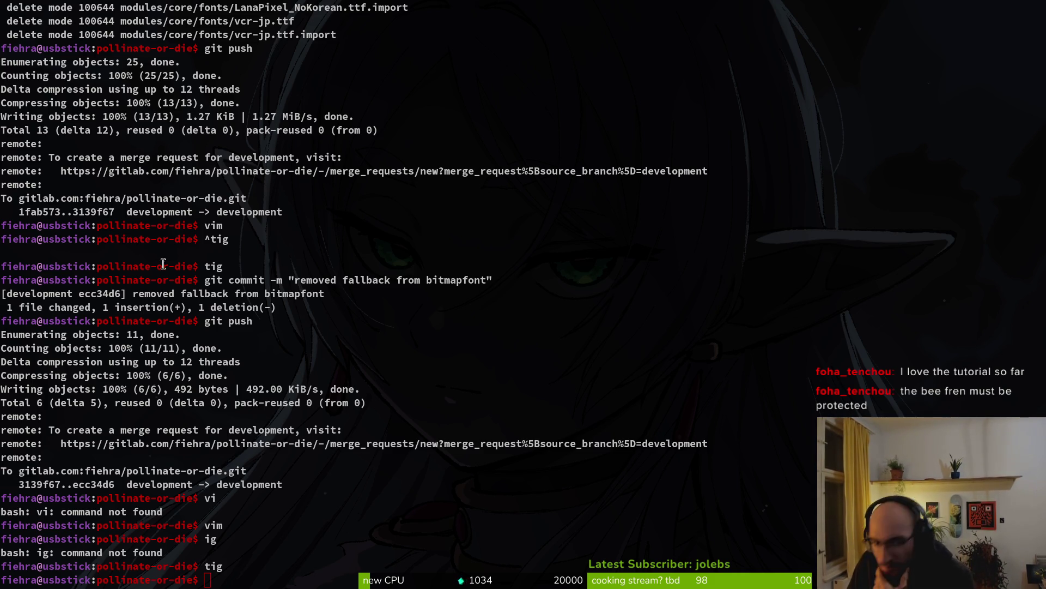
key(alt+Tab)
key(shift+alt+o)
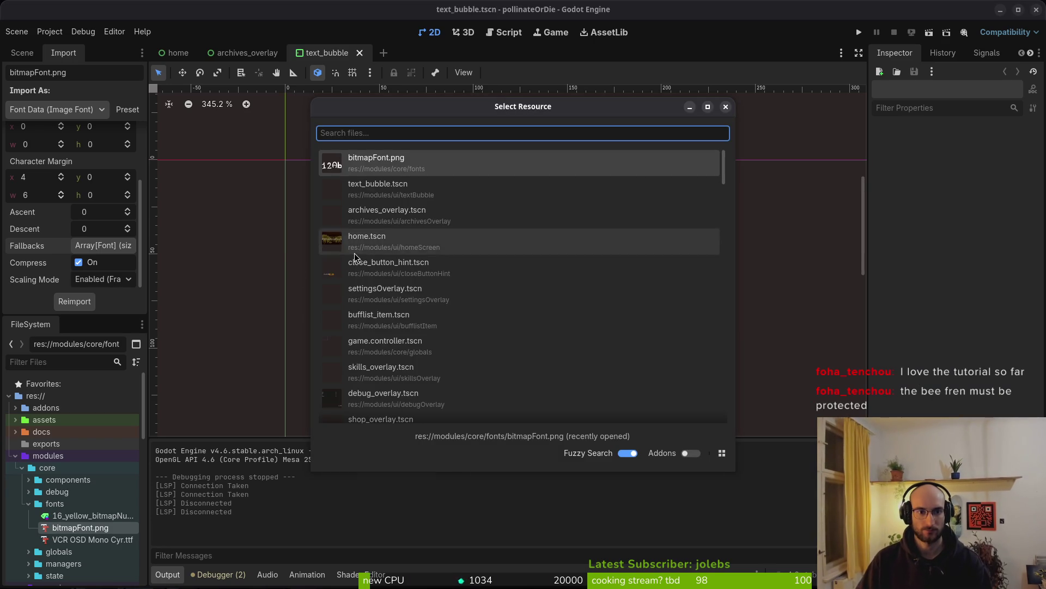
Search 'shopovert' in Quick Open and open shop_overlay.tscn.
click(211, 220)
click(730, 133)
key(Escape)
key(shift+alt+o)
text(shopovert)
key(Return)
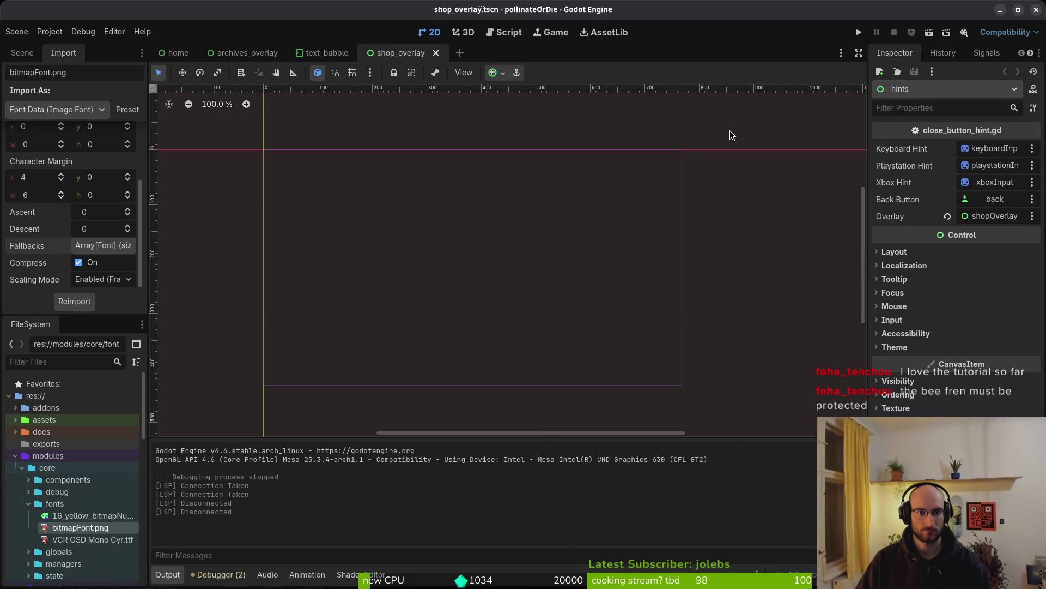
Expand the shop overlay tree through TabContainer > skins > MarginContainer to the skin list.
click(22, 52)
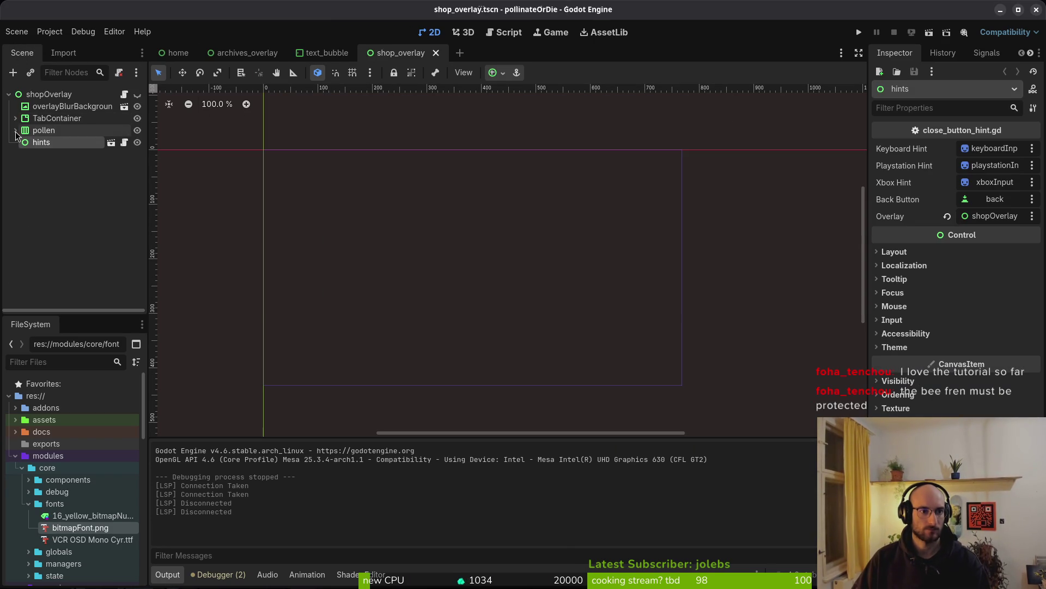
click(16, 129)
click(16, 119)
click(21, 130)
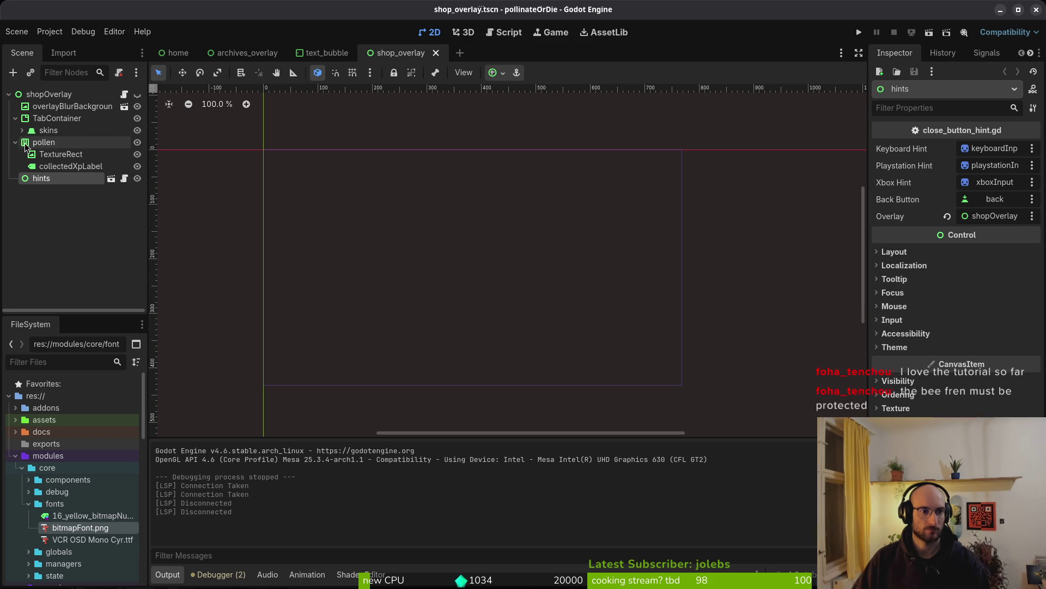
click(15, 142)
click(22, 130)
click(29, 142)
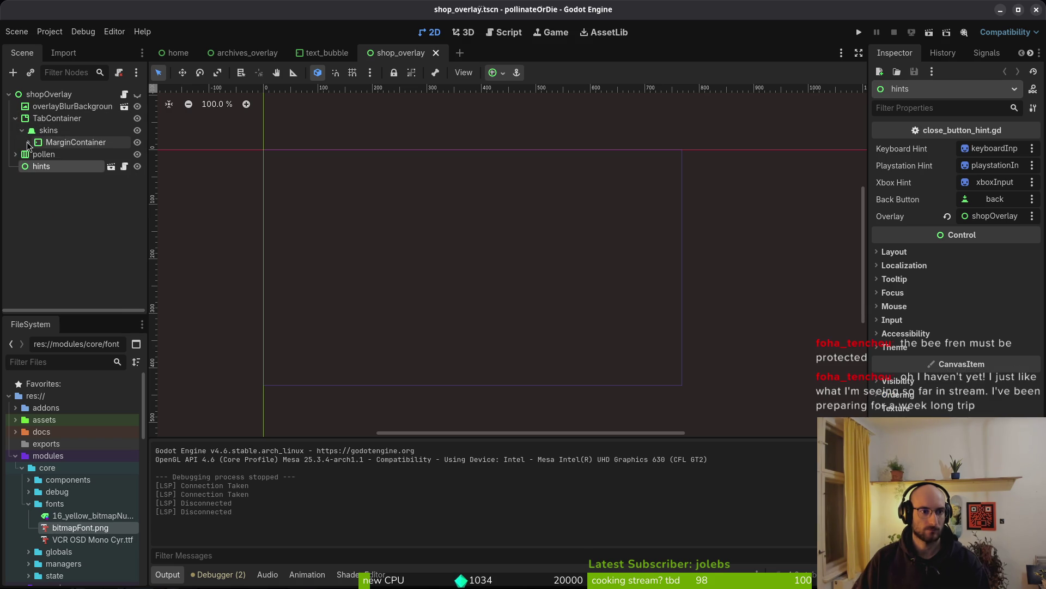
click(29, 142)
click(35, 155)
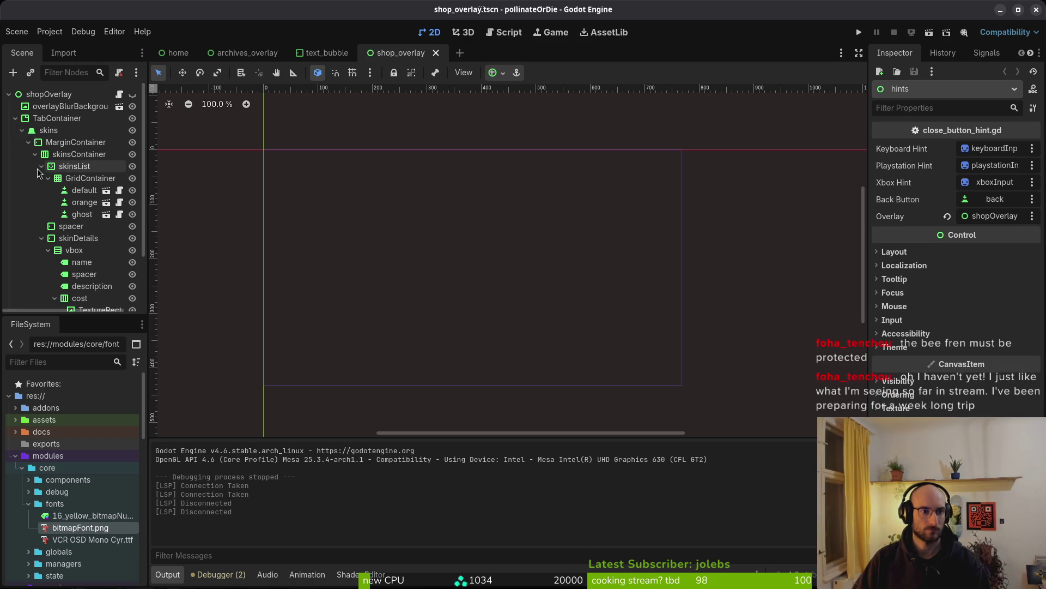
click(41, 191)
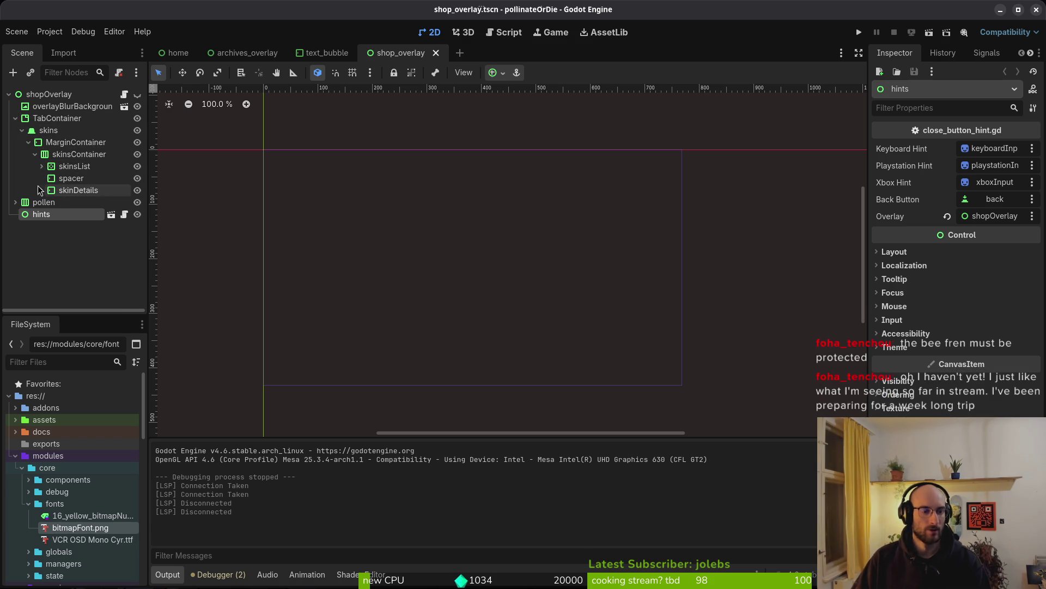
Make the shop overlay visible on the canvas and select the skinsList scroll container.
click(137, 94)
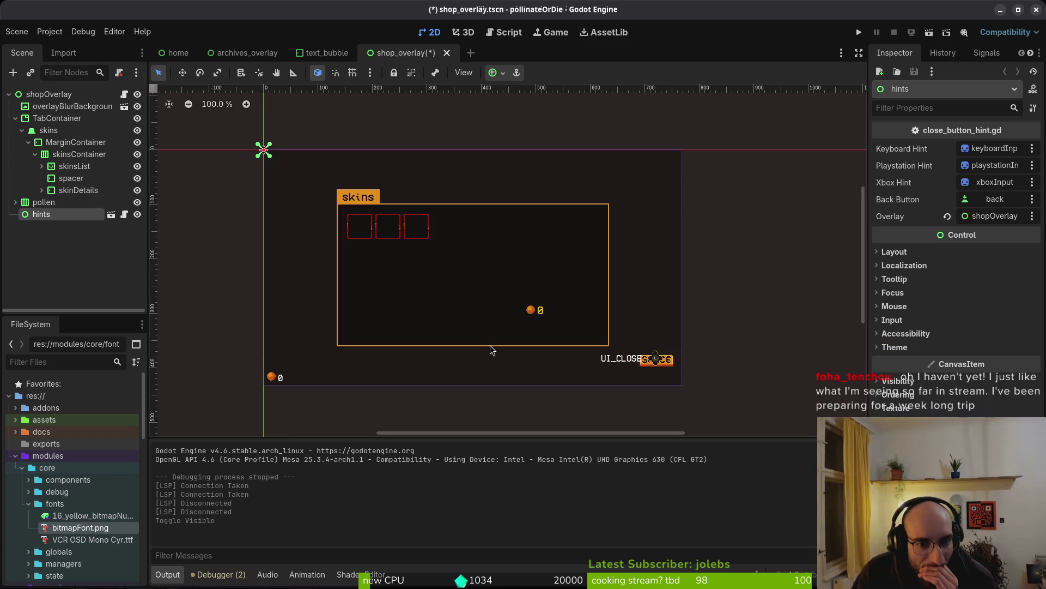
scroll(427, 282, up, 4)
click(73, 166)
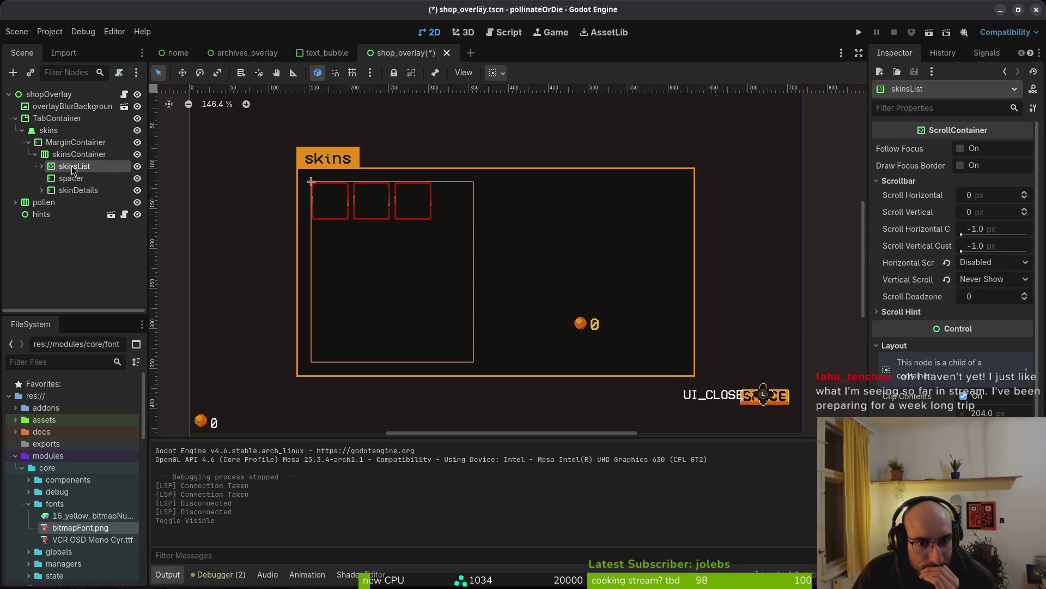
Inspect skinsList, its GridContainer, the spacer and the skinDetails panel.
click(72, 179)
click(74, 190)
click(75, 168)
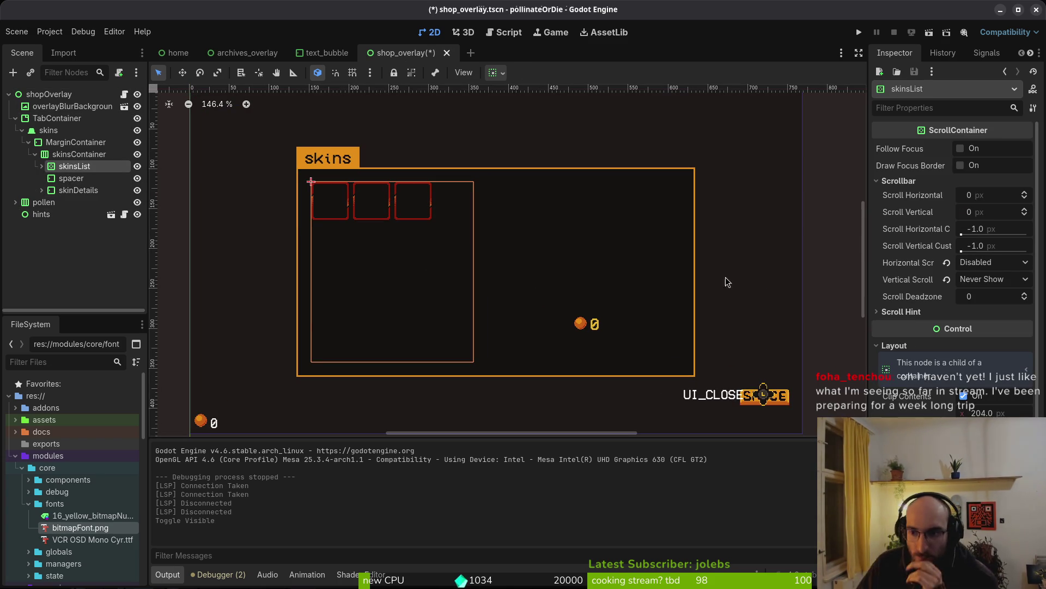
click(42, 167)
click(68, 180)
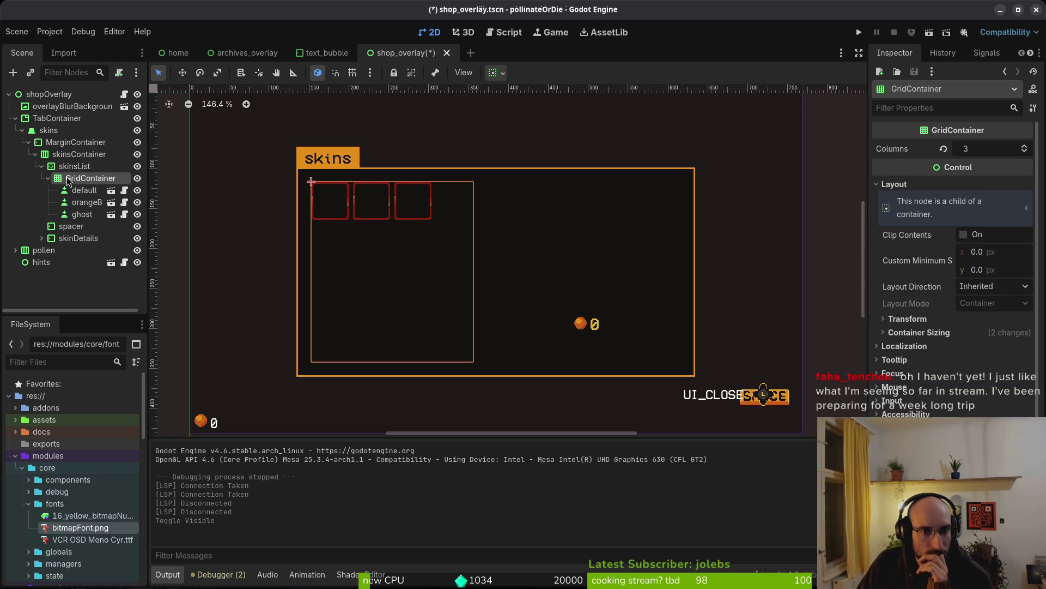
click(41, 166)
click(75, 166)
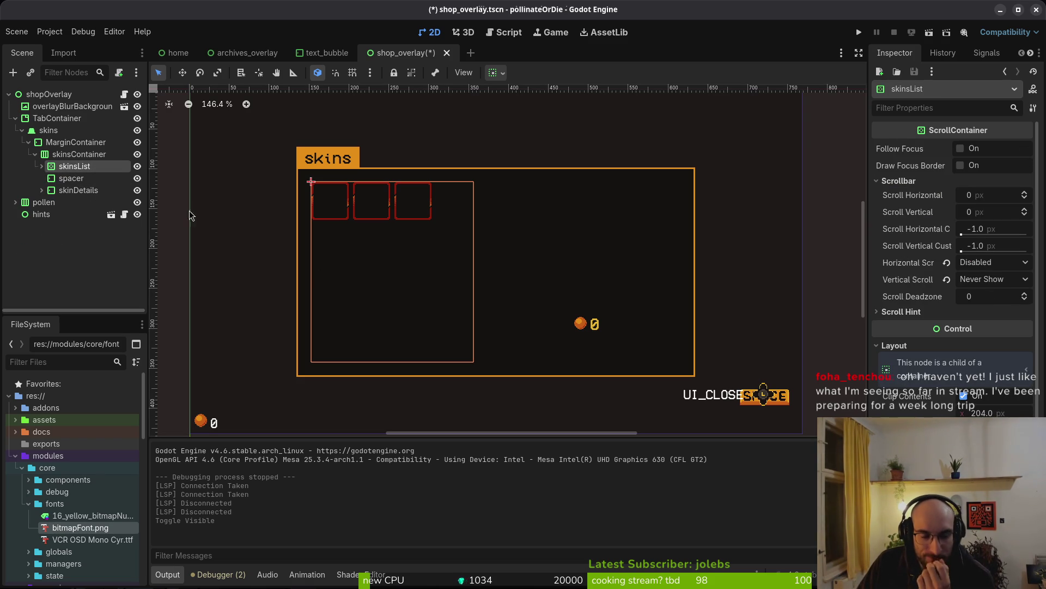
click(68, 190)
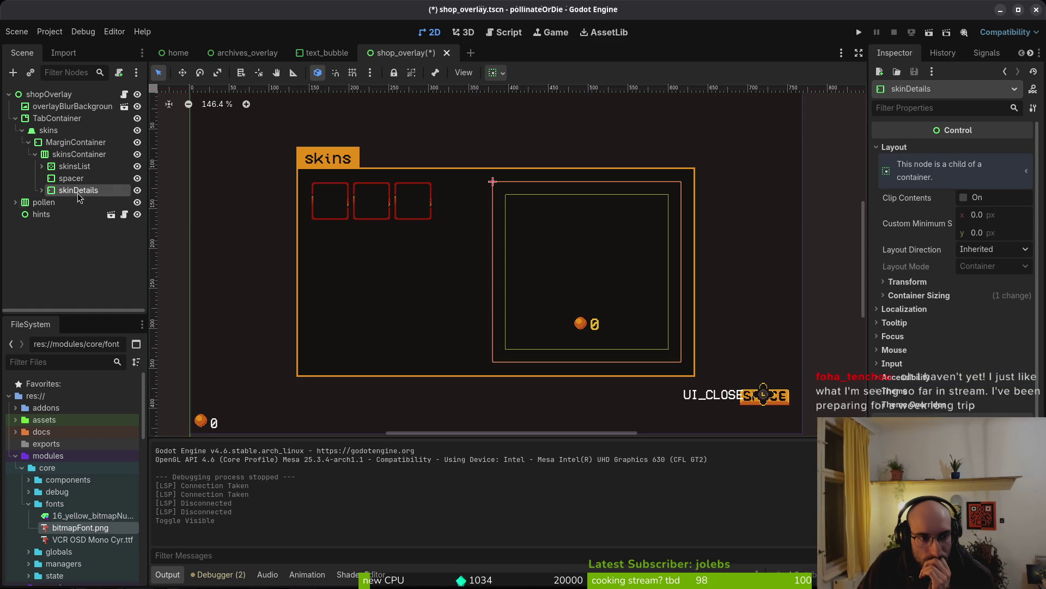
Under skinDetails > vbox, set the name label's Autowrap Mode to Word.
click(42, 190)
click(74, 203)
click(82, 214)
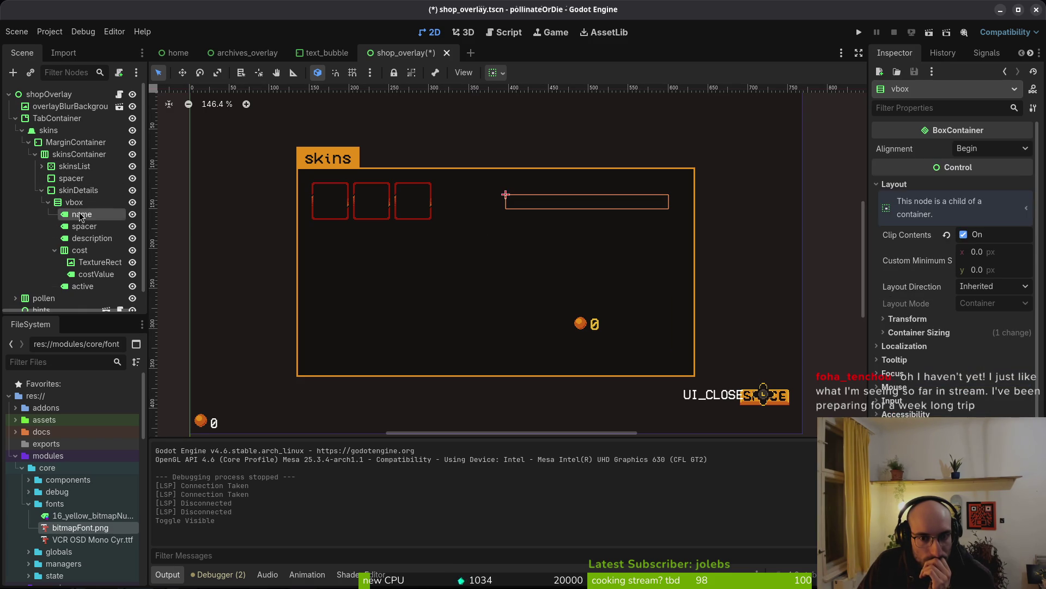
click(89, 228)
click(92, 239)
click(90, 215)
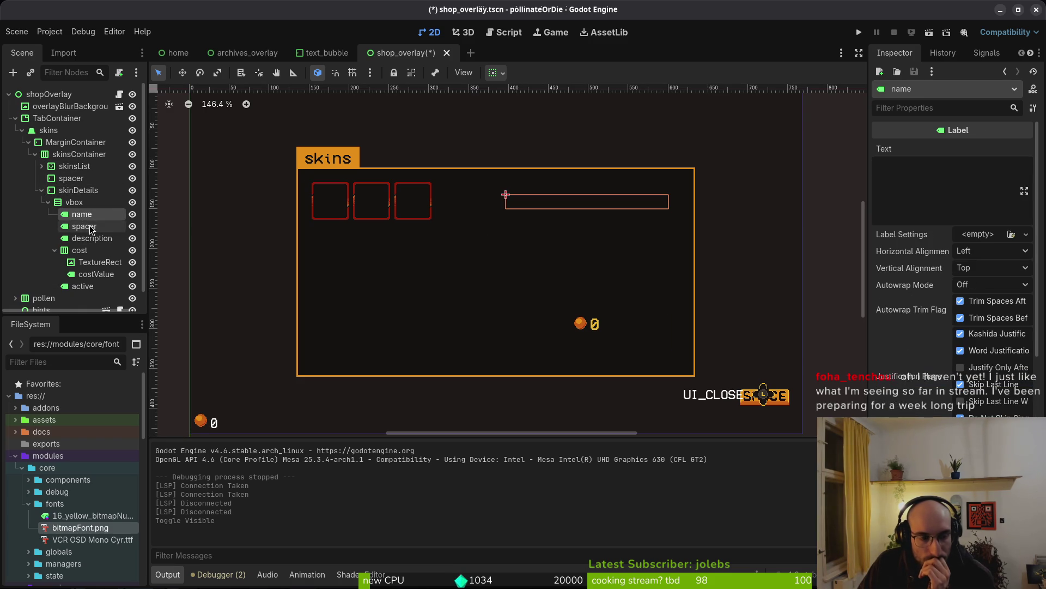
click(988, 285)
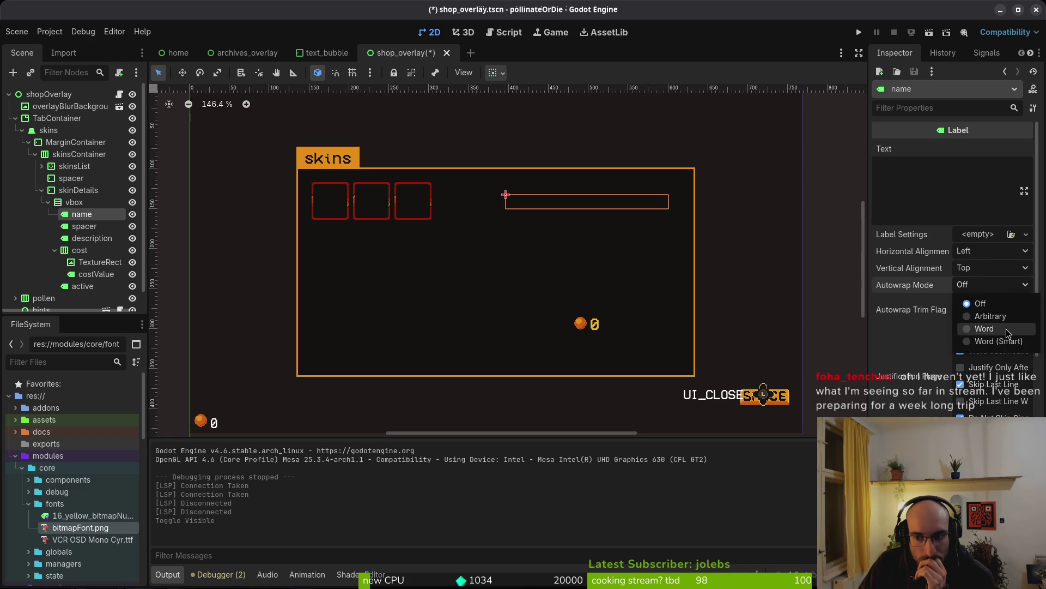
click(978, 330)
click(83, 227)
click(87, 238)
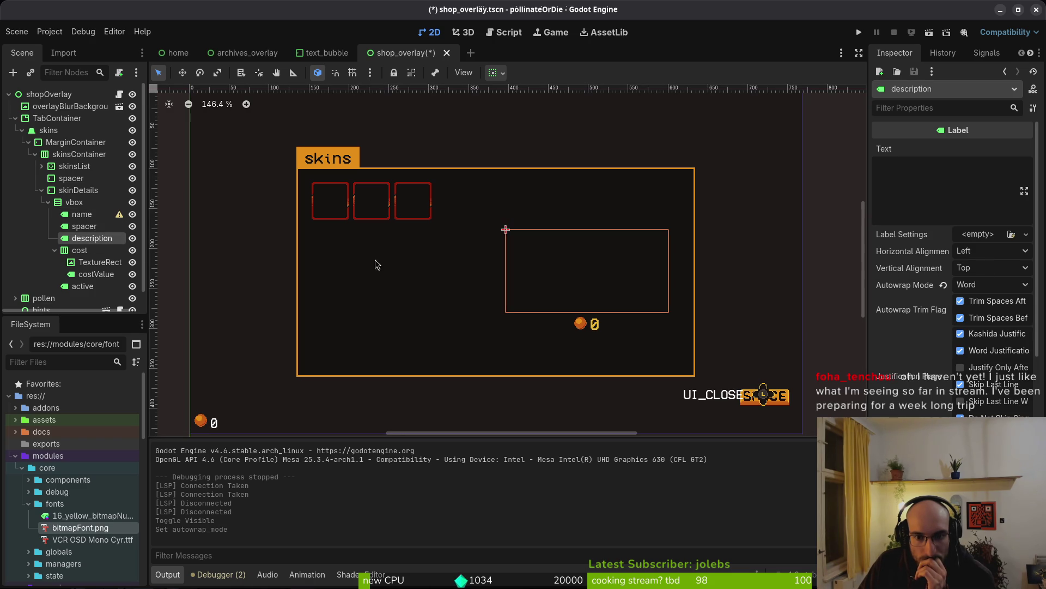
click(79, 215)
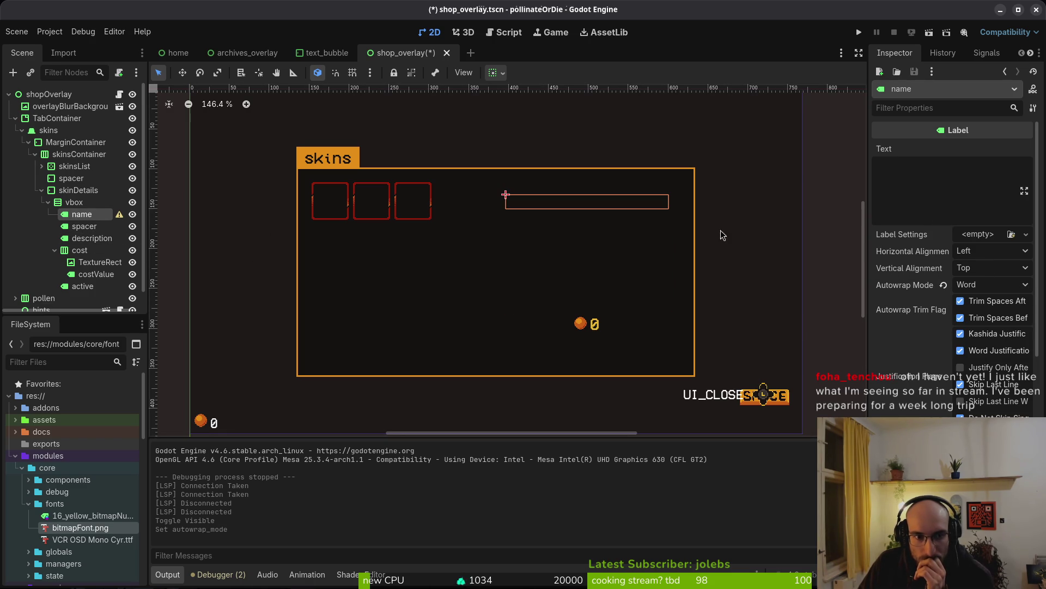
mouse_move(122, 216)
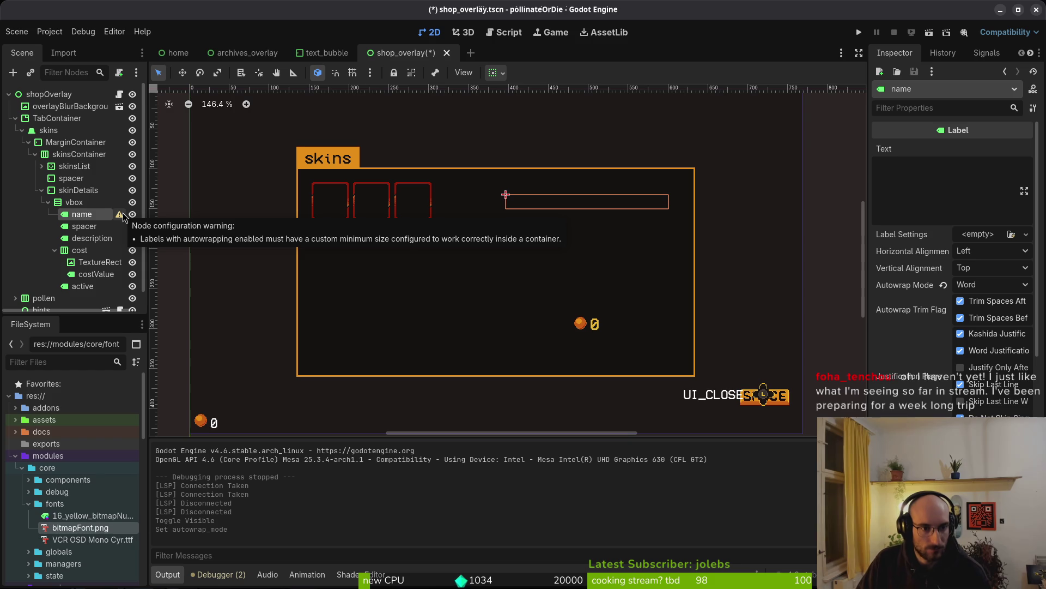
Save the shop overlay, toggle its visibility back off in the Local tree, and run the game.
key(ctrl+s)
key(F5)
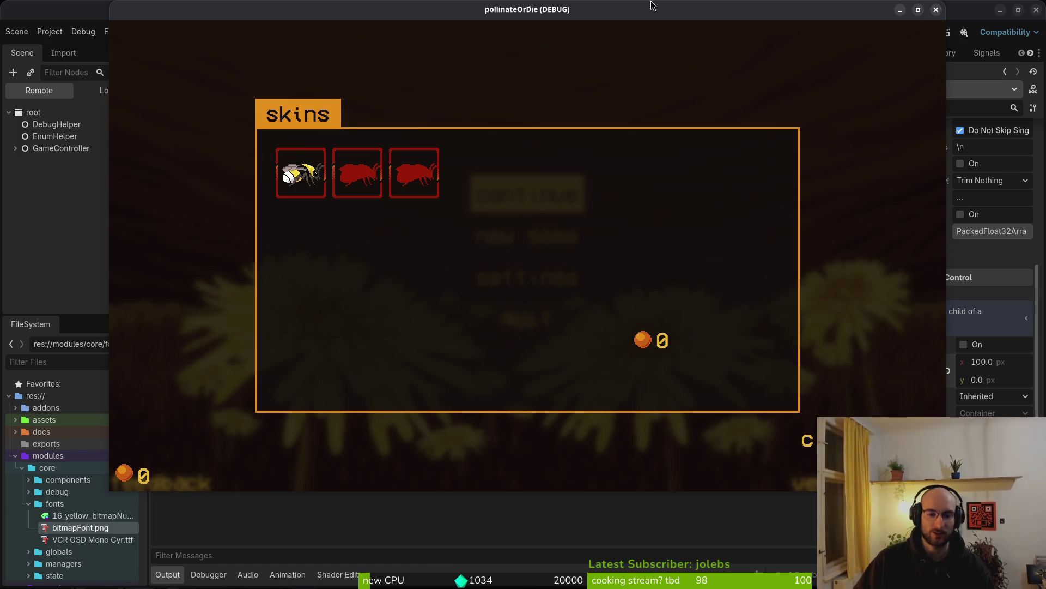
click(38, 215)
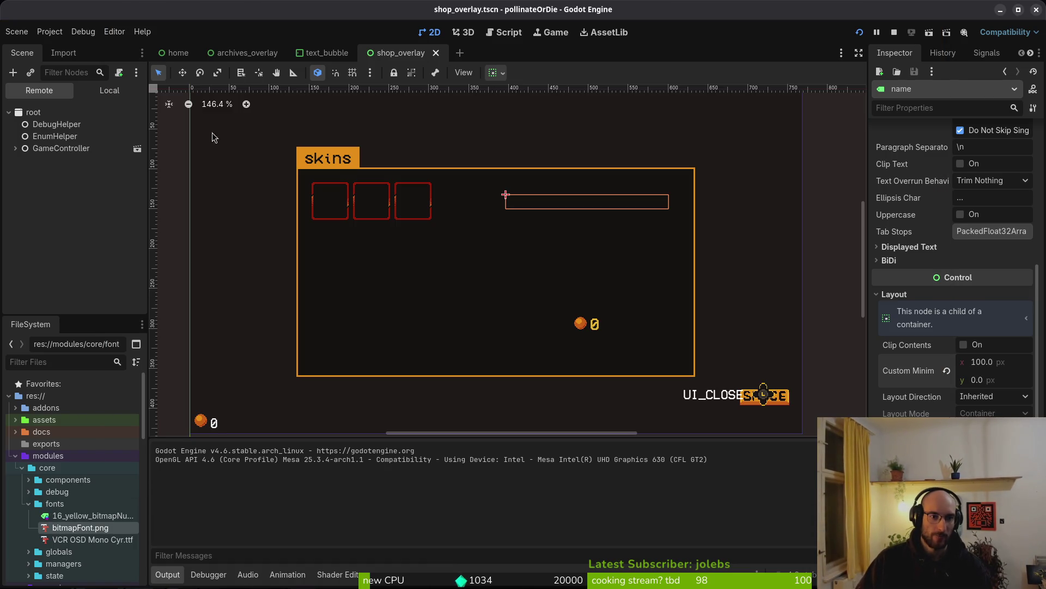
click(106, 90)
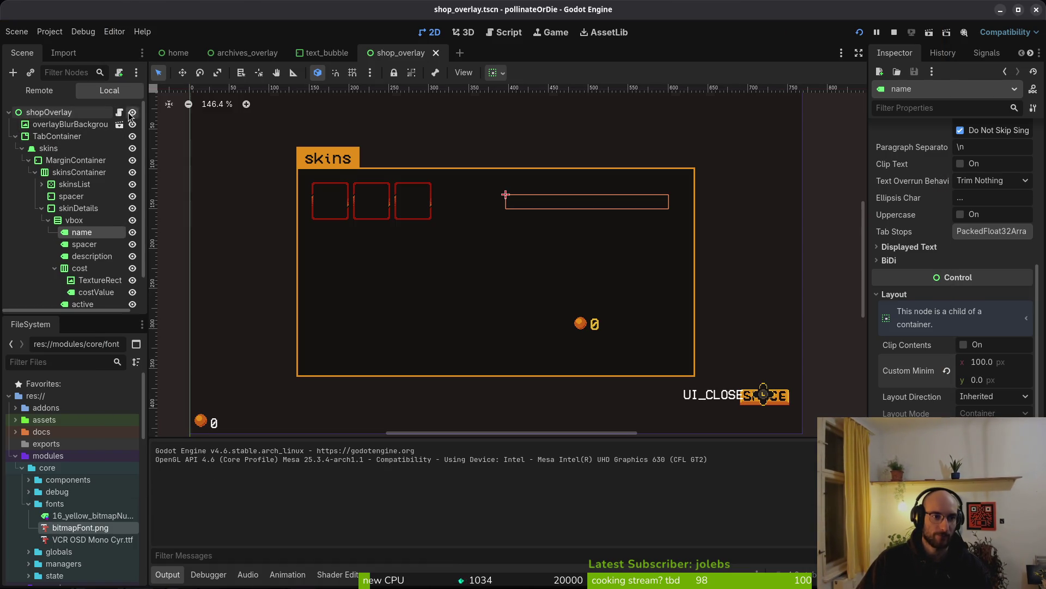
click(132, 113)
click(860, 33)
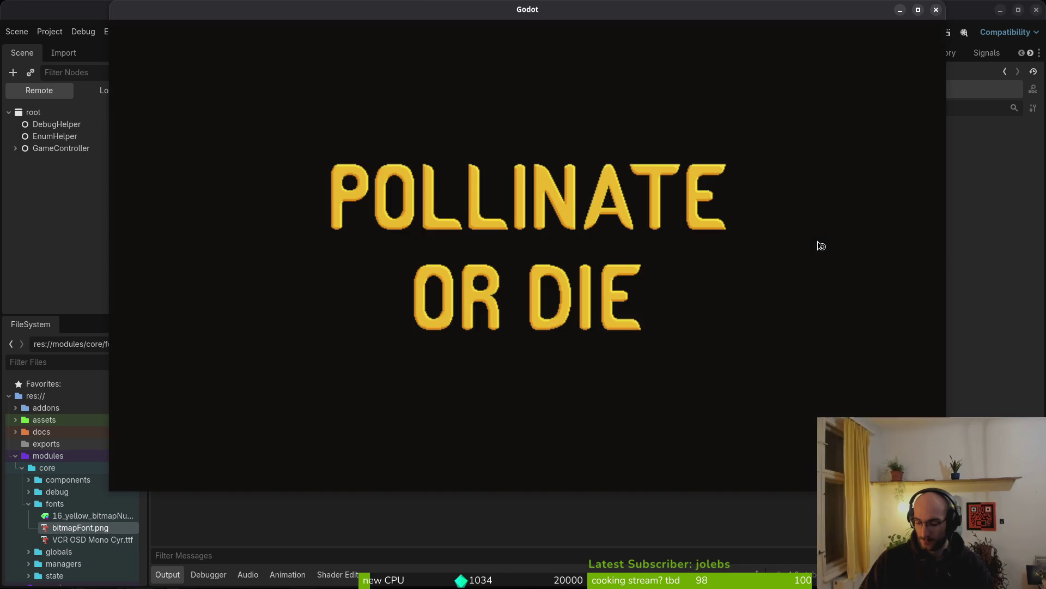
Continue the saved game and check the codex, including its enemies tab.
key(Down)
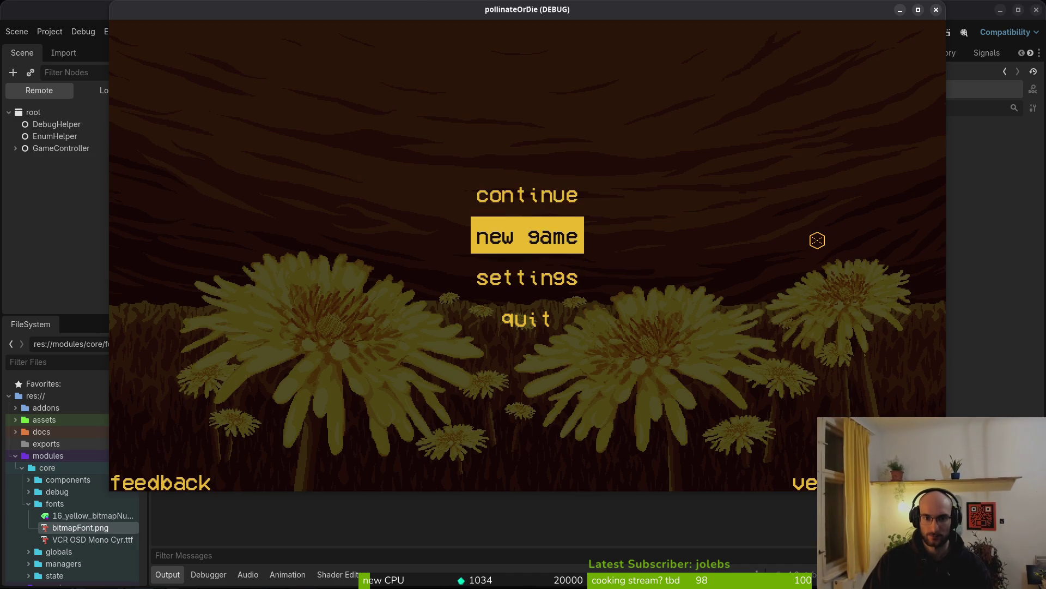
key(Up)
key(Return)
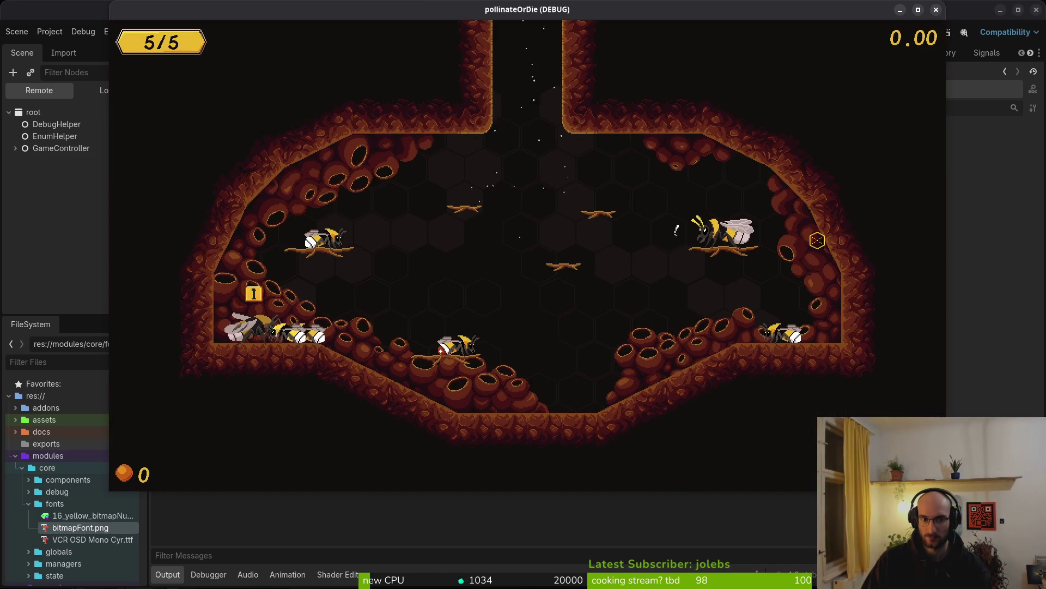
key(i)
key(Right)
key(i)
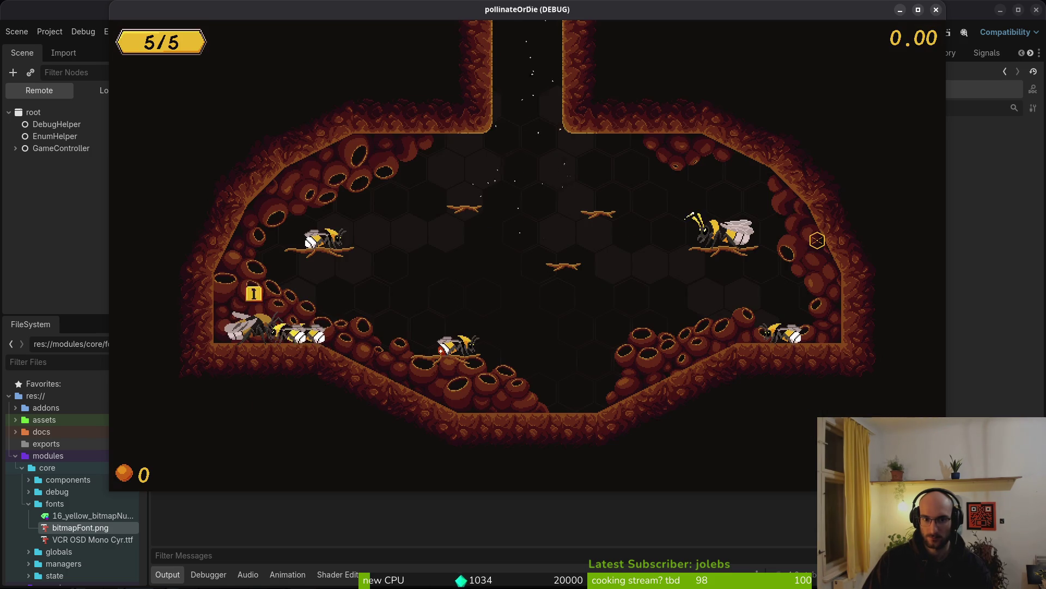
Browse the skins overlay between the bumblebee and locked slots, close it, and return to the editor.
key(k)
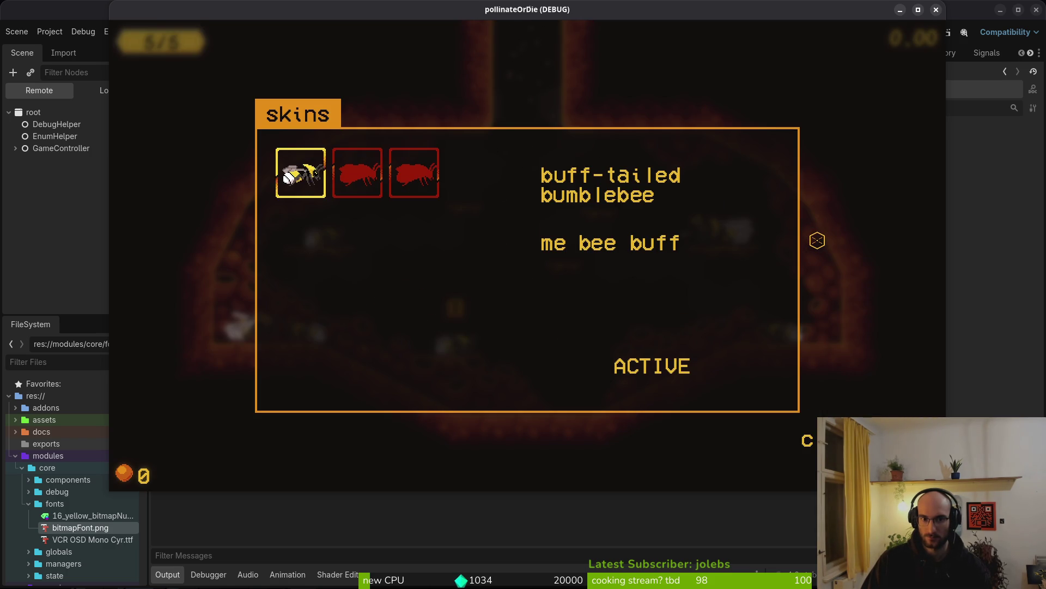
key(Right)
key(Right)
key(Left)
key(Left)
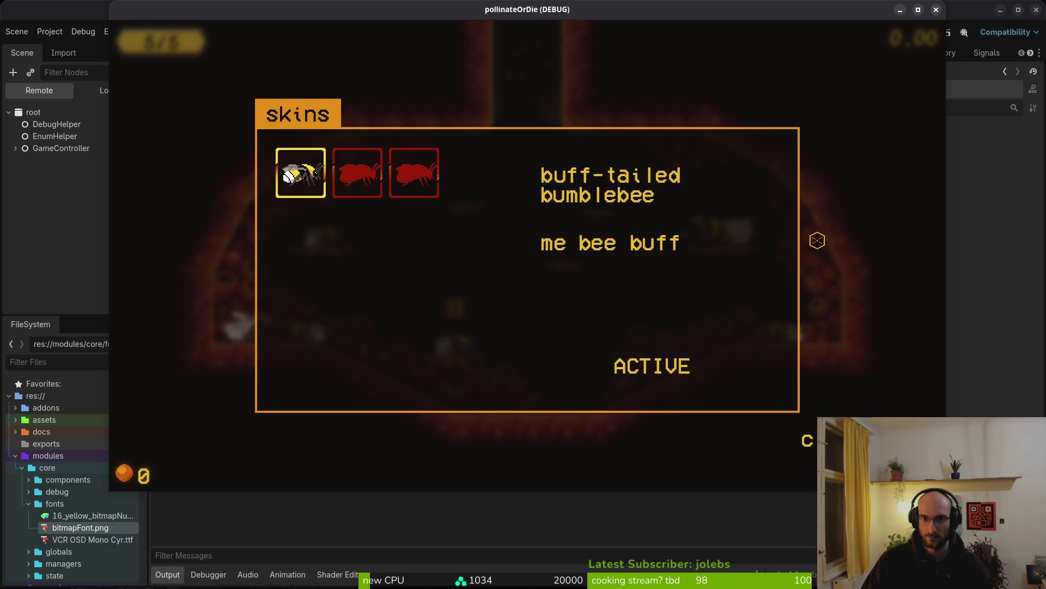
key(Right)
key(Right)
key(Left)
key(Left)
key(c)
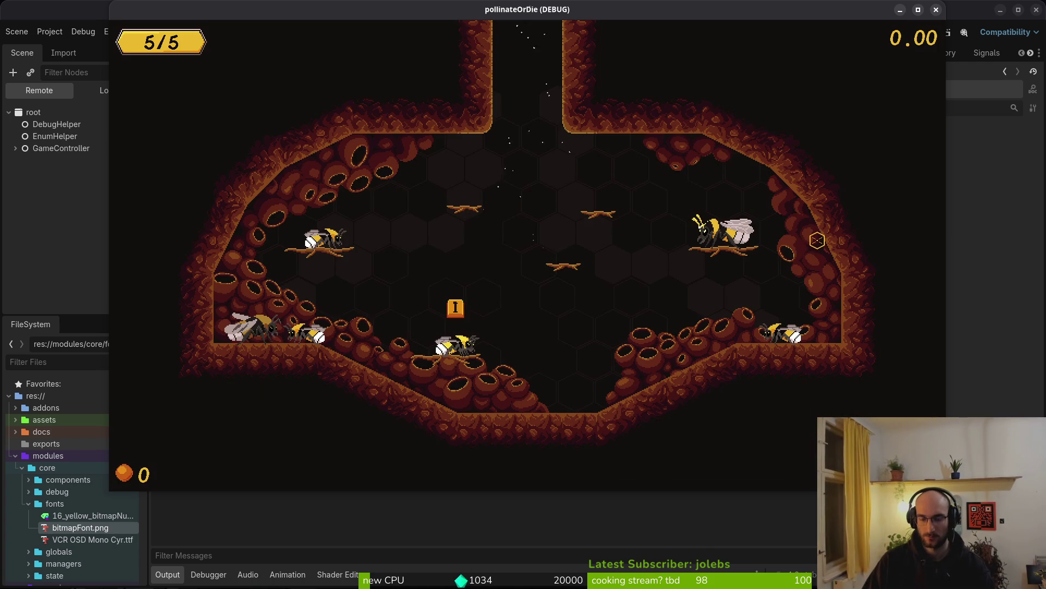
key(alt+Tab)
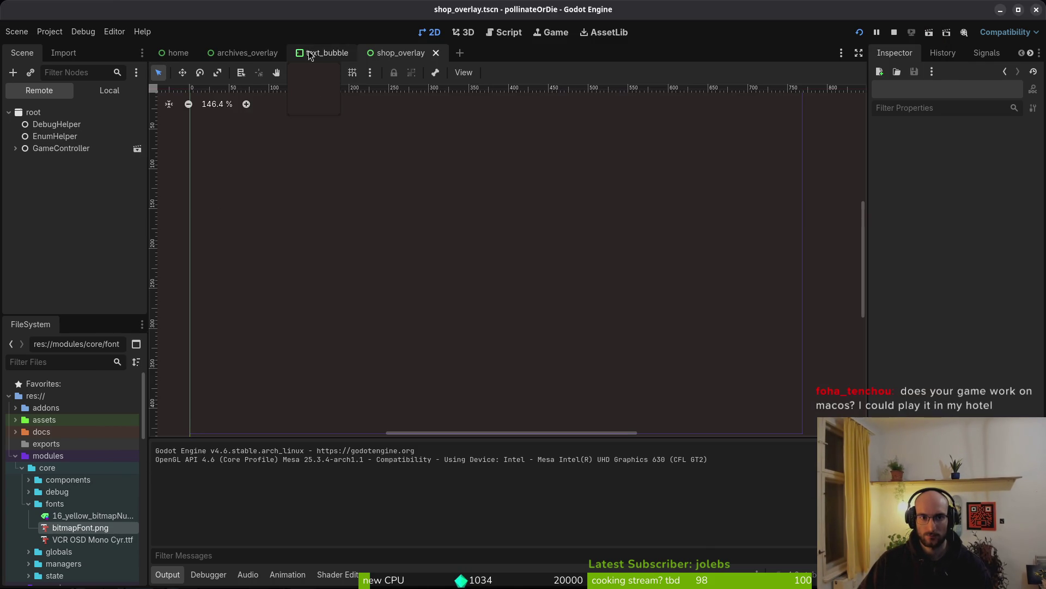
Open the archives_overlay scene and select the rhinoBeetle entry in its Local tree.
click(237, 54)
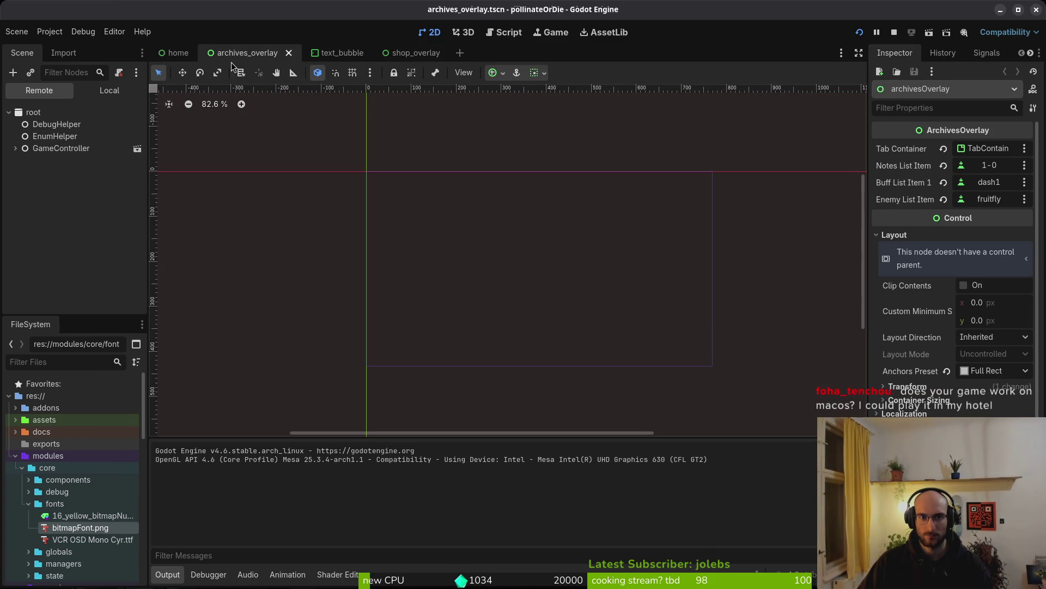
click(109, 90)
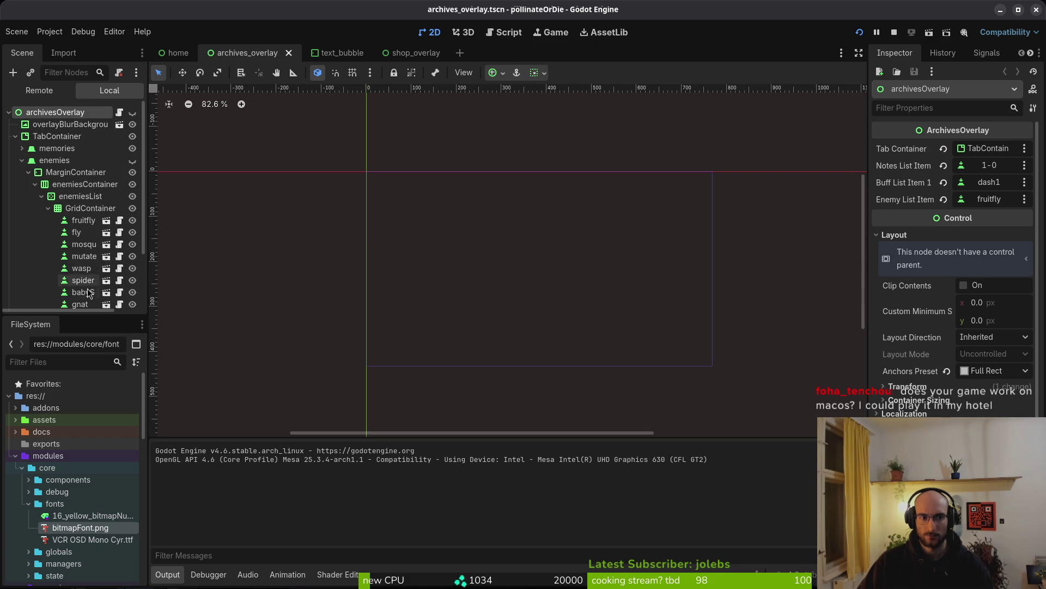
click(83, 292)
scroll(83, 243, down, 3)
click(83, 247)
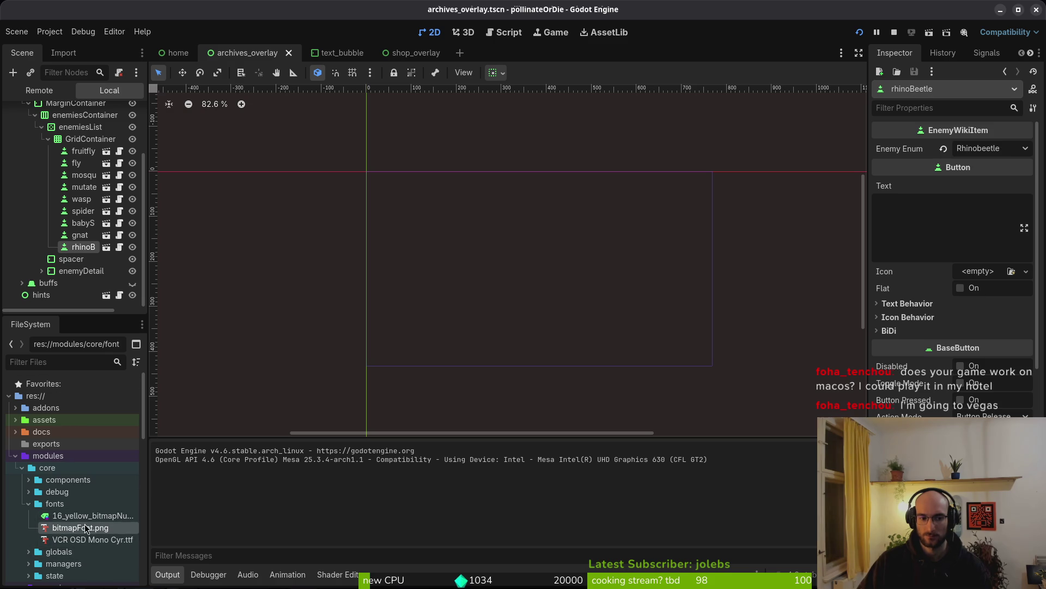
Inspect rhinobeetle_data.tres and its SpriteFrames idle and default animations.
click(29, 503)
scroll(69, 507, down, 5)
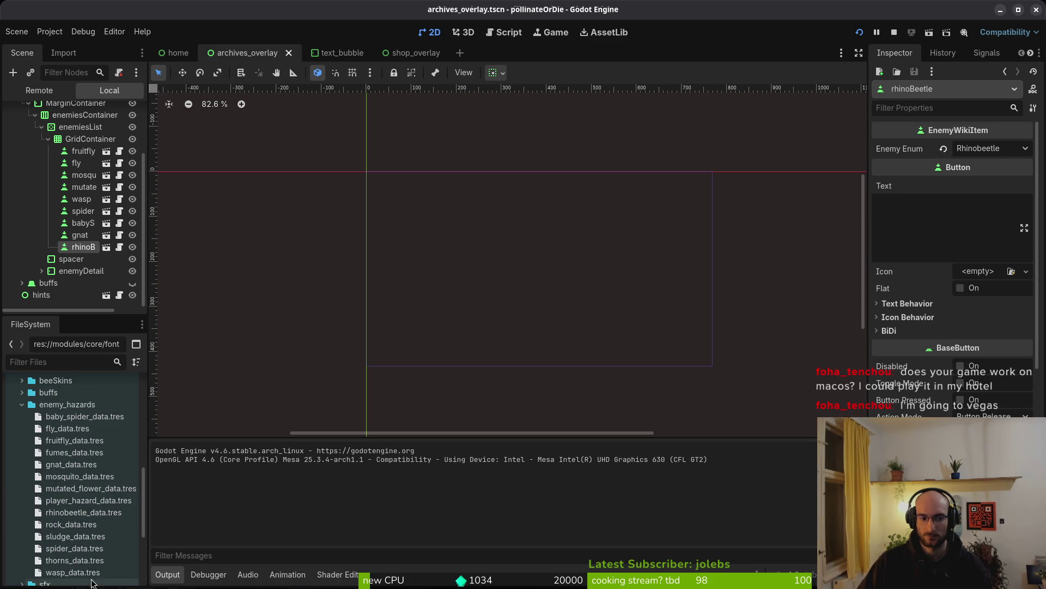
click(84, 512)
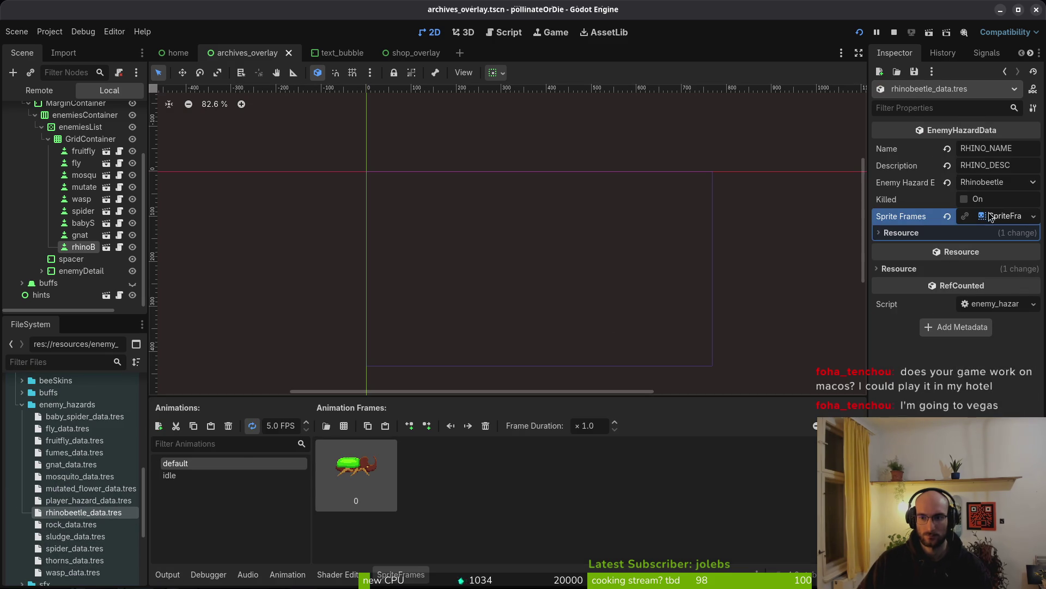
click(989, 218)
click(982, 222)
click(215, 475)
click(239, 464)
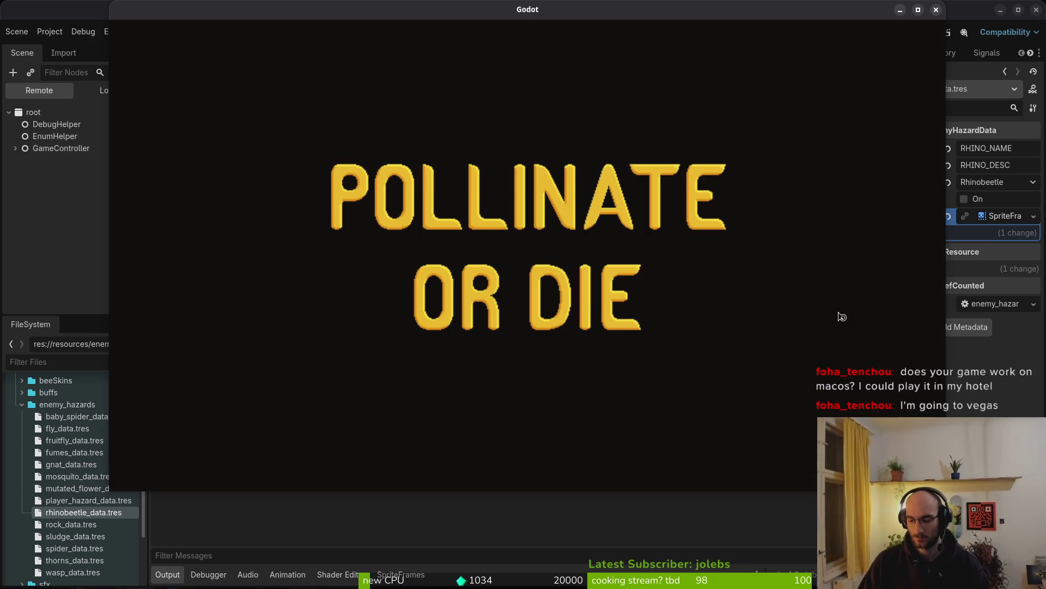
Continue the game, step through the codex enemies grid, then quit and switch to Aseprite.
key(Return)
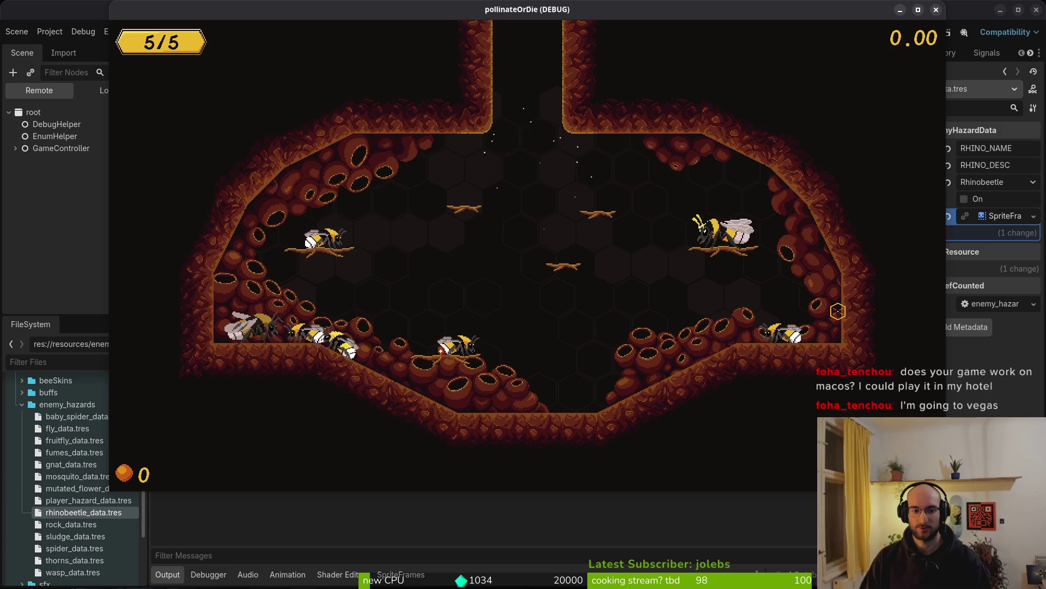
key(c)
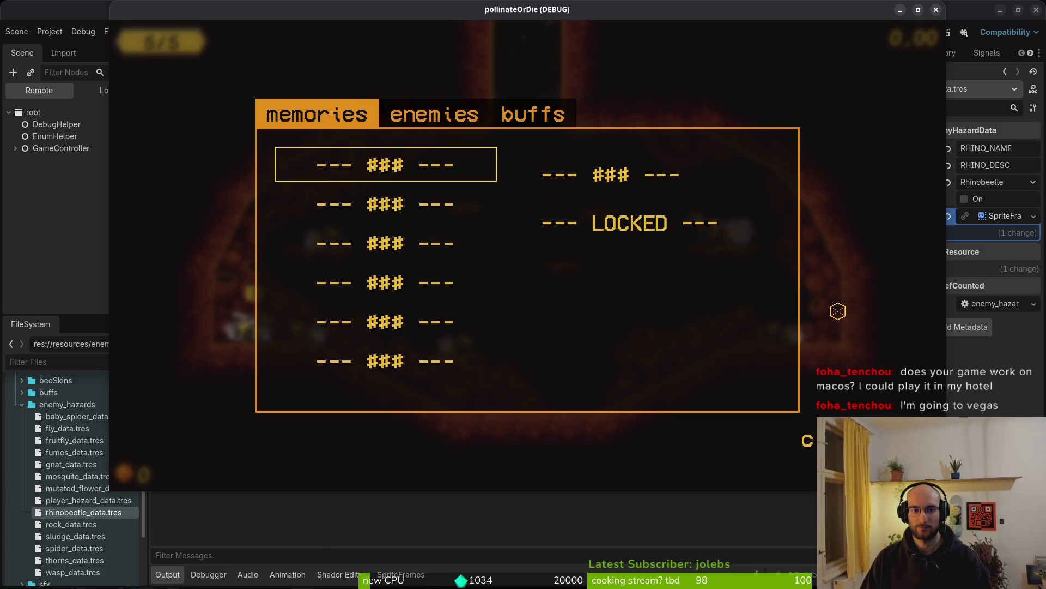
key(e)
key(Down)
key(Down)
key(Right)
key(Right)
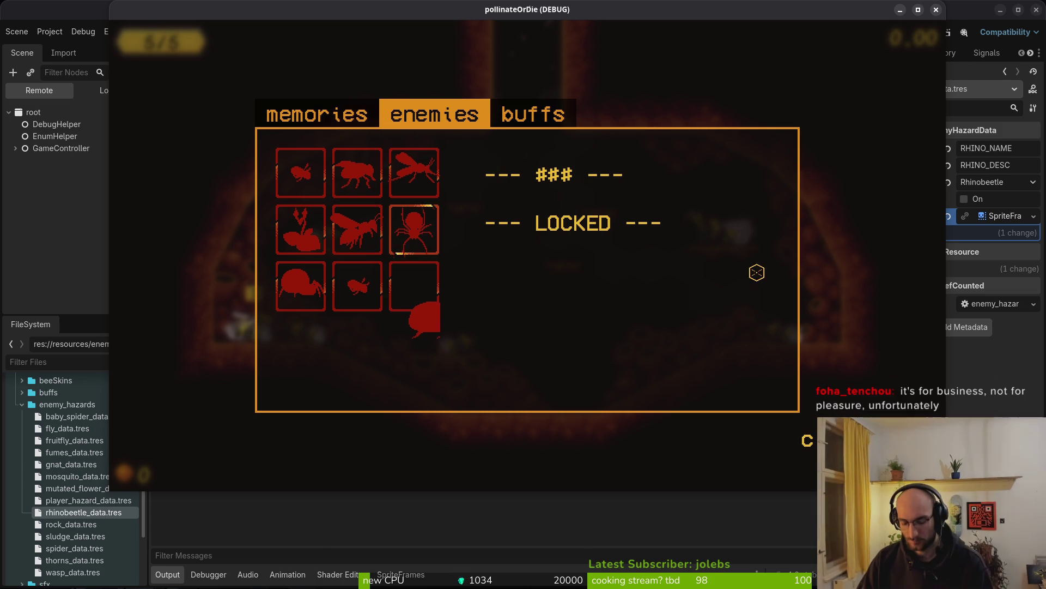
key(F8)
key(alt+Tab)
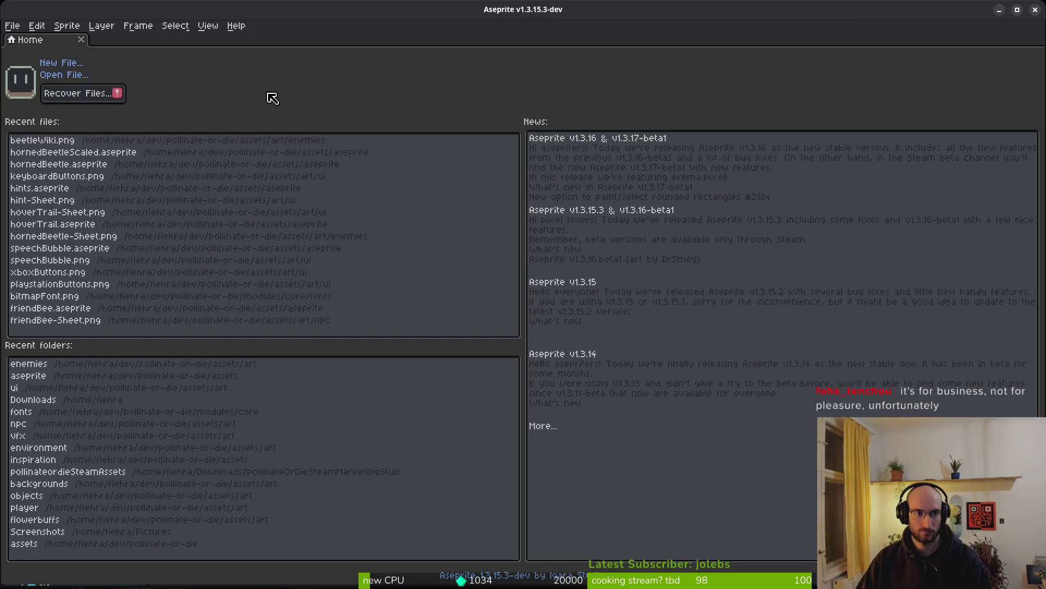
Browse to the assets/aseprite folder and open spiderScaled.aseprite.
click(64, 75)
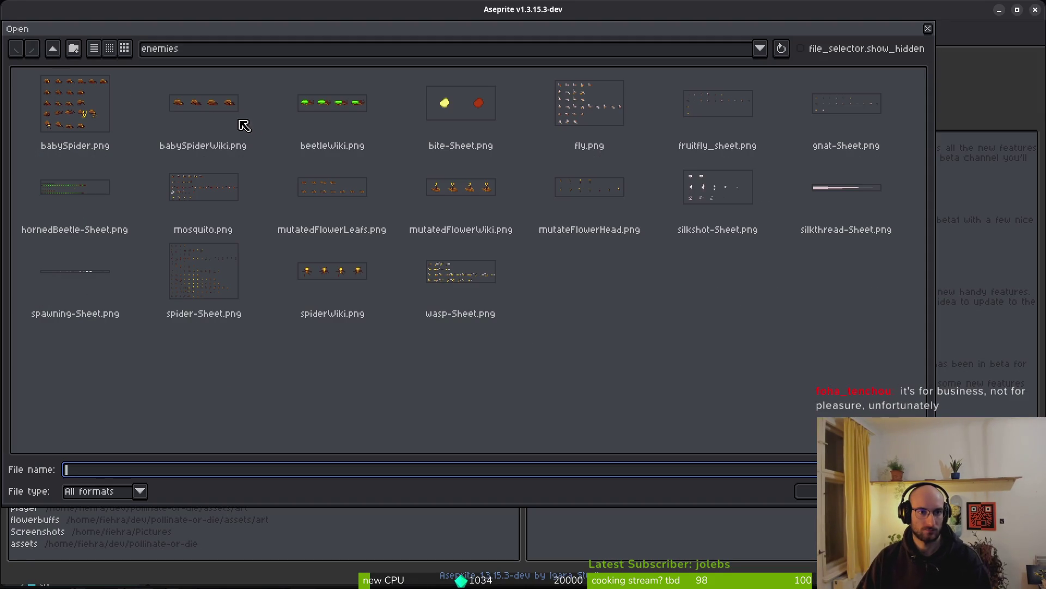
click(154, 98)
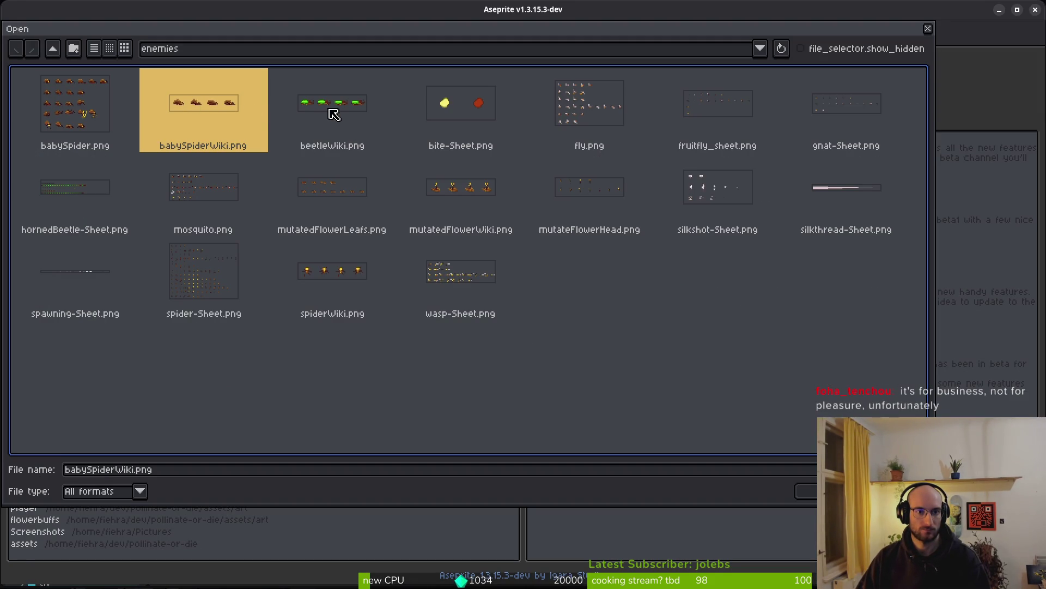
key(Escape)
click(73, 78)
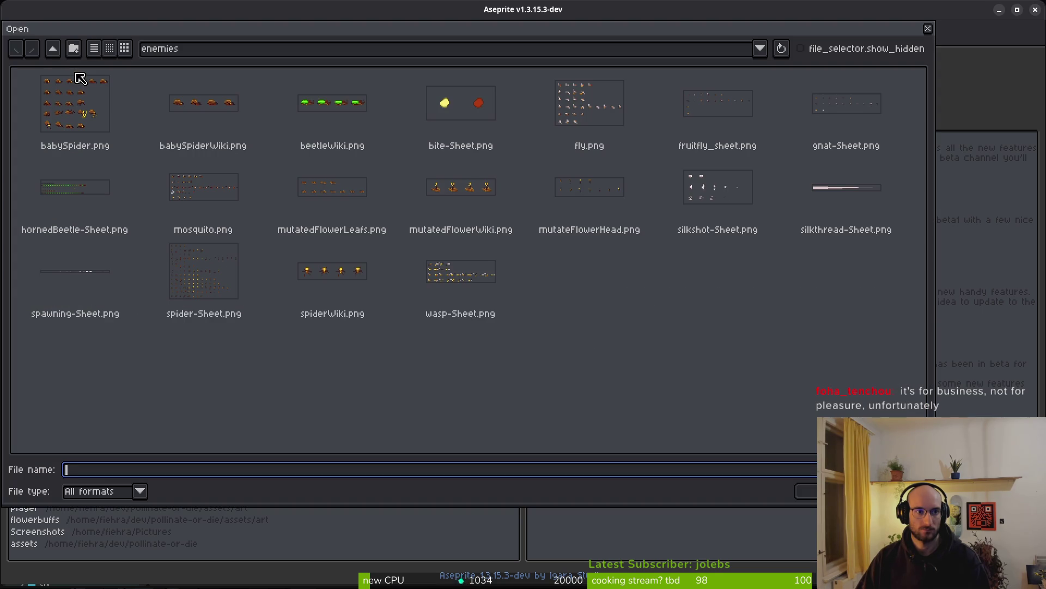
click(51, 50)
click(50, 50)
double_click(112, 109)
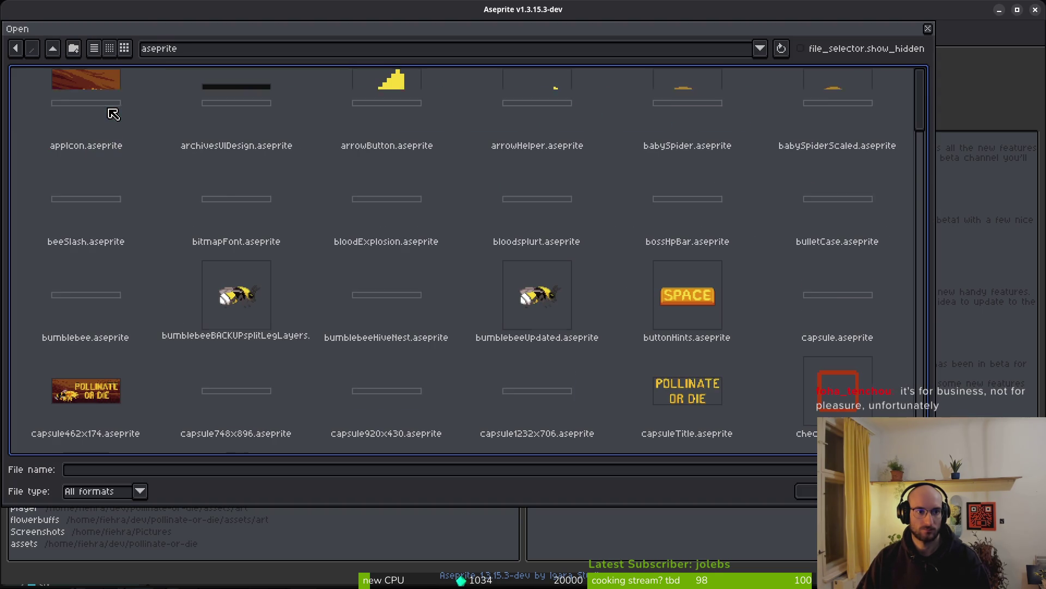
drag(922, 127, 922, 414)
double_click(222, 238)
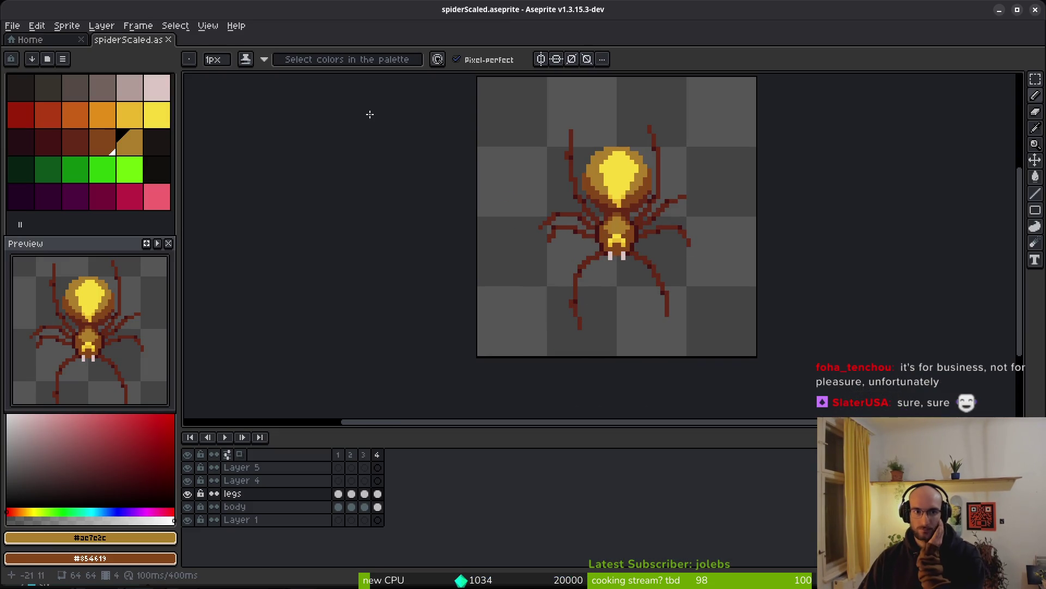
Open hornedBeetleScaled.aseprite from recent files and compare it with the spider sprite.
click(25, 39)
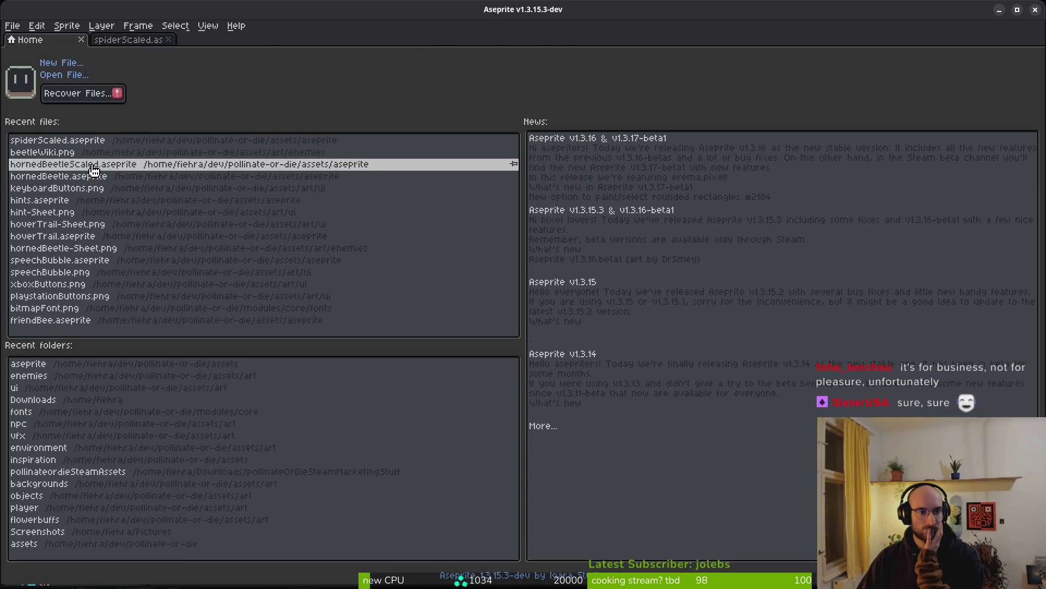
click(93, 166)
scroll(606, 260, up, 5)
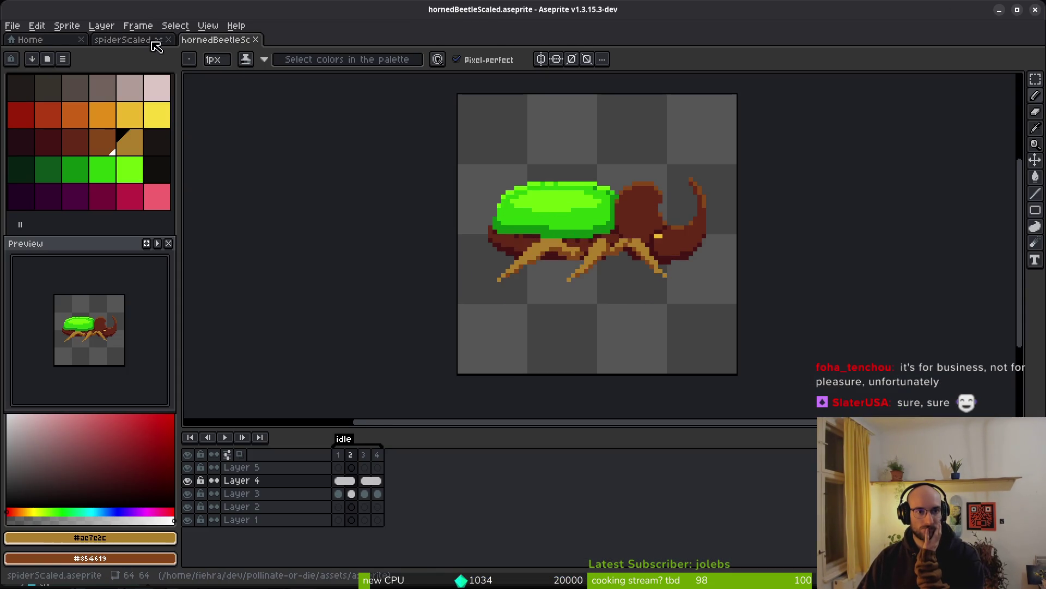
click(128, 39)
click(216, 39)
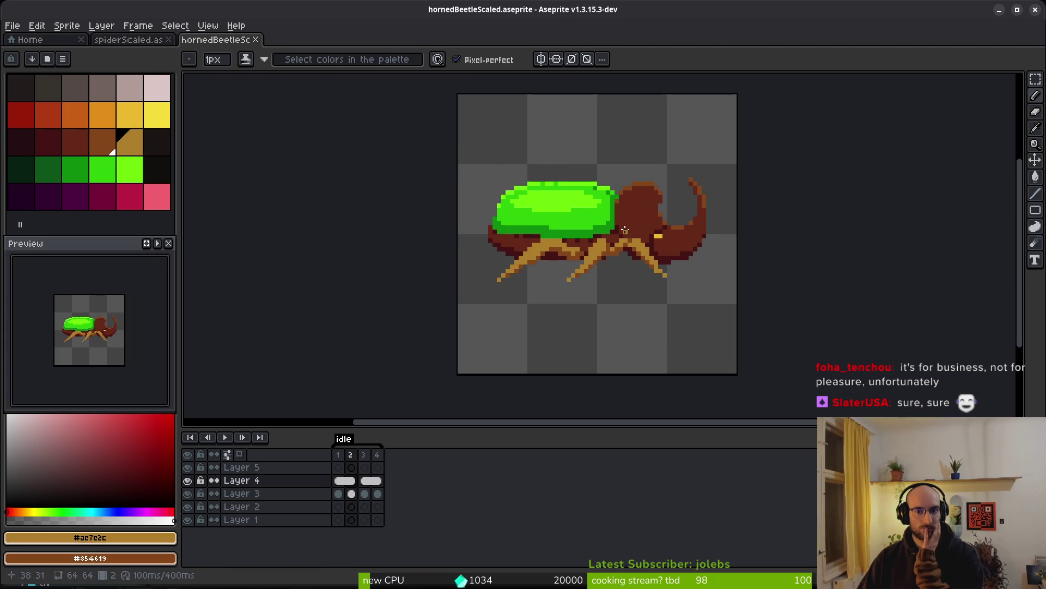
scroll(606, 250, down, 1)
scroll(606, 250, up, 1)
click(133, 42)
click(240, 40)
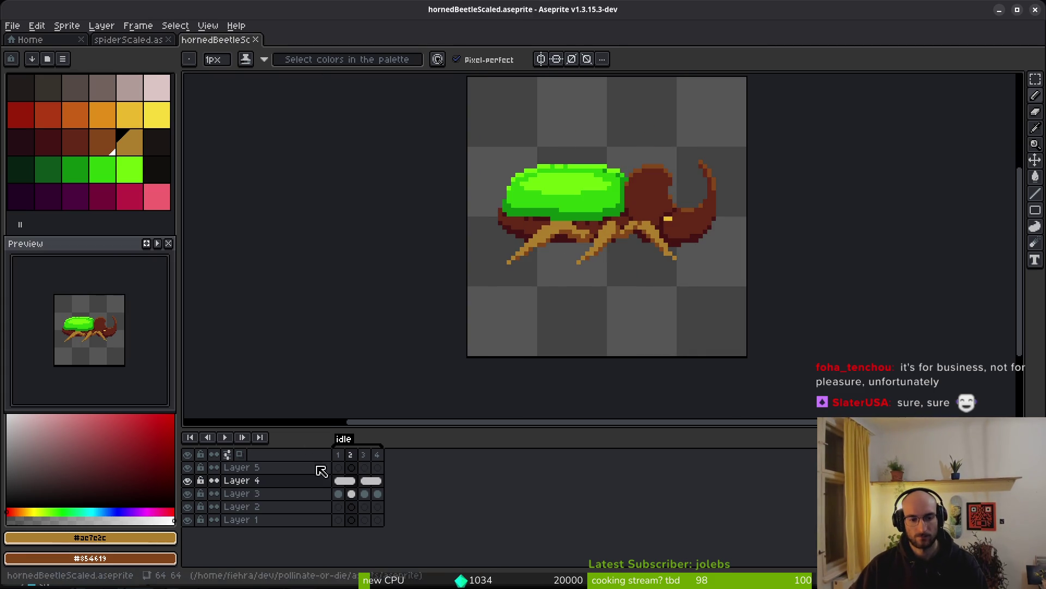
Delete Layers 1, 2 and 5 from the horned beetle sprite and save it.
drag(340, 508, 368, 522)
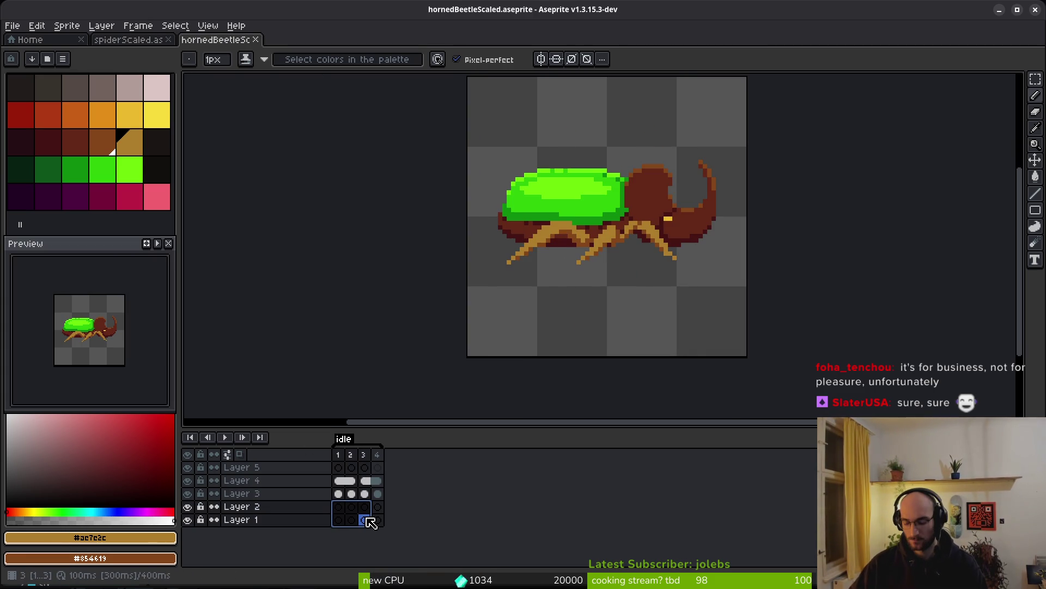
click(256, 520)
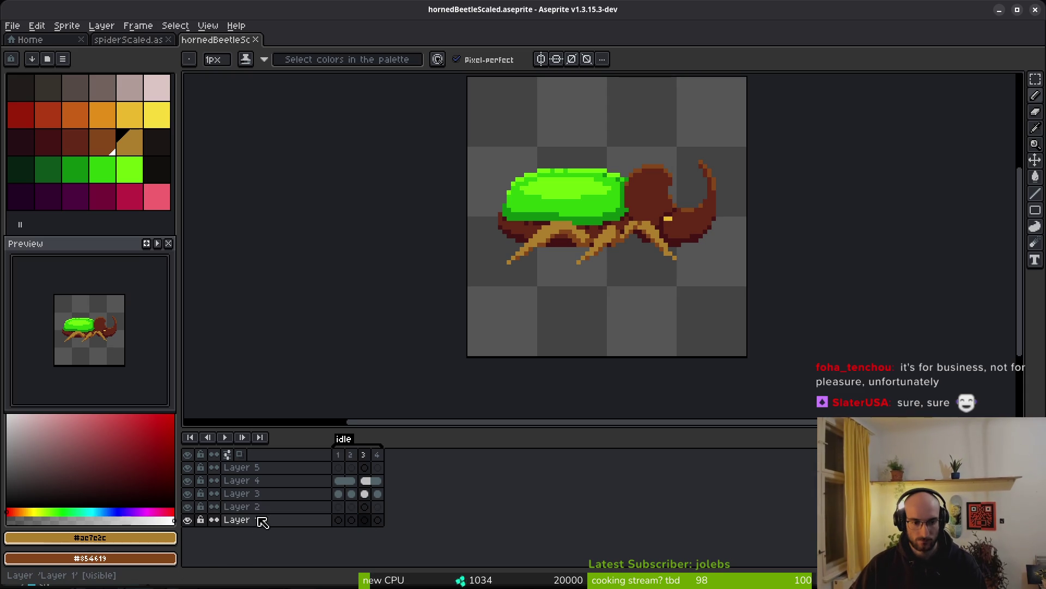
shift+click(259, 507)
key(Delete)
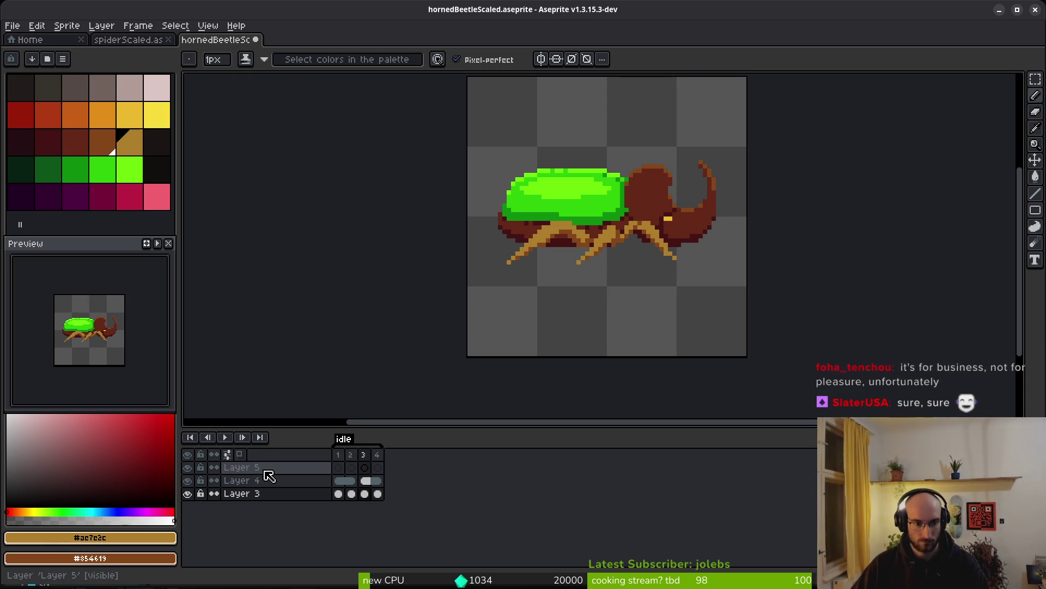
click(266, 470)
key(Delete)
key(ctrl+s)
scroll(548, 305, down, 3)
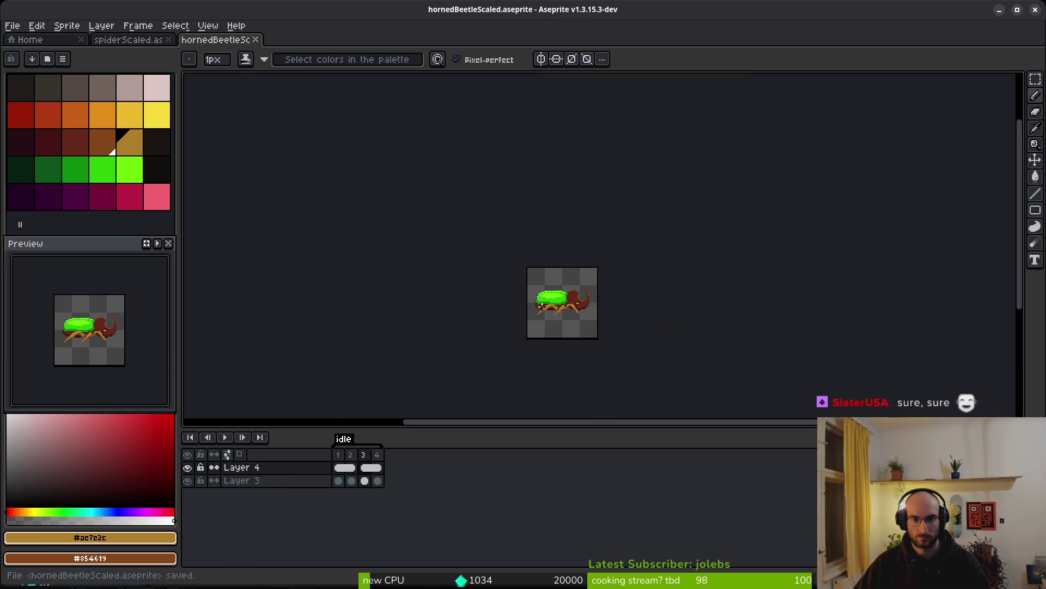
key(alt+Tab)
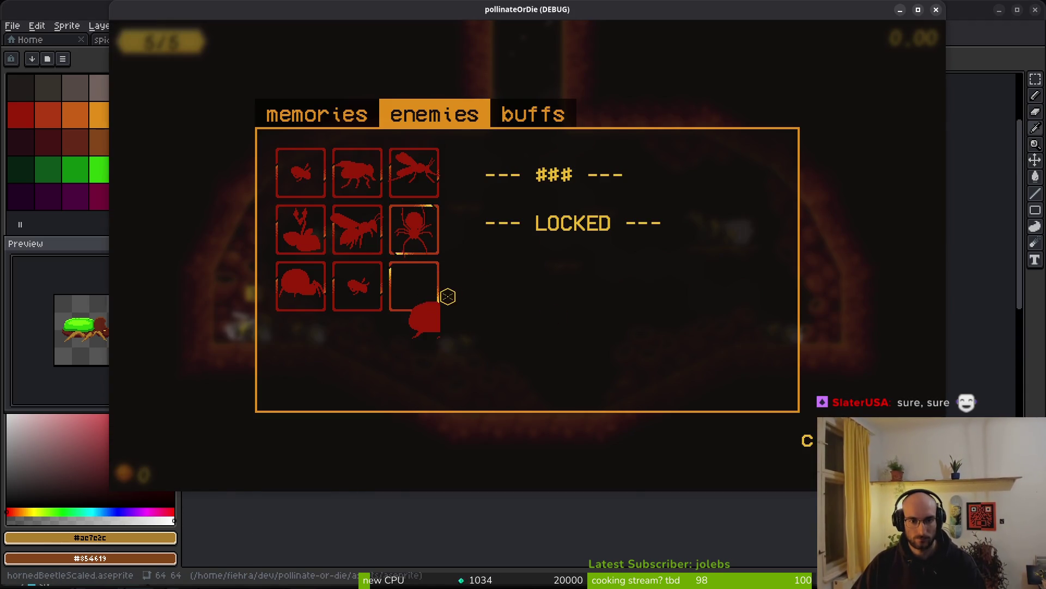
Return to Godot and save archives_overlay.tscn.
key(alt+Tab)
key(alt)
key(alt+Tab)
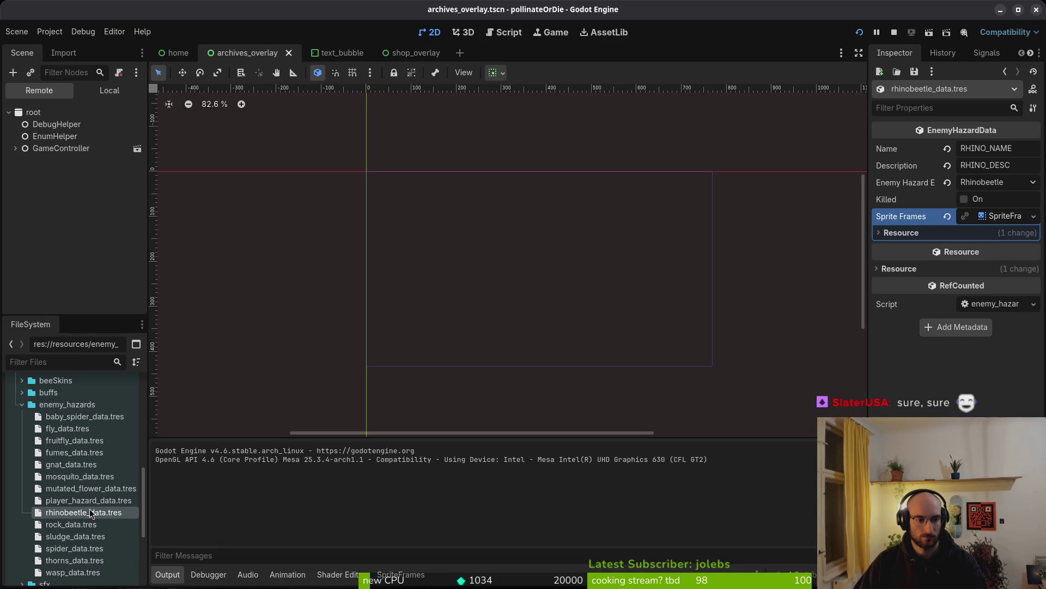
key(ctrl+s)
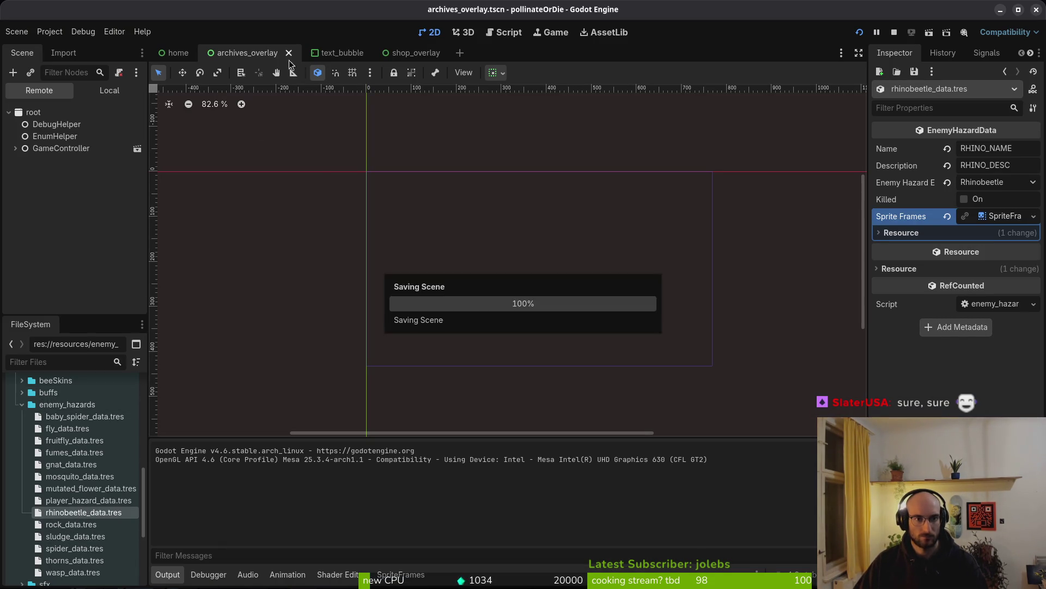
Quick-open 'gamecontrol' to load game.controller.tscn and view its Local tree.
key(ctrl+shift+o)
text(gamecontrol)
key(Return)
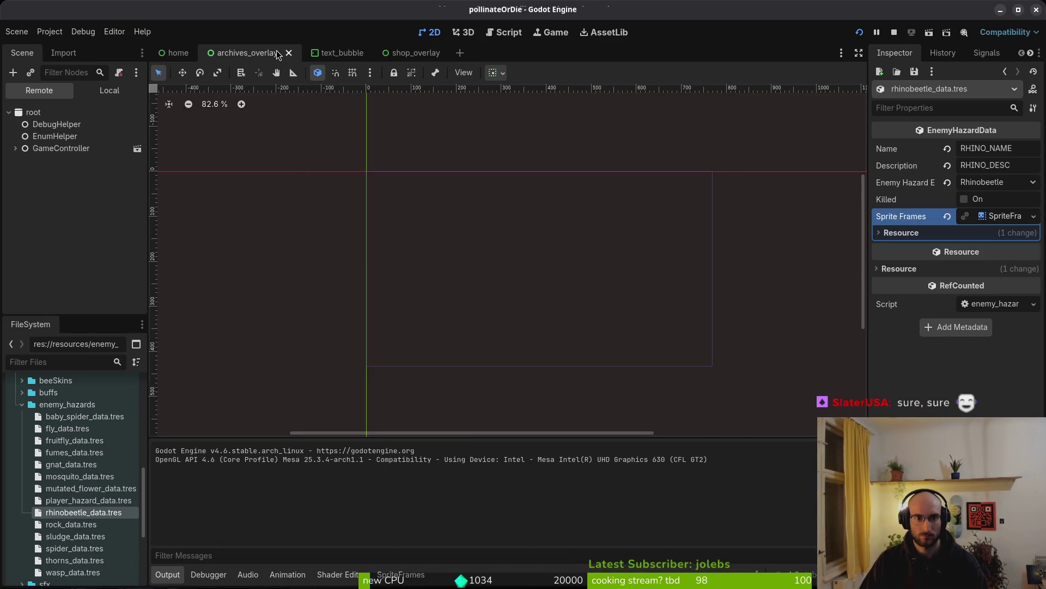
click(109, 94)
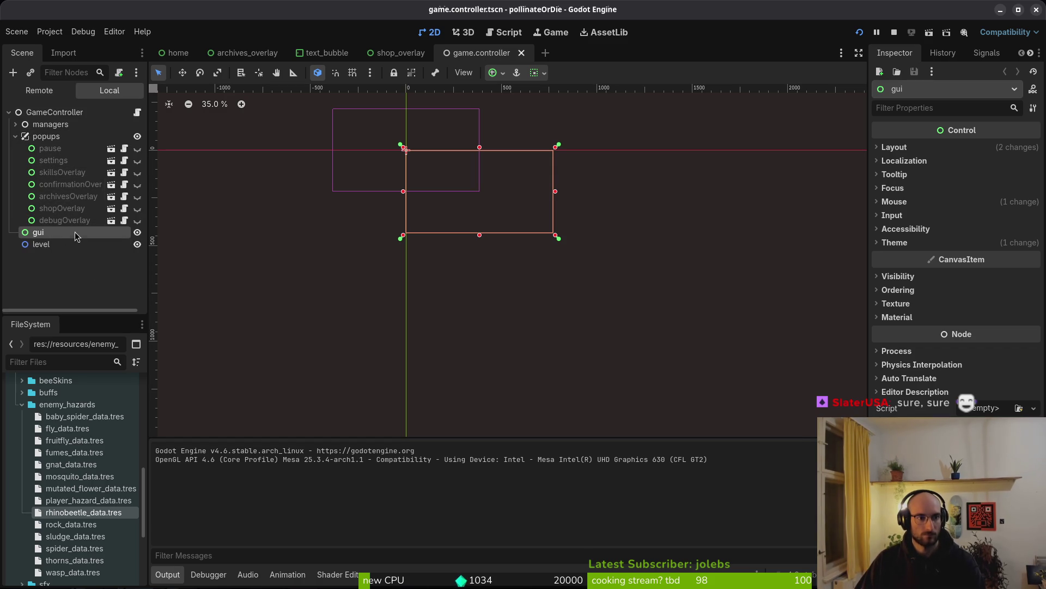
Save the game controller scene and open the archives_overlay scene through quick open ('arhover').
click(68, 197)
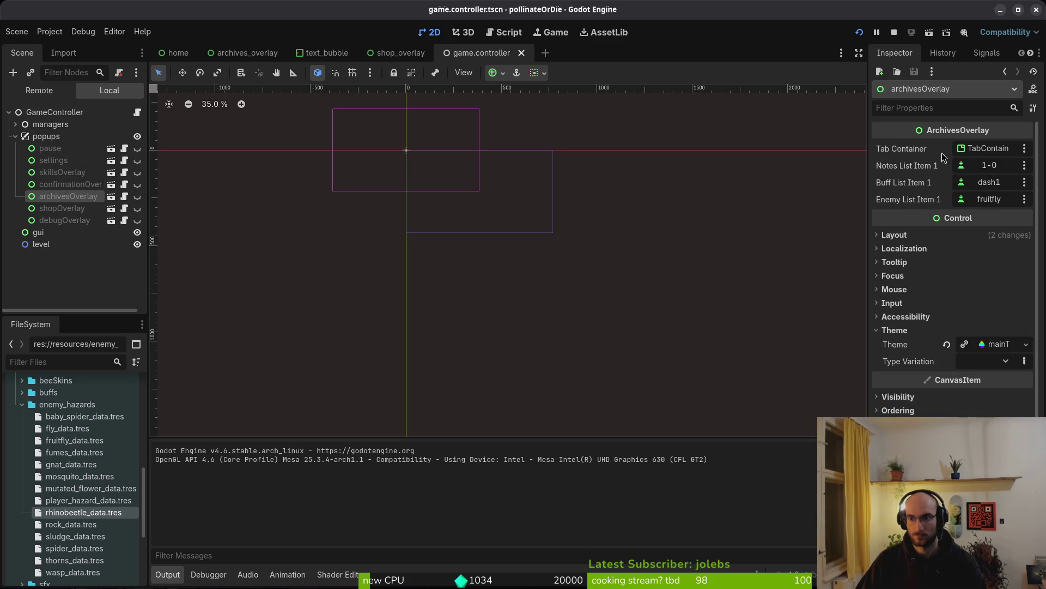
key(ctrl+s)
key(ctrl+shift+o)
text(arhoverts)
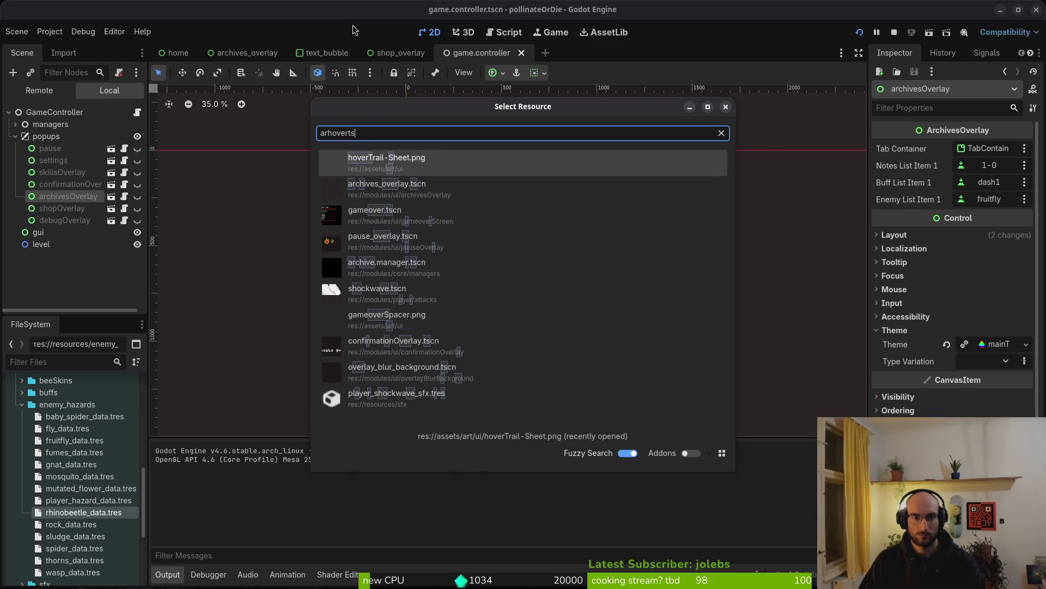
key(Down)
key(Return)
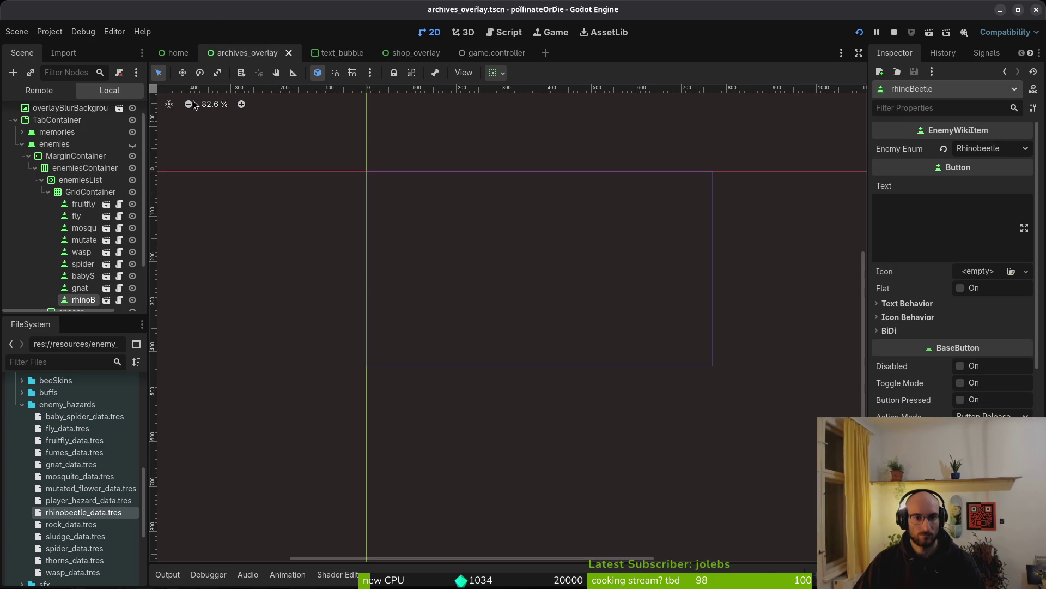
scroll(62, 130, up, 2)
click(61, 112)
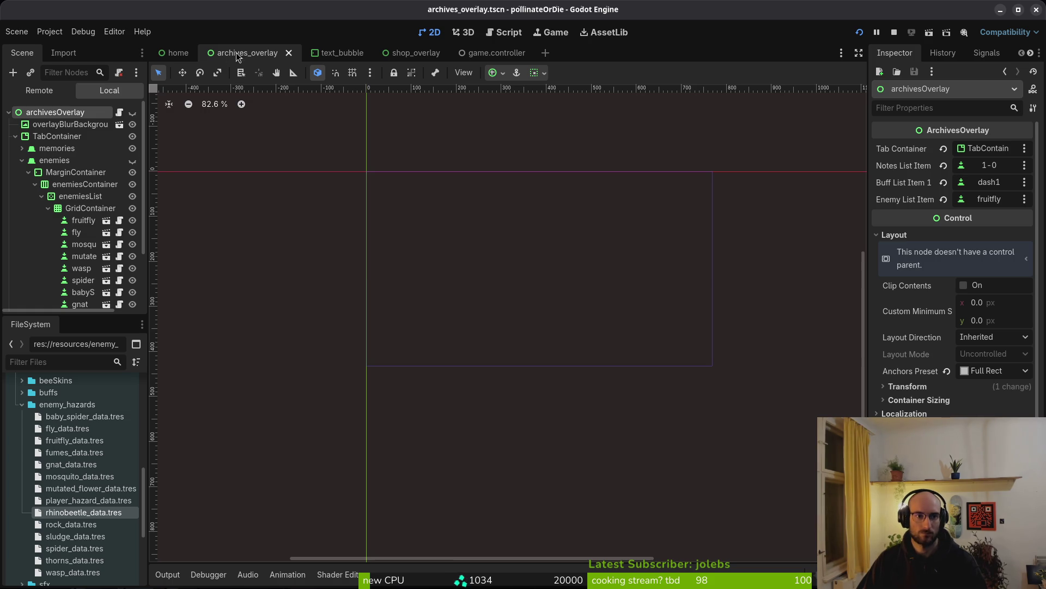
Back in game.controller, inspect archiveManager's Enemy Hazard Templates element 7, the rhinobeetle template.
key(ctrl+Tab)
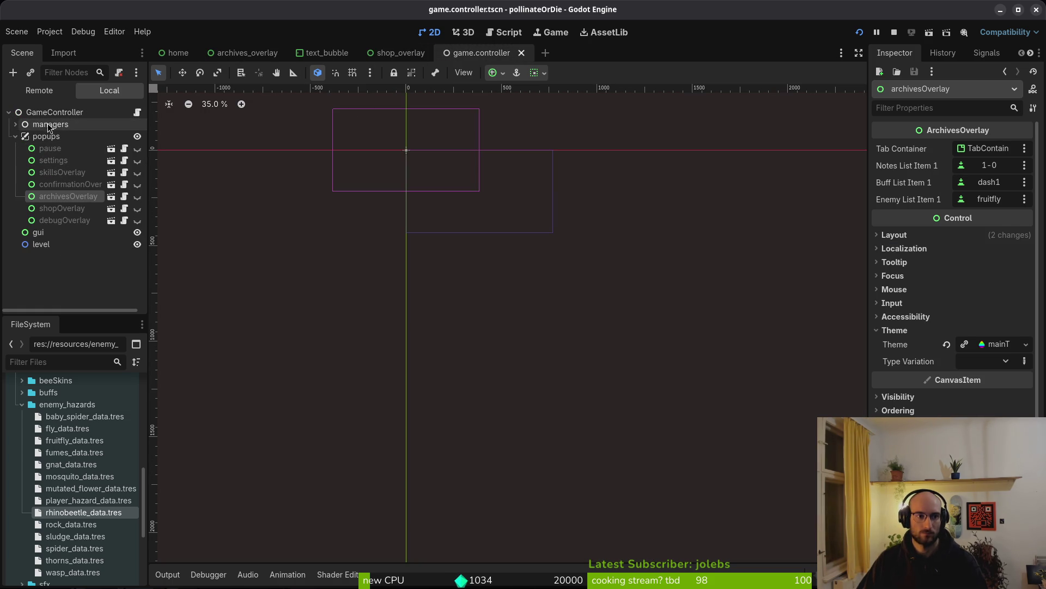
click(52, 112)
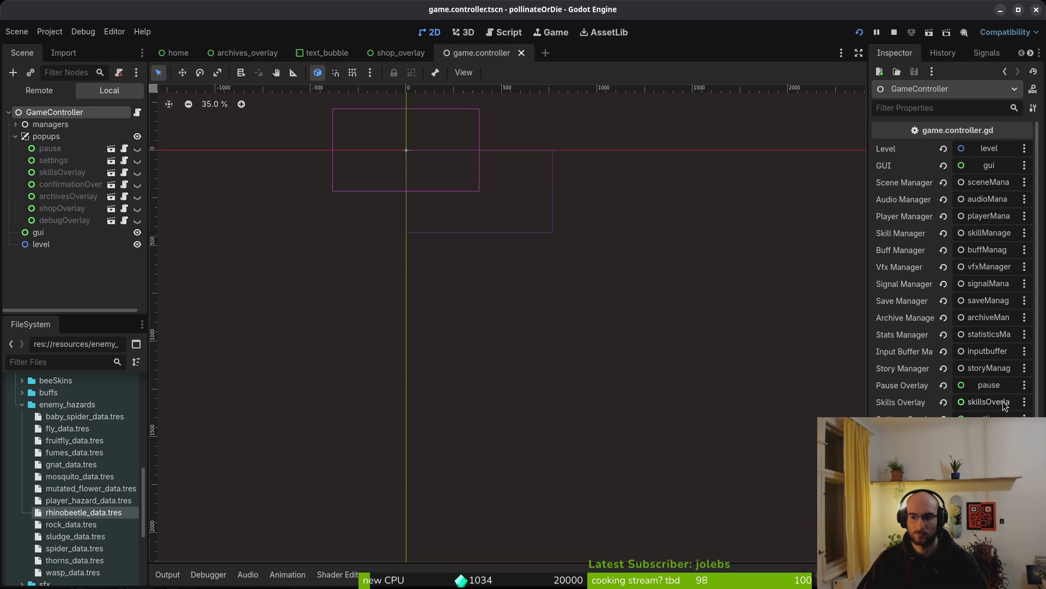
click(59, 162)
click(60, 171)
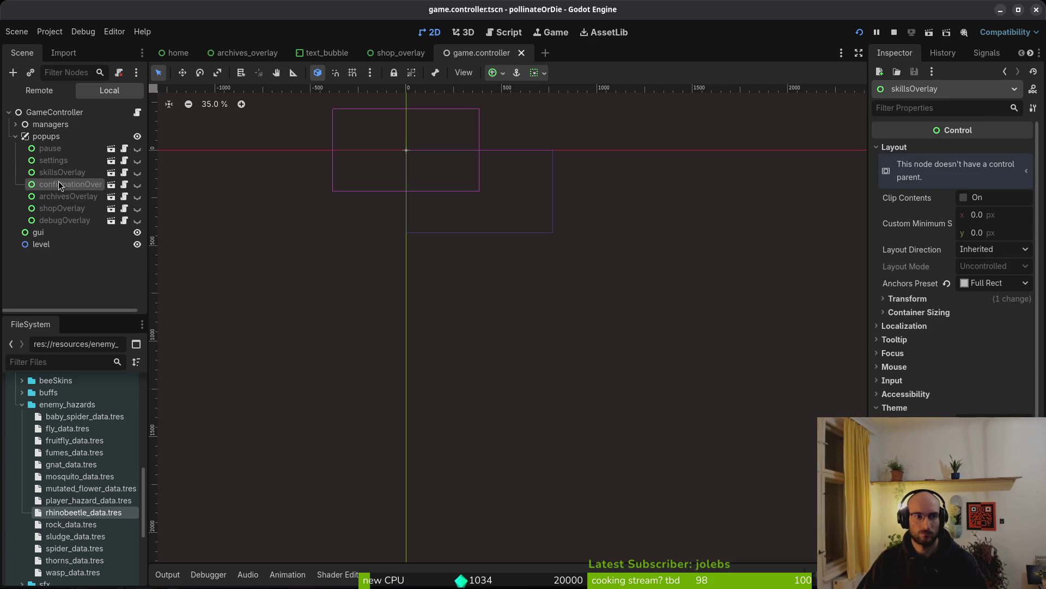
click(64, 221)
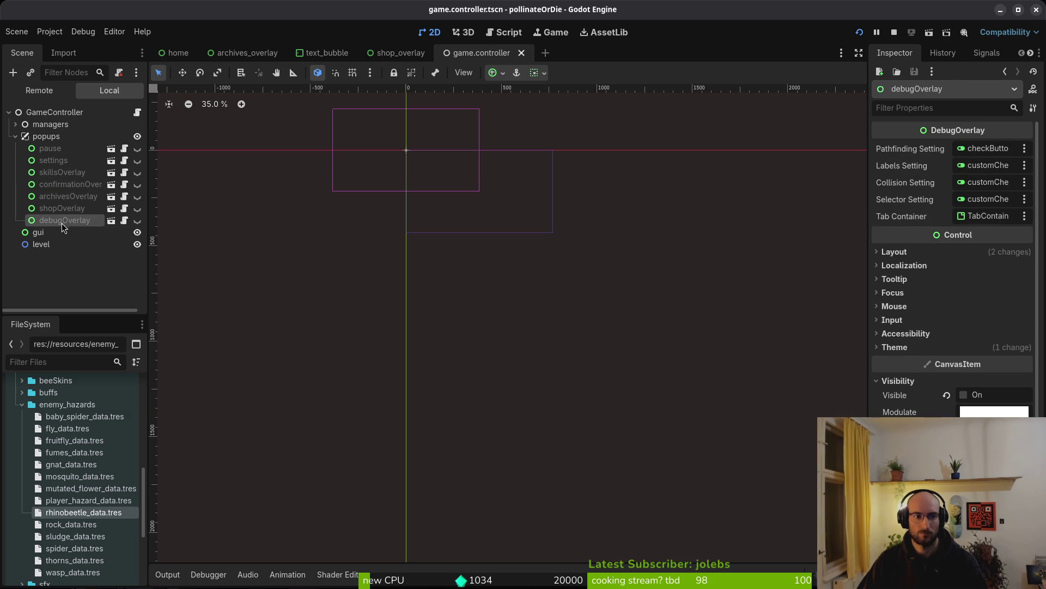
click(25, 125)
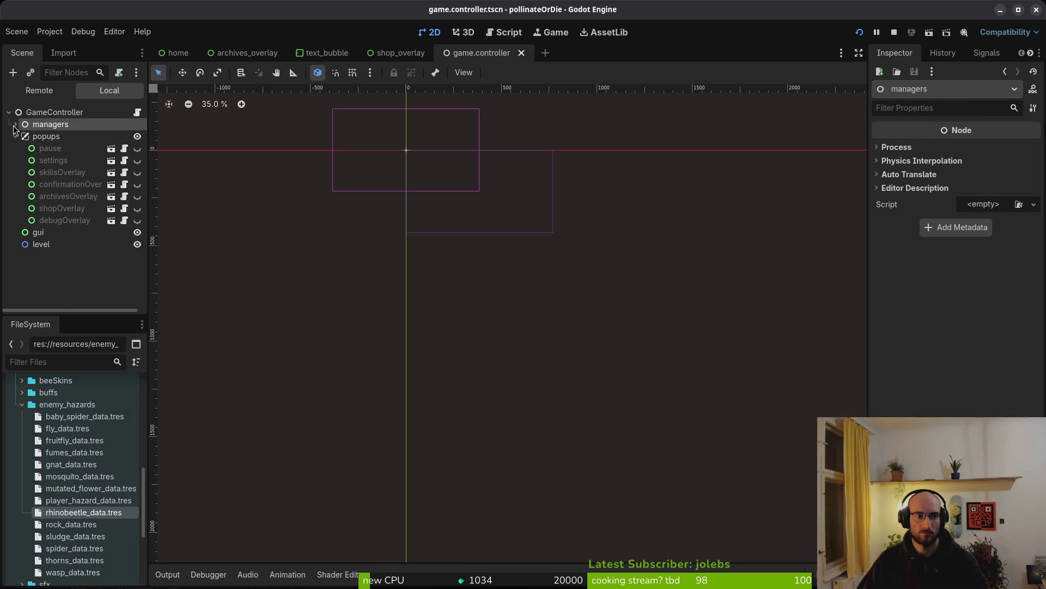
click(15, 125)
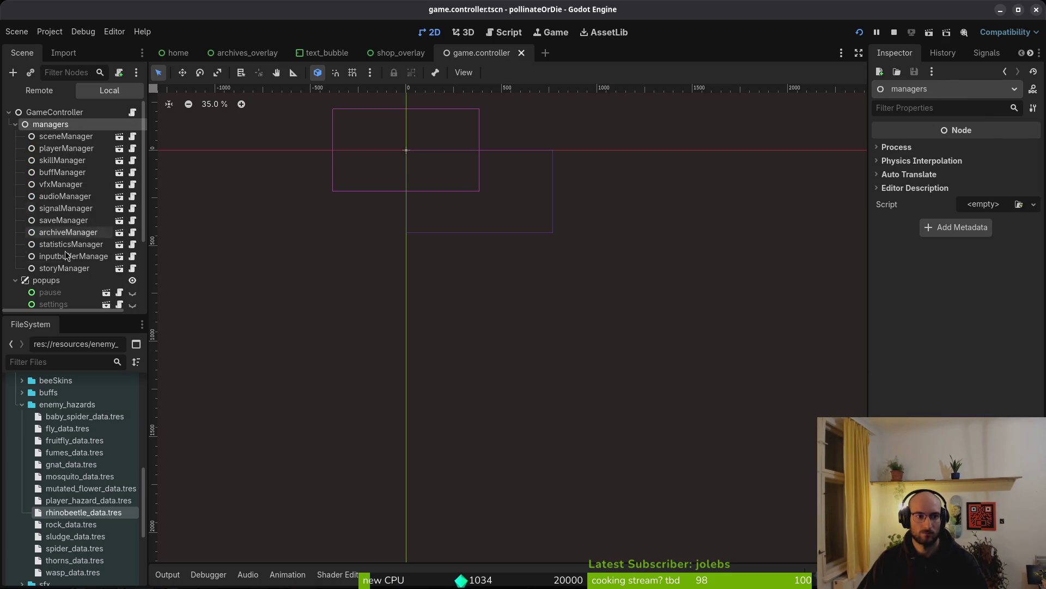
click(69, 233)
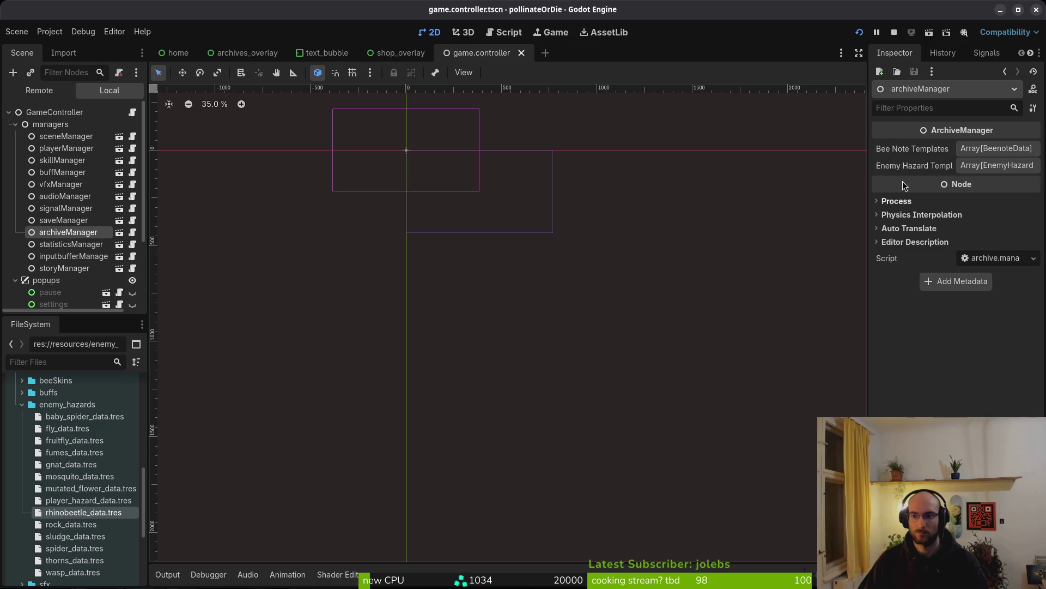
click(980, 165)
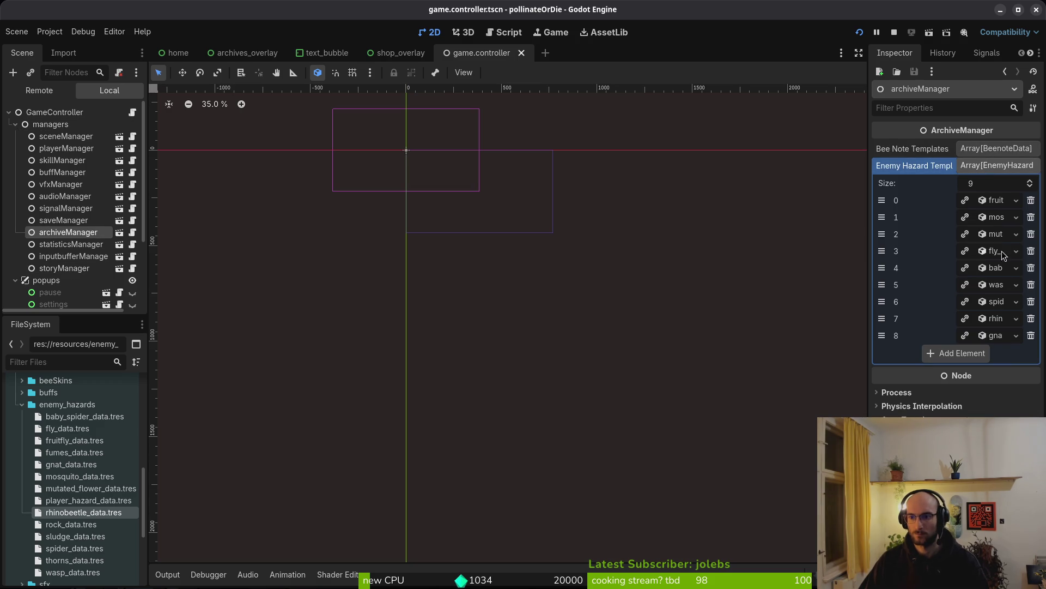
click(990, 320)
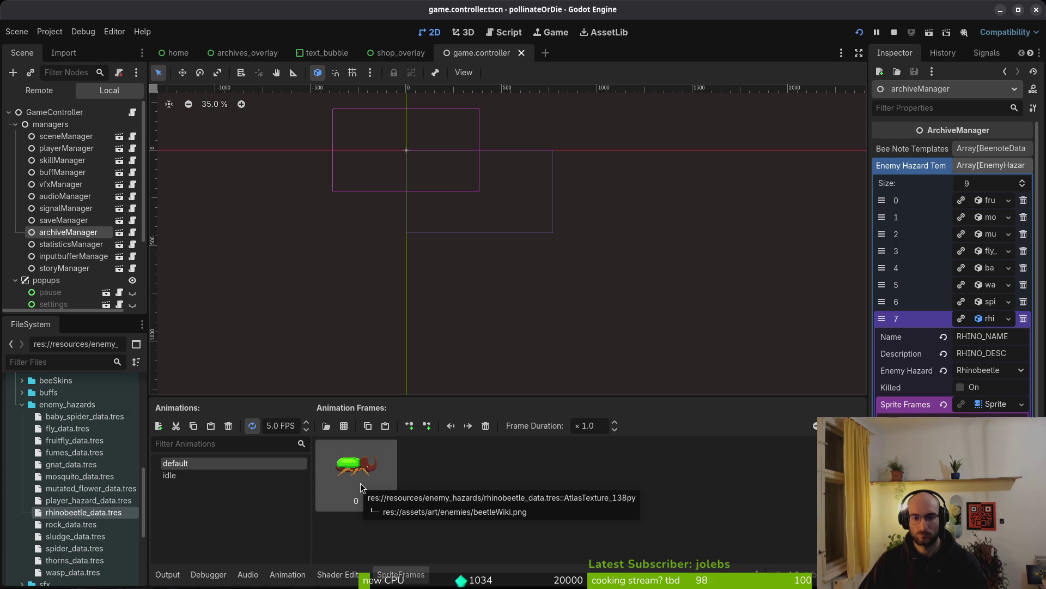
Stop the running game and open the project's user data folder from the Project menu.
click(894, 30)
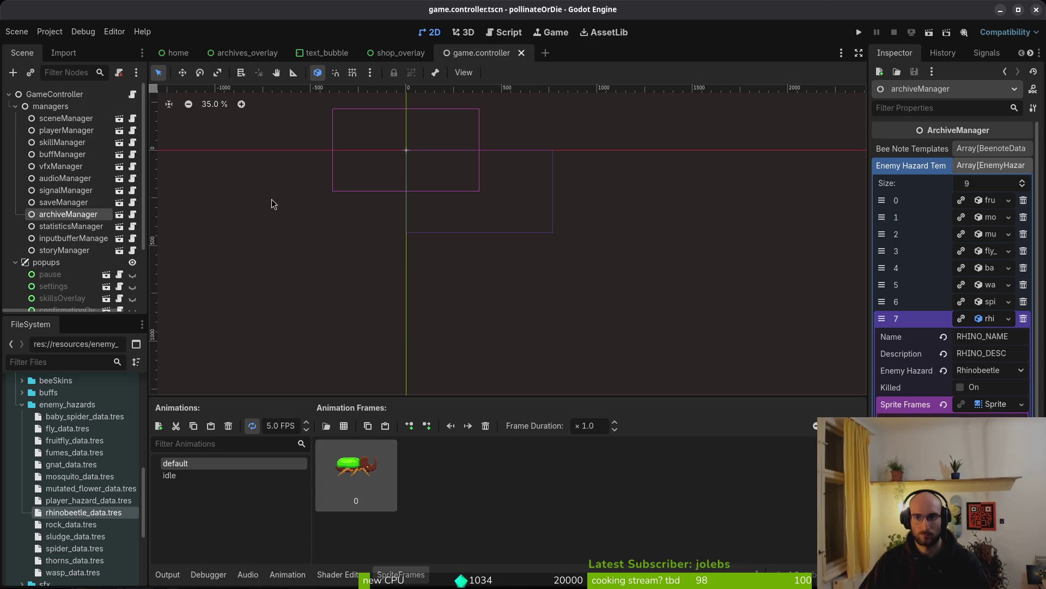
scroll(65, 490, down, 5)
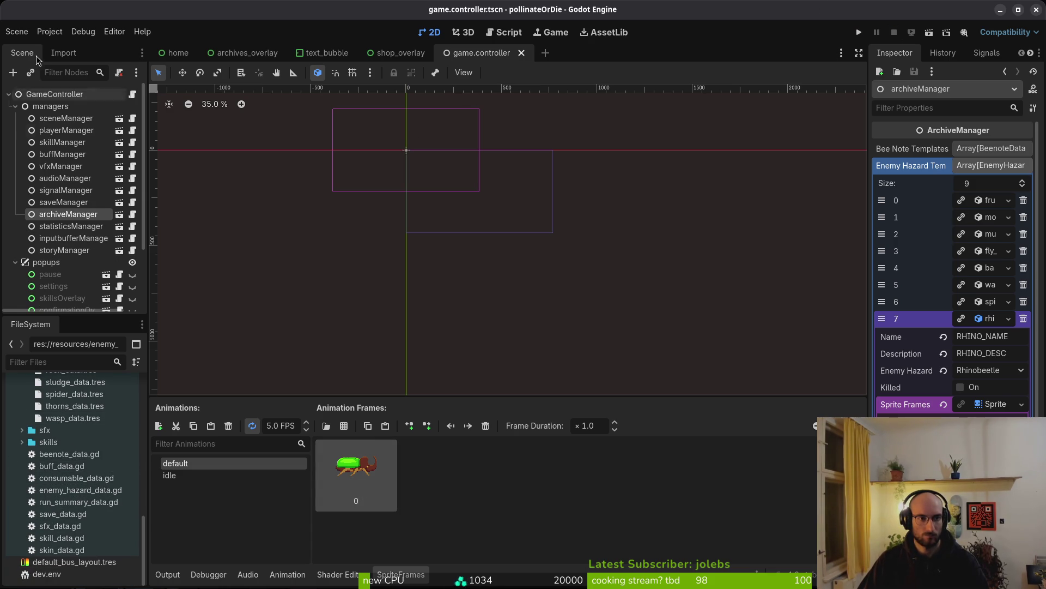
click(51, 33)
click(99, 141)
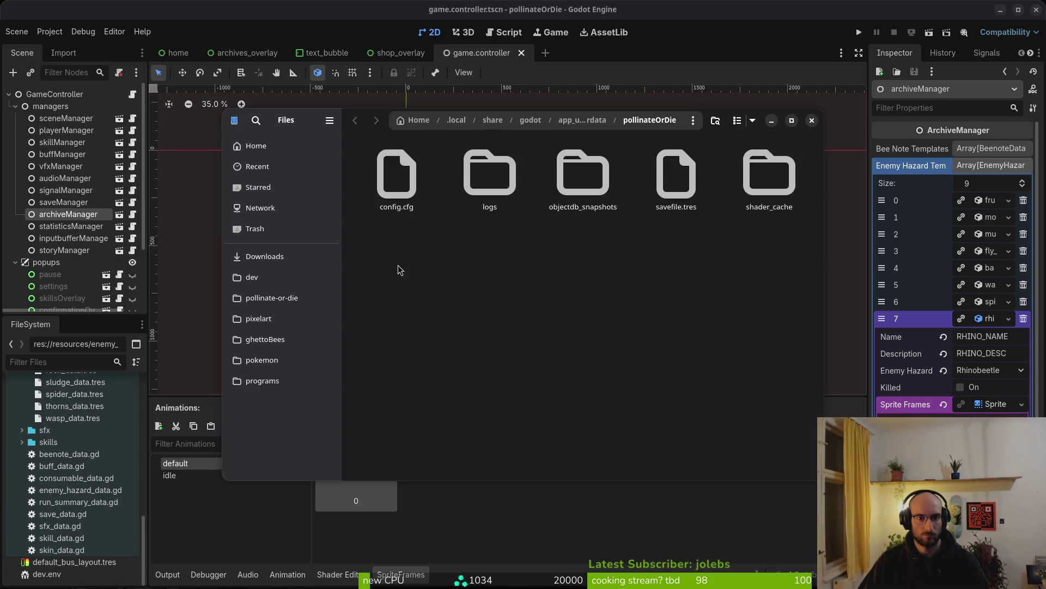
Trash config.cfg, savefile.tres, logs, objectdb_snapshots and shader_cache, then close Files.
click(406, 191)
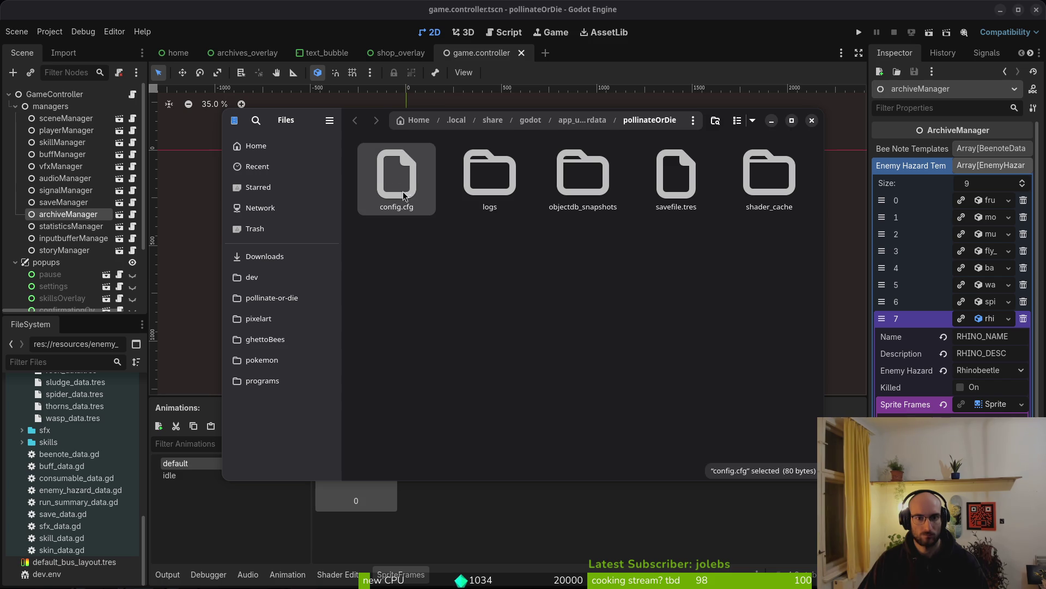
ctrl+click(675, 196)
key(Delete)
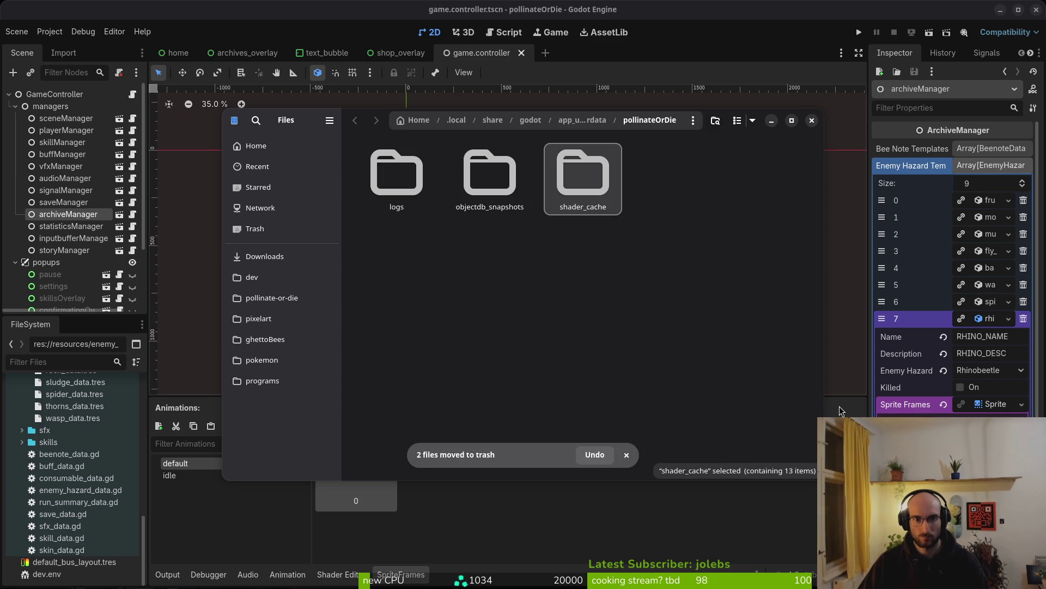
key(Delete)
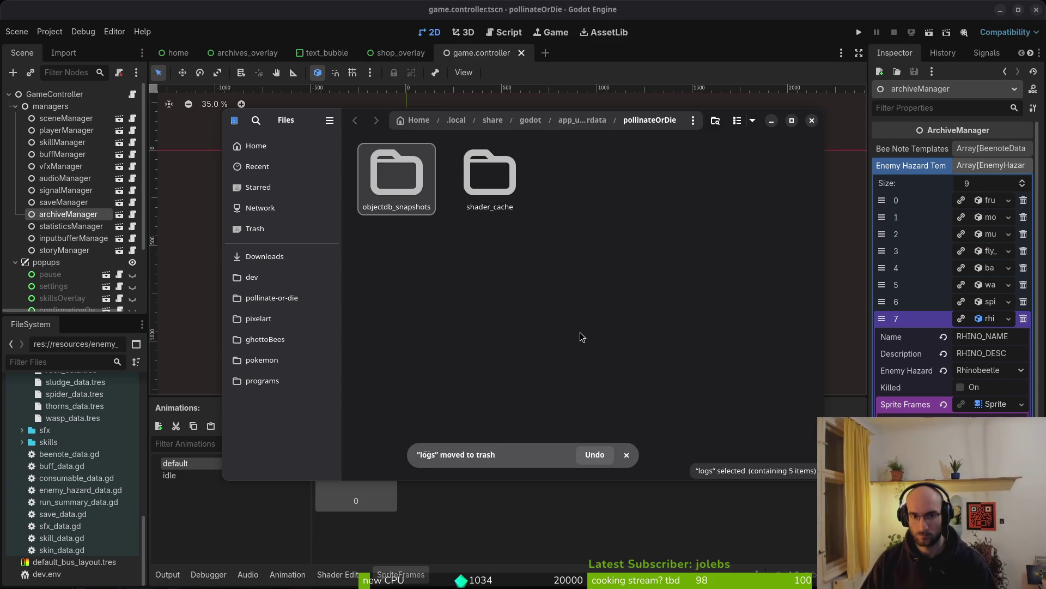
drag(601, 284, 359, 143)
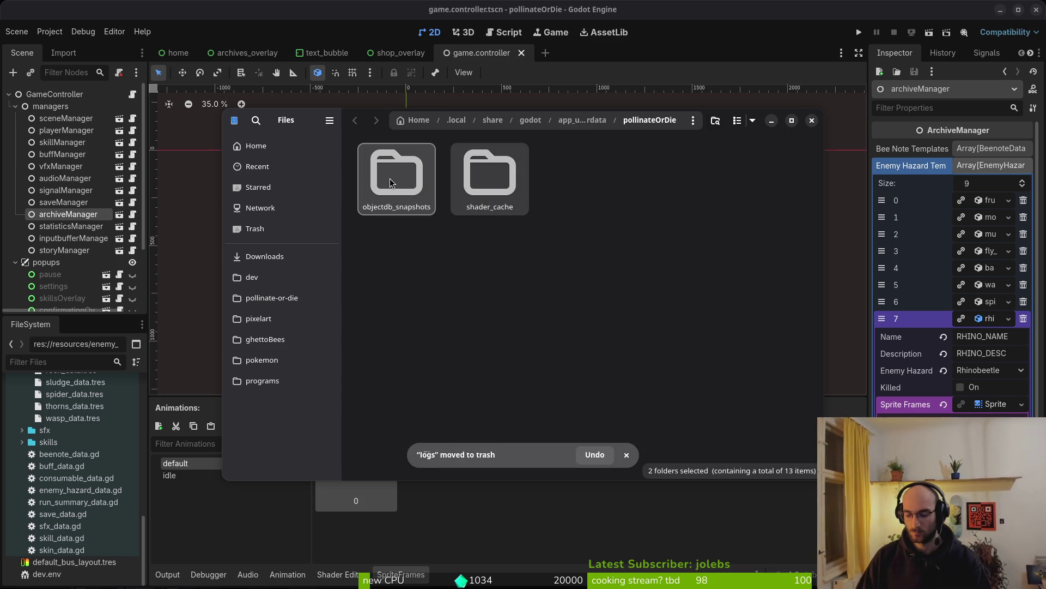
key(Delete)
click(812, 121)
Collapse the managers and popups nodes in Godot's scene tree.
click(364, 227)
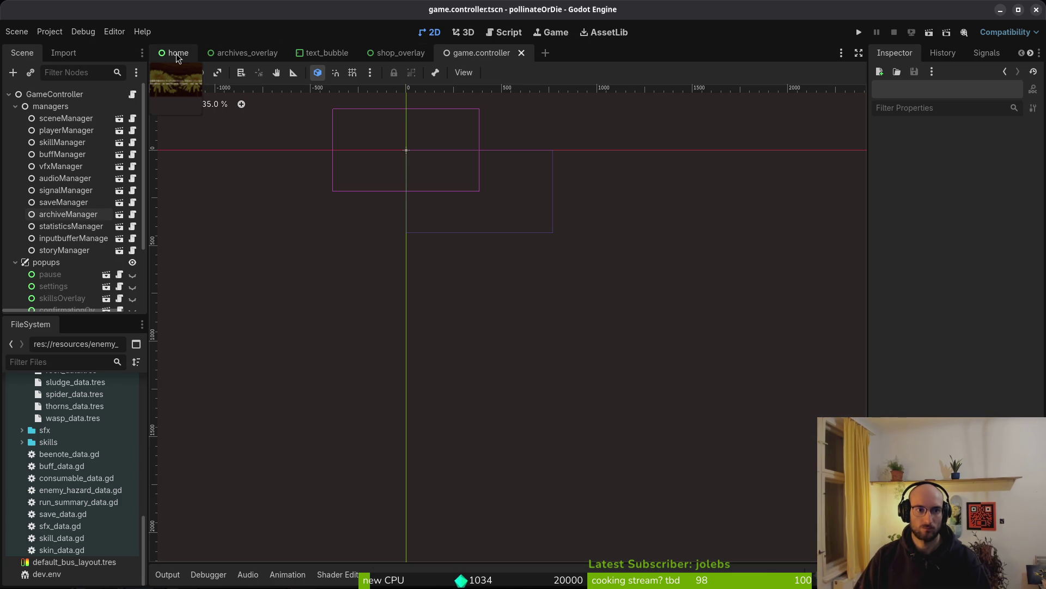
click(15, 106)
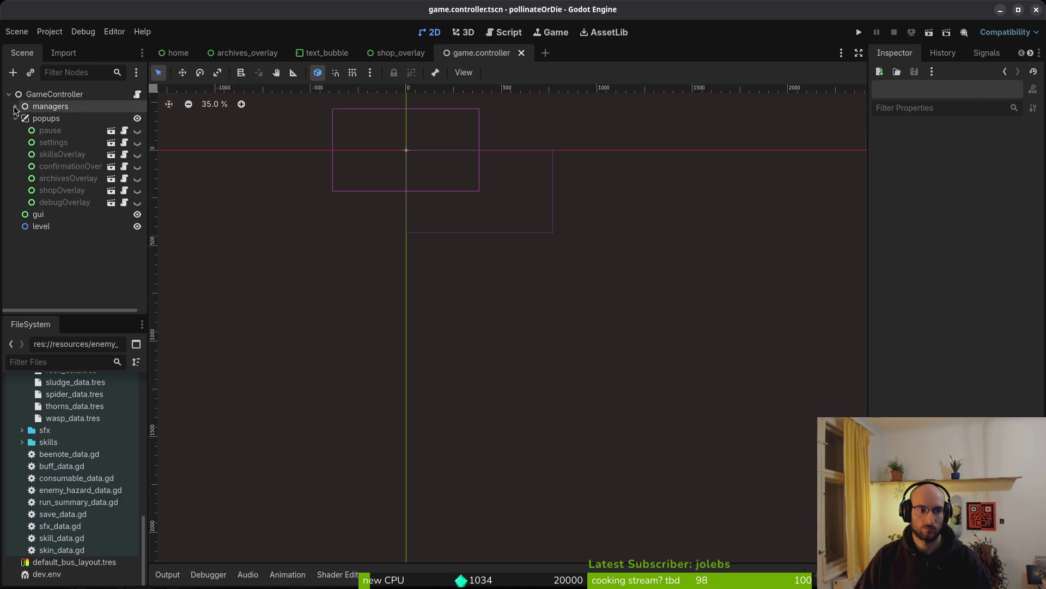
click(14, 120)
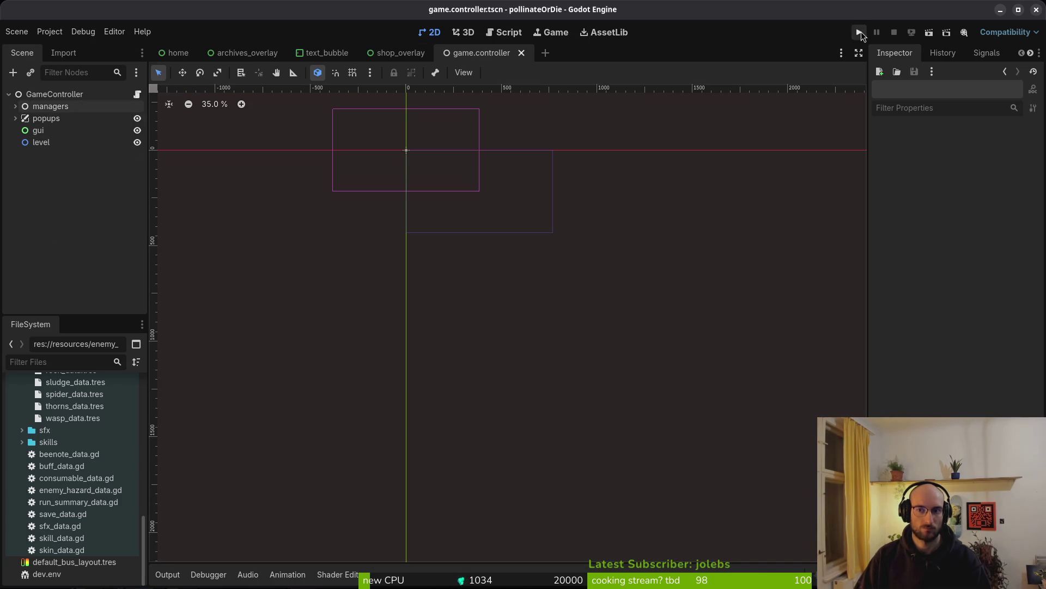
click(860, 33)
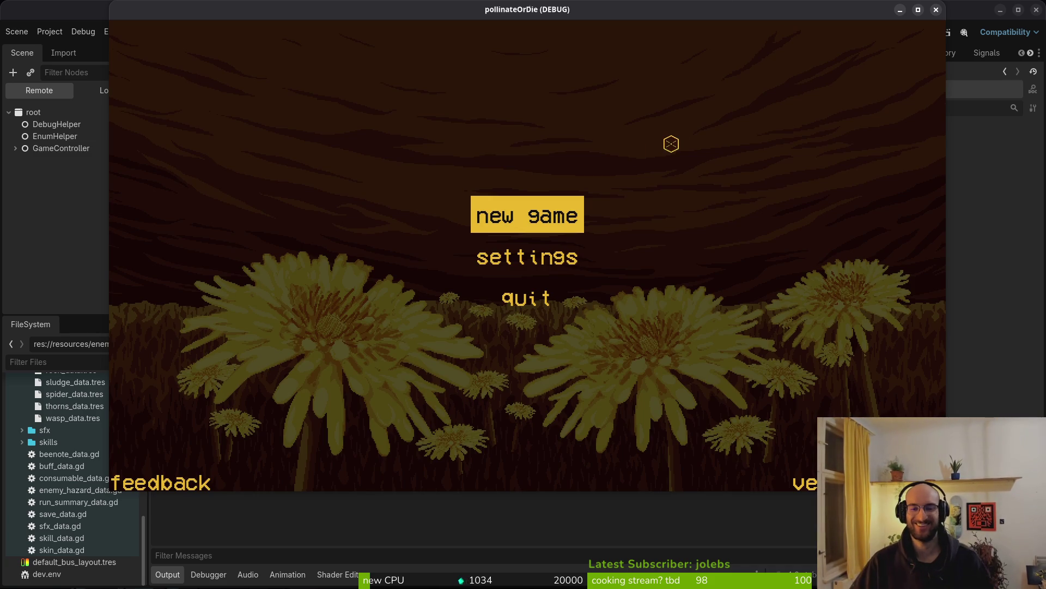
click(526, 206)
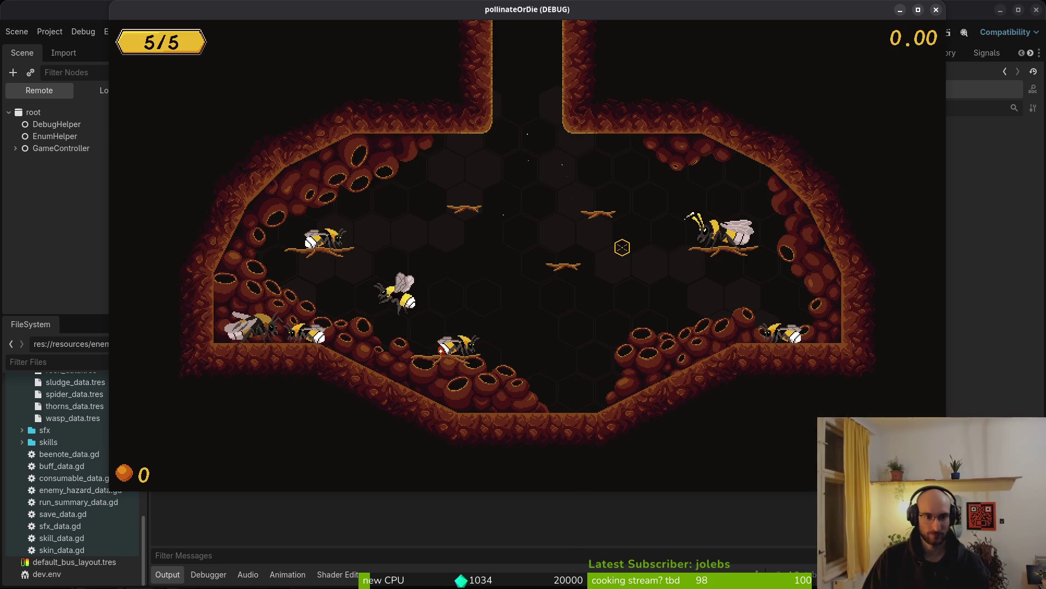
key(Tab)
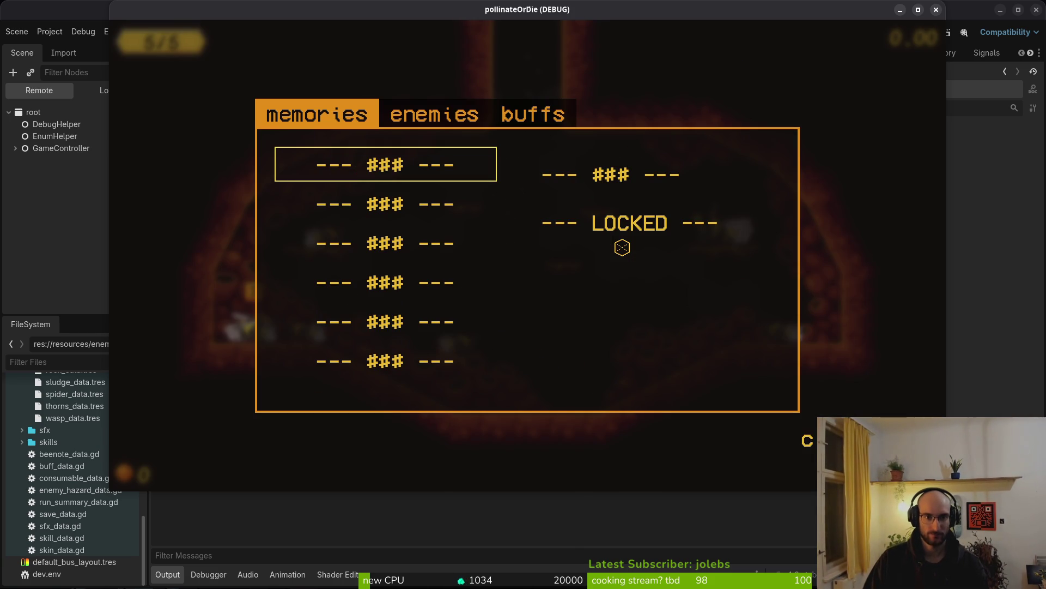
key(e)
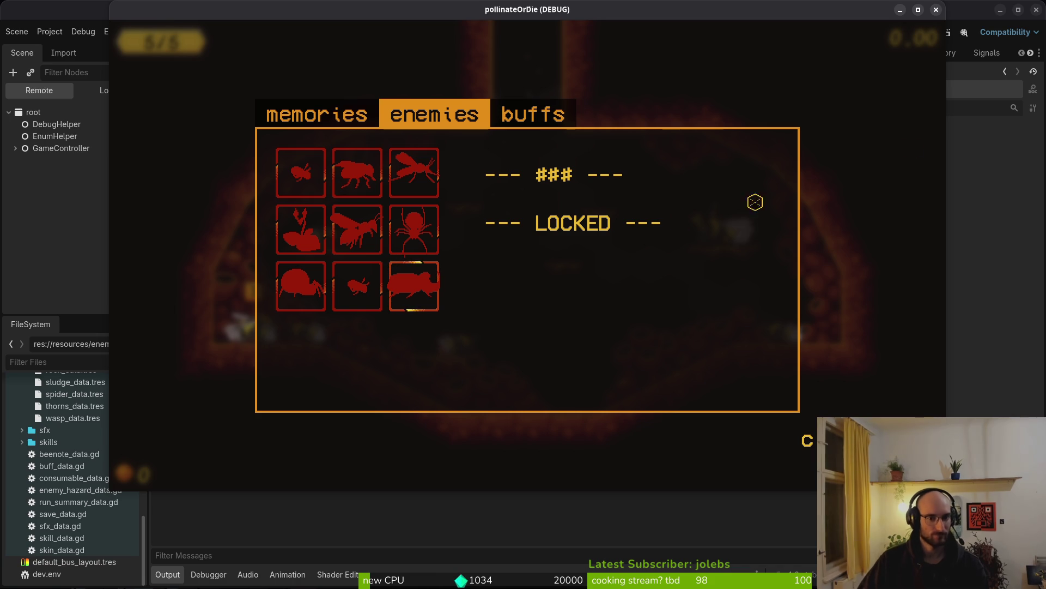
key(Escape)
click(937, 9)
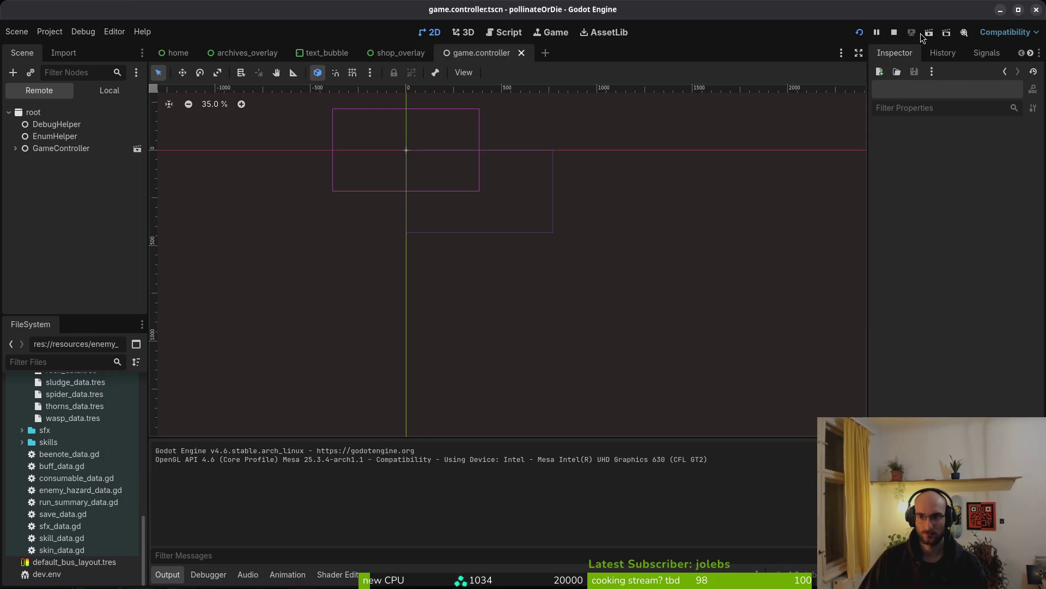
Run the project, start a new game, and get past the opening dialogue.
click(859, 33)
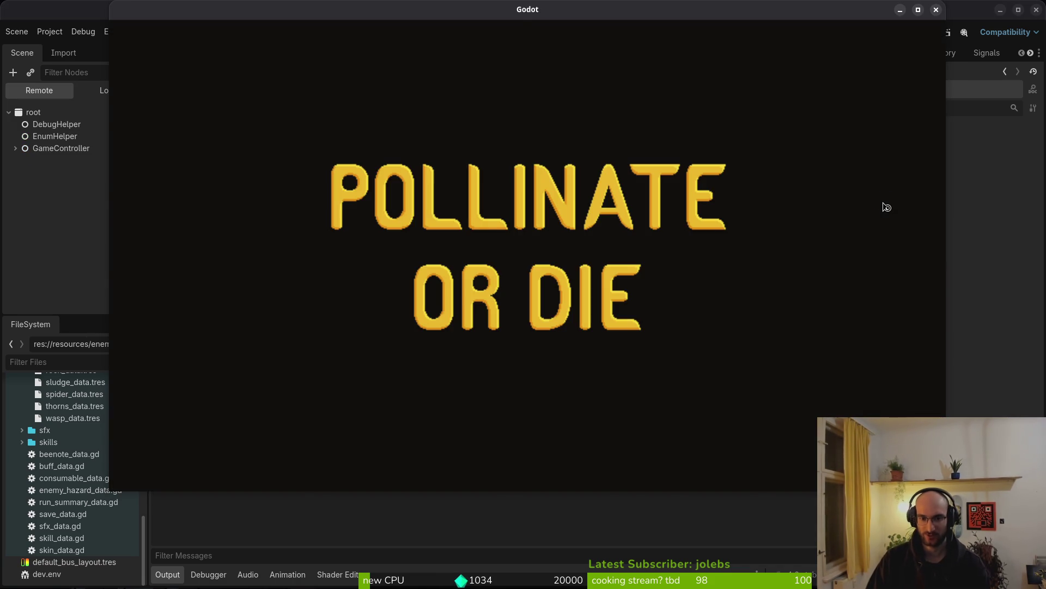
key(Down)
key(Return)
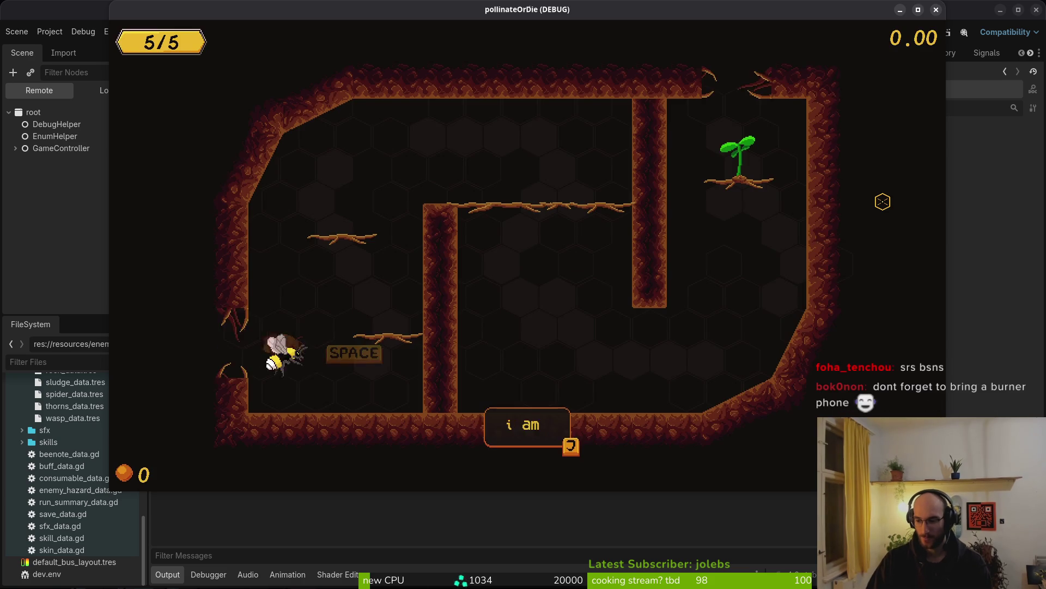
key(space)
key(space)
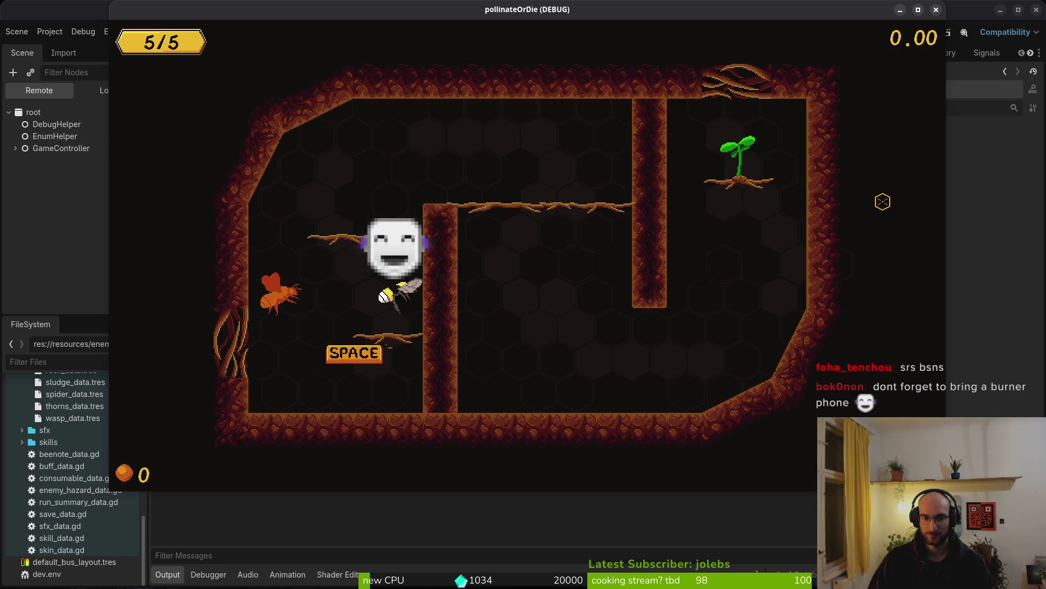
key(space)
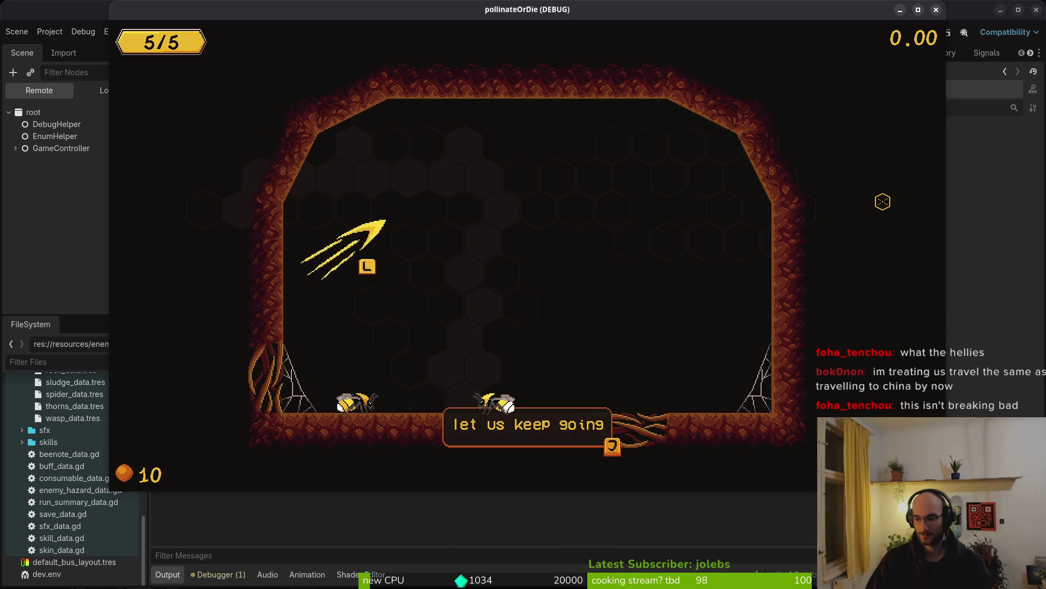
Dismiss the tutorial dialogues with J, from 'let us keep going' to 'thank you', reaching the hive.
key(j)
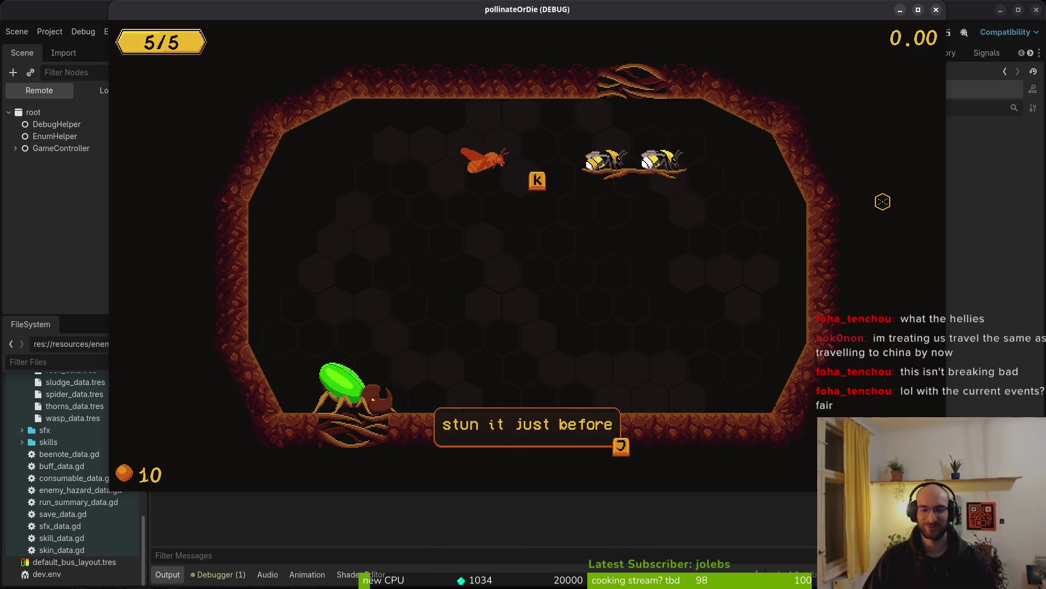
key(j)
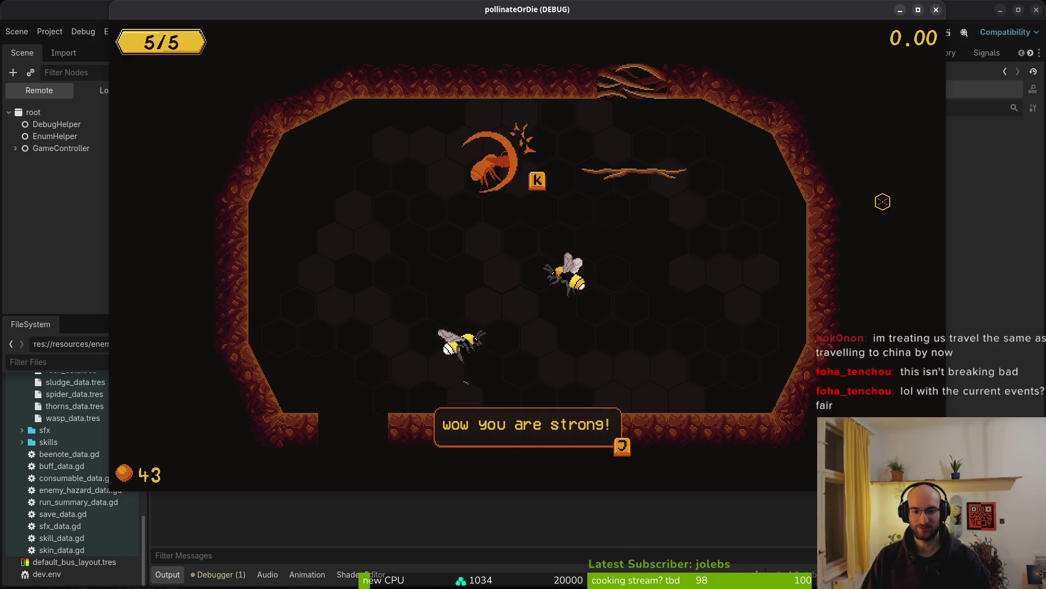
key(j)
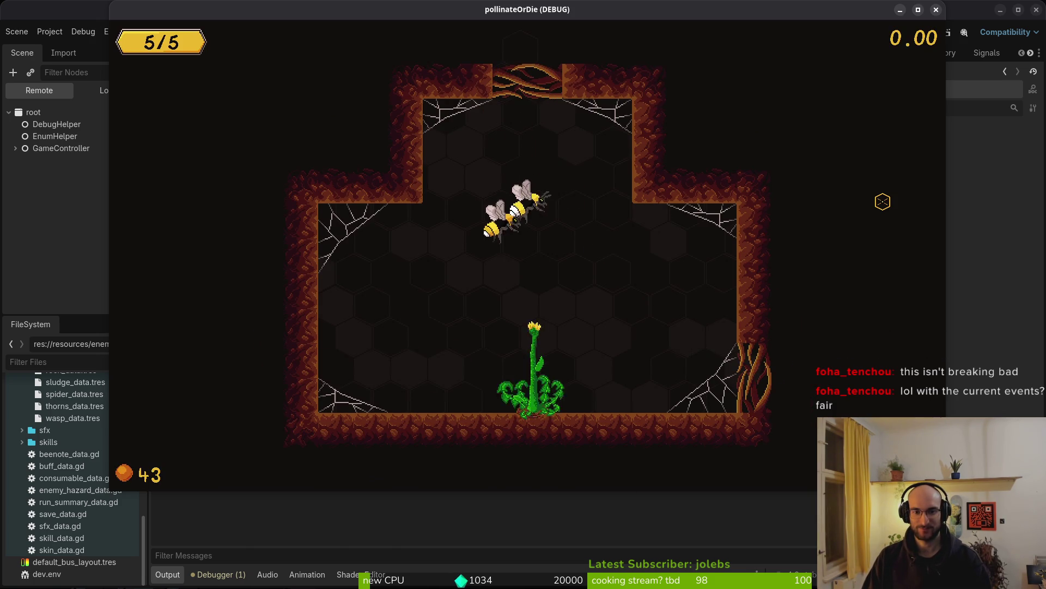
key(j)
key(j)
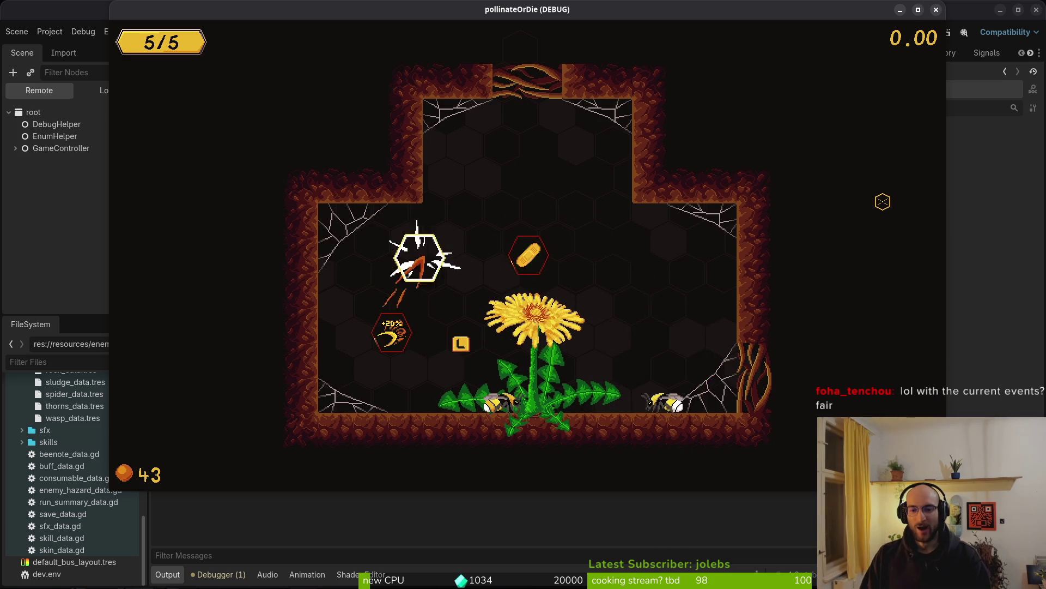
key(j)
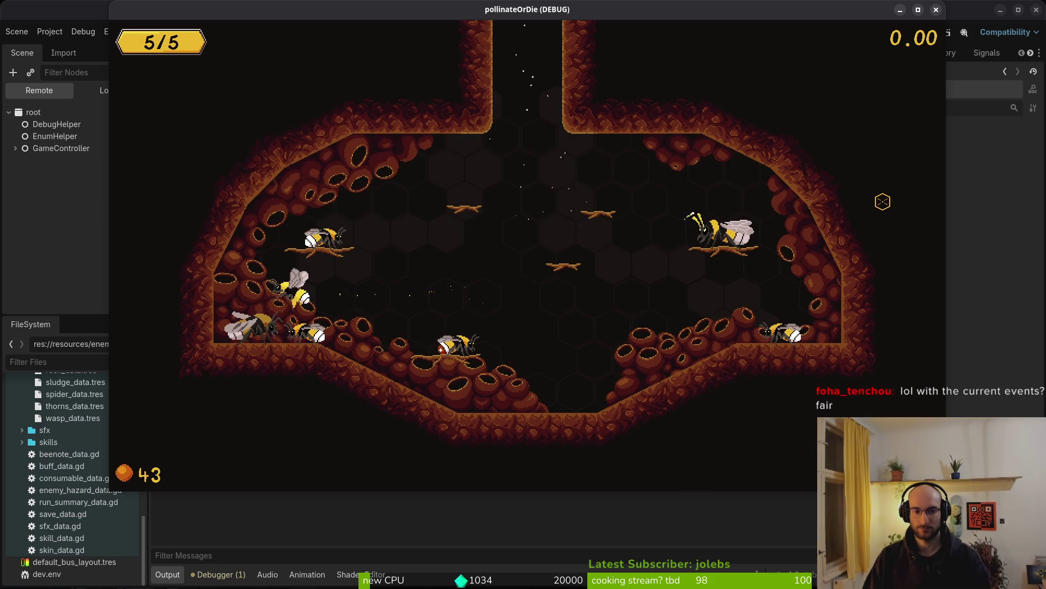
Open the codex's enemies section and step through the mantis, gnat, rhino beetle and fruitfly entries.
key(c)
key(Right)
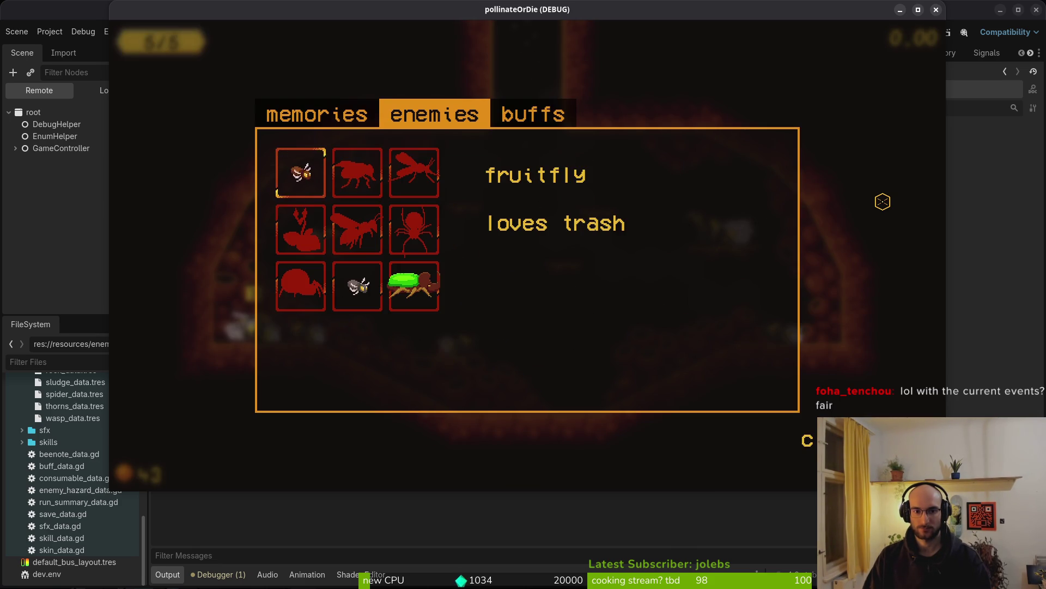
key(Down)
key(Right)
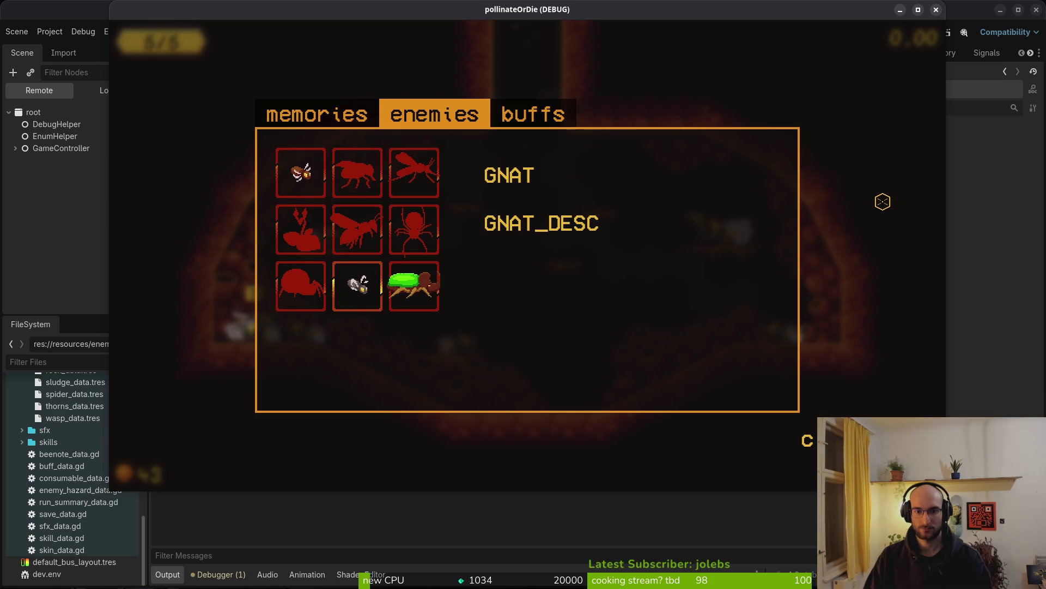
key(Right)
key(Left)
key(Right)
key(Left)
key(Left)
key(Up)
key(Up)
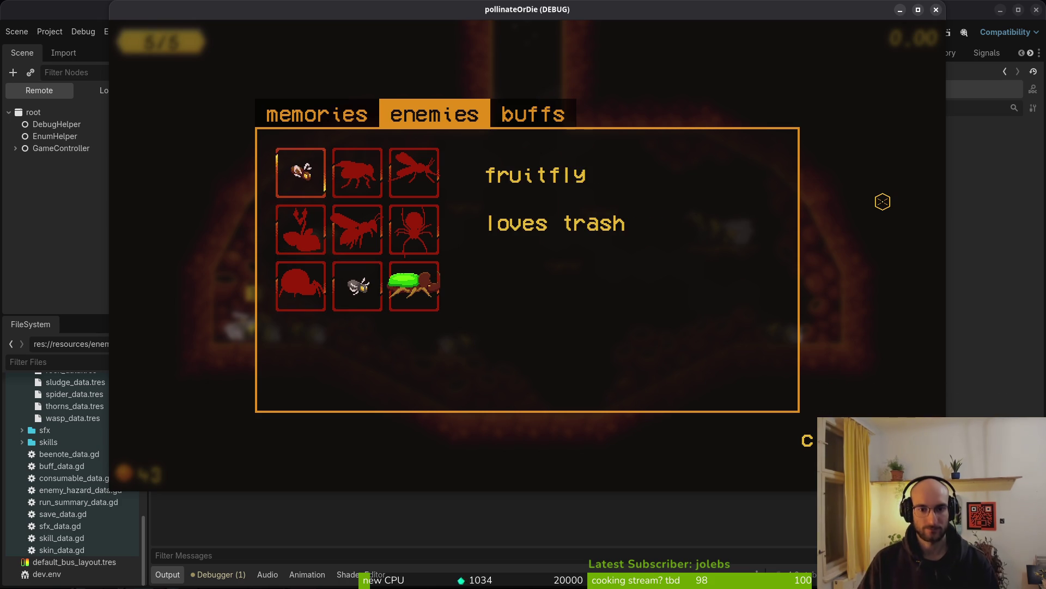
key(Right)
key(Left)
key(Down)
key(Down)
key(Left)
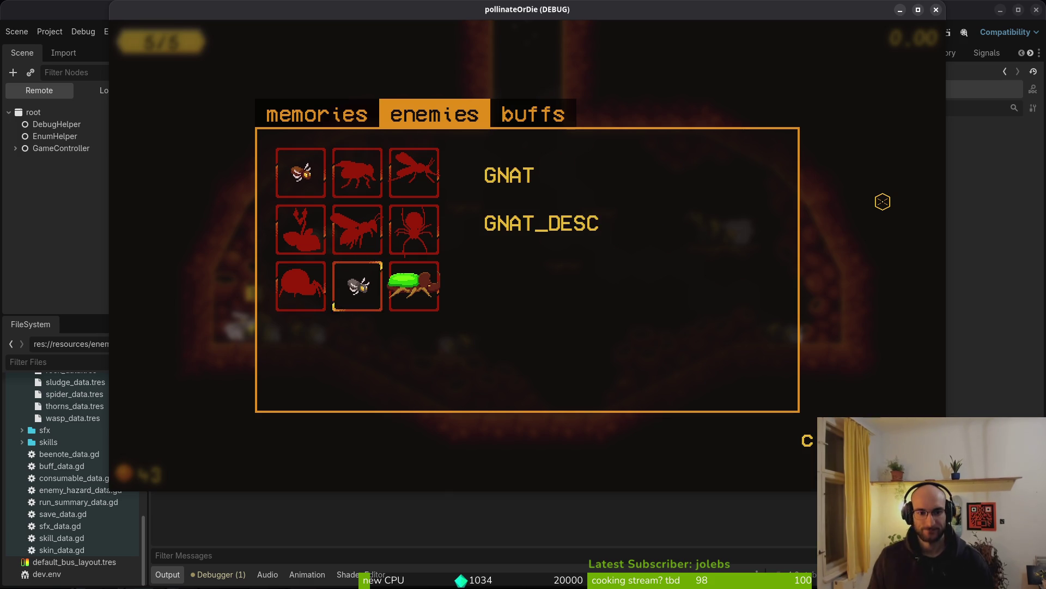
Recheck the spider, rhino beetle, gnat and fruitfly entries, close the codex, and stop the game with F8.
key(Up)
key(Right)
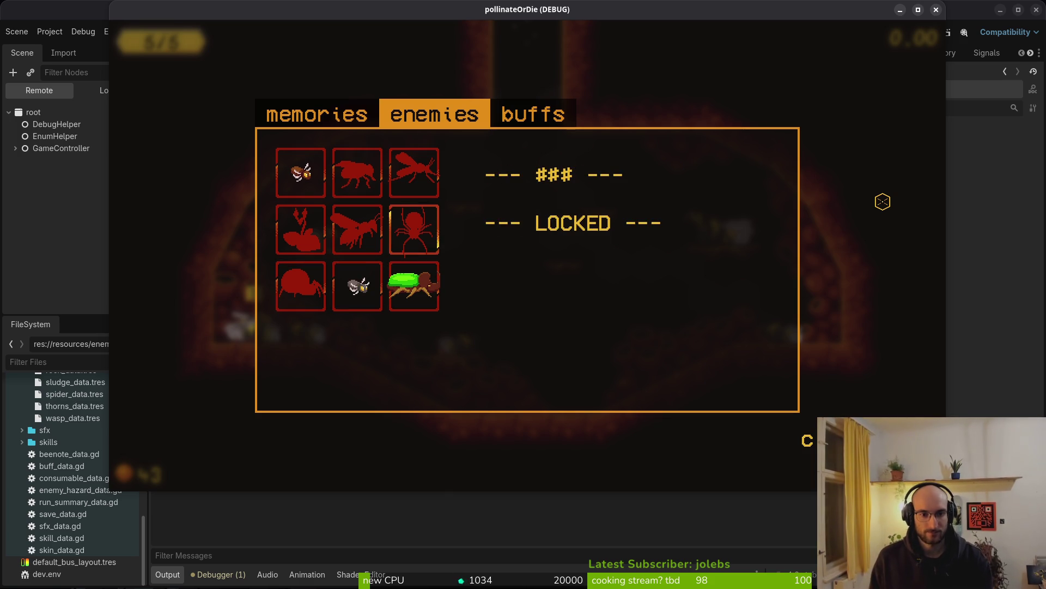
key(Left)
key(Left)
key(Down)
key(Down)
key(Right)
key(Right)
key(Left)
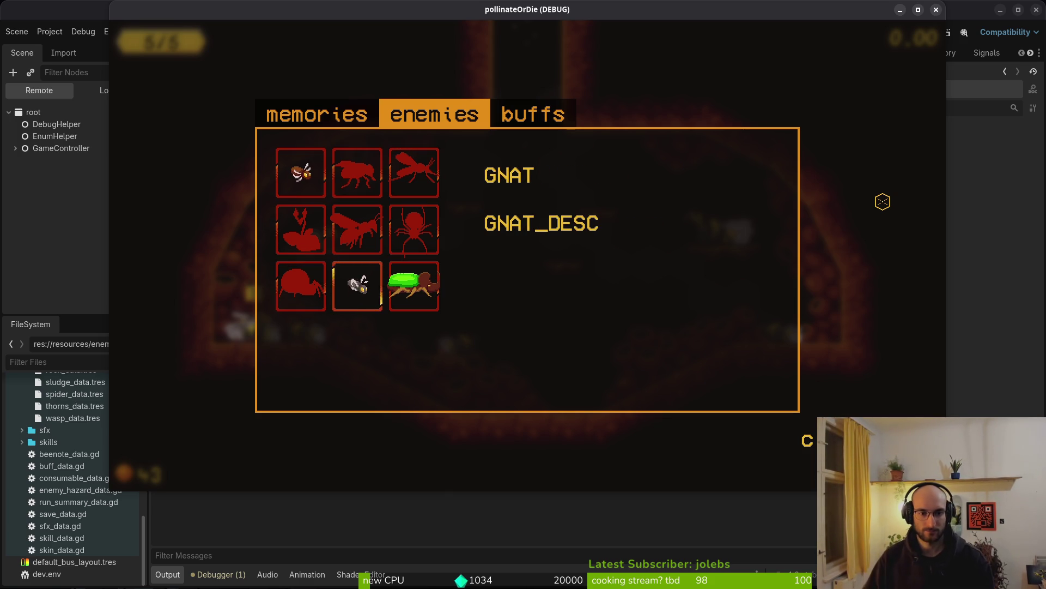
key(Left)
key(Up)
key(Up)
key(Down)
key(Down)
key(Right)
key(Right)
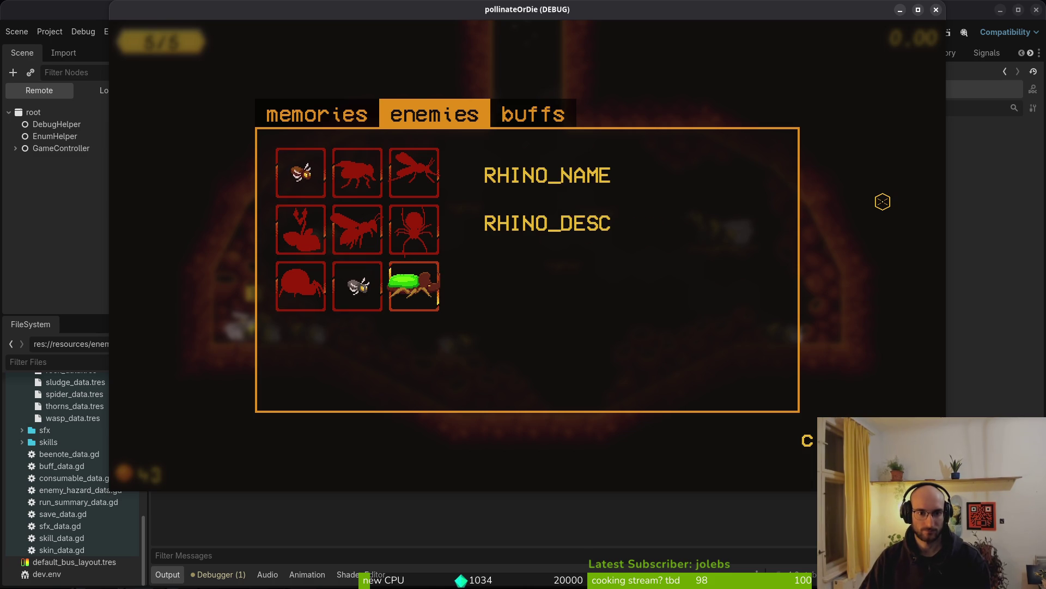
key(Left)
key(Right)
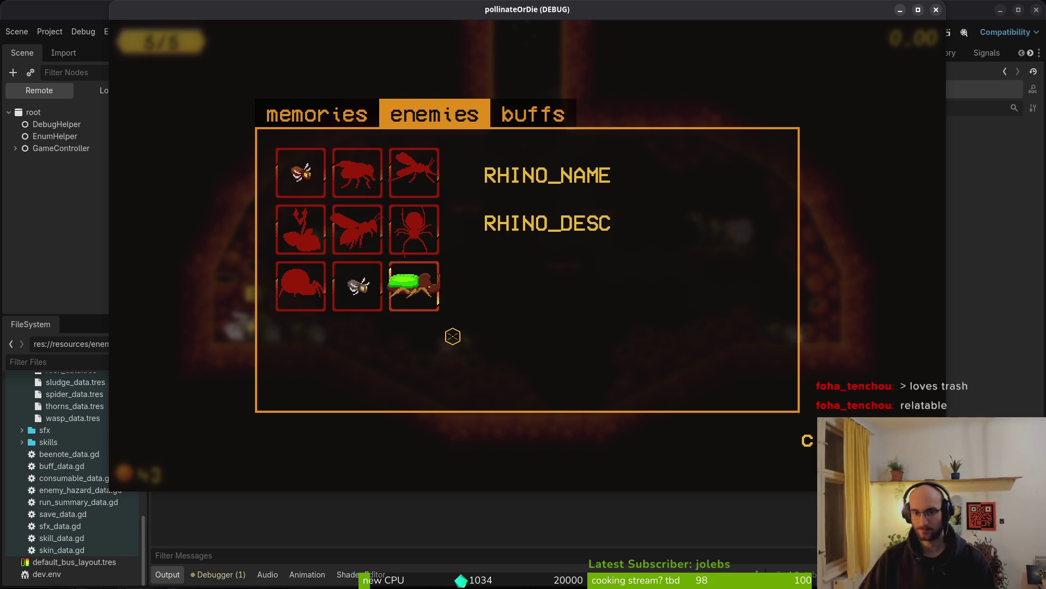
key(Escape)
key(F8)
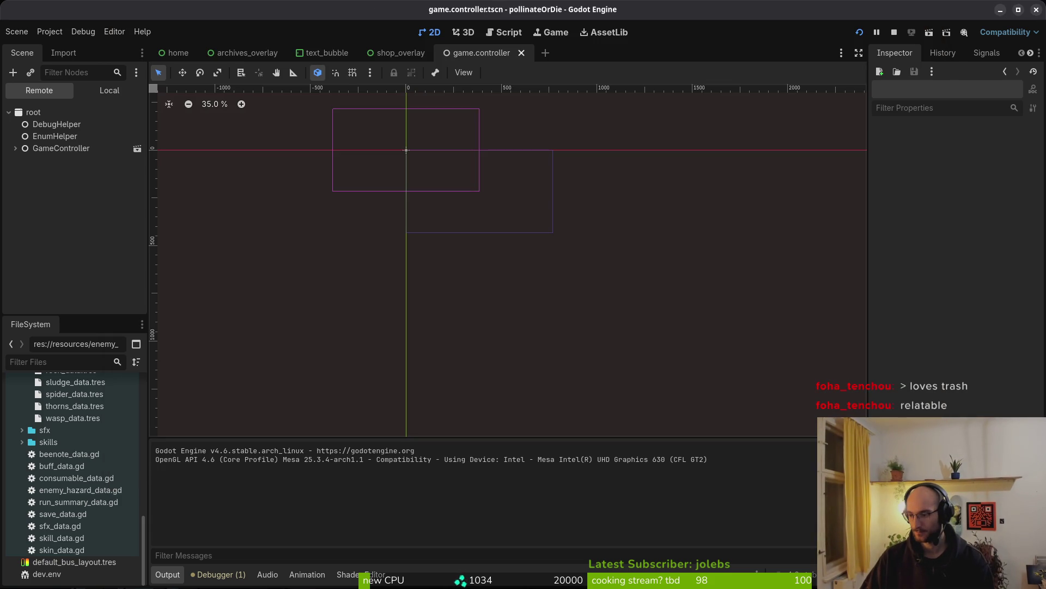
In the beetle sprite, select the horn region on Layer 3 across frames 1–4.
key(alt+Tab)
scroll(595, 311, up, 5)
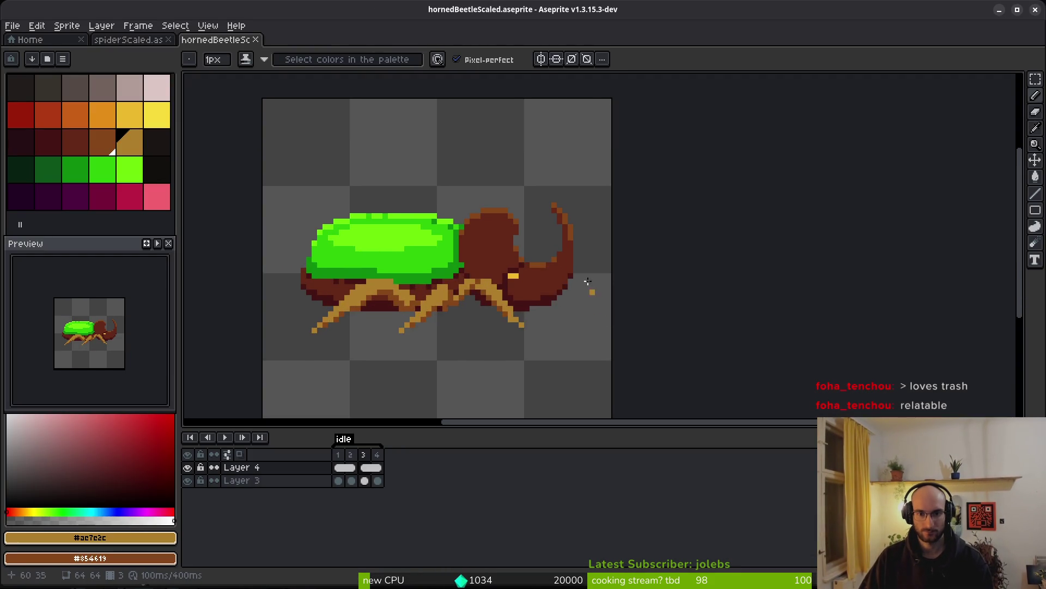
key(m)
scroll(573, 256, up, 1)
mouse_move(547, 165)
mouse_down()
mouse_move(609, 343)
mouse_move(535, 173)
mouse_move(618, 375)
mouse_up()
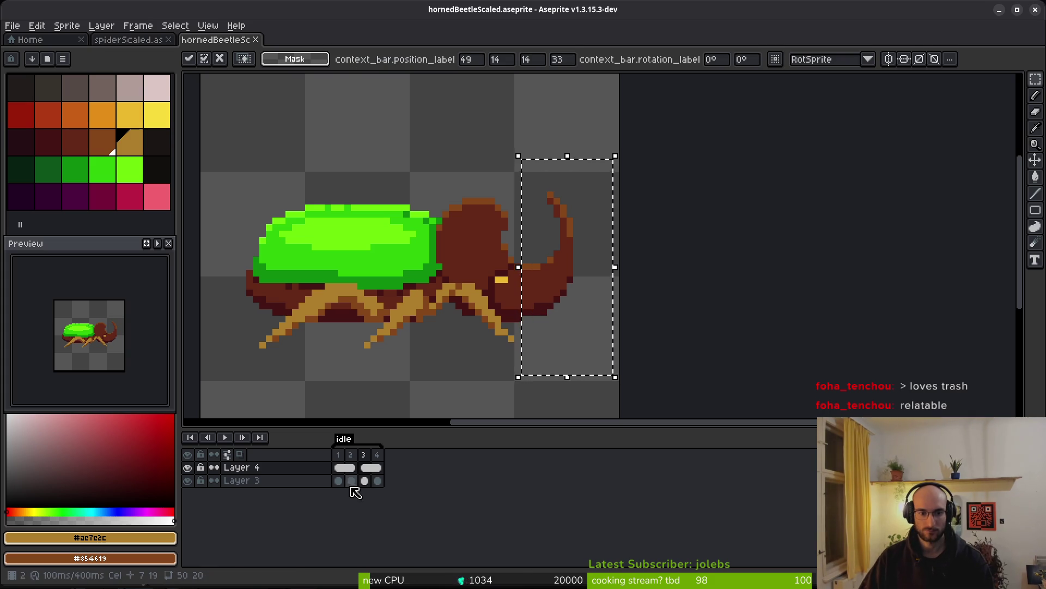
drag(340, 484, 376, 480)
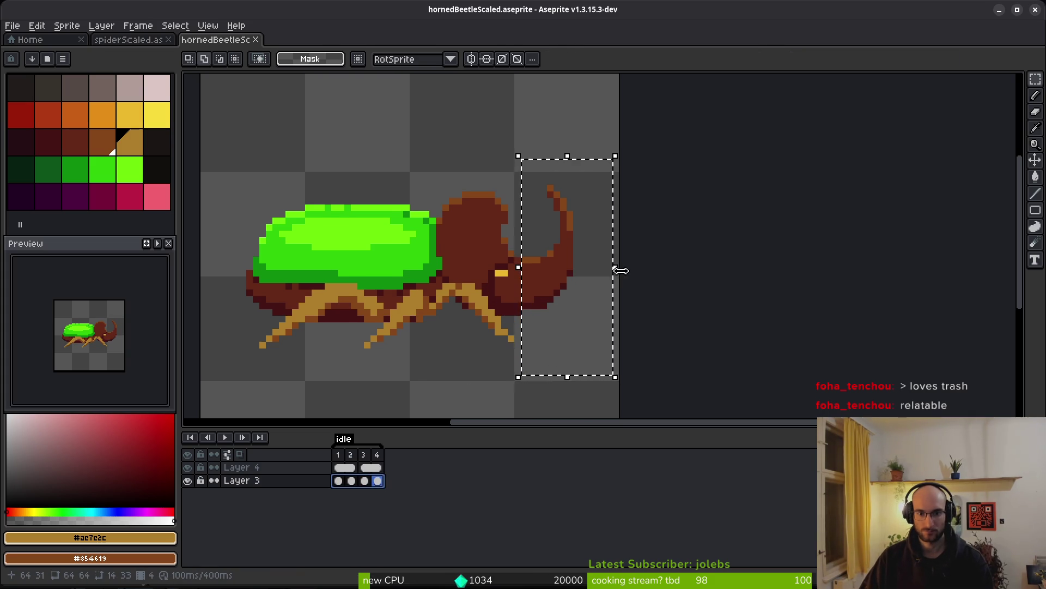
scroll(614, 279, up, 1)
scroll(613, 279, up, 1)
scroll(482, 226, down, 1)
click(491, 214)
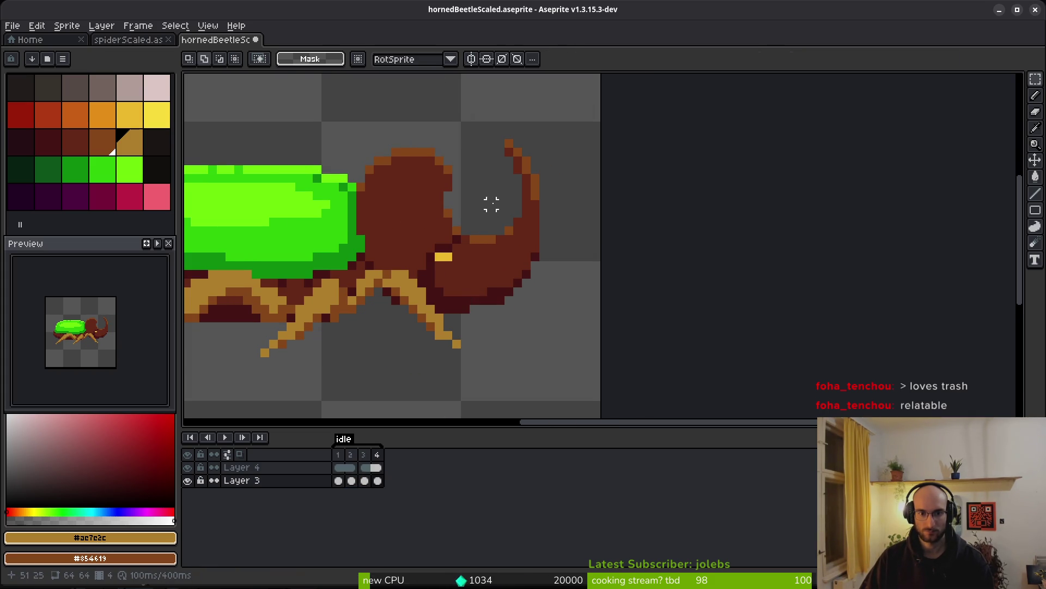
mouse_move(488, 87)
mouse_down()
mouse_move(525, 301)
mouse_move(603, 385)
mouse_up()
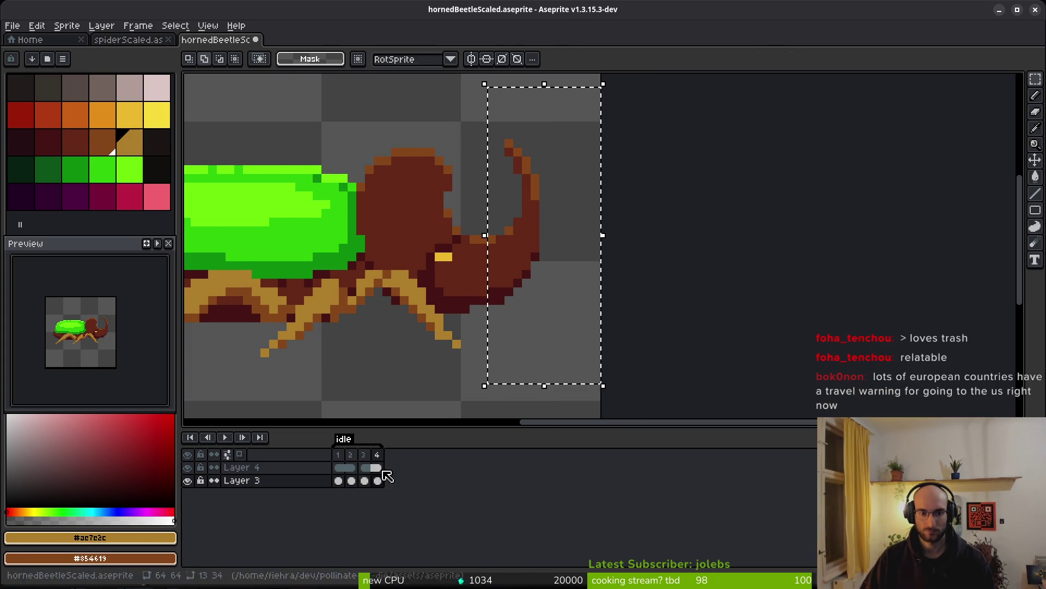
drag(340, 482, 387, 486)
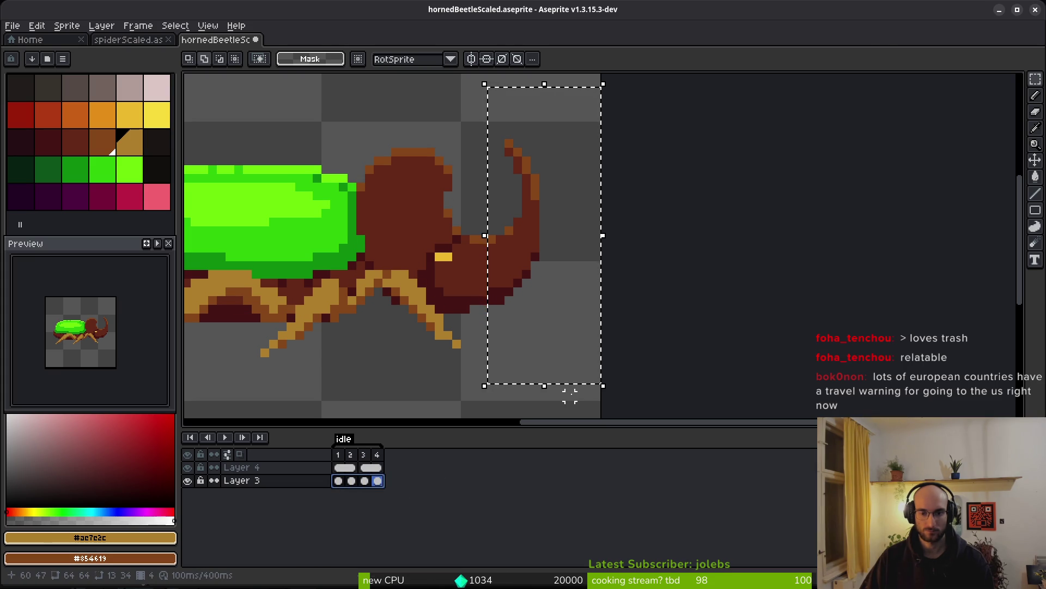
Rotate and apply the horn, then build the four-frame hornedBeetleScaled-Sheet sprite sheet.
drag(569, 396, 568, 394)
key(Return)
key(ctrl+e)
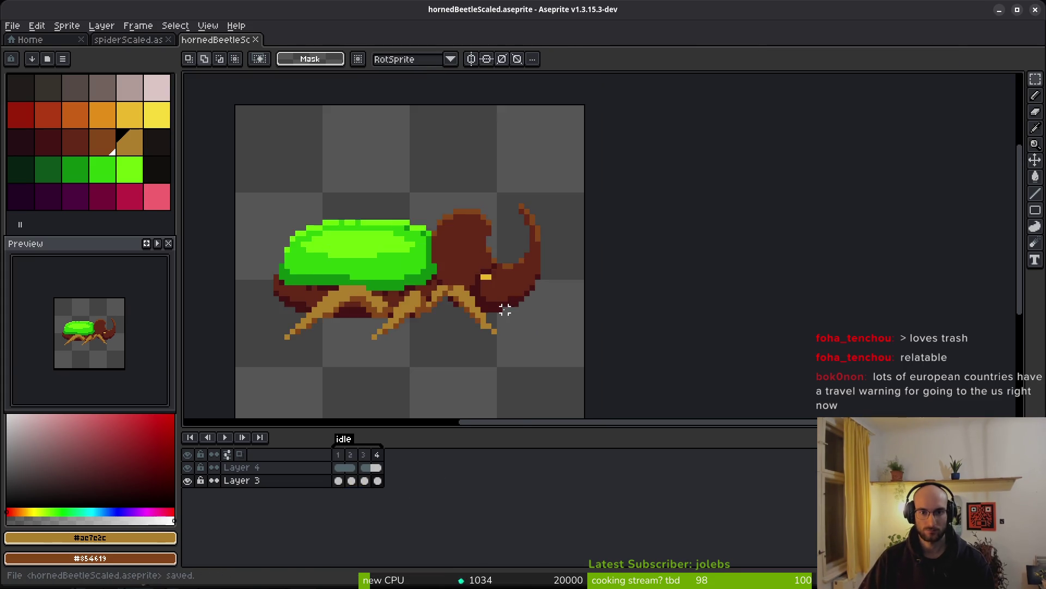
click(334, 195)
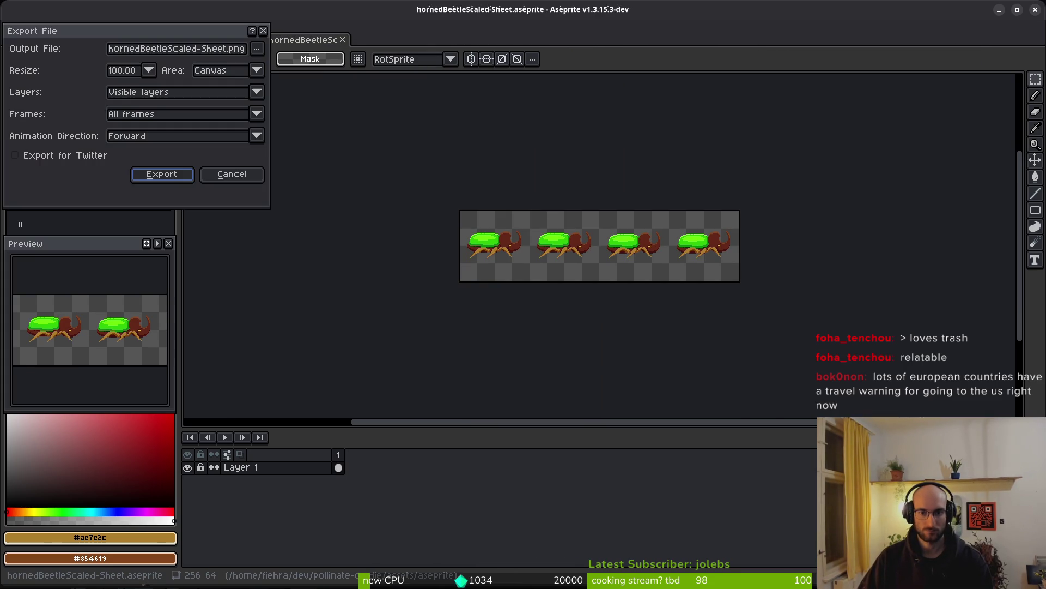
Export the beetle sheet over art/enemies/beetleWiki.png, confirming the overwrite.
click(256, 49)
click(261, 63)
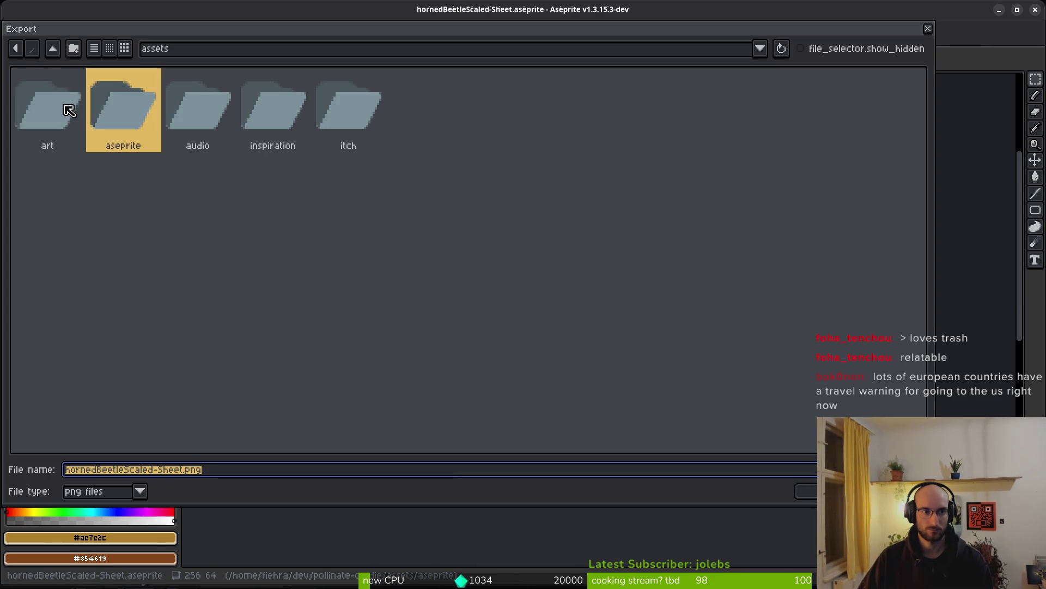
double_click(68, 101)
click(155, 119)
double_click(132, 114)
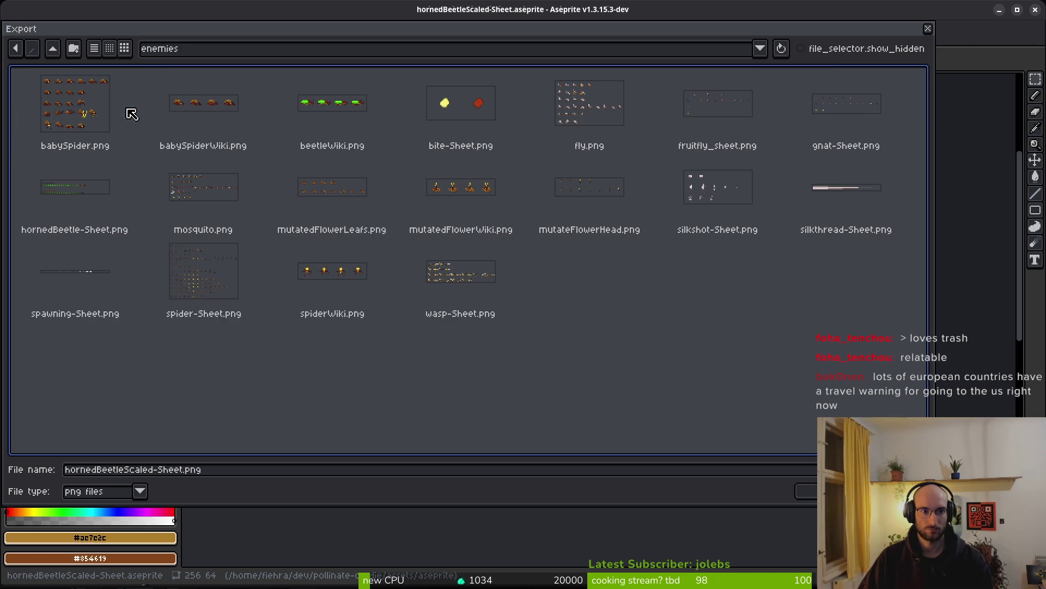
click(329, 124)
click(806, 496)
click(453, 328)
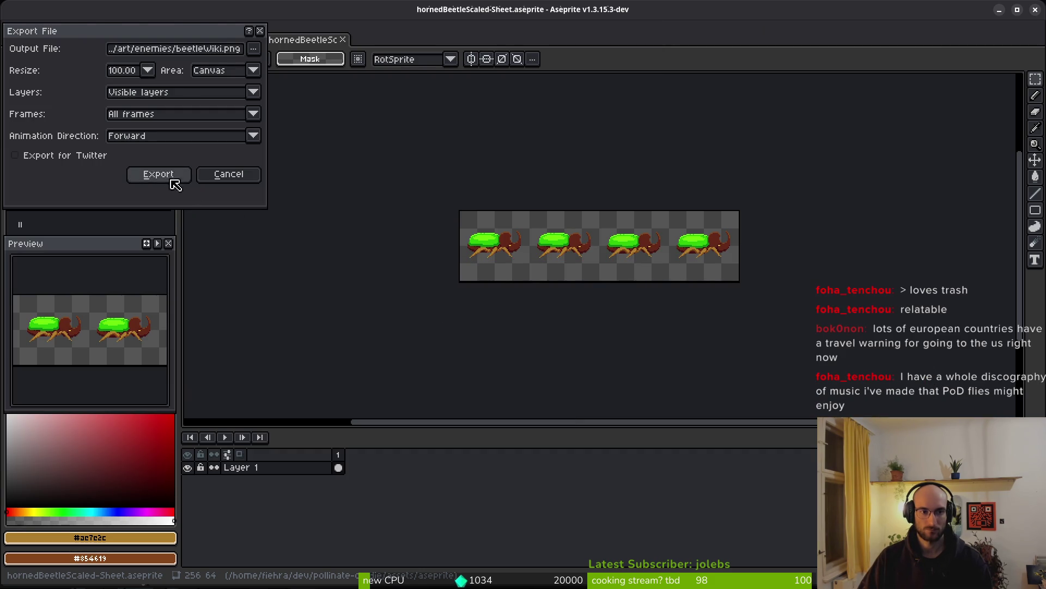
click(161, 173)
Switch back to the Godot editor.
key(alt+Tab)
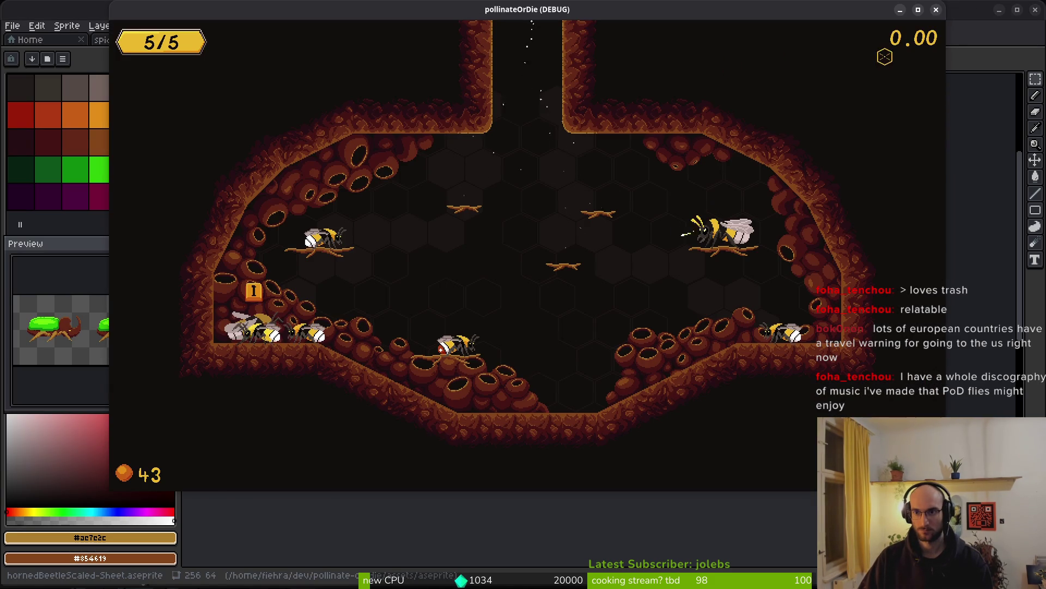
key(alt+Tab)
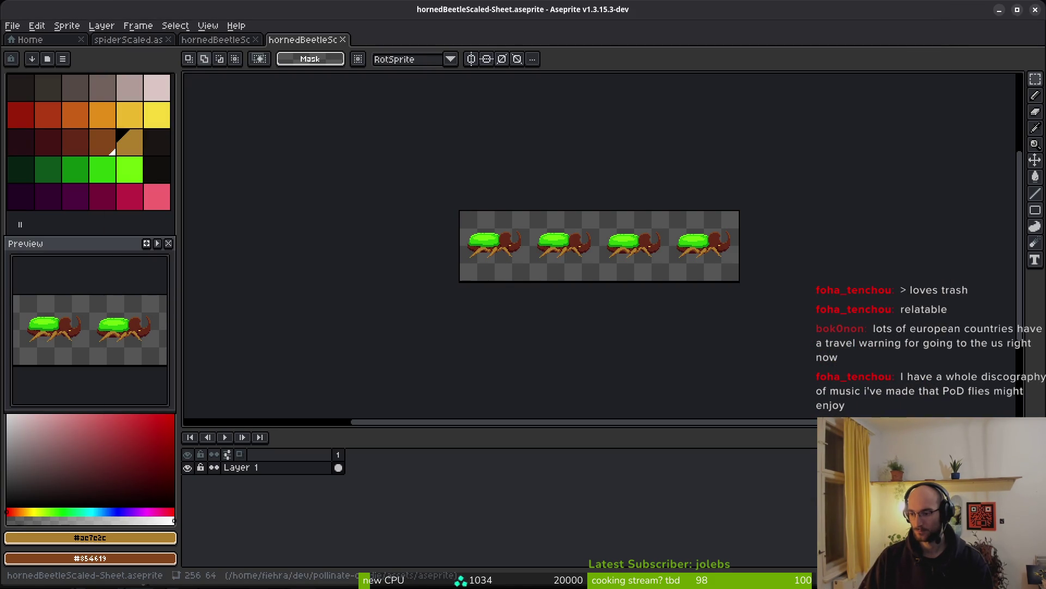
key(alt+Tab)
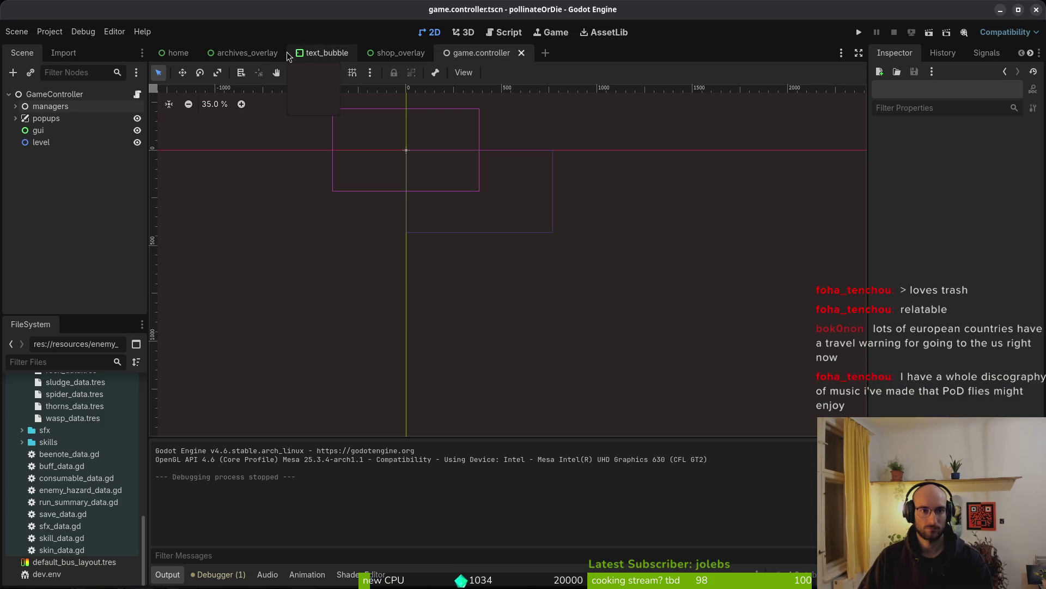
In archives_overlay, inspect the gnat and fruitfly enemy data, viewing the fruitfly's idle animation.
click(242, 53)
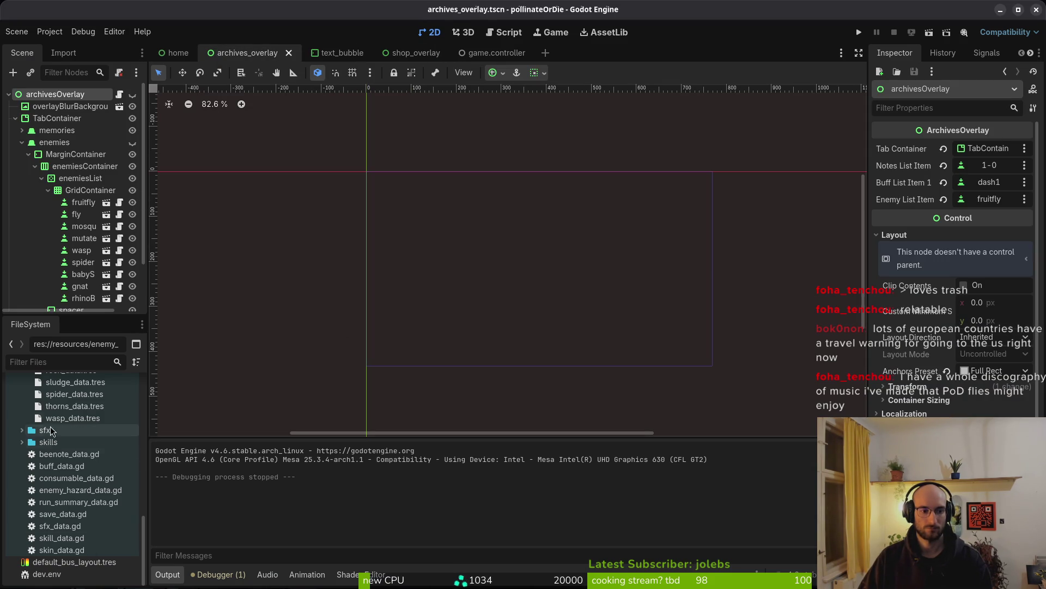
scroll(72, 433, up, 3)
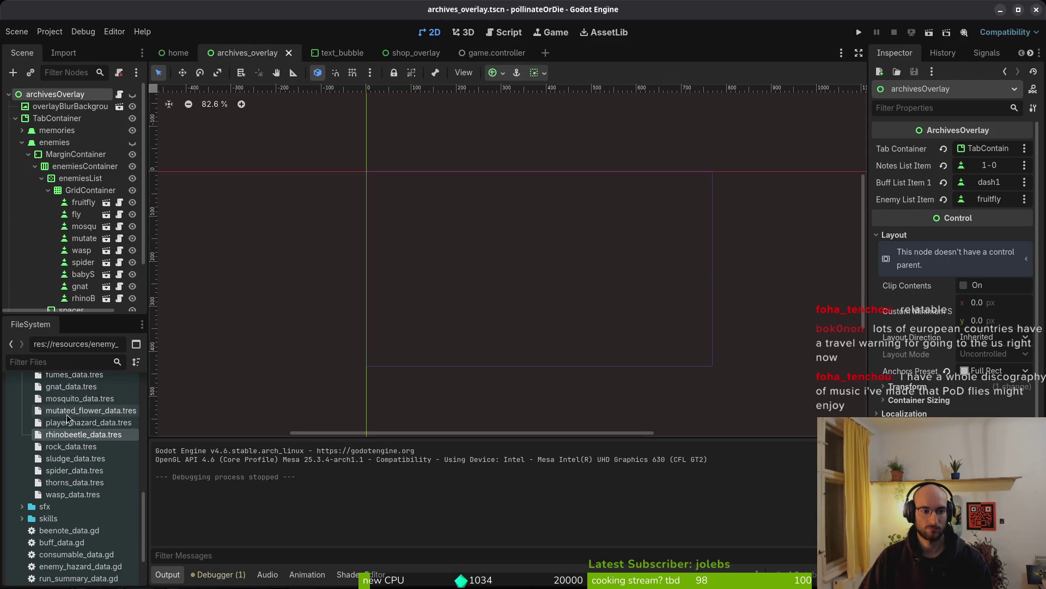
click(73, 387)
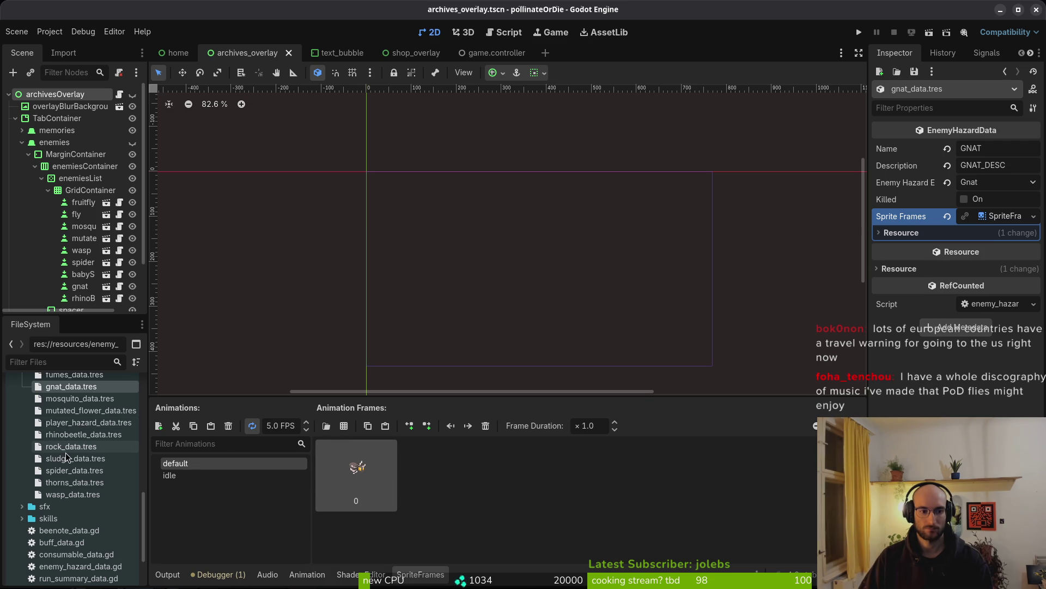
scroll(66, 457, up, 1)
click(62, 388)
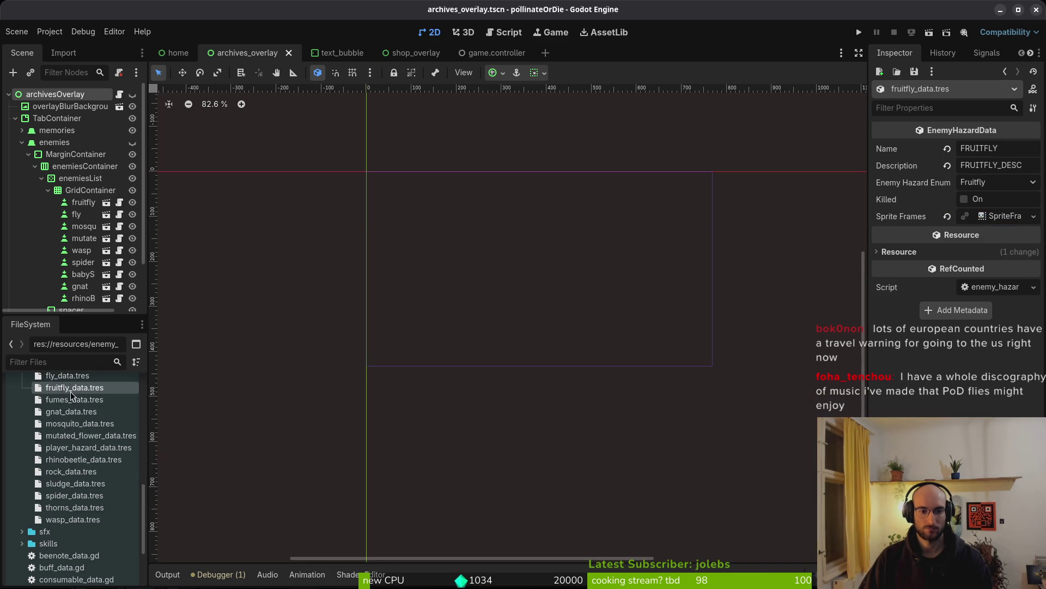
click(1014, 217)
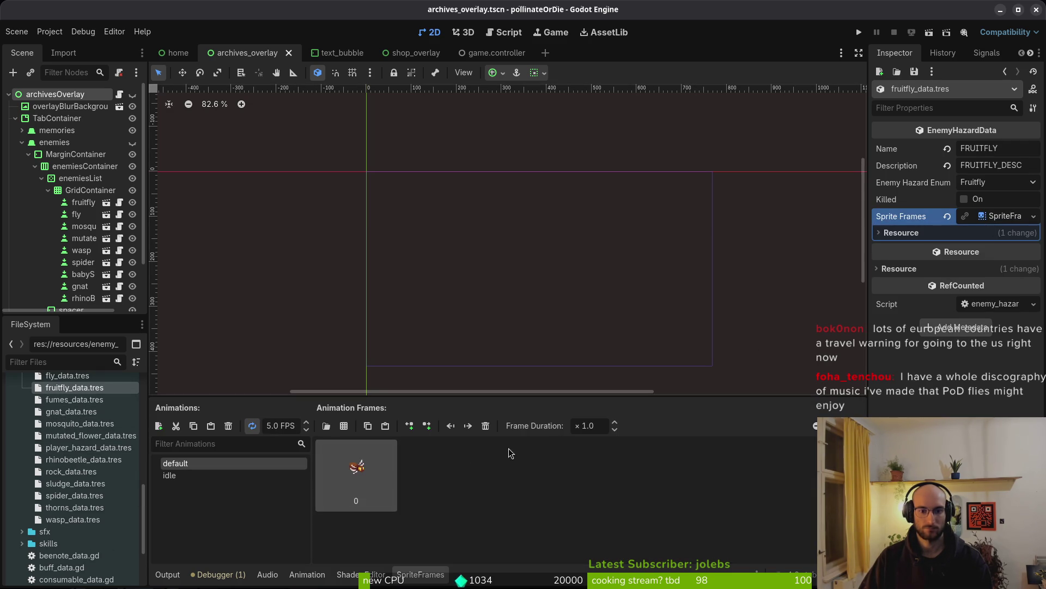
click(222, 475)
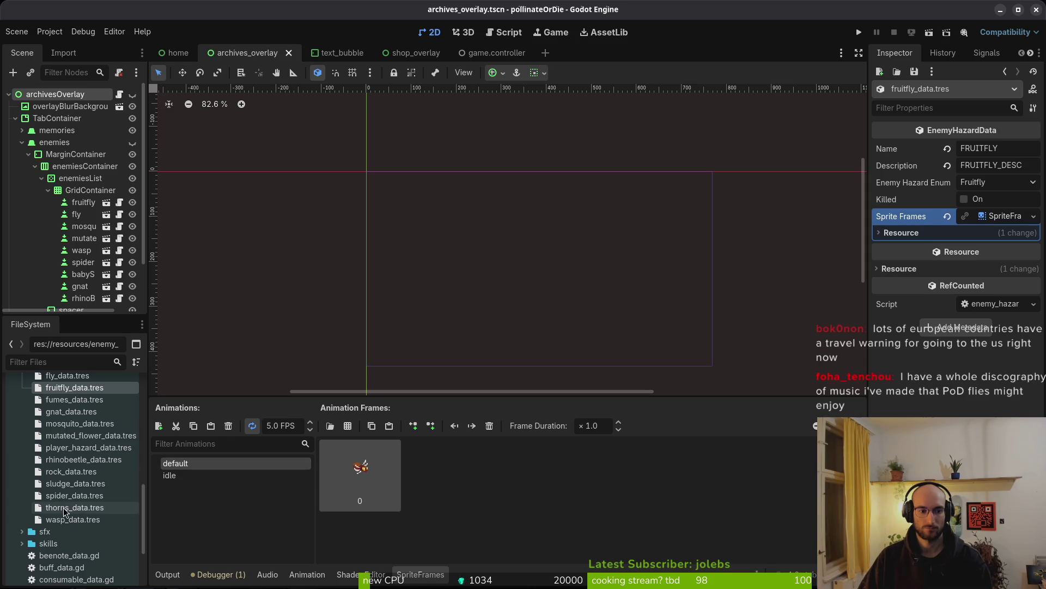
Set the gnat's idle animation to 12 FPS, save, and run the game.
click(54, 412)
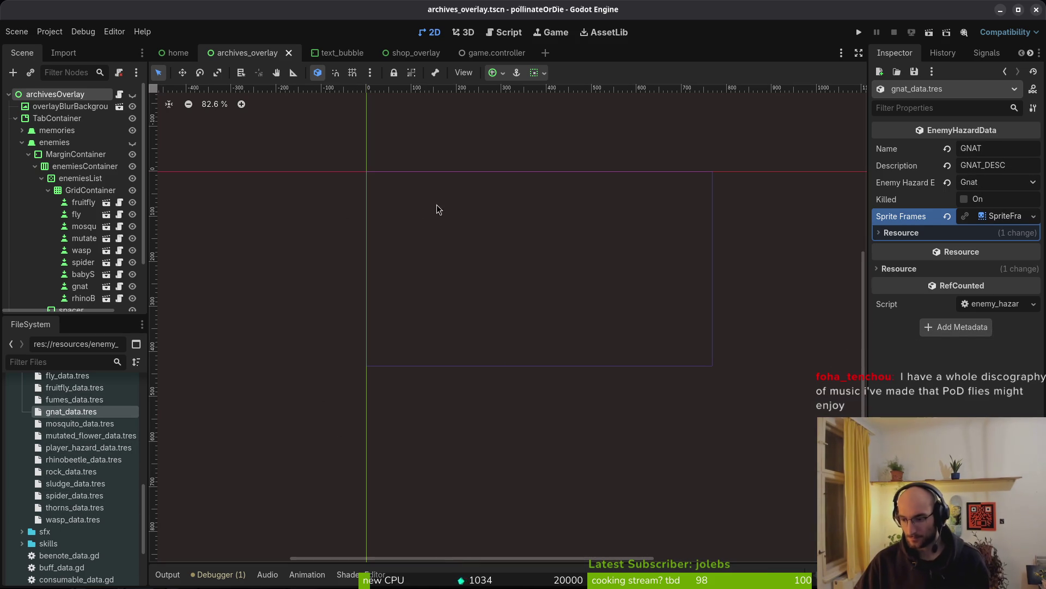
click(985, 216)
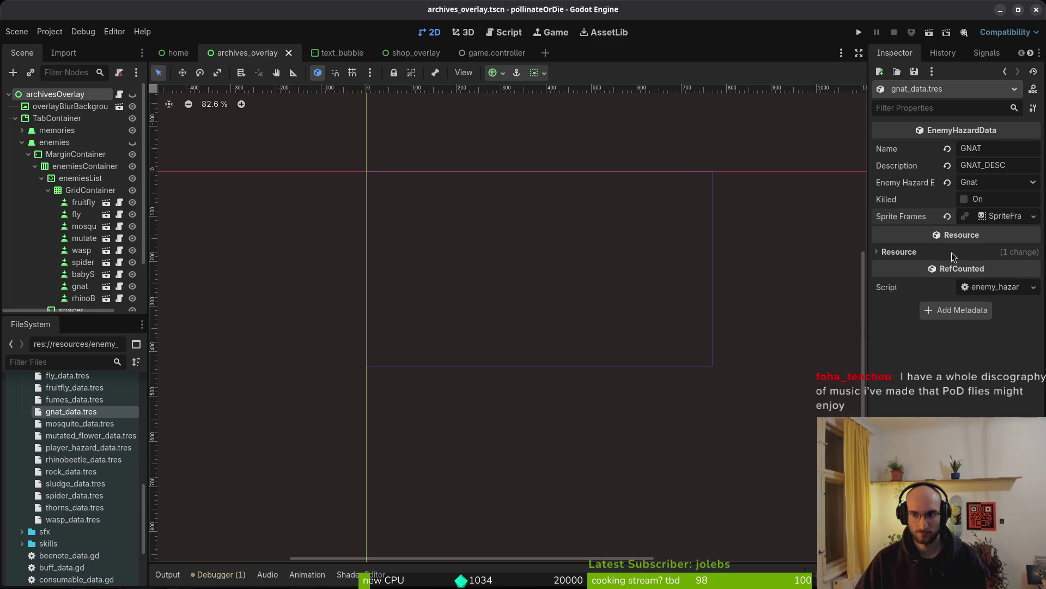
click(993, 218)
click(234, 475)
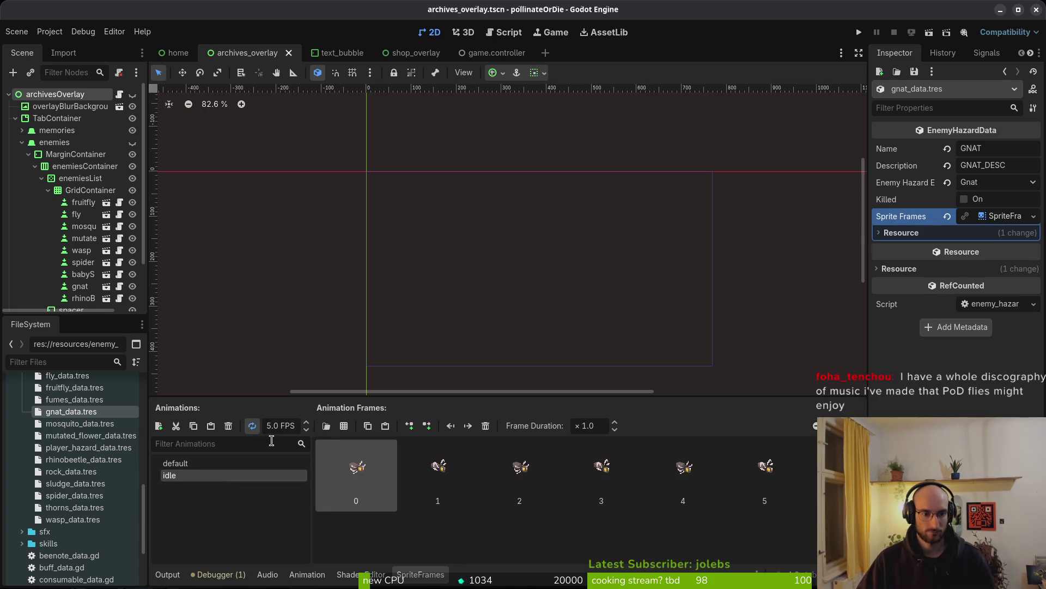
click(272, 425)
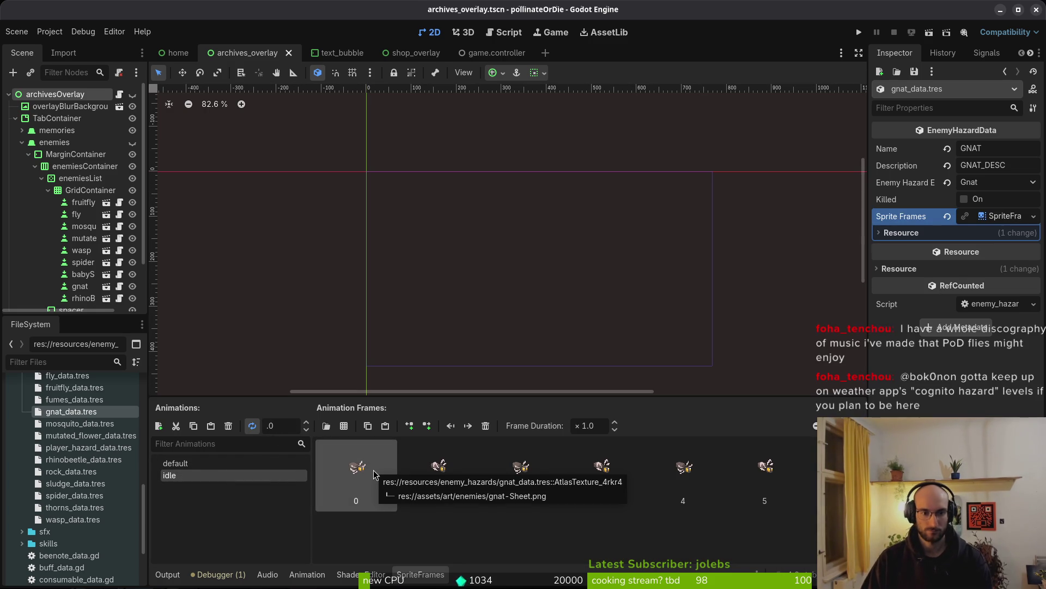
text(12)
key(Return)
key(ctrl+s)
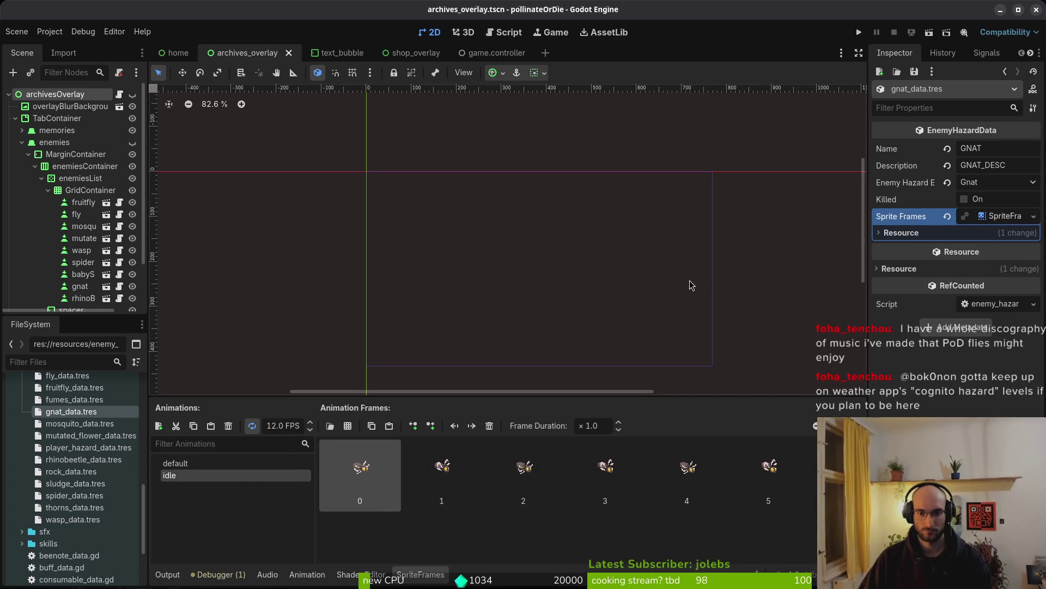
click(858, 34)
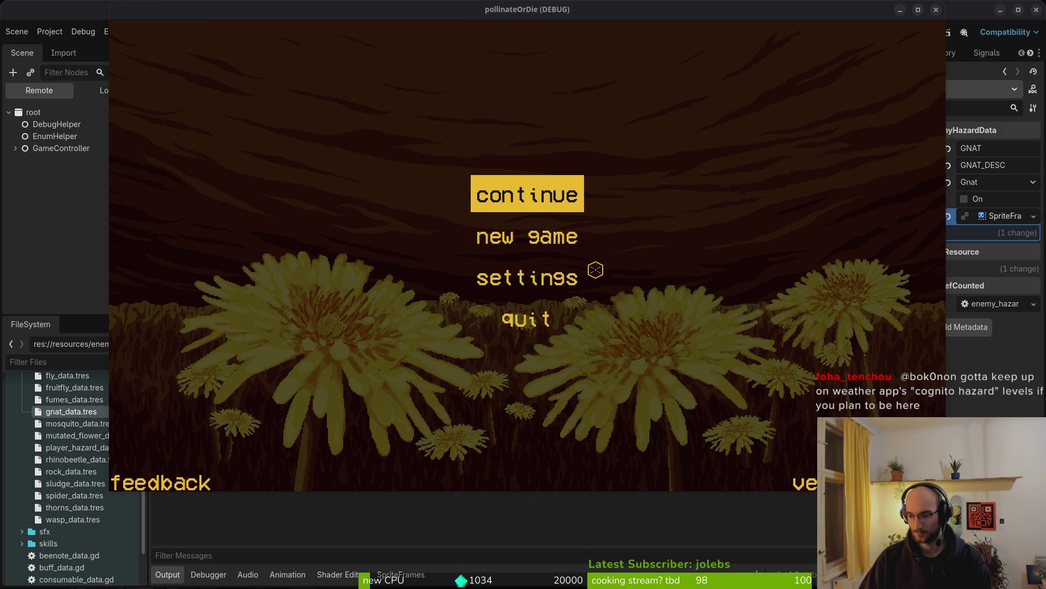
Start a new game, skip the dialogue, and check the journal's enemies page.
click(557, 231)
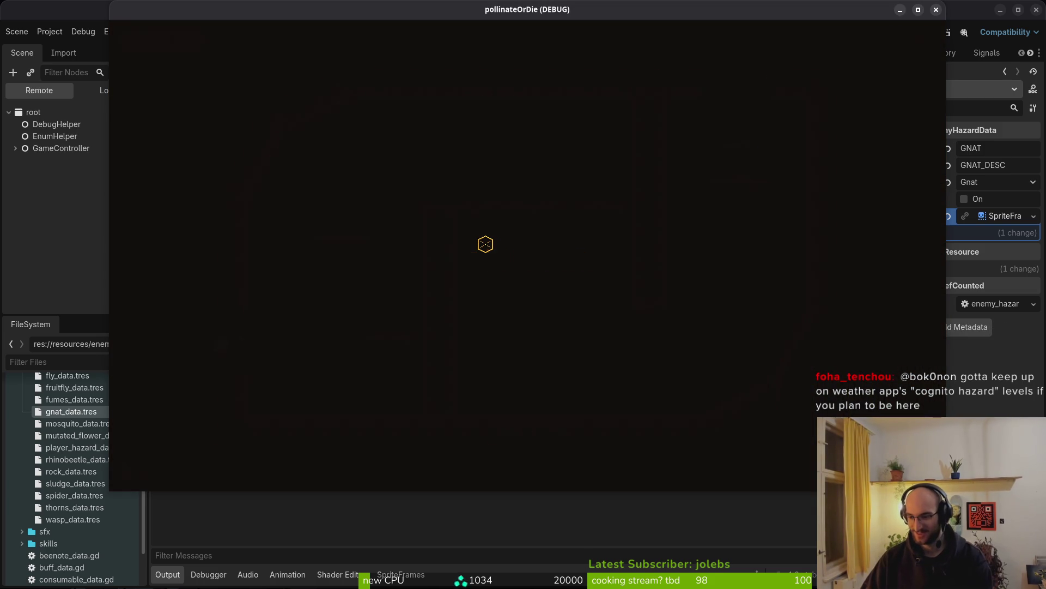
key(Return)
key(Return)
key(space)
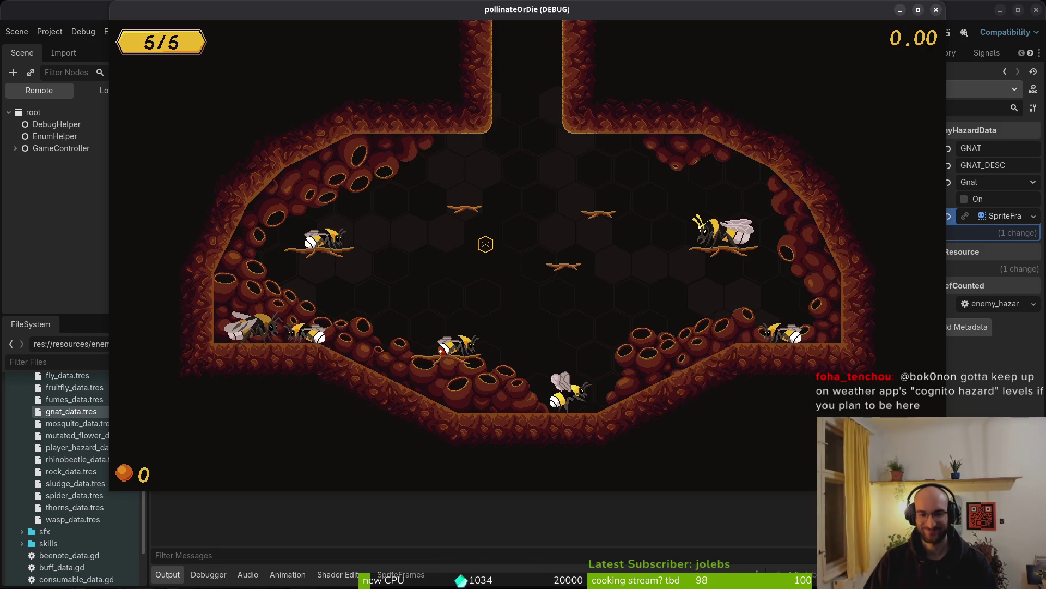
key(Tab)
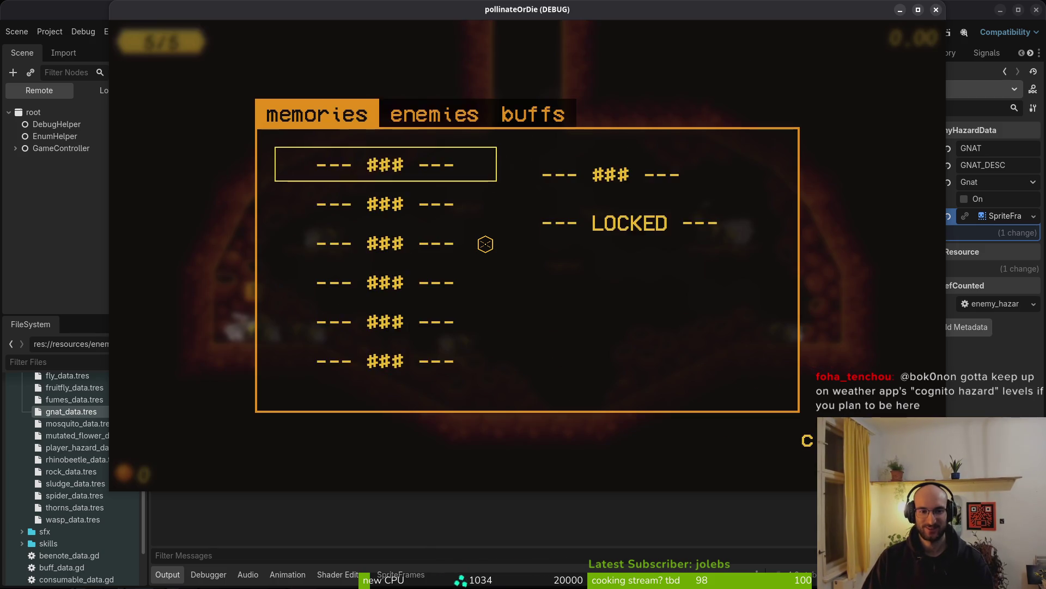
key(e)
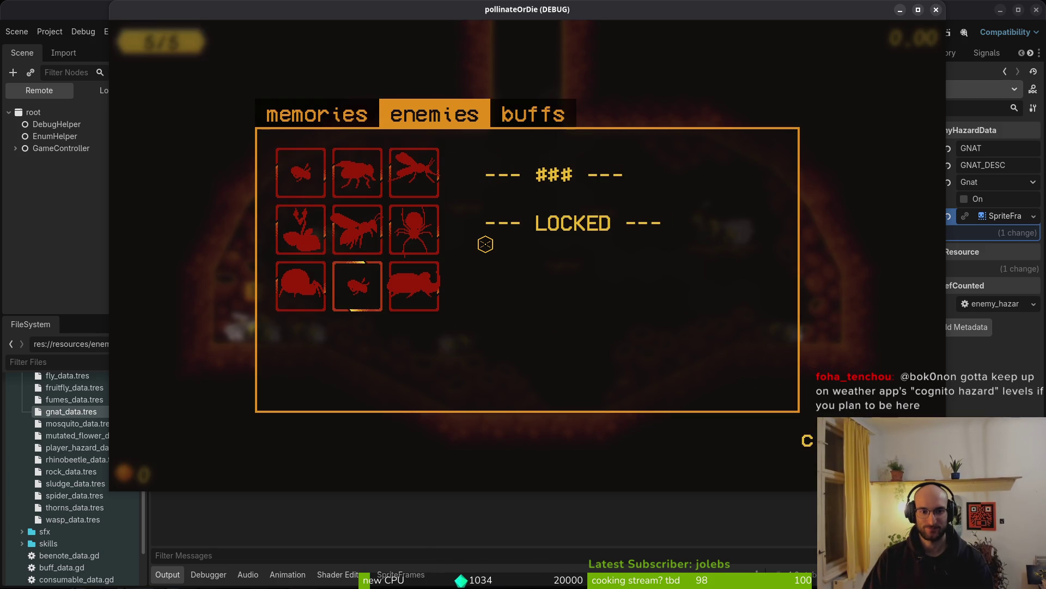
key(Escape)
key(Escape)
Quit to the main menu from the pause menu, confirm OK, and continue into the hive.
key(Down)
key(Escape)
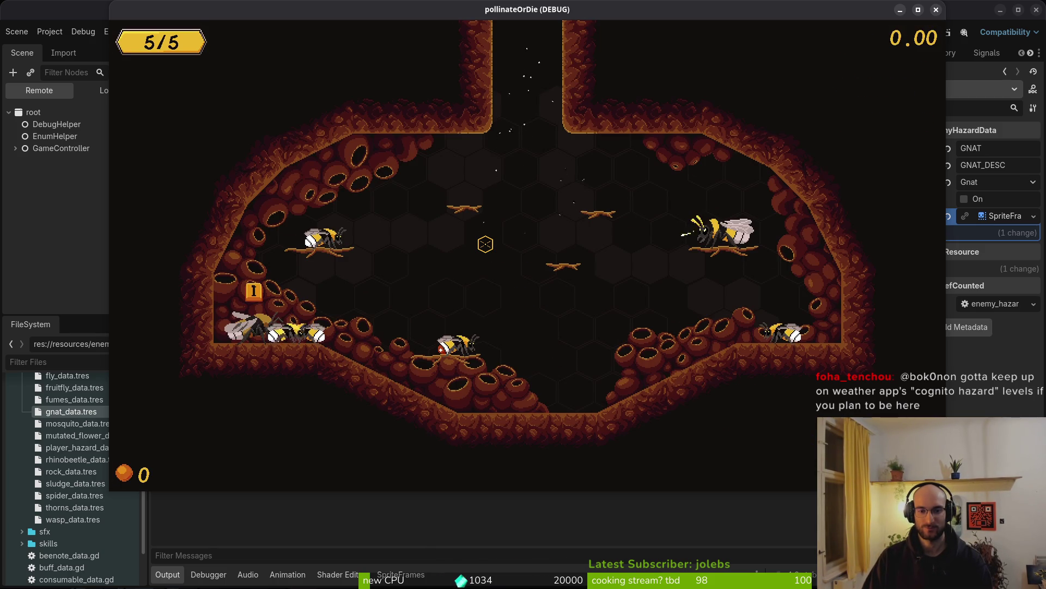
key(Escape)
key(Down)
key(Down)
key(space)
key(Left)
key(space)
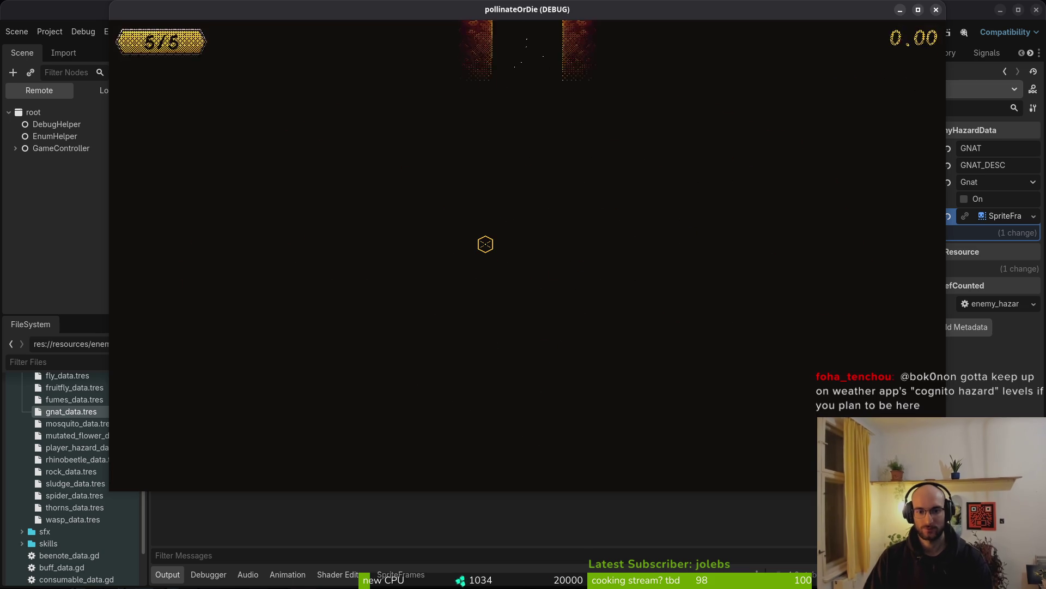
key(space)
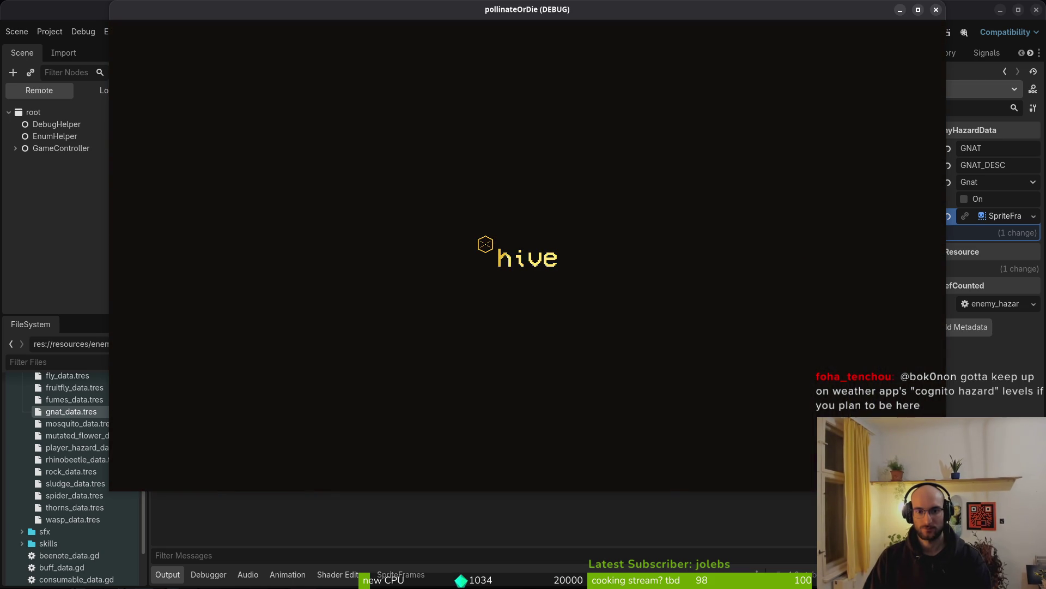
Quit the running game to the main menu and start a new game.
key(Escape)
key(Down)
key(Down)
key(Down)
key(space)
key(Left)
key(space)
key(Down)
key(space)
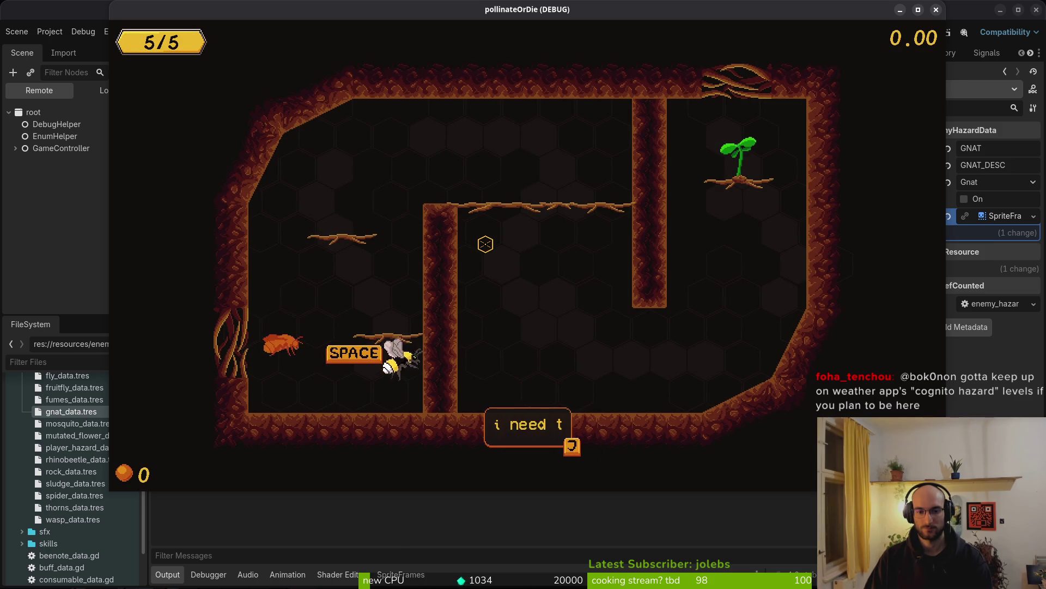
Close the opening dialogue and fly the bee over the wall and along the cave to the sprout.
key(Up)
key(Right)
key(Down)
key(Right)
key(Up)
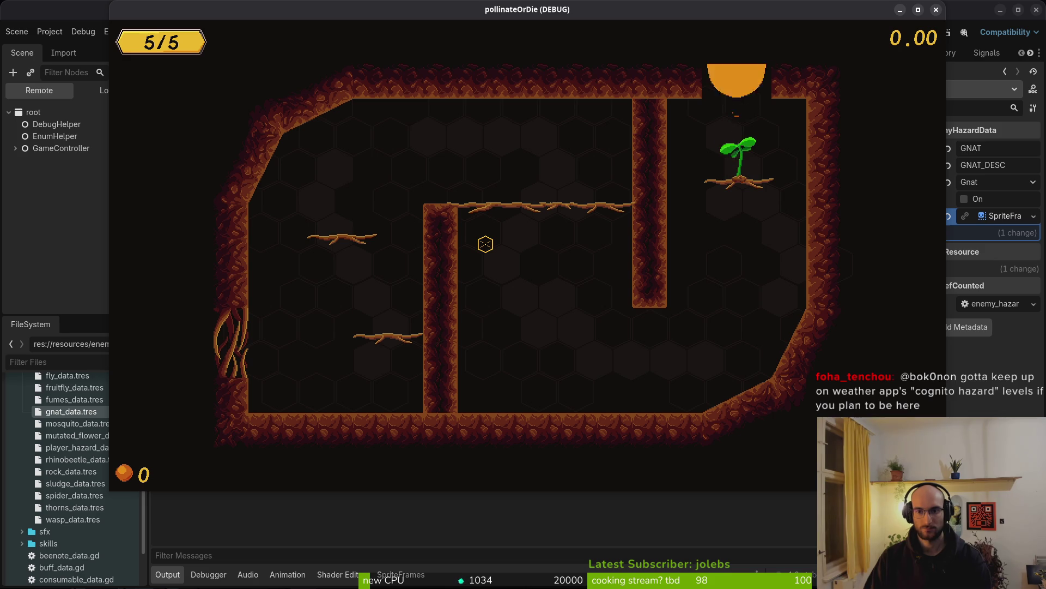
key(Up)
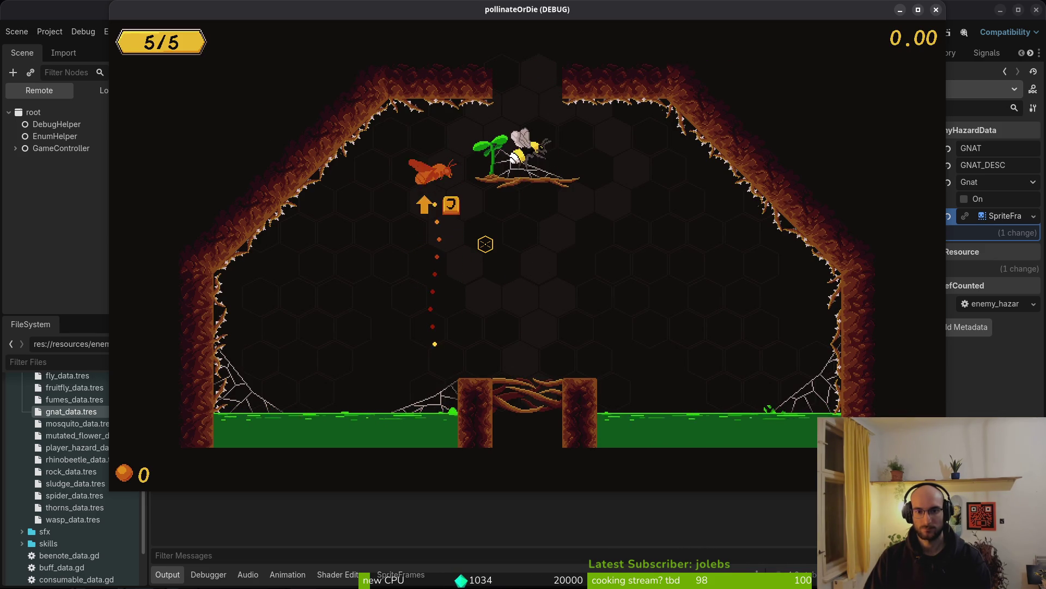
key(Right)
key(Up)
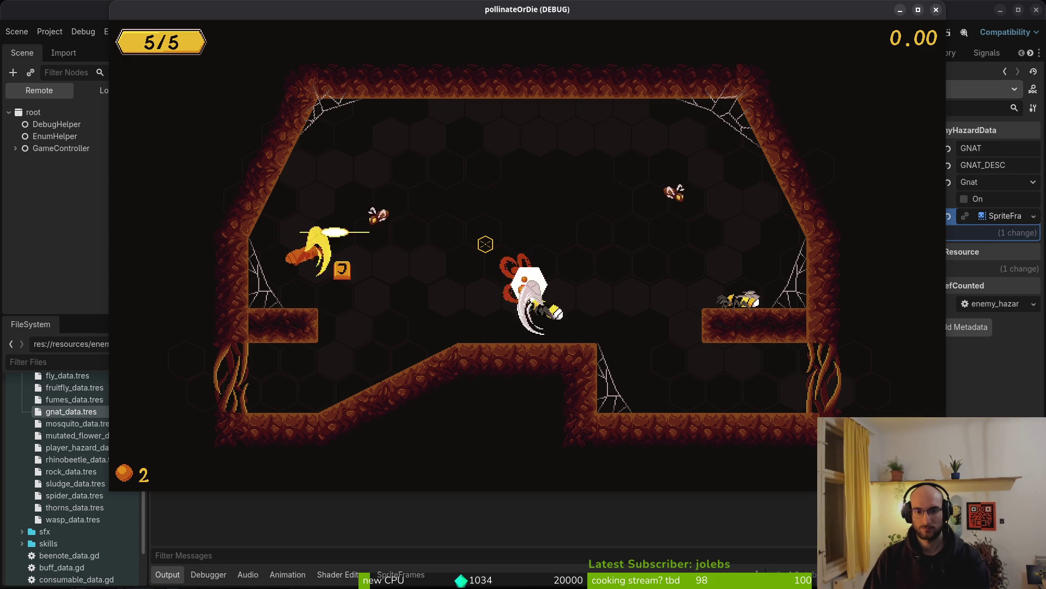
Collect pollen around the cave and fly down to rescue the trapped moth.
key(Right)
key(Up)
key(Left)
key(Down)
key(Right)
key(Down)
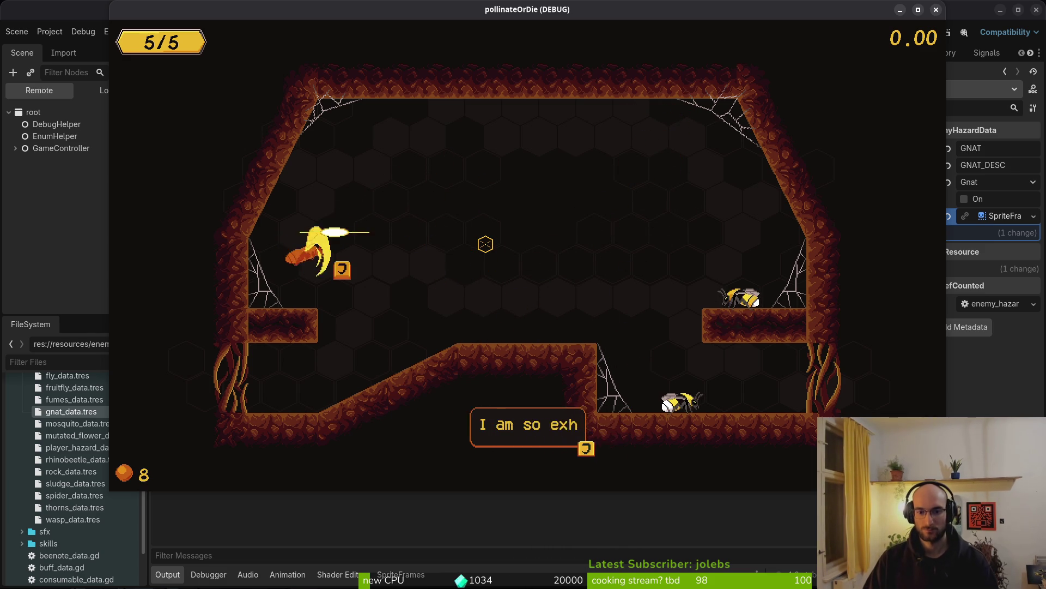
Move into the next levels, slashing and dashing through gnats while reading the moth and beetle dialogs.
key(j)
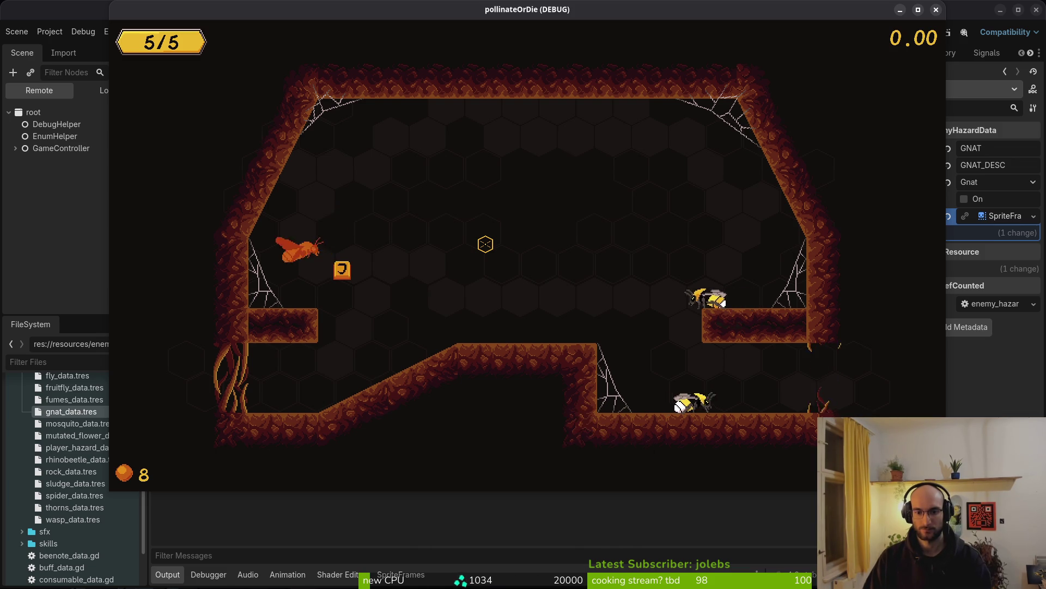
key(Right)
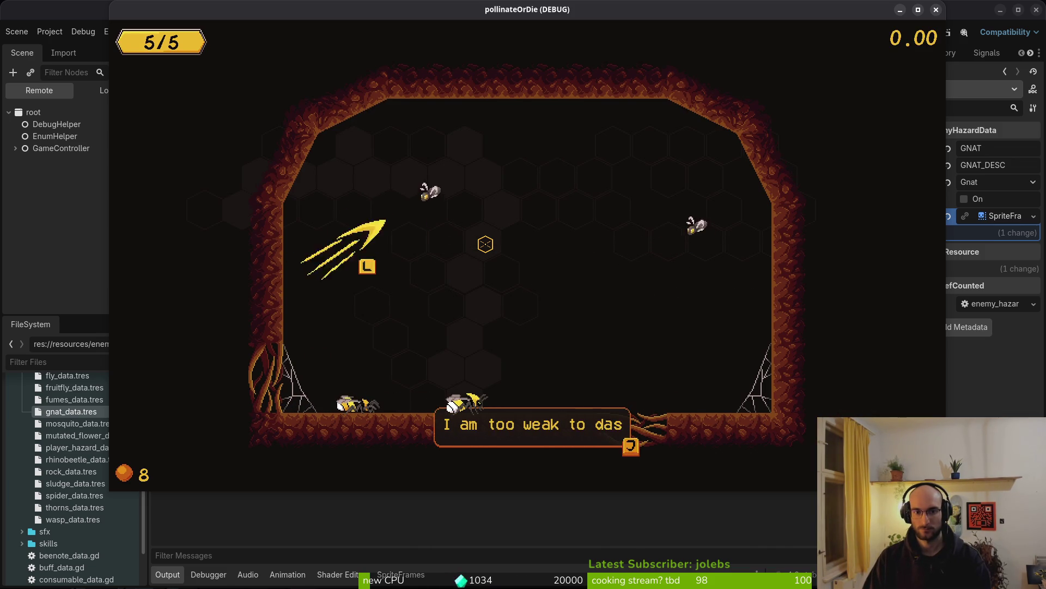
key(j)
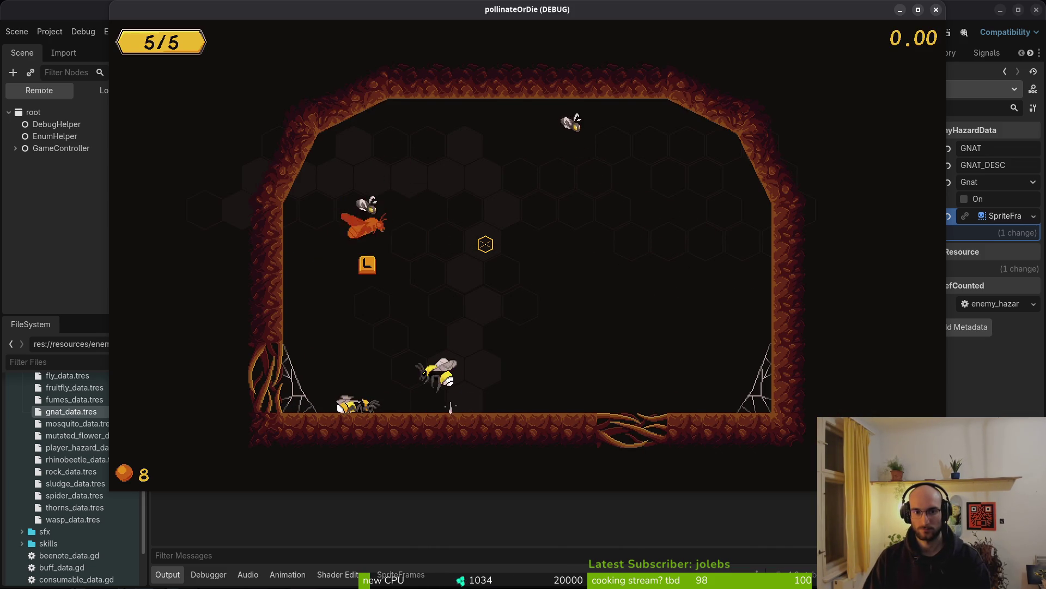
key(Up)
key(j)
key(Right)
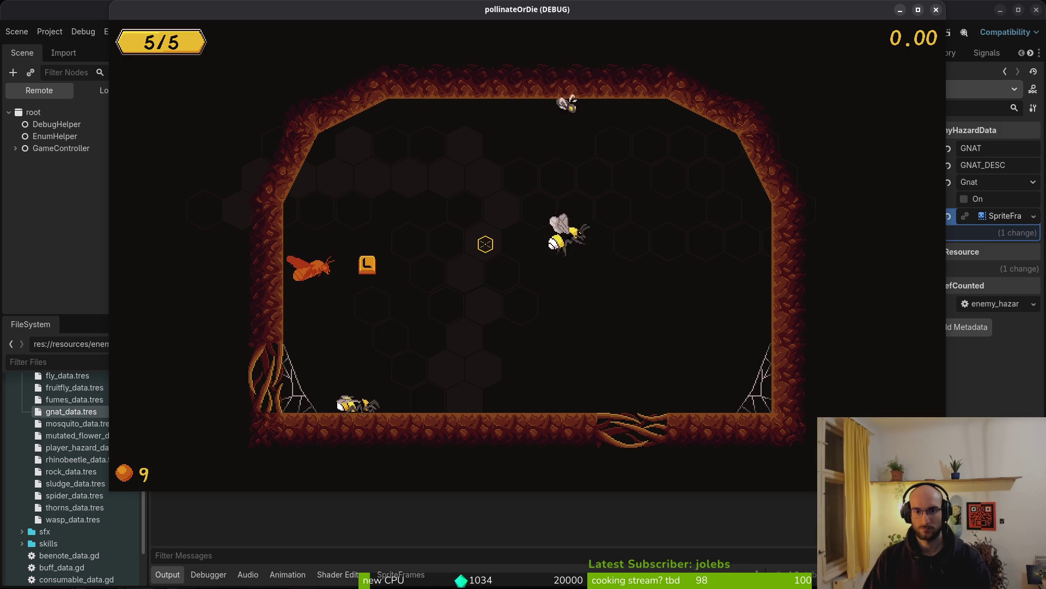
key(Down)
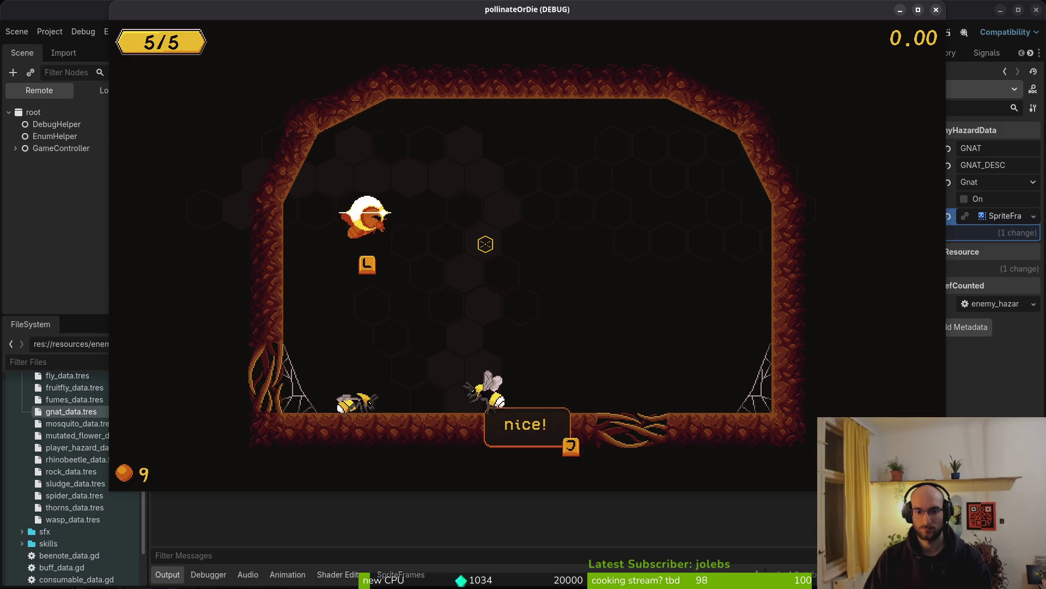
key(j)
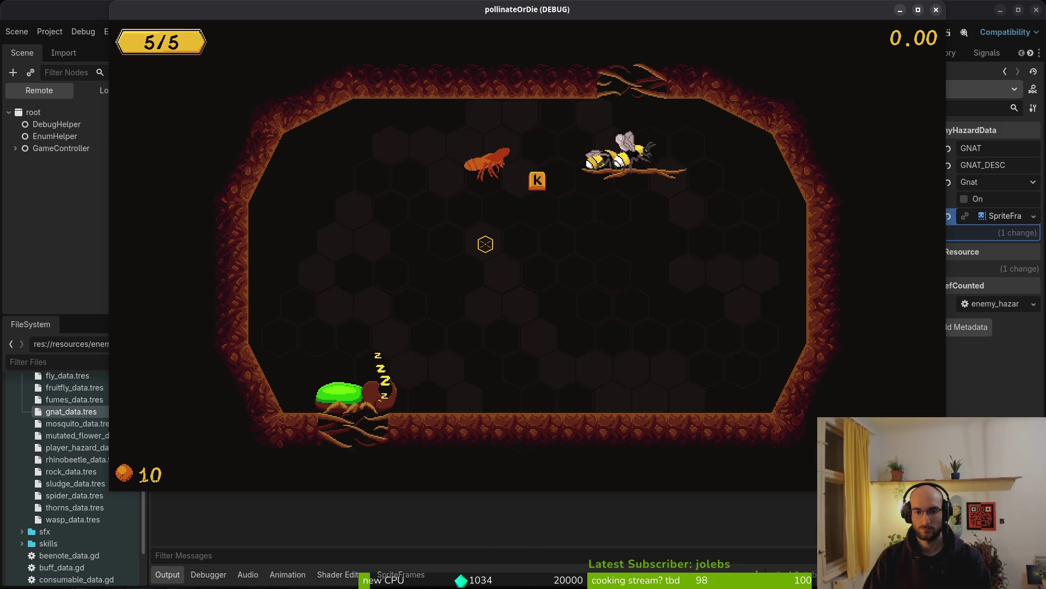
key(j)
key(j)
key(j)
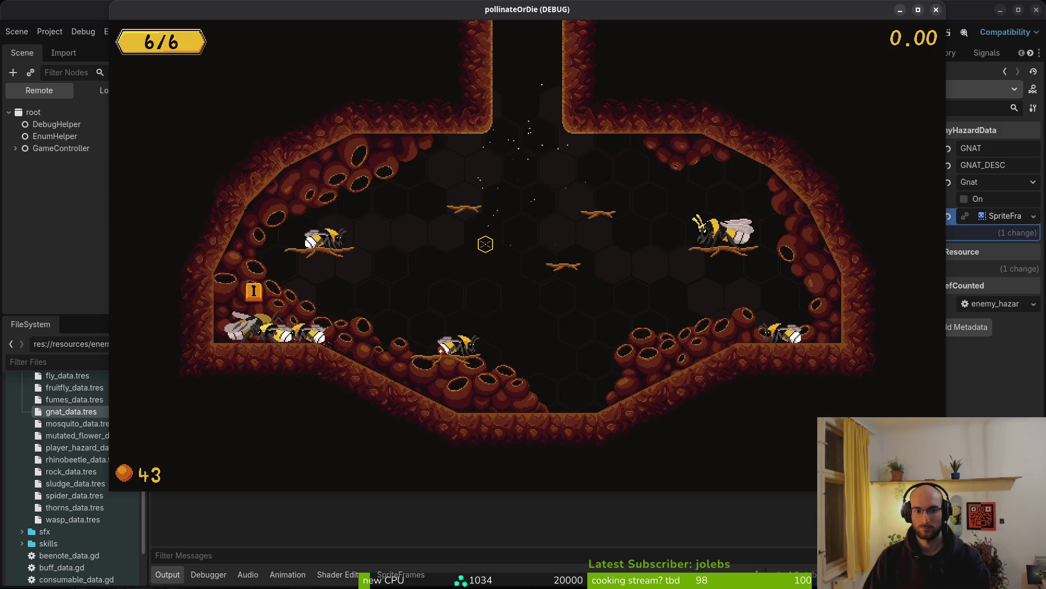
Open the in-game codex and browse the gnat, rhino beetle and locked wasp entries.
key(c)
key(Down)
key(Down)
key(Right)
key(Right)
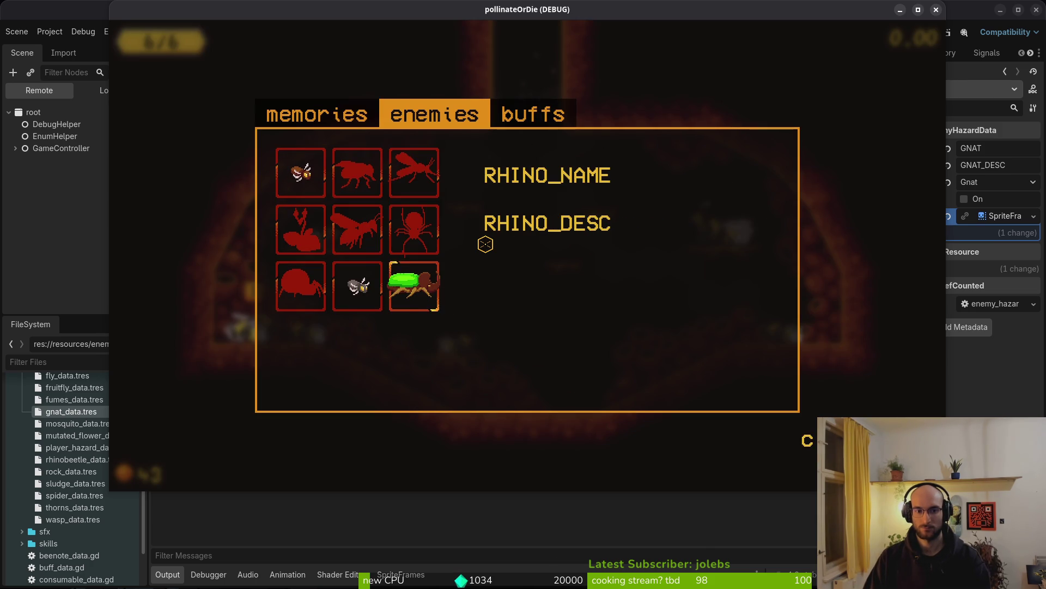
key(Left)
key(Right)
key(Left)
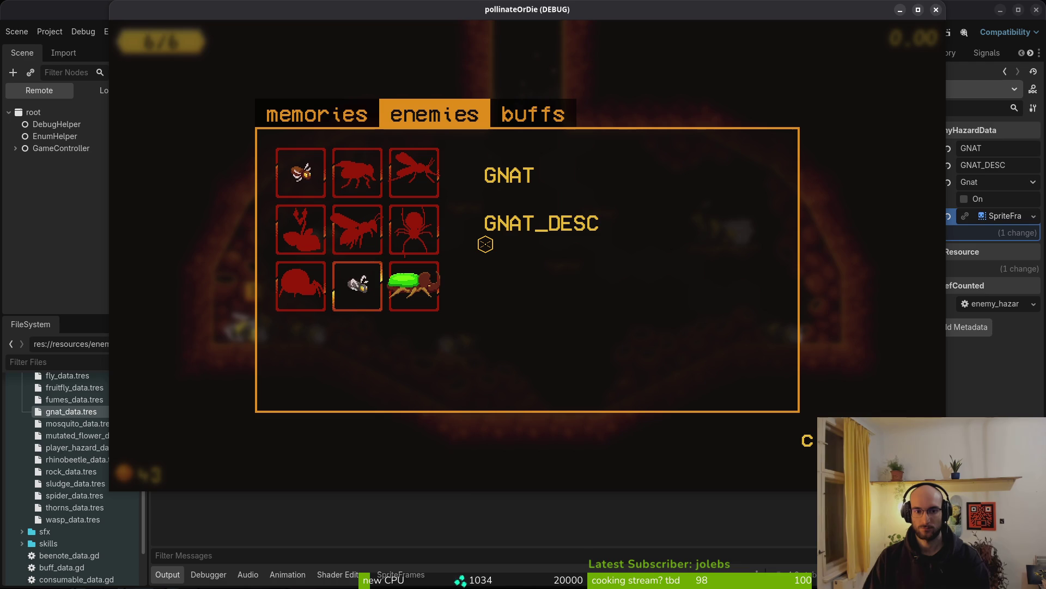
key(Left)
key(Up)
key(Up)
key(Down)
key(Right)
key(Down)
key(Right)
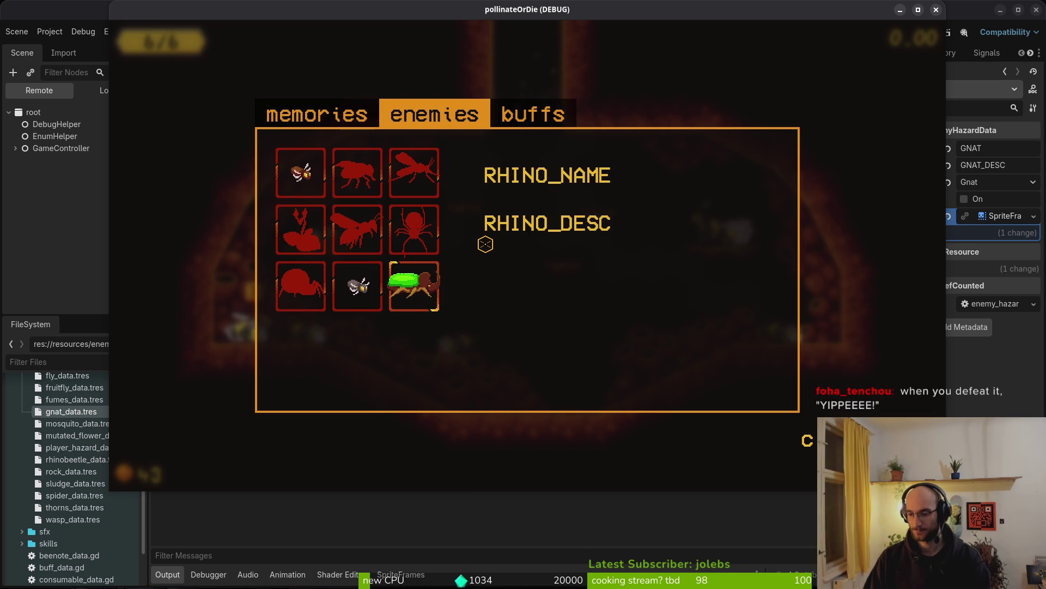
key(Left)
key(Up)
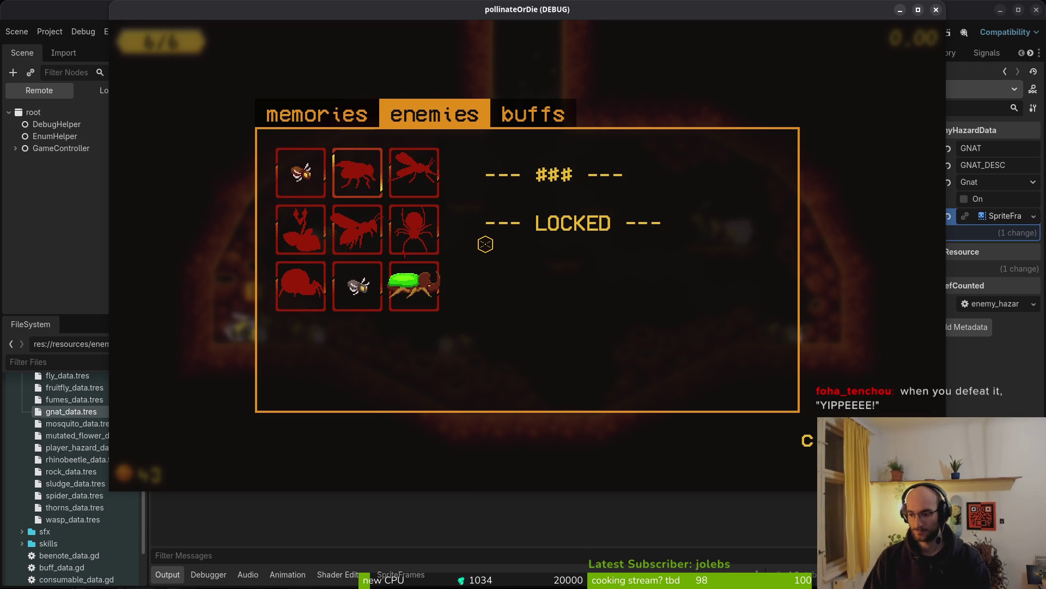
key(Left)
key(Right)
key(Right)
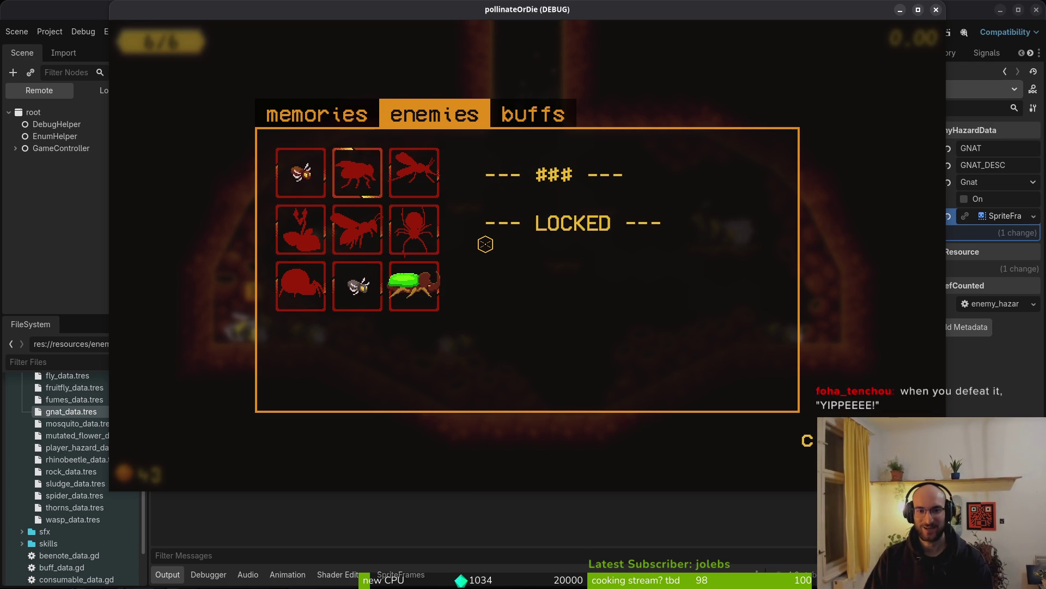
Browse the codex buffs and memories pages, then close the codex.
key(e)
key(Down)
key(Down)
key(Down)
key(Right)
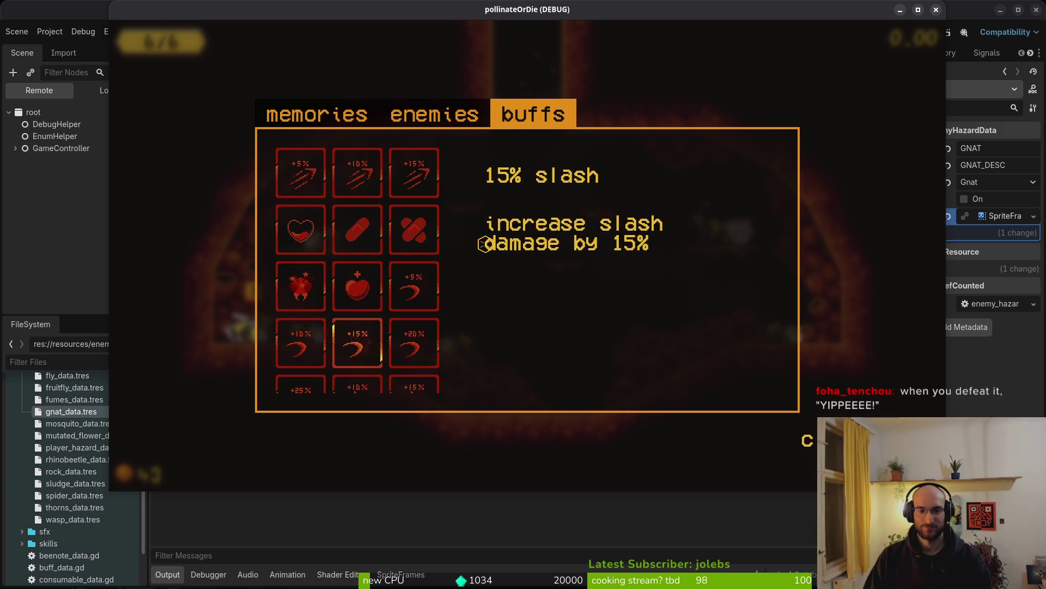
key(Right)
key(e)
key(e)
key(c)
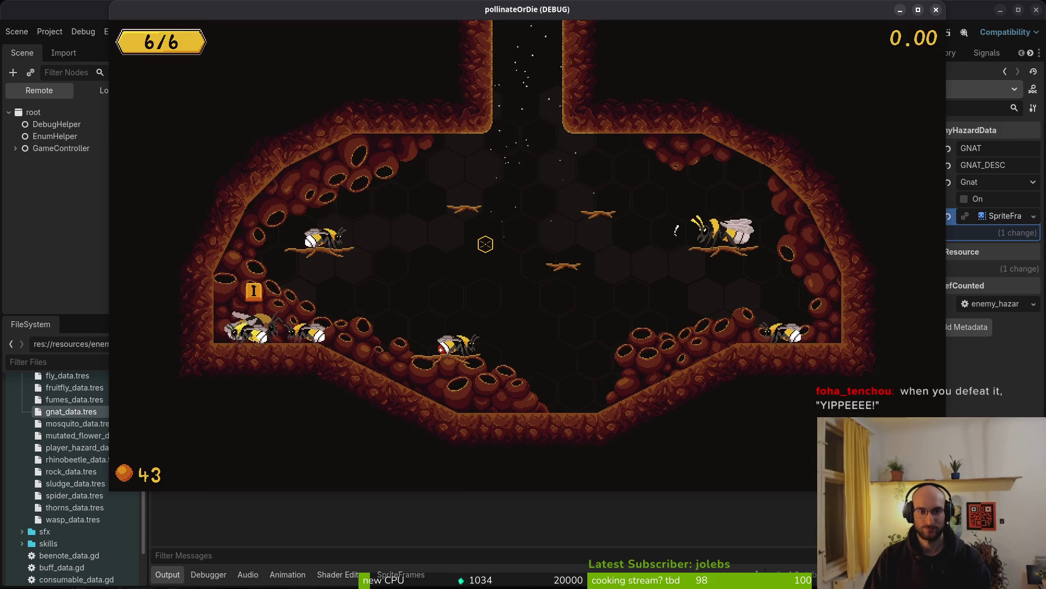
Compare the bumblebee and locked skins in the skins panel, then close it.
key(i)
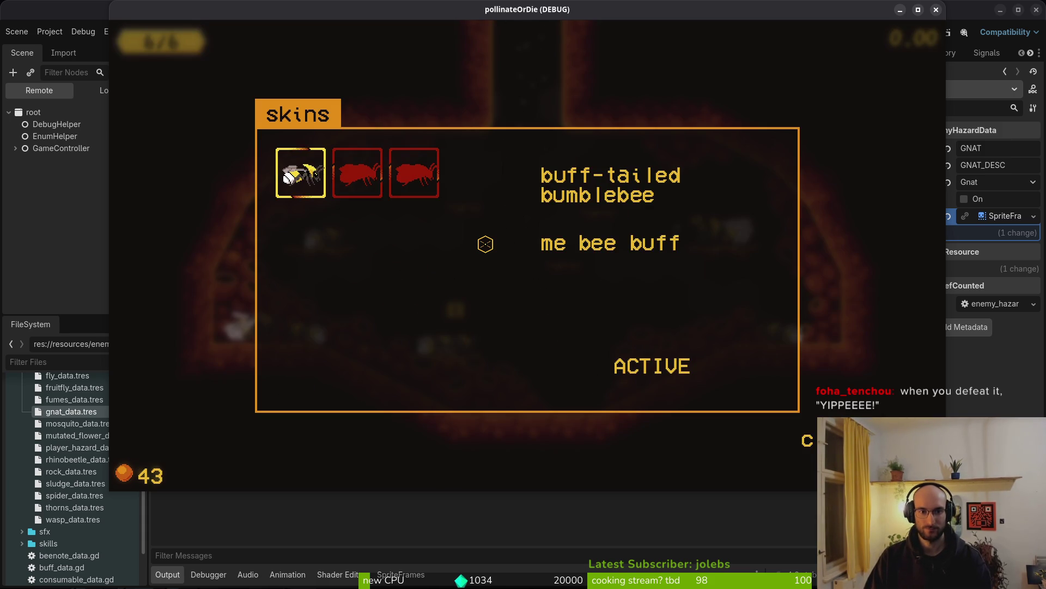
key(Right)
key(Left)
key(Right)
key(i)
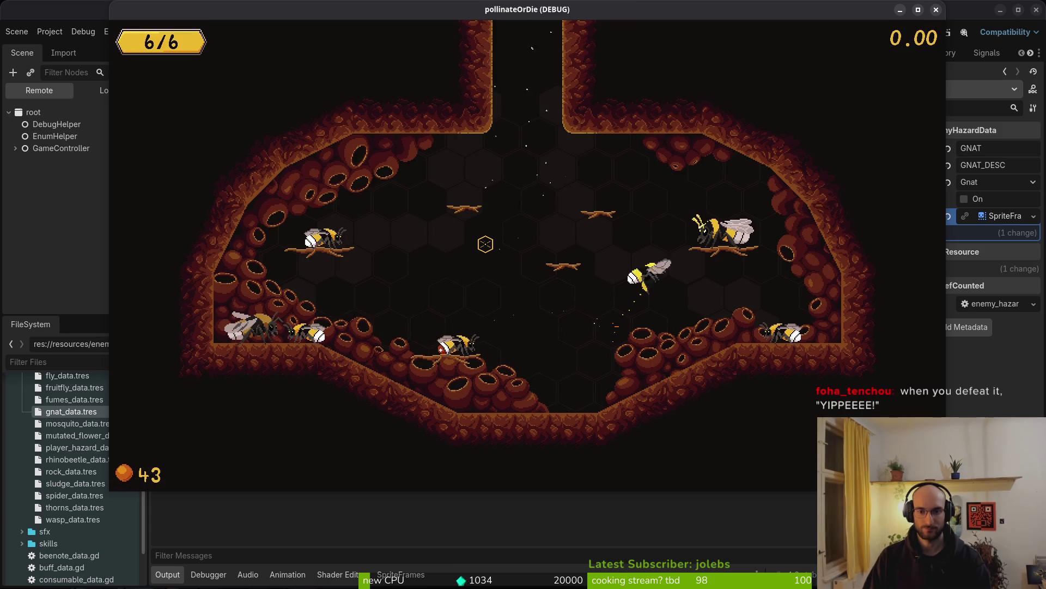
Check the upgrade panel and pause-menu settings, then stop the running game with F8.
key(u)
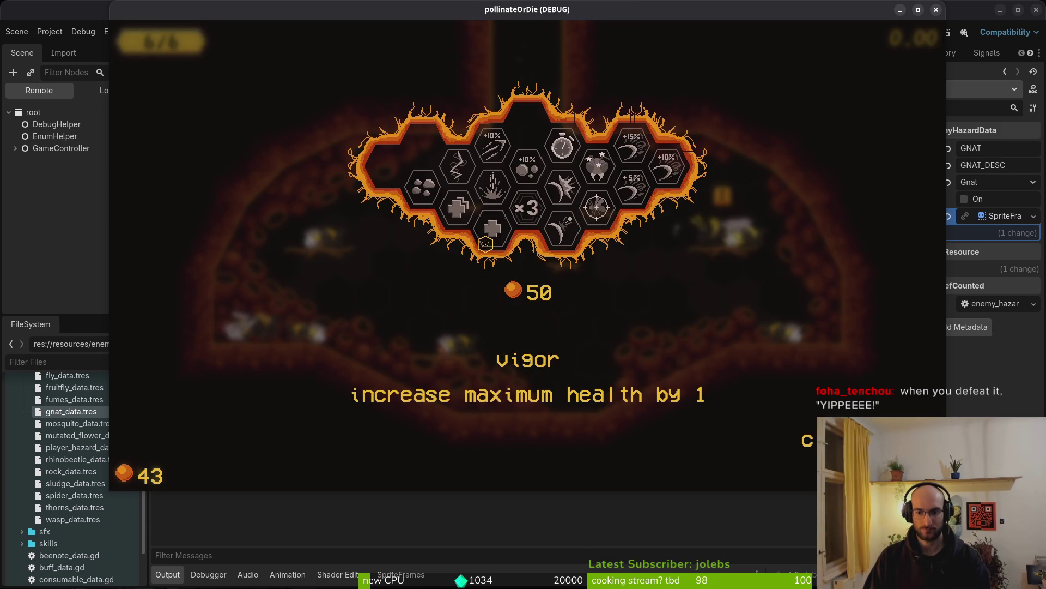
key(Escape)
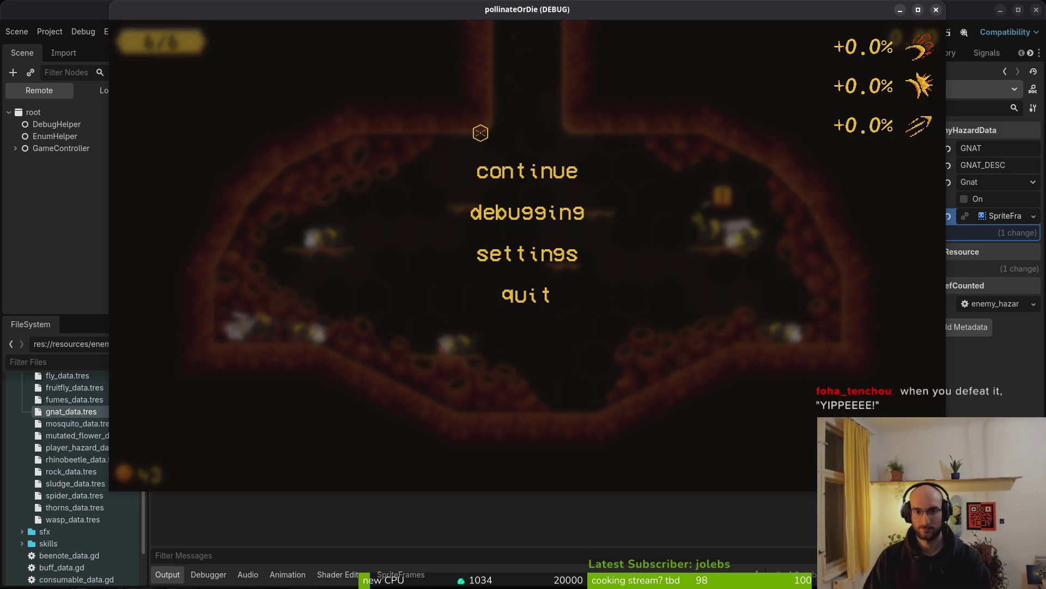
click(527, 254)
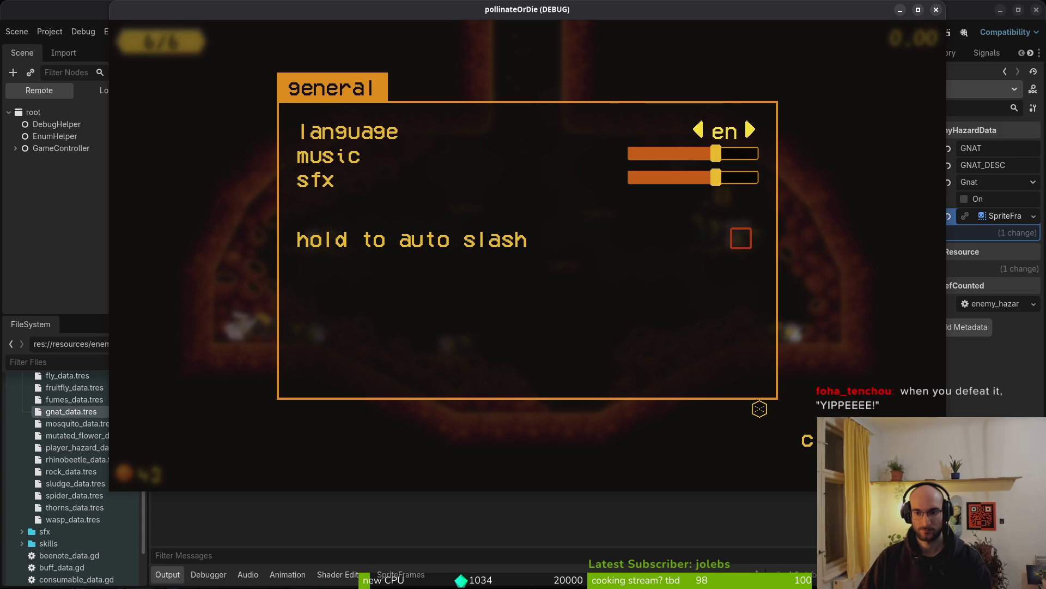
key(Escape)
key(F8)
Switch to the home scene and quick-open the close_button_hint scene.
click(169, 54)
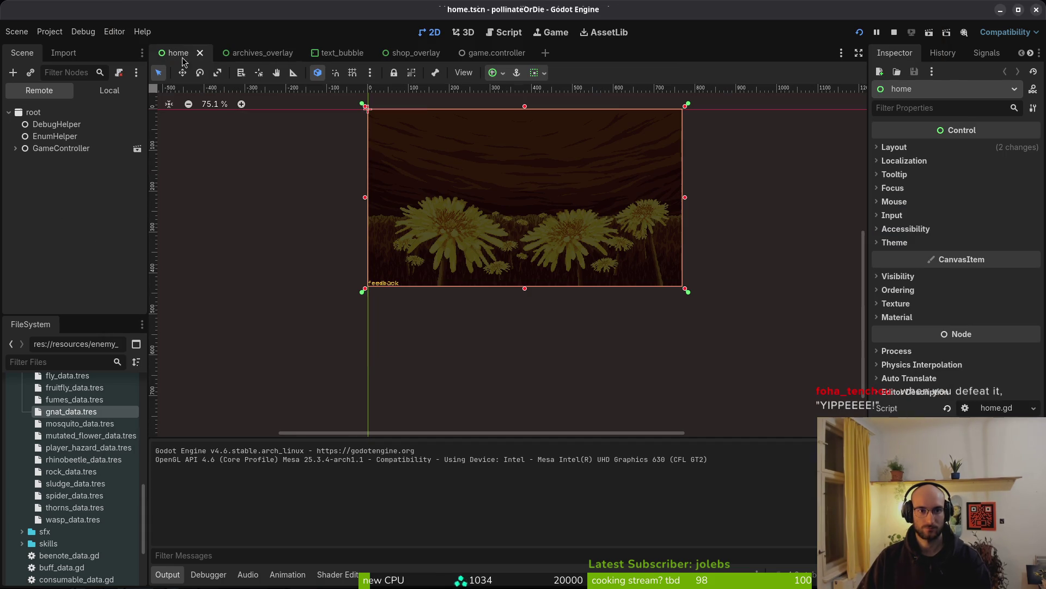
key(shift+alt+o)
text(clsoebu)
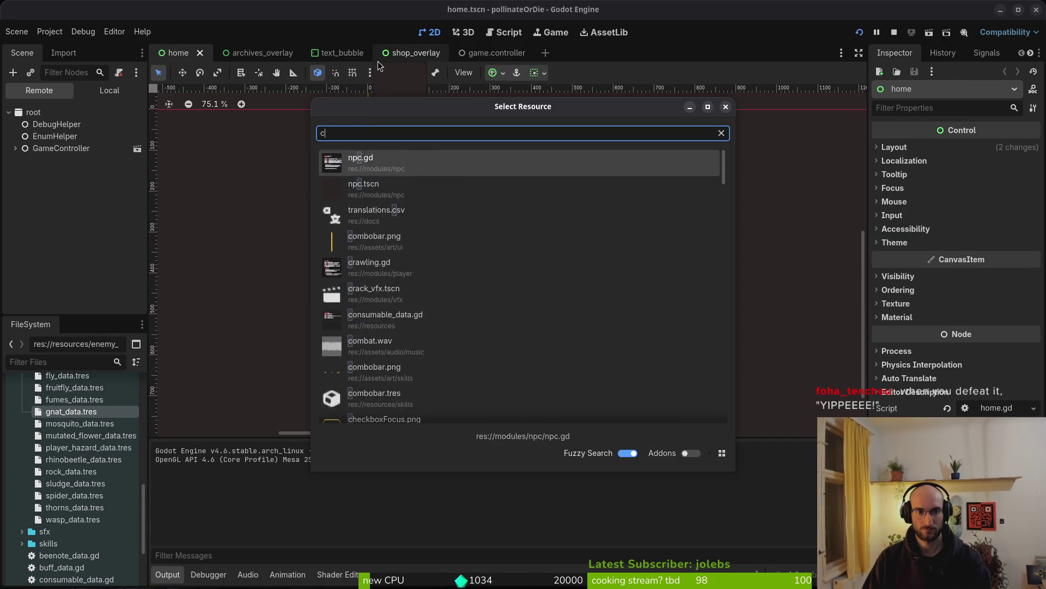
key(Down)
key(Return)
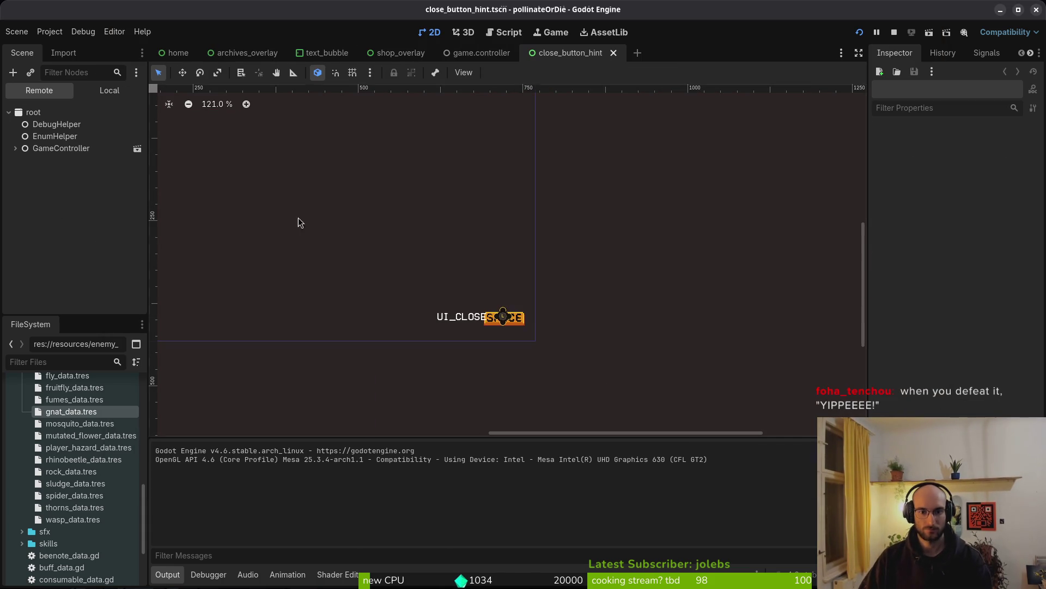
Select the hints root's five child nodes and test nudging them down, undoing and redoing the move.
click(93, 90)
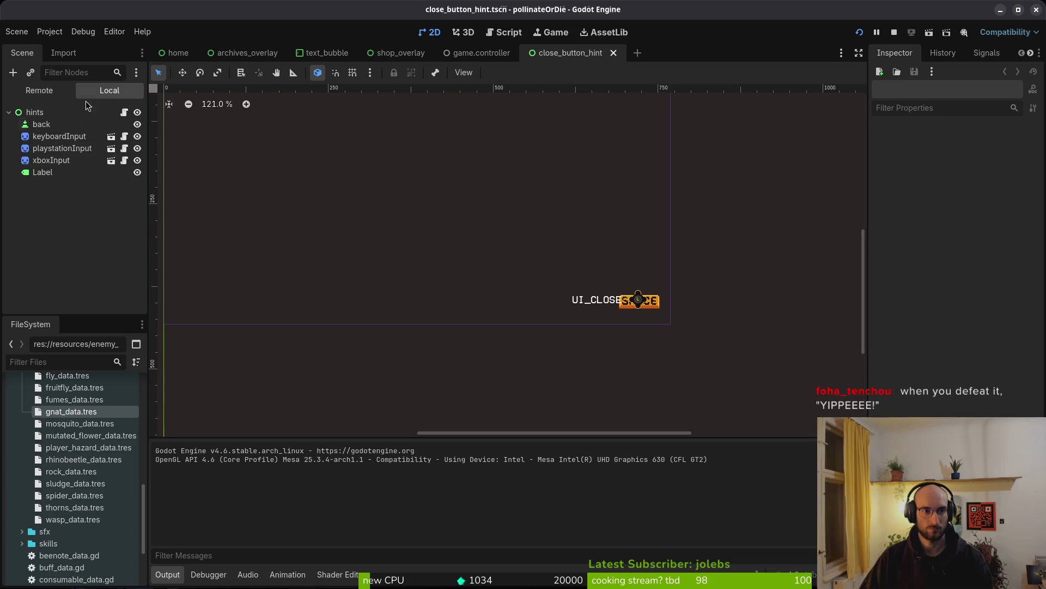
click(32, 112)
click(43, 172)
shift+click(41, 124)
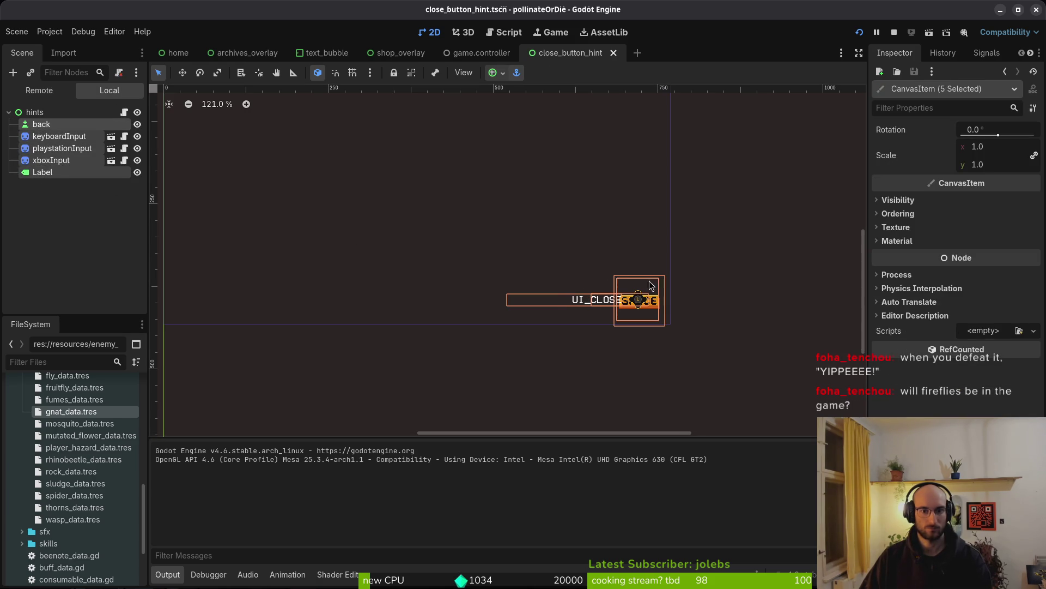
key(Down)
key(Down)
key(Down)
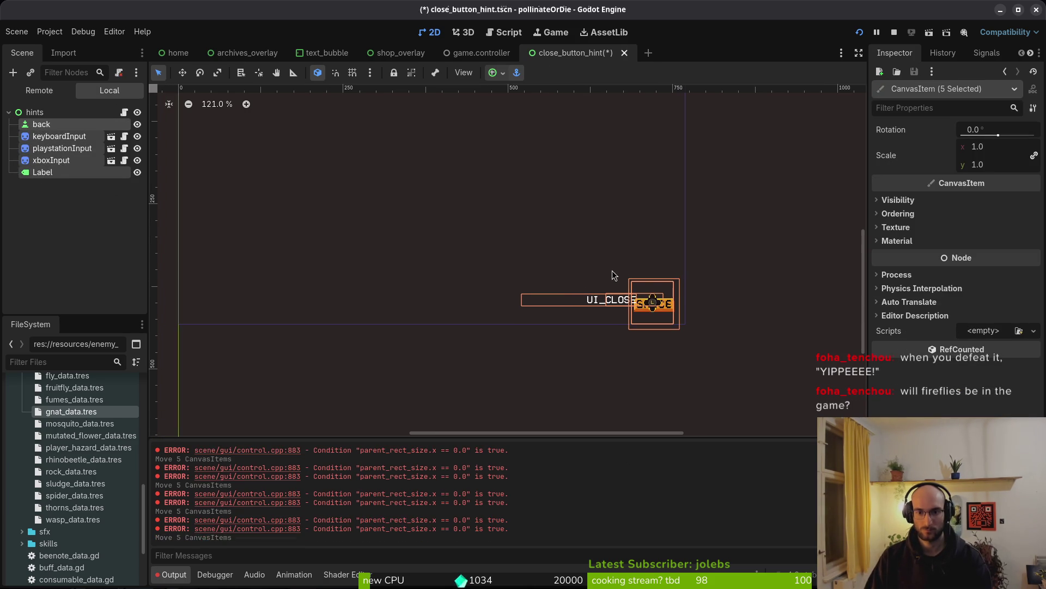
click(612, 270)
key(ctrl+z)
key(ctrl+z)
key(ctrl+z)
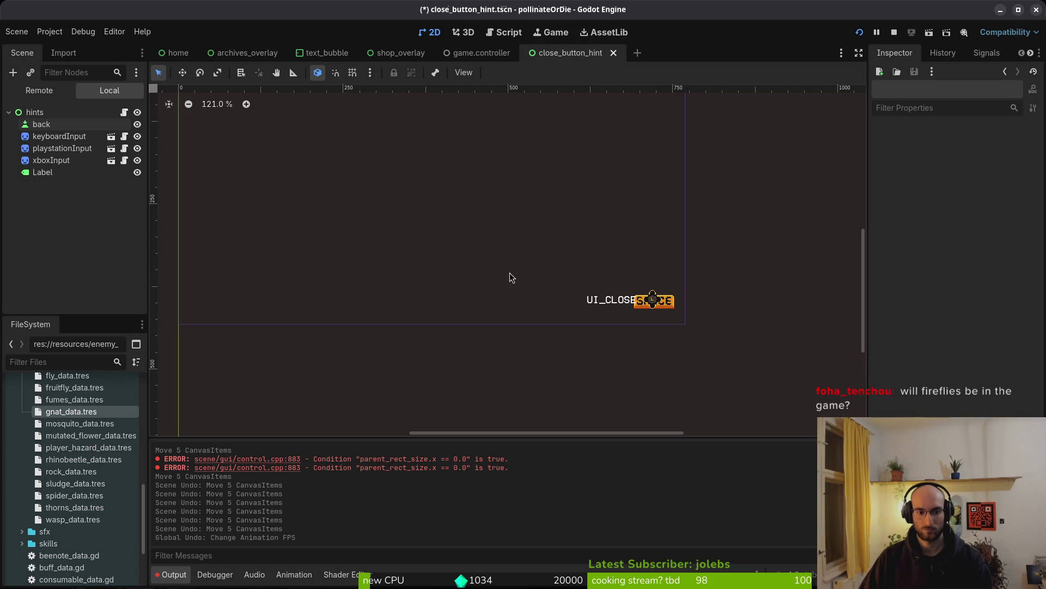
key(ctrl+shift+z)
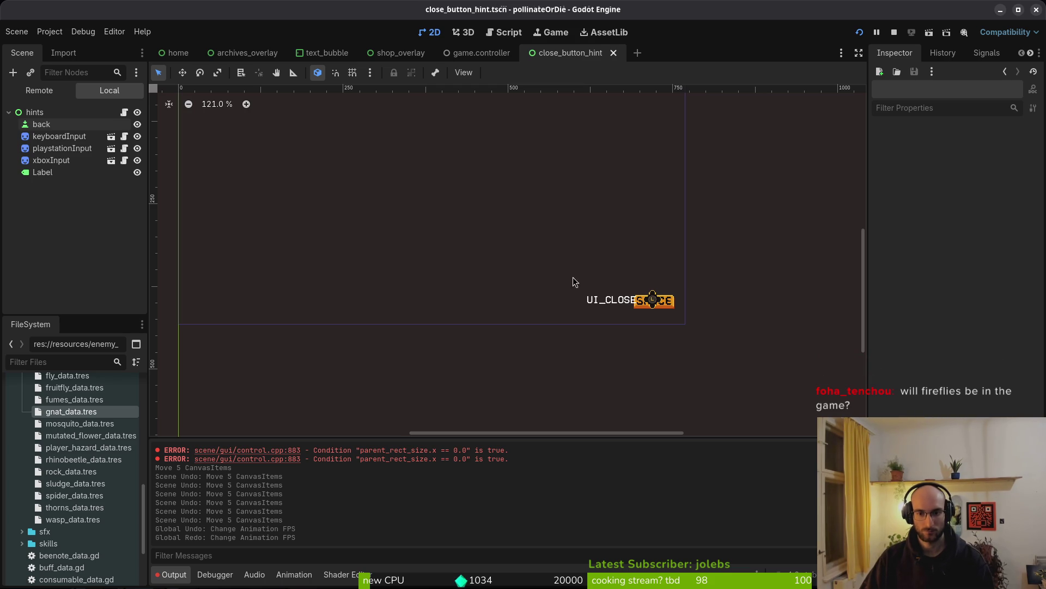
Experiment with resizing and moving the UI_CLOSE label, undo the changes, and save.
click(605, 303)
scroll(599, 305, down, 3)
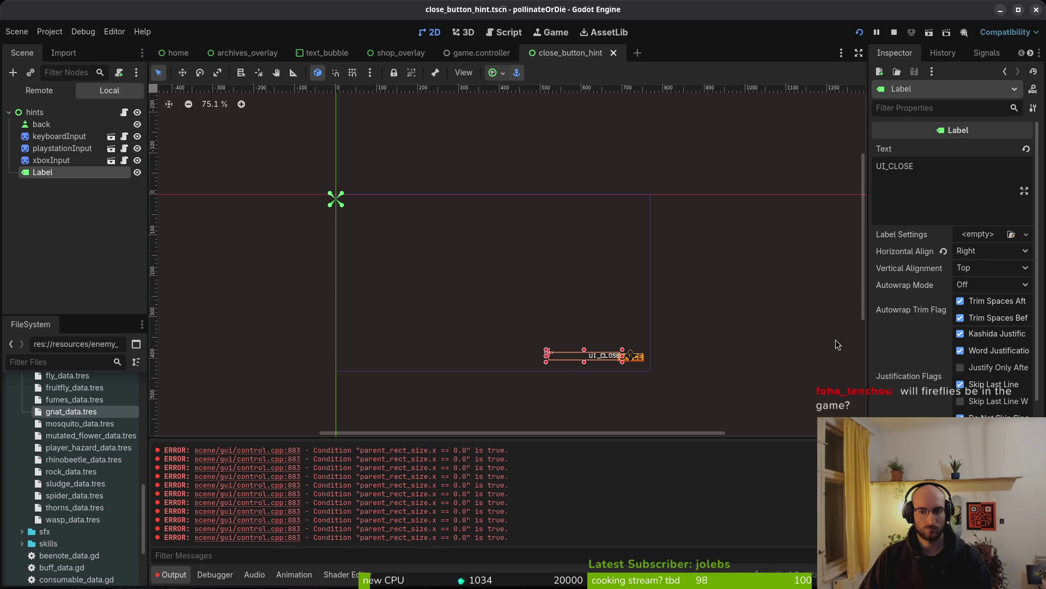
scroll(976, 253, down, 5)
click(905, 294)
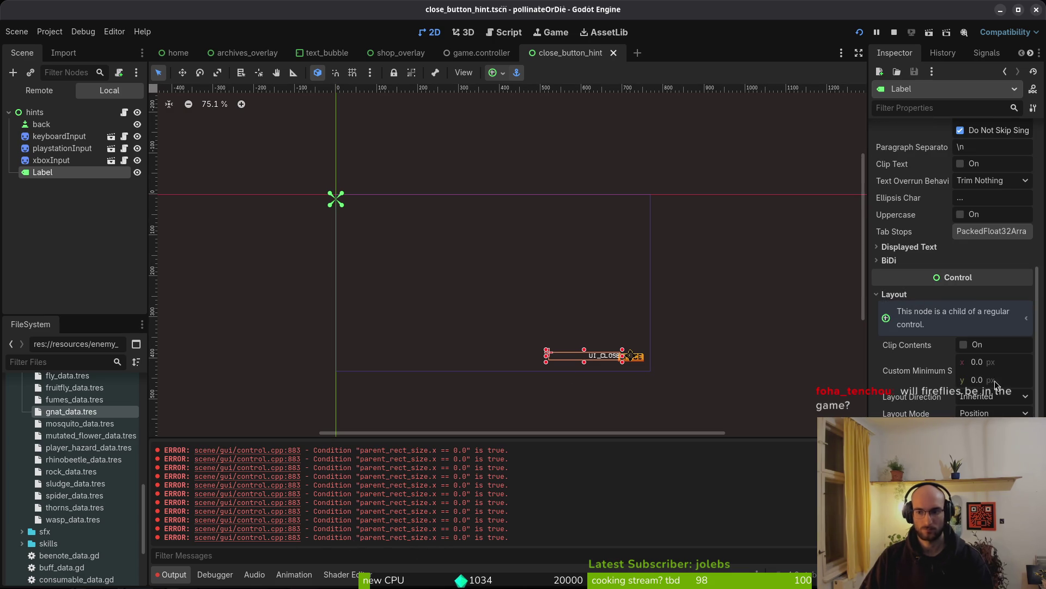
click(630, 355)
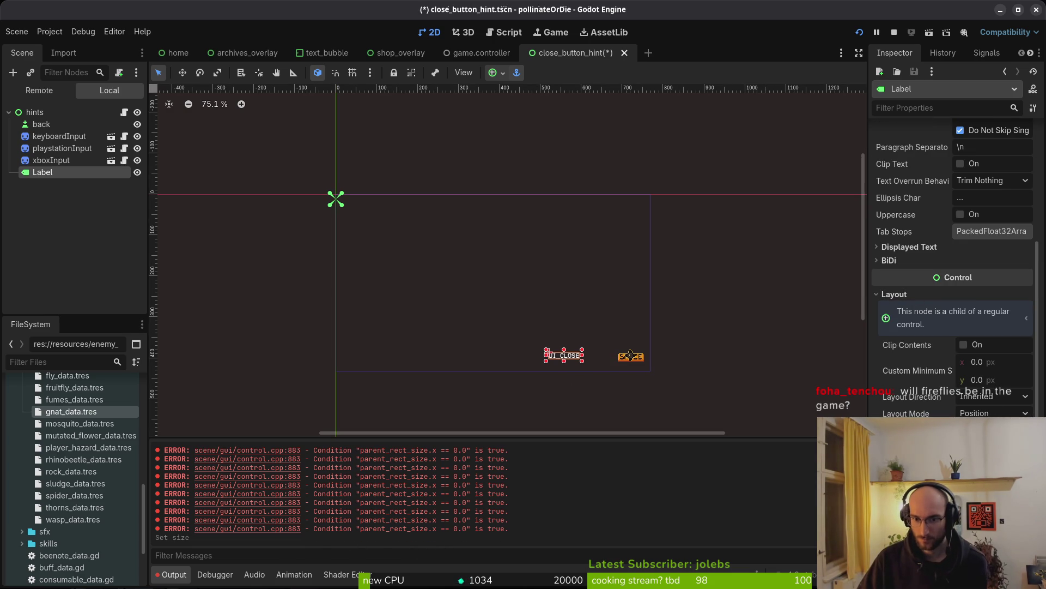
key(ctrl+z)
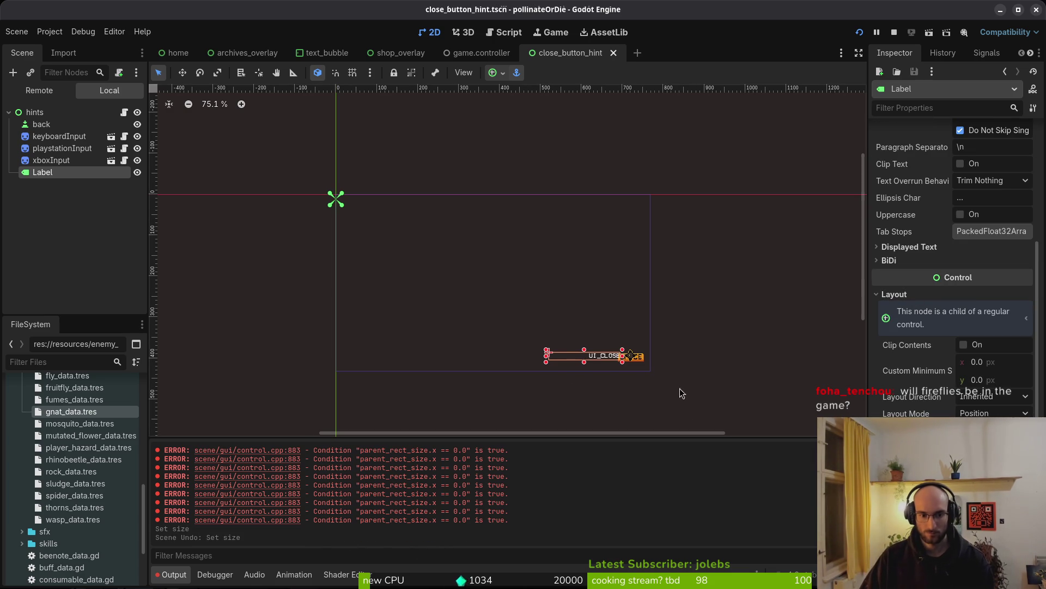
mouse_move(586, 361)
mouse_down()
mouse_move(578, 363)
mouse_move(593, 360)
mouse_up()
key(shift+k)
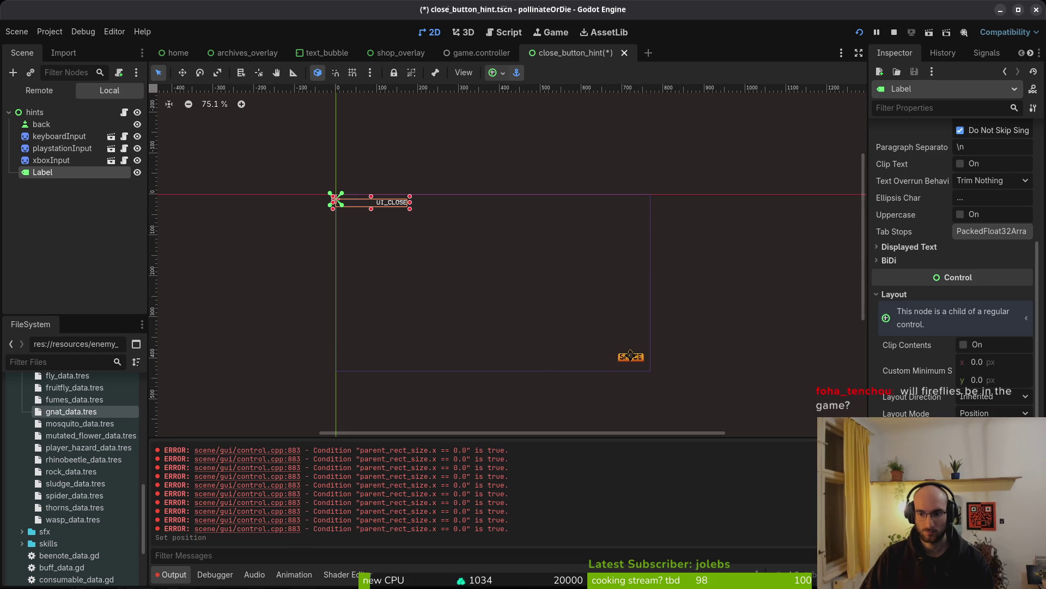
key(ctrl+z)
key(ctrl+z)
key(ctrl+s)
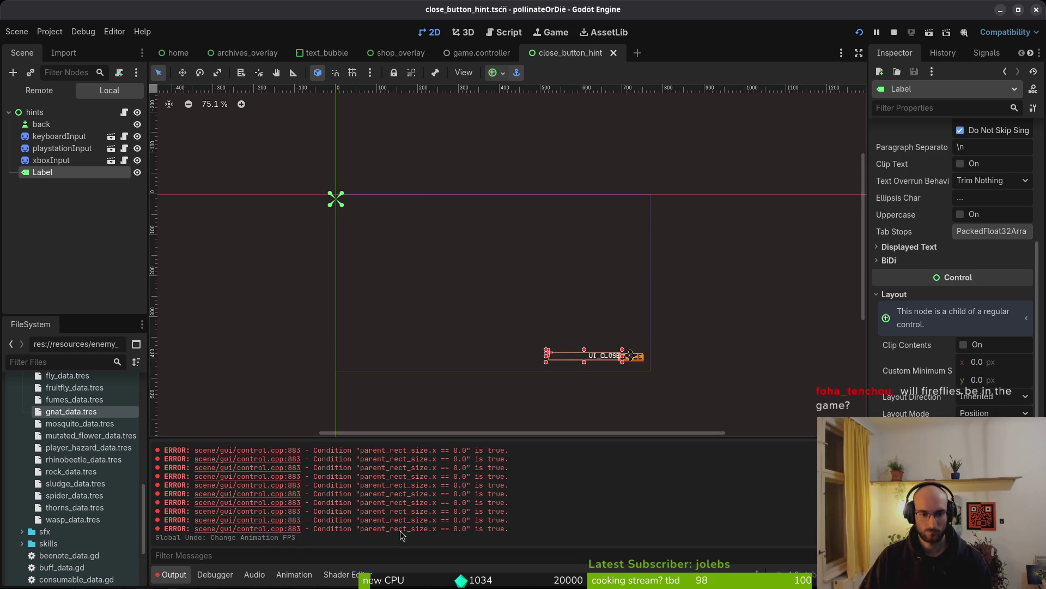
Set the hints root's Anchors Preset to Full Rect and save the scene.
click(65, 112)
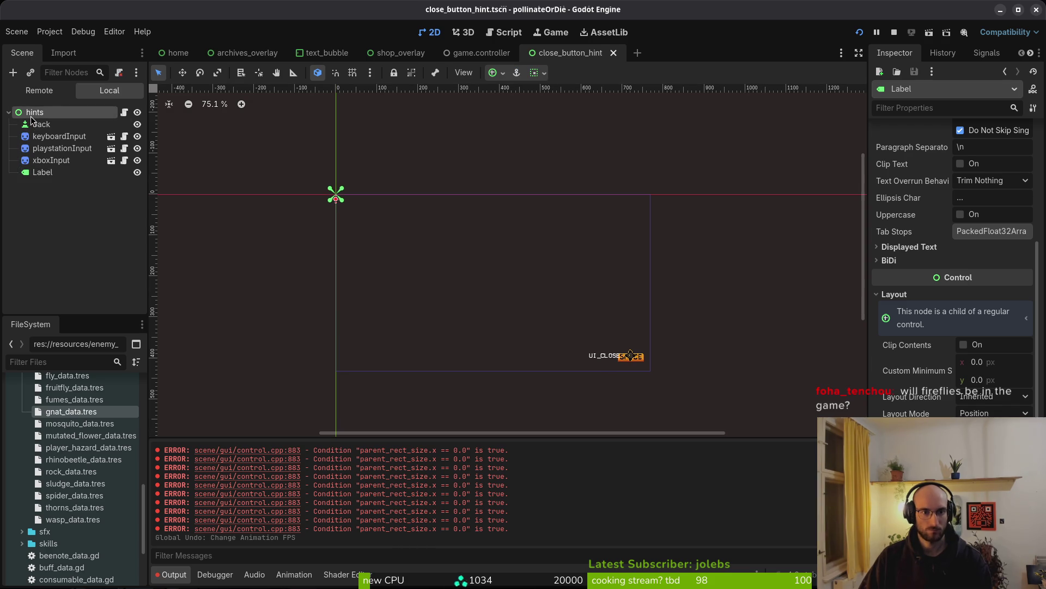
click(928, 257)
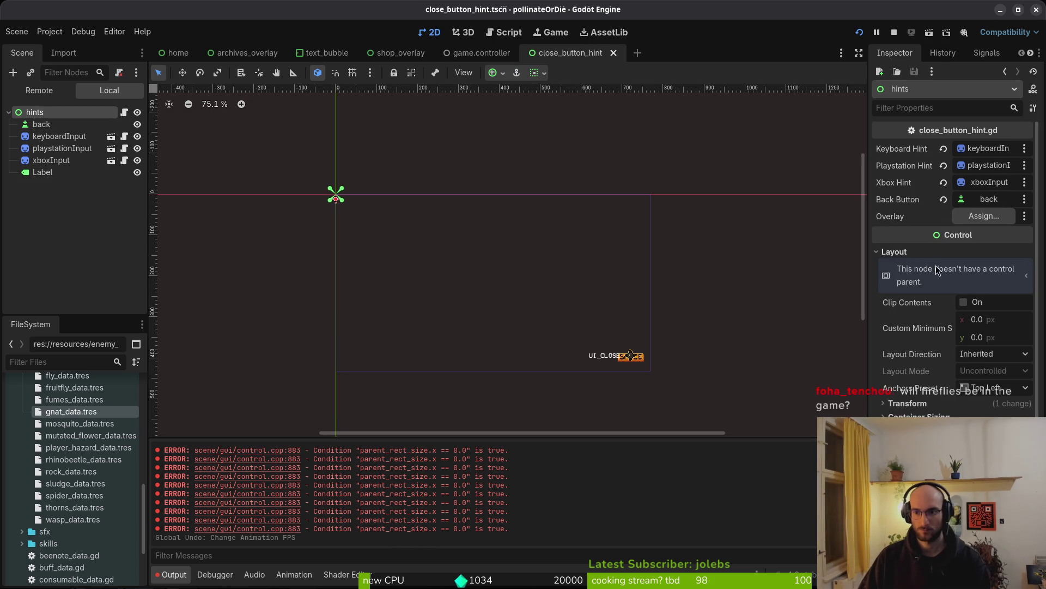
click(988, 387)
click(969, 386)
key(ctrl+s)
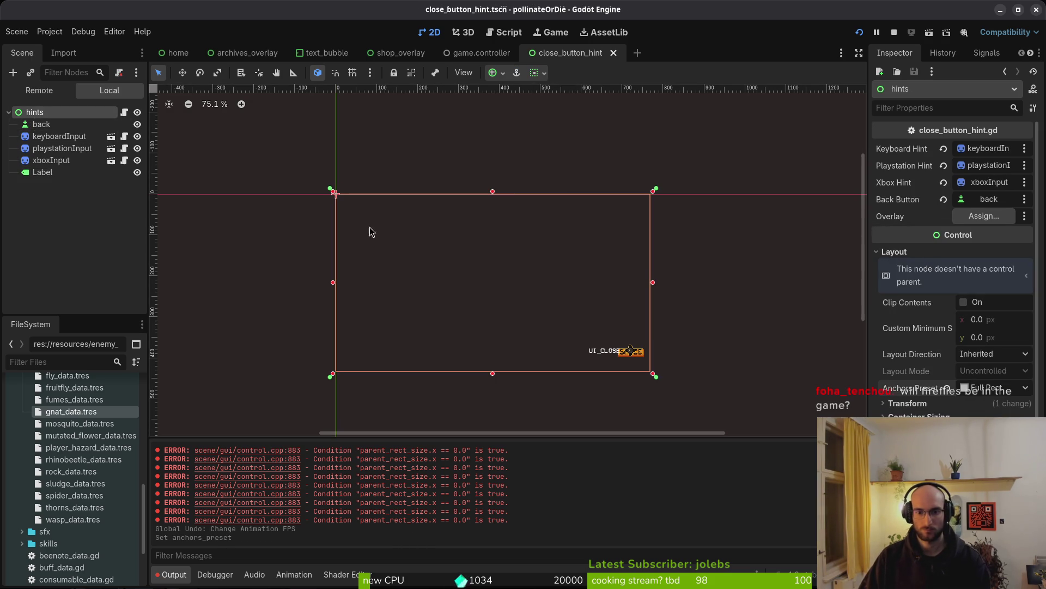
Nudge the five hint child nodes down two steps, save, and run the game.
click(41, 124)
shift+click(44, 173)
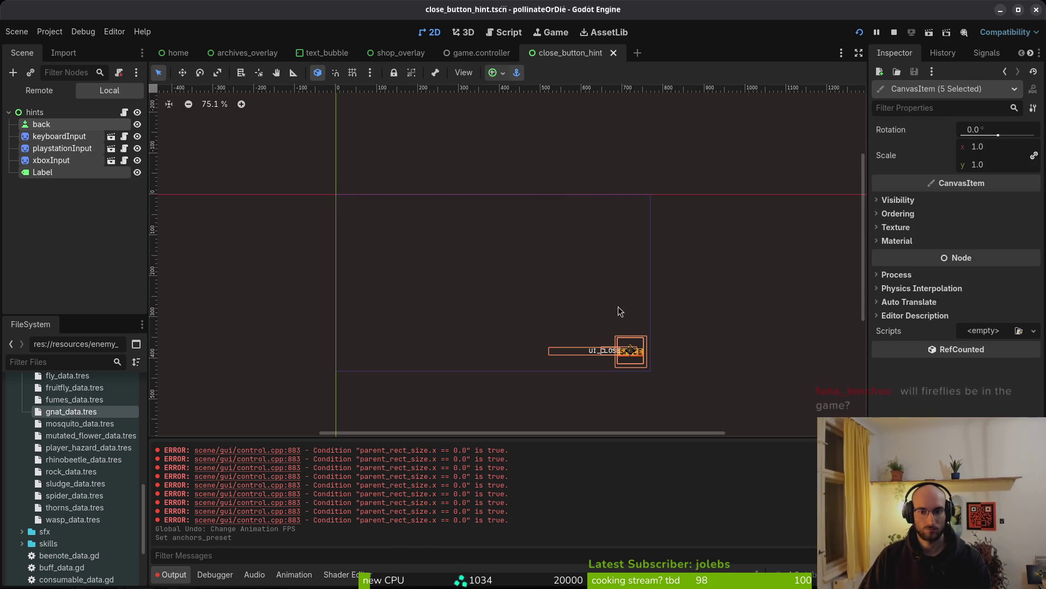
key(Down)
key(Down)
key(Down)
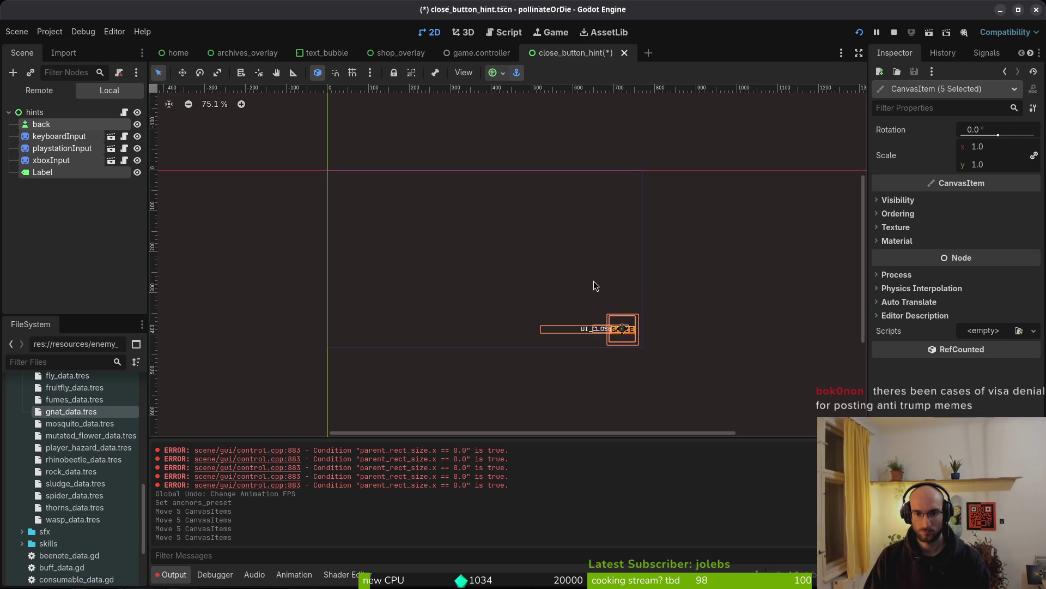
key(Down)
key(Down)
key(Down)
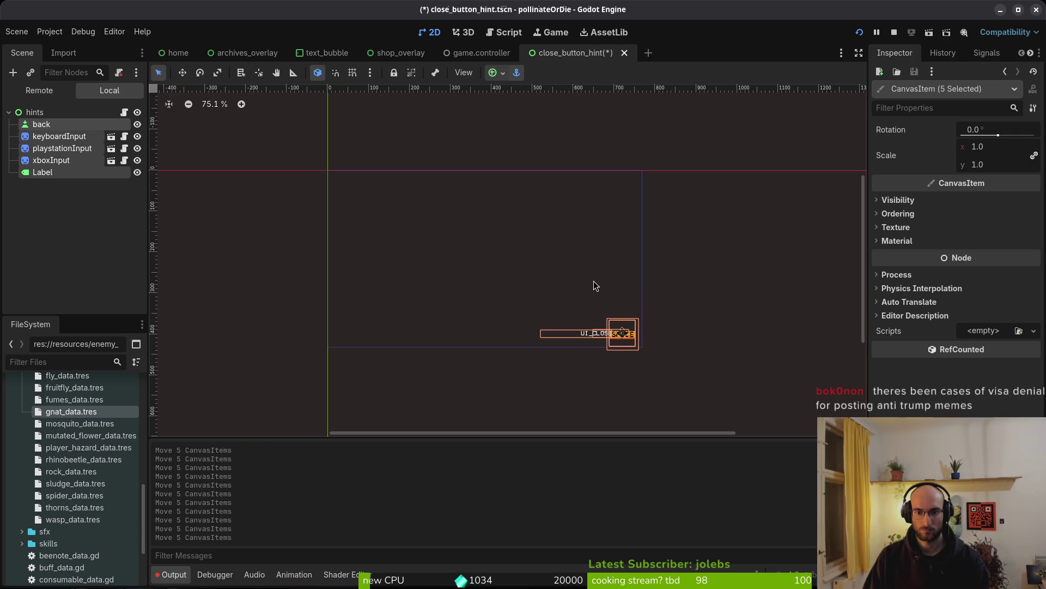
click(594, 281)
key(ctrl+s)
click(854, 32)
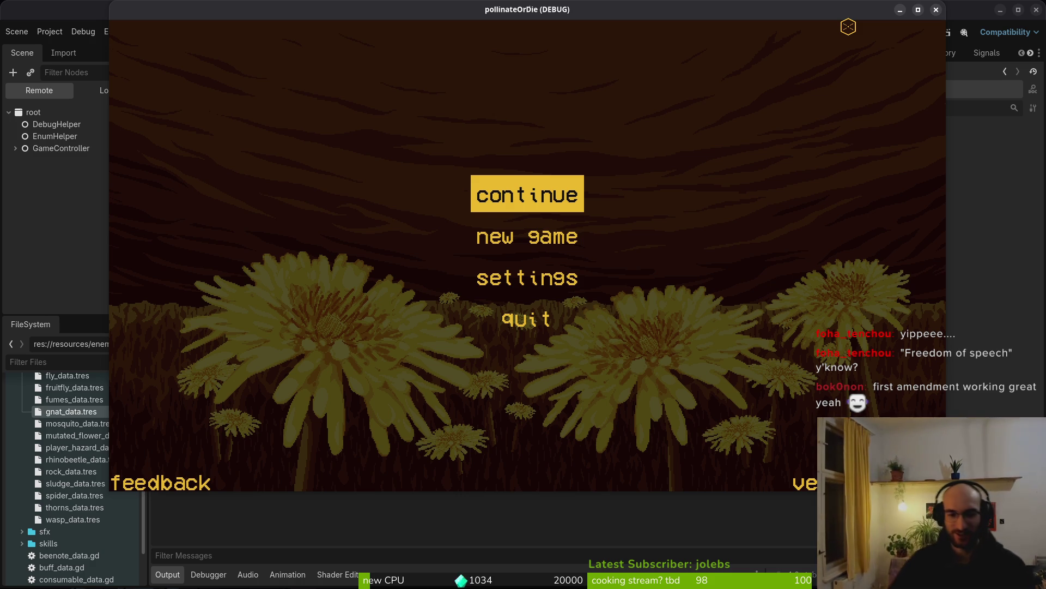
click(542, 306)
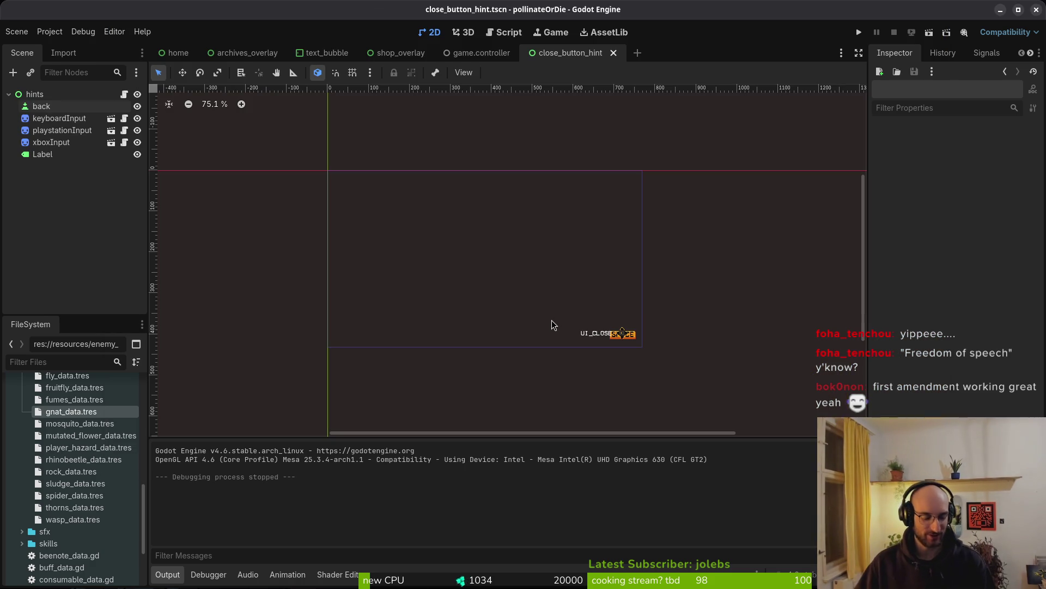
click(859, 33)
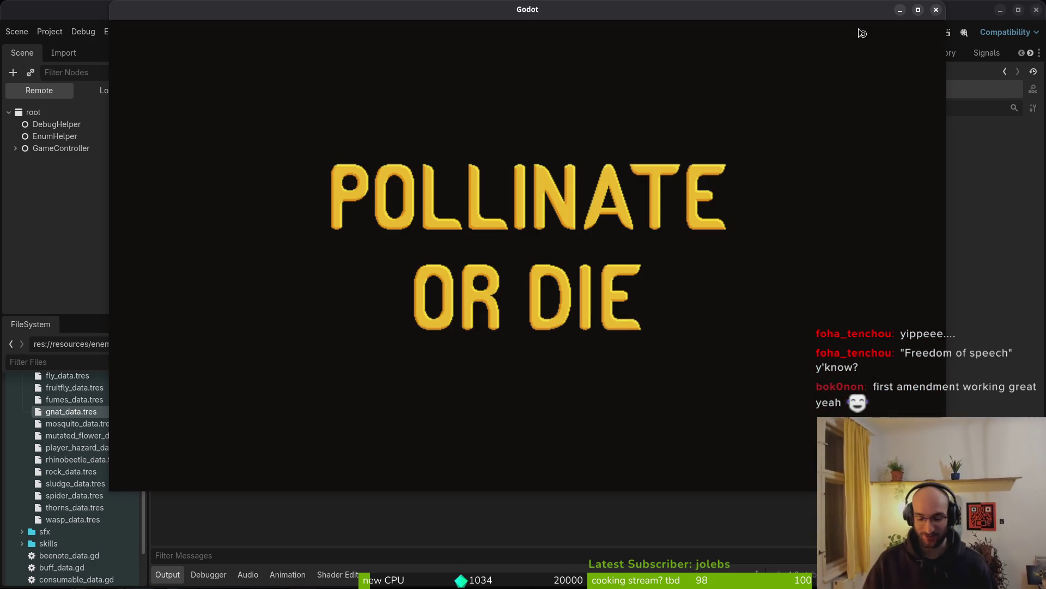
key(Down)
key(Up)
key(Down)
key(Up)
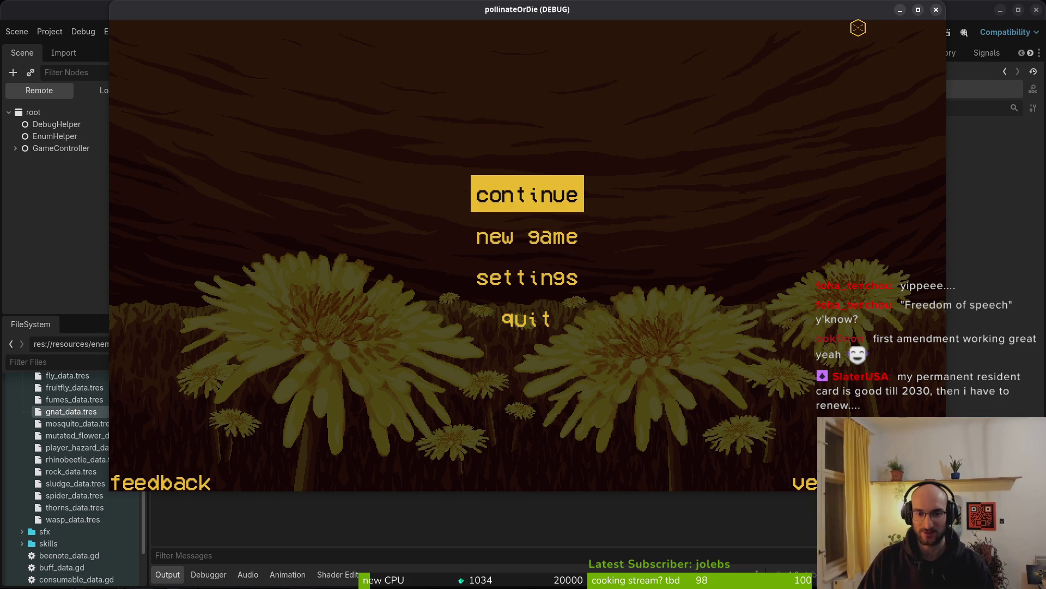
key(Return)
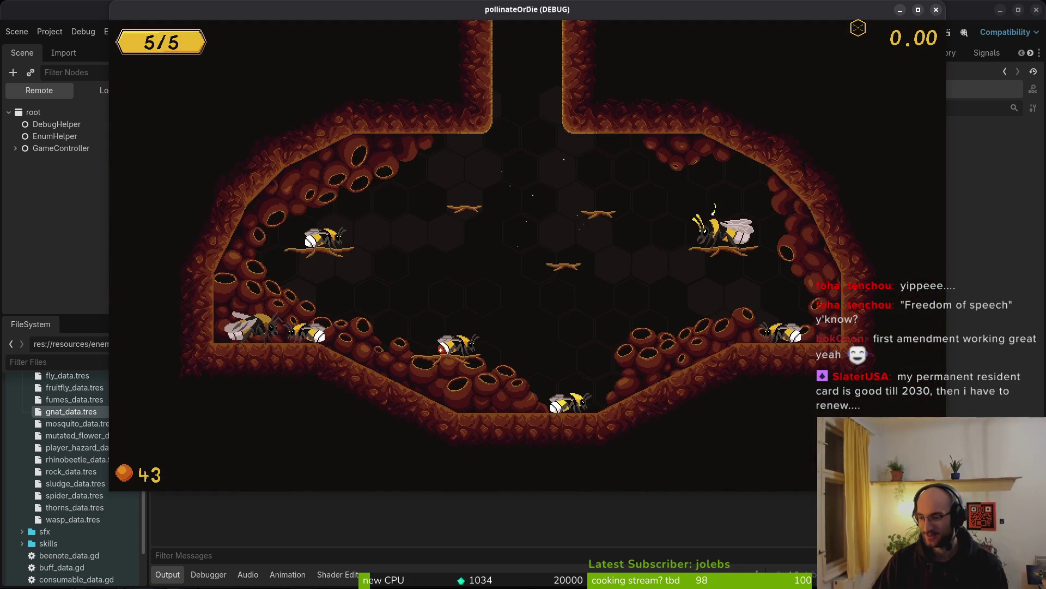
key(Escape)
key(Down)
key(Up)
key(Return)
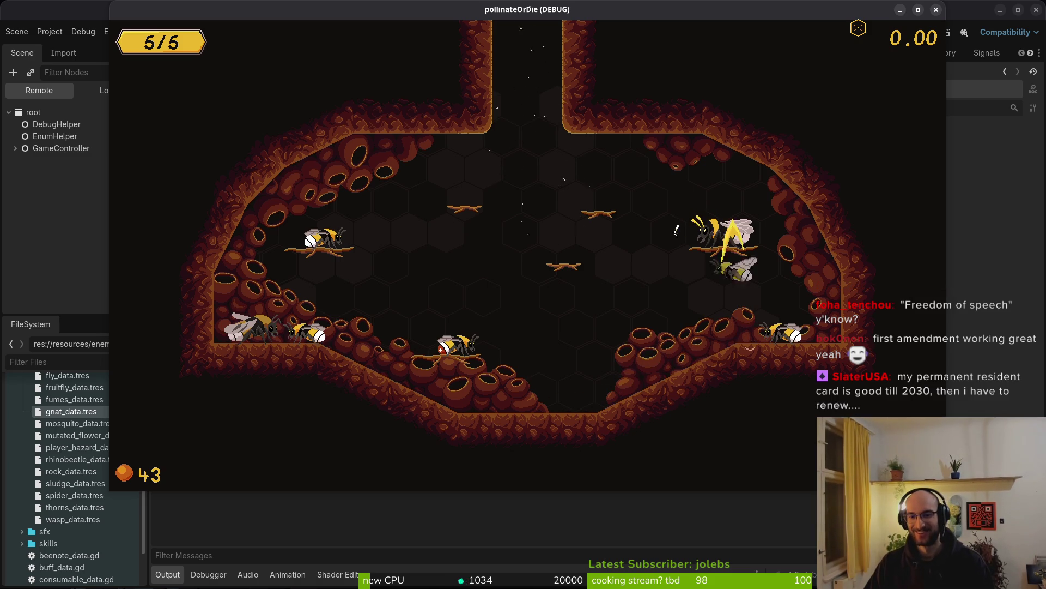
key(Tab)
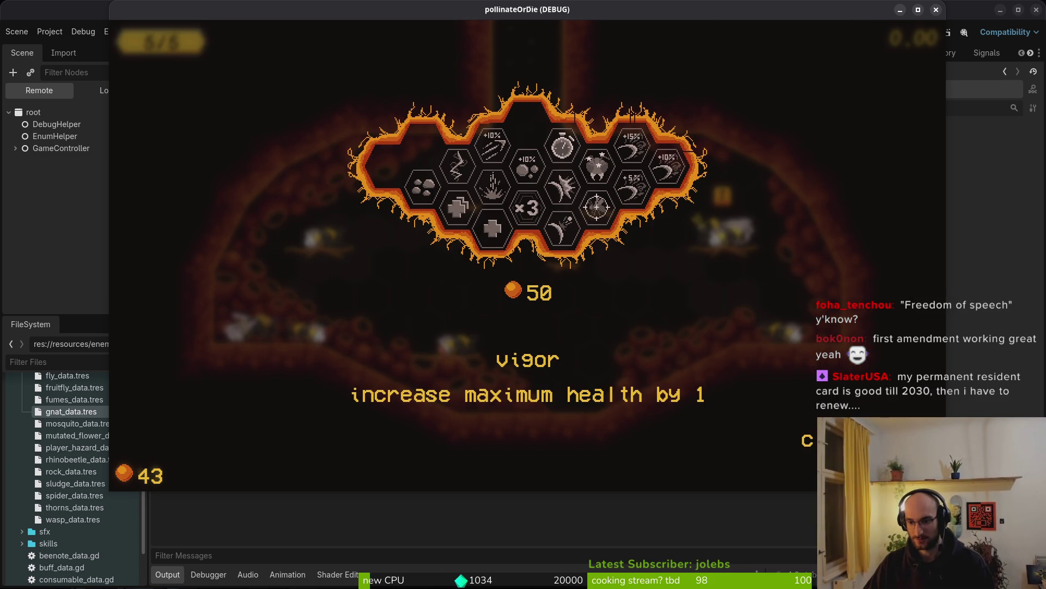
key(F8)
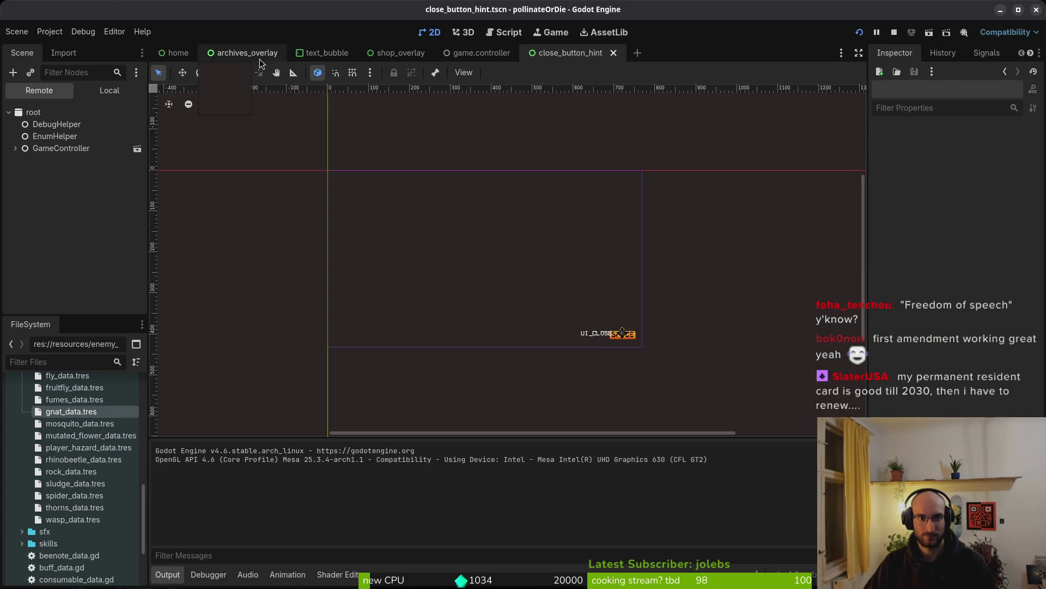
Drag the UI_CLOSE label left and up beside the SPACE button icon, then test-run briefly.
scroll(636, 352, up, 4)
scroll(594, 334, up, 4)
click(550, 298)
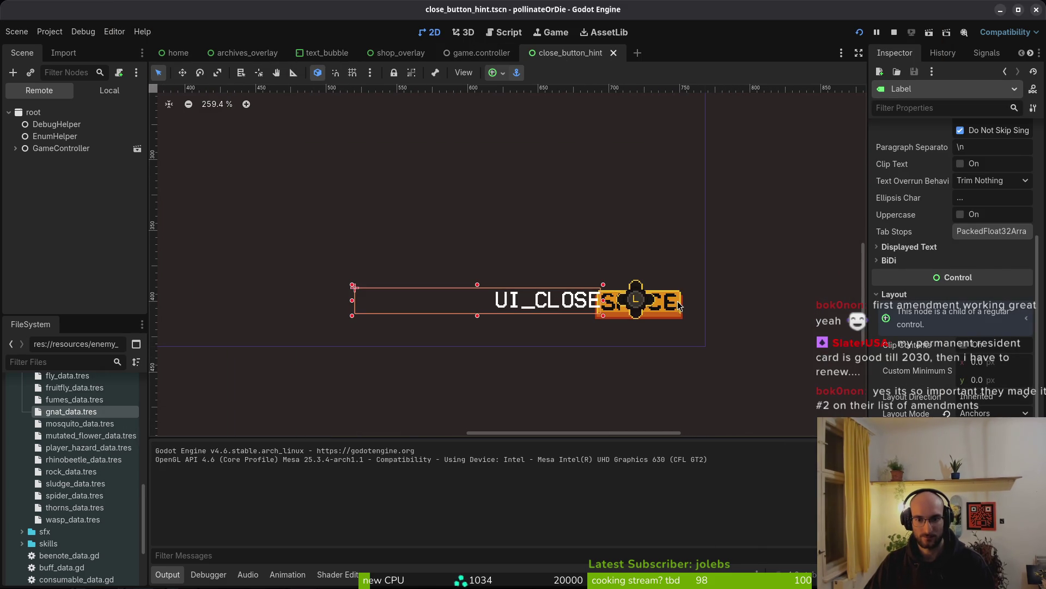
click(676, 301)
click(526, 307)
drag(526, 306, 332, 282)
key(F5)
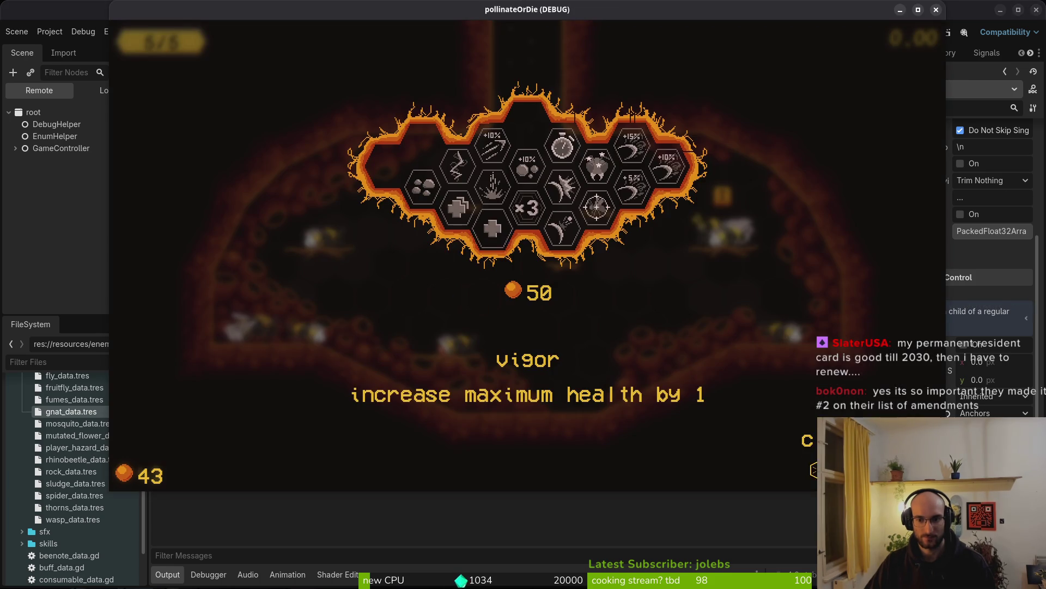
key(F8)
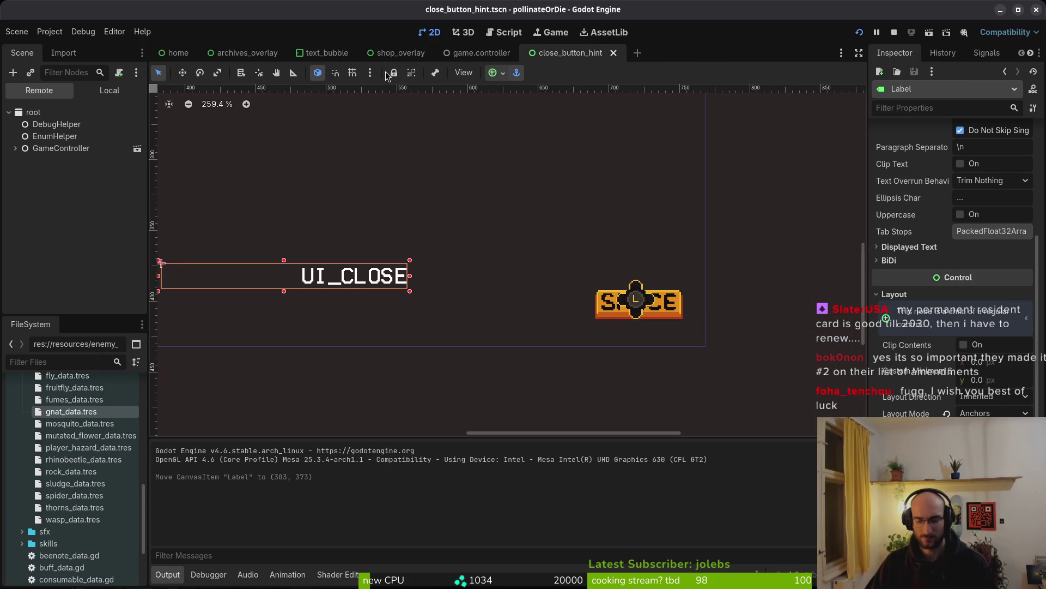
Open skills_overlay and make its hints node visible in the editor.
key(ctrl+shift+o)
text(skills)
key(Return)
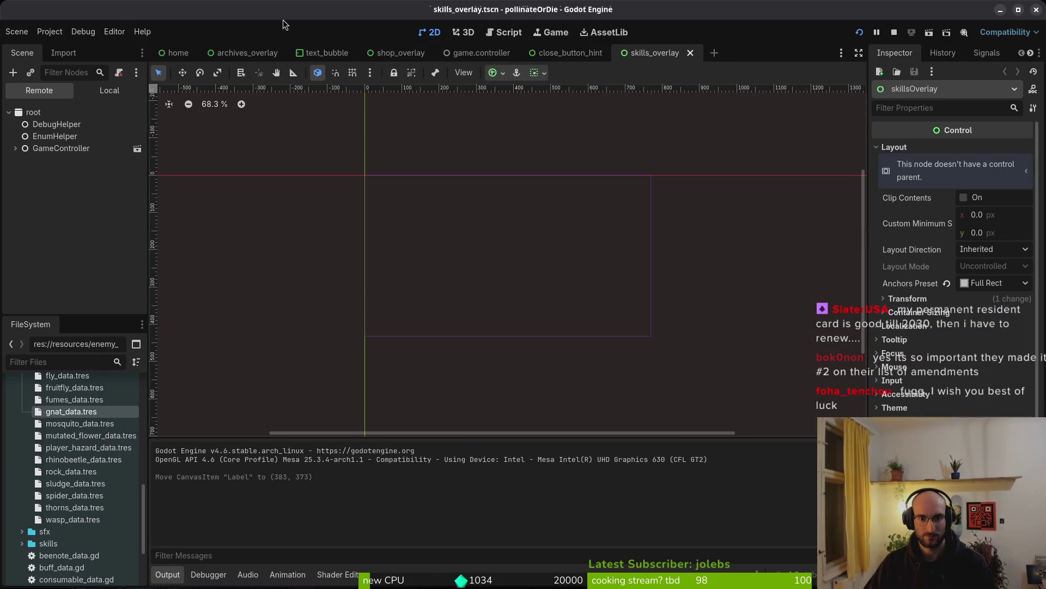
click(109, 90)
click(44, 209)
click(138, 112)
key(alt+Tab)
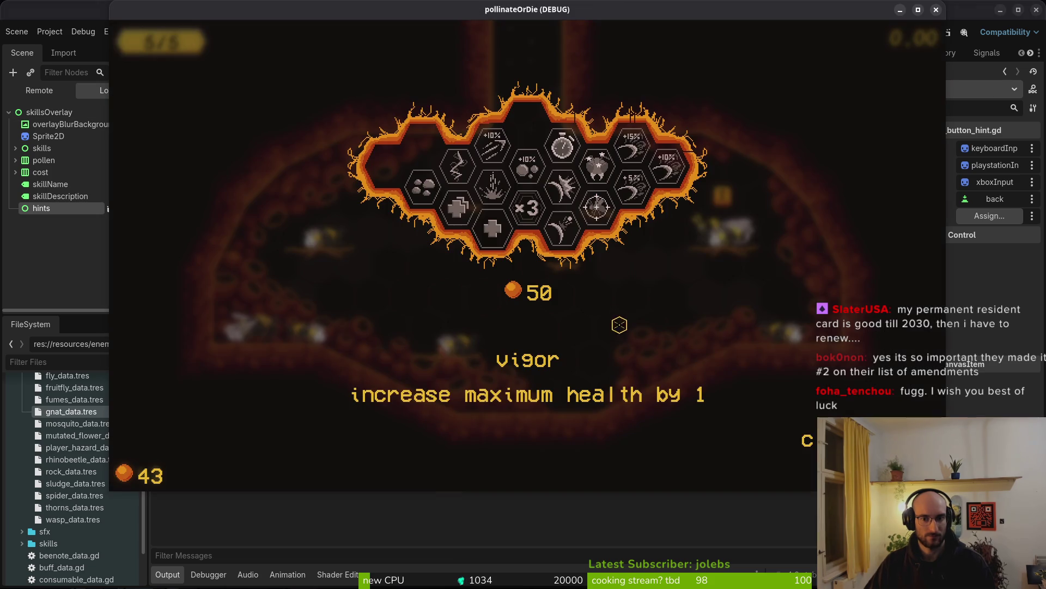
key(alt+Tab)
Compare the close-button hint and skills overlay scenes, then save the skills overlay.
scroll(629, 325, up, 5)
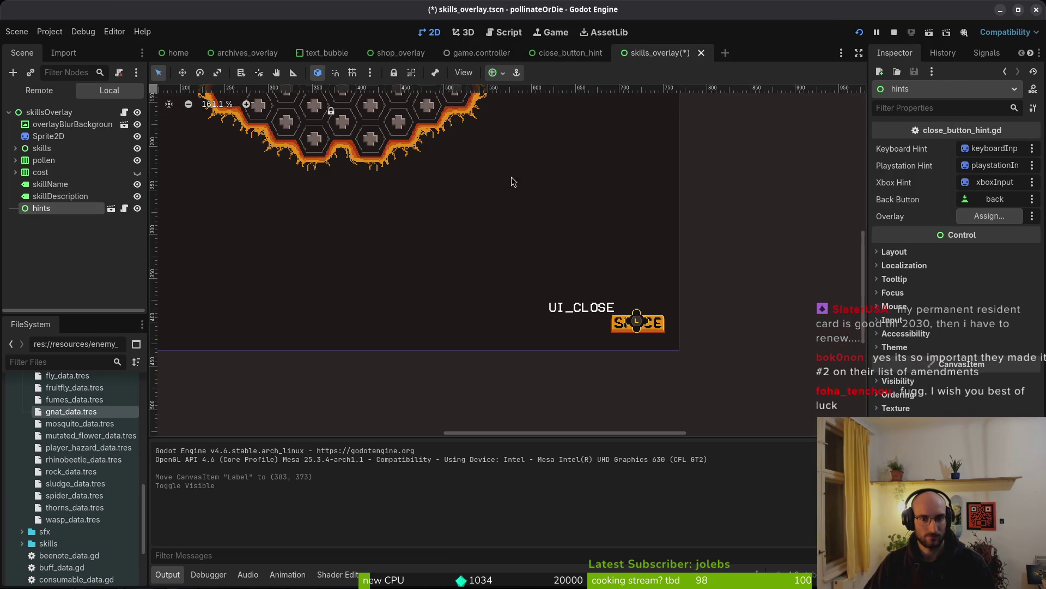
click(573, 53)
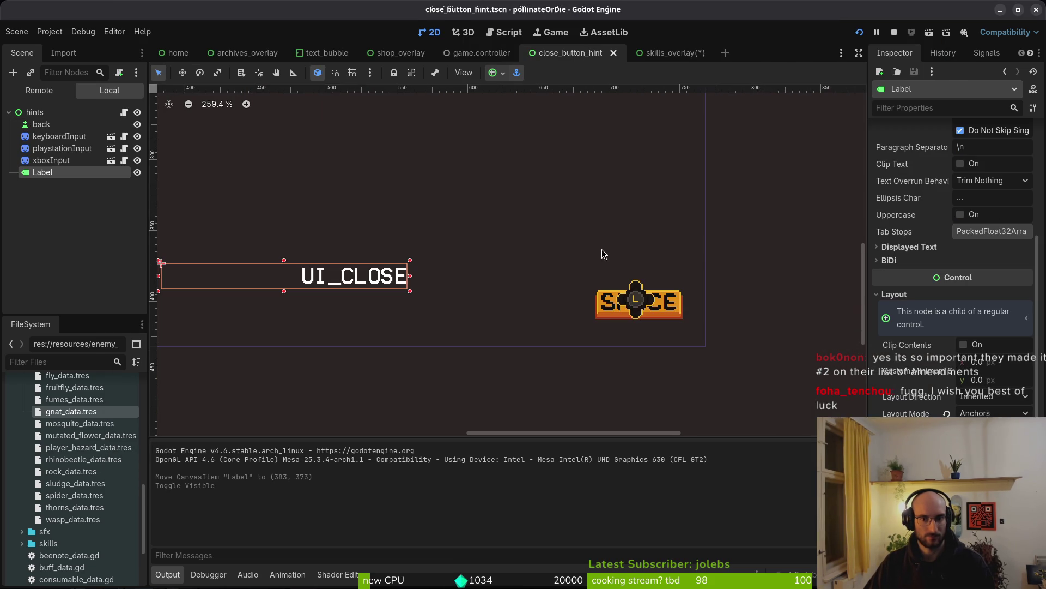
click(669, 51)
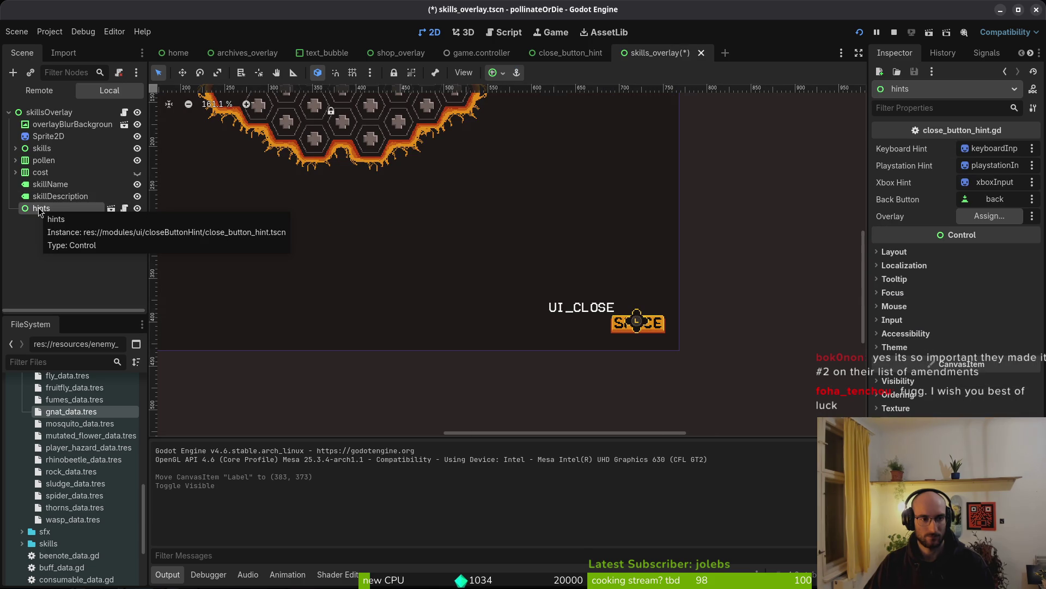
click(111, 209)
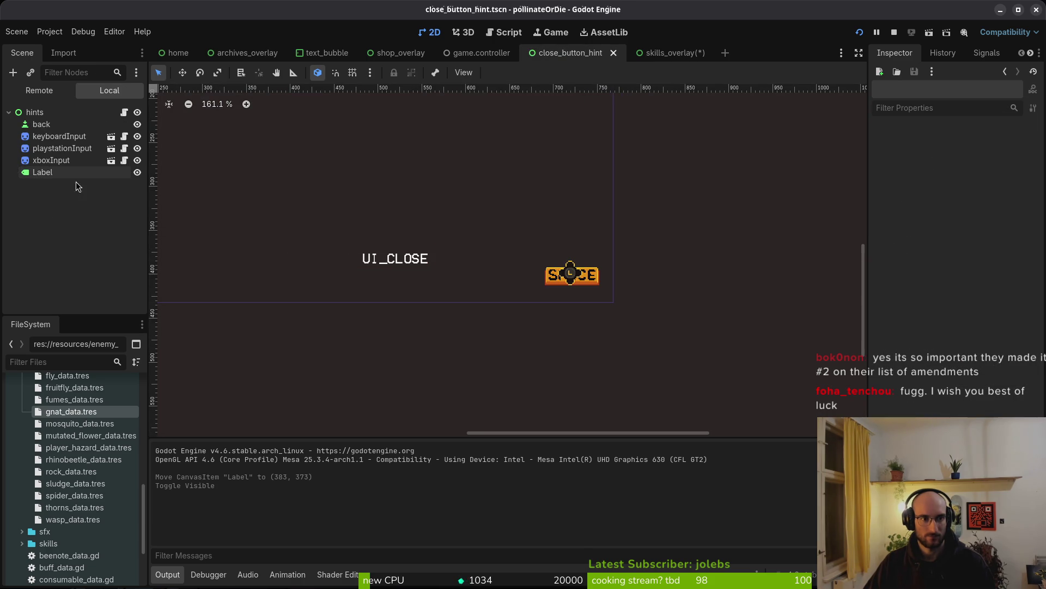
click(654, 52)
key(ctrl+s)
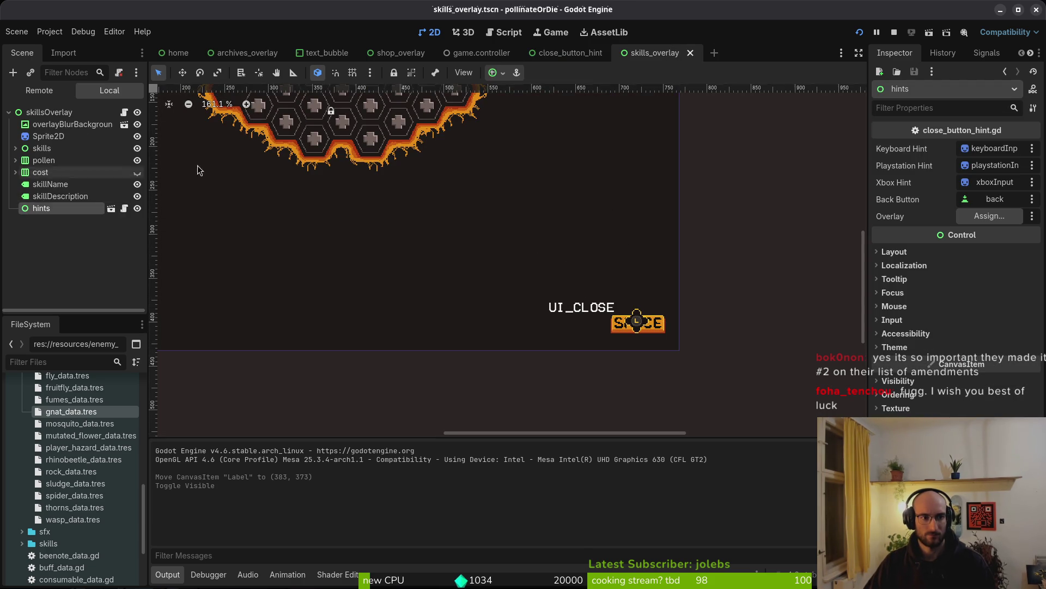
Move the close_button_hint UI_CLOSE label up and right to (574, 311) and test-run.
click(566, 53)
mouse_move(391, 257)
mouse_down()
mouse_move(467, 245)
mouse_move(521, 260)
mouse_move(559, 203)
mouse_up()
key(F5)
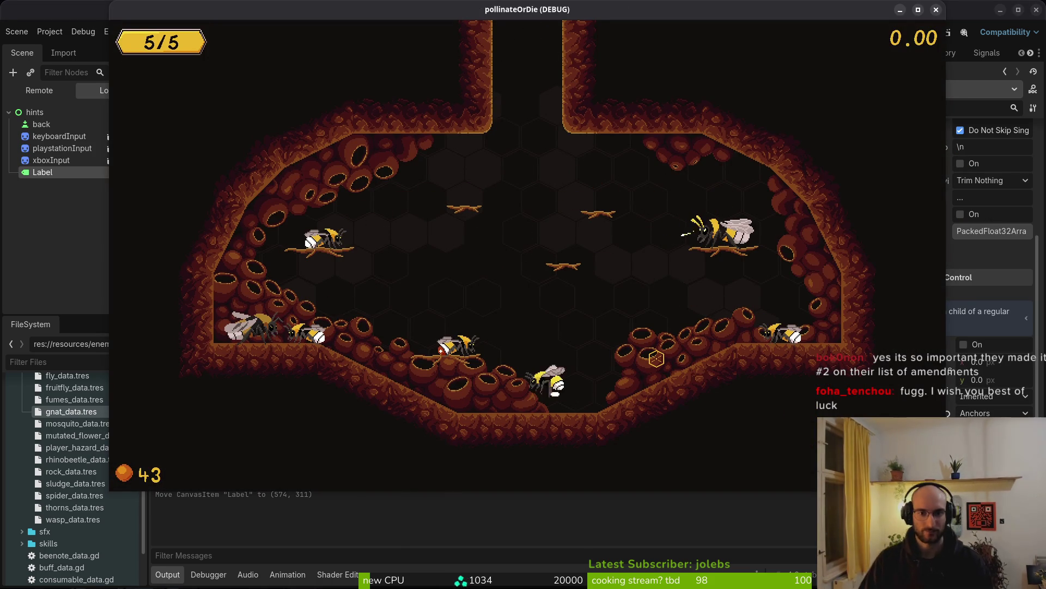
Check the skins and memories panels in the running game, then stop it.
key(e)
key(Right)
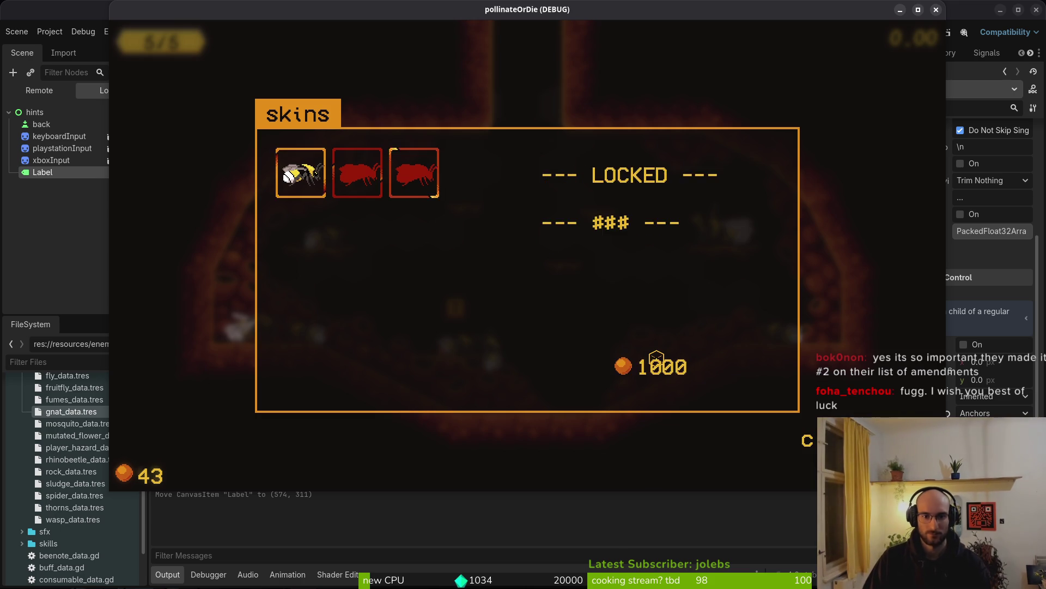
key(e)
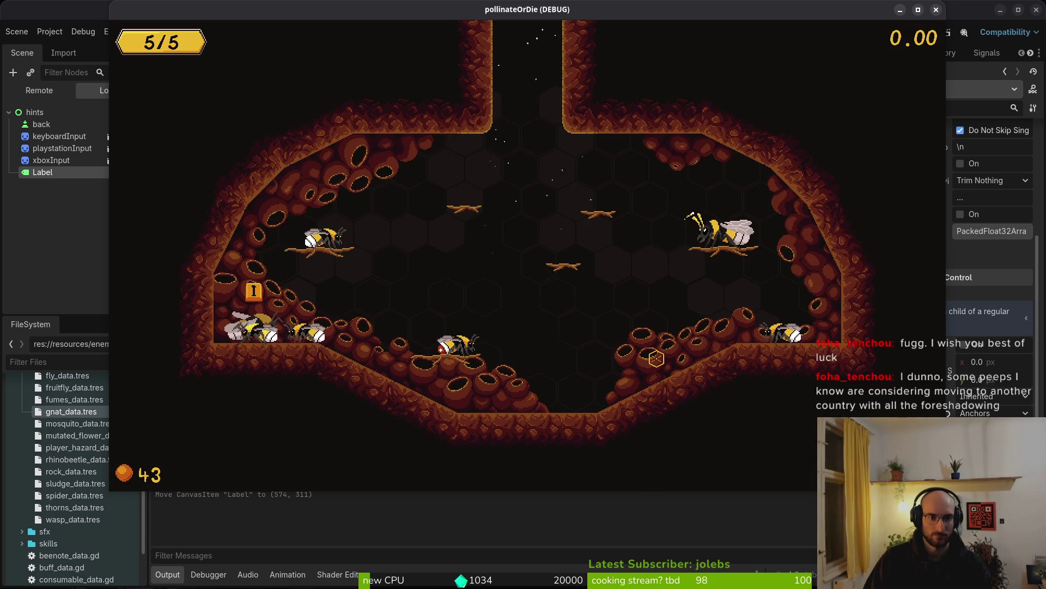
key(Tab)
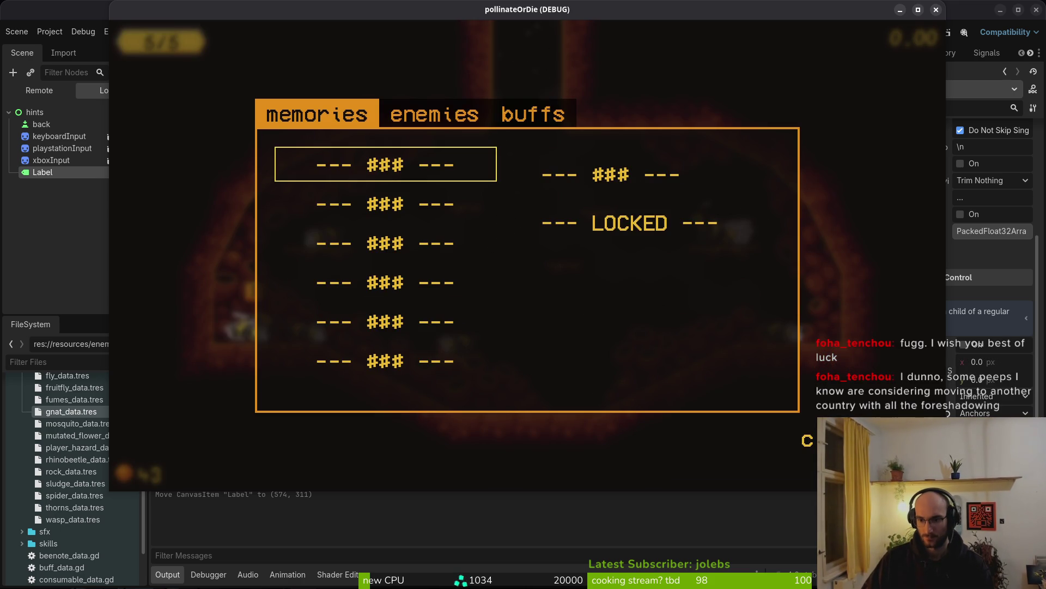
key(Tab)
key(F8)
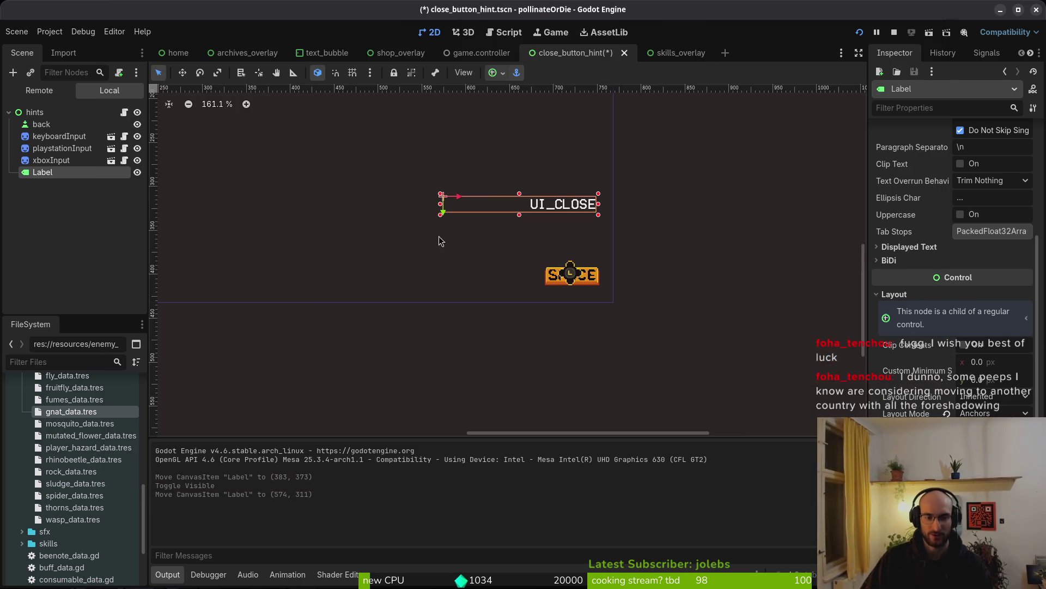
Move the UI_CLOSE label beside the SPACE icon and anchor it to Bottom Right.
drag(553, 205, 495, 277)
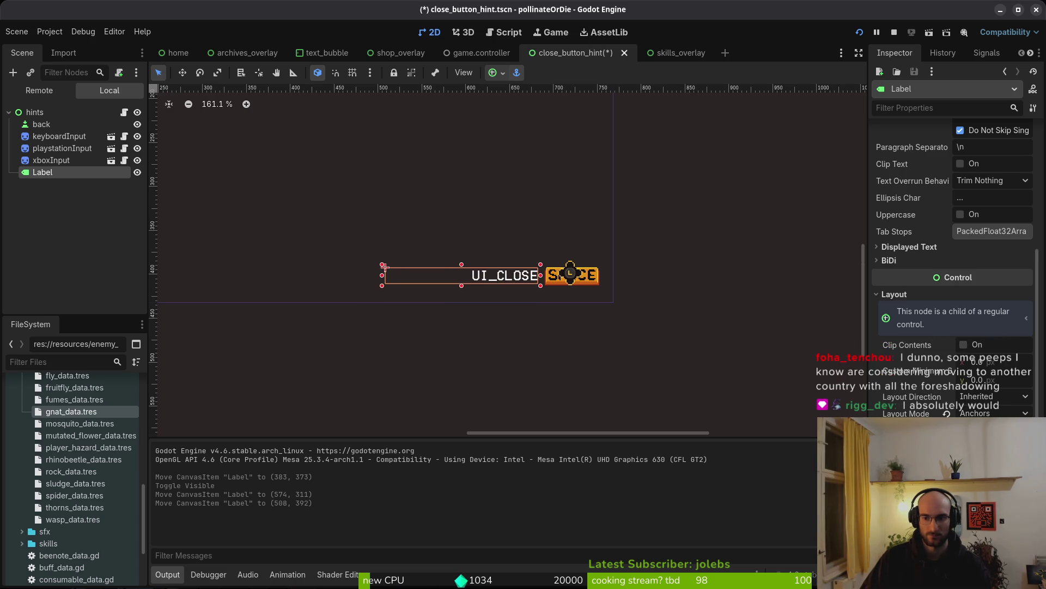
click(986, 474)
click(992, 430)
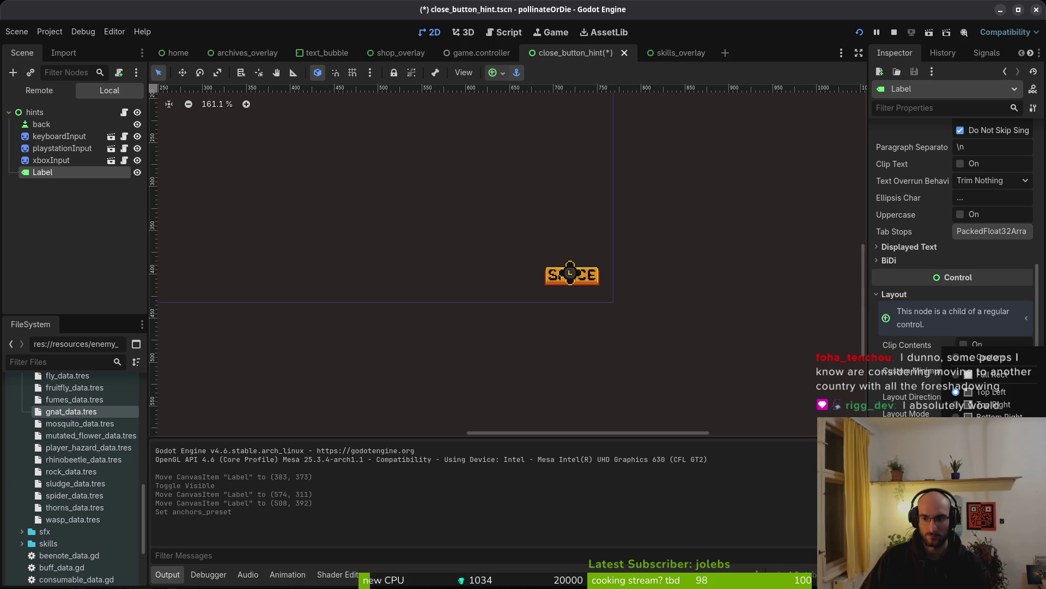
click(970, 416)
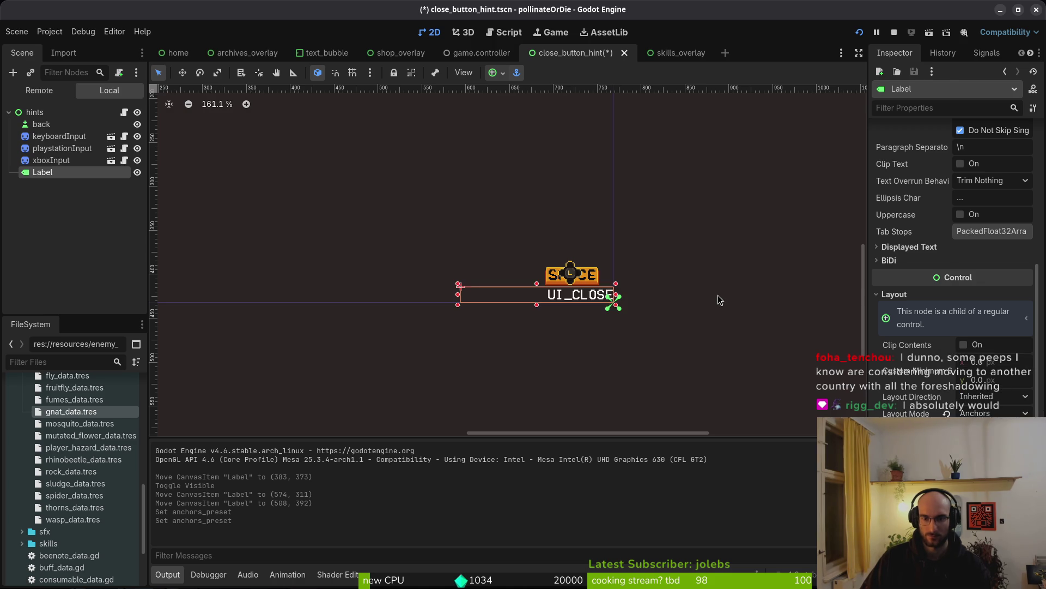
Test the hint in the memories panel, then shift the UI_CLOSE label left of the icon.
key(F5)
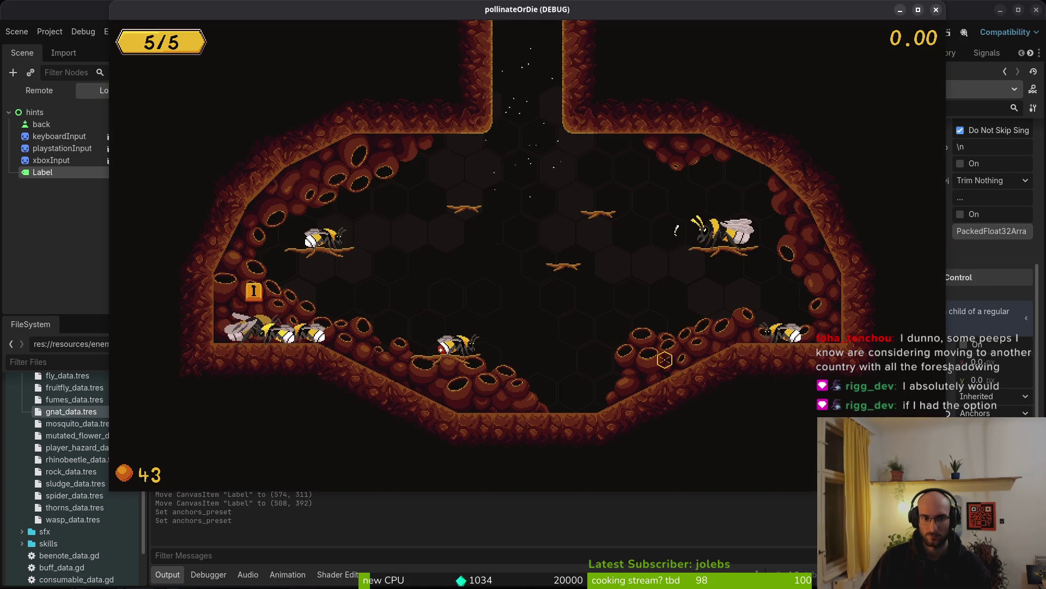
key(i)
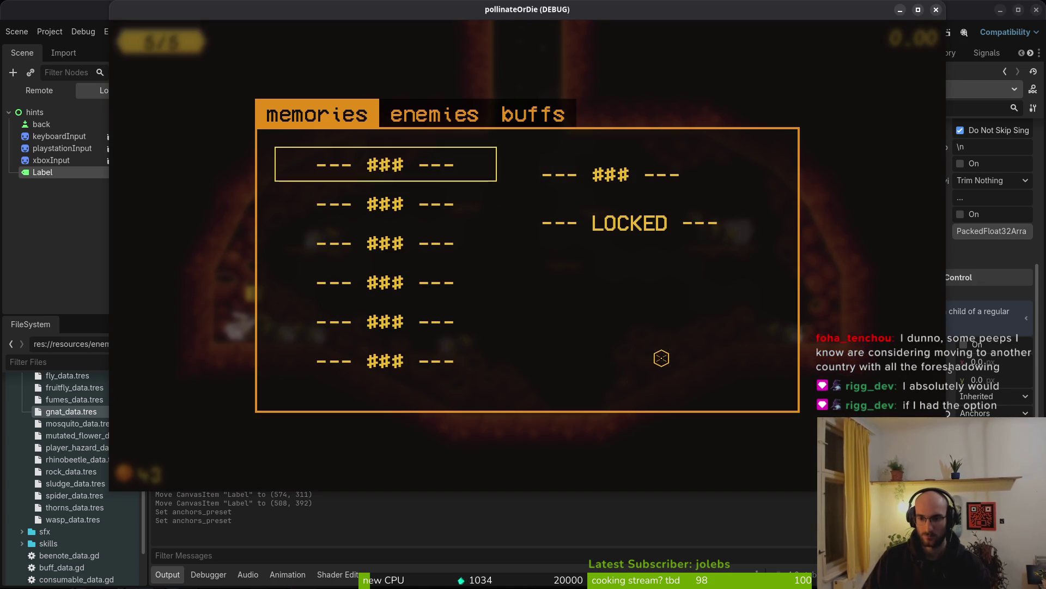
key(F8)
drag(594, 305, 512, 289)
key(F5)
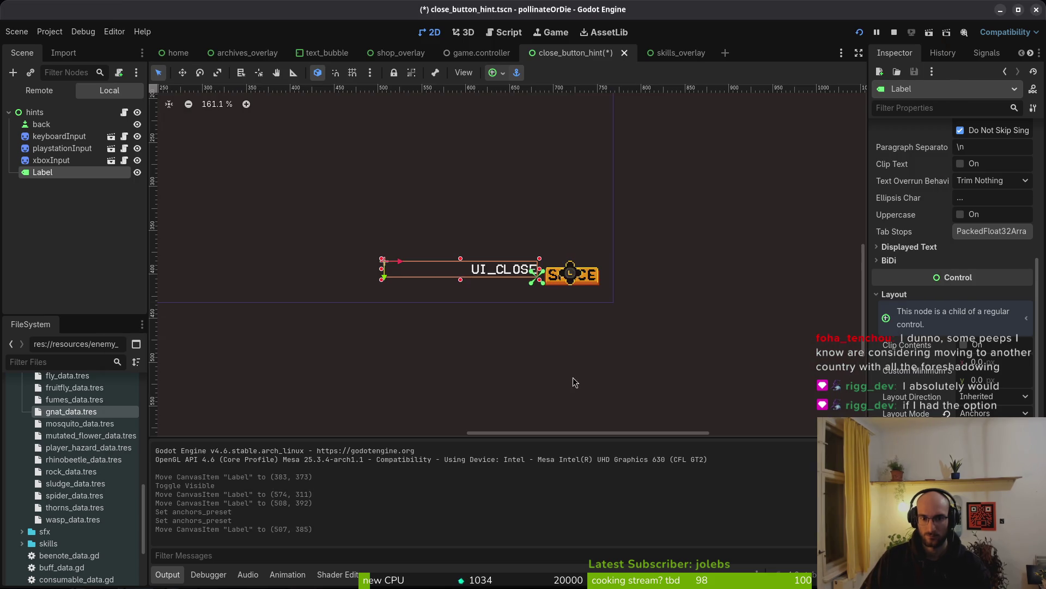
key(F8)
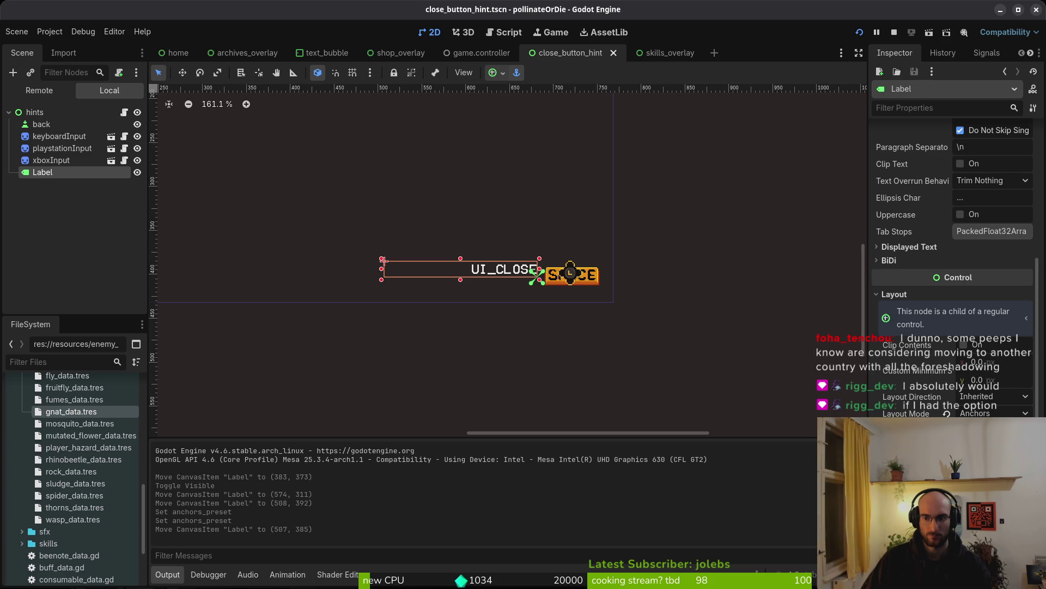
Reset the label's Layout Mode to Anchors with the Bottom Right preset and retest in-game.
click(992, 431)
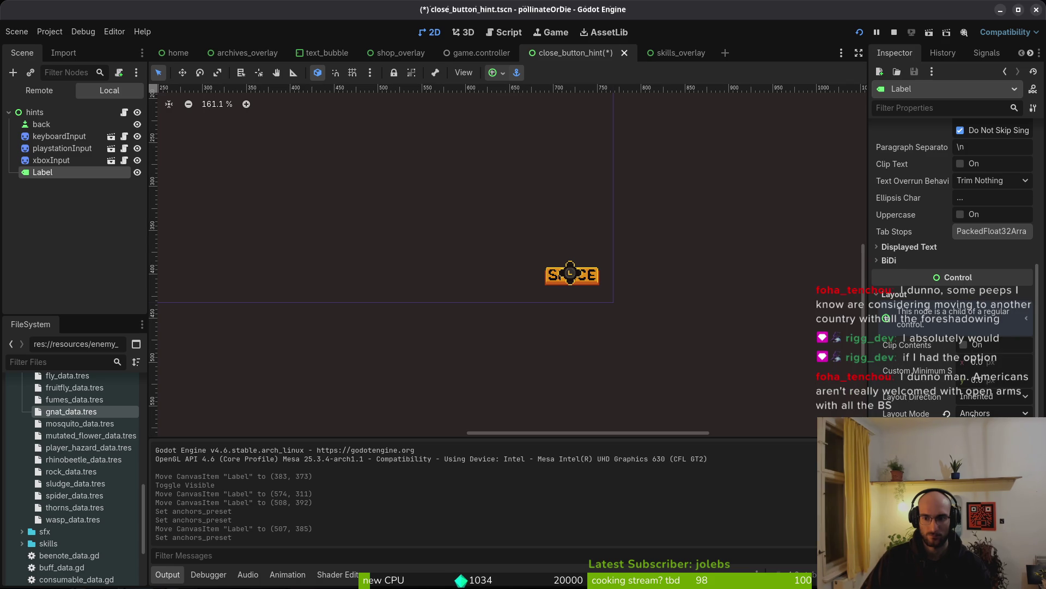
click(971, 414)
click(991, 413)
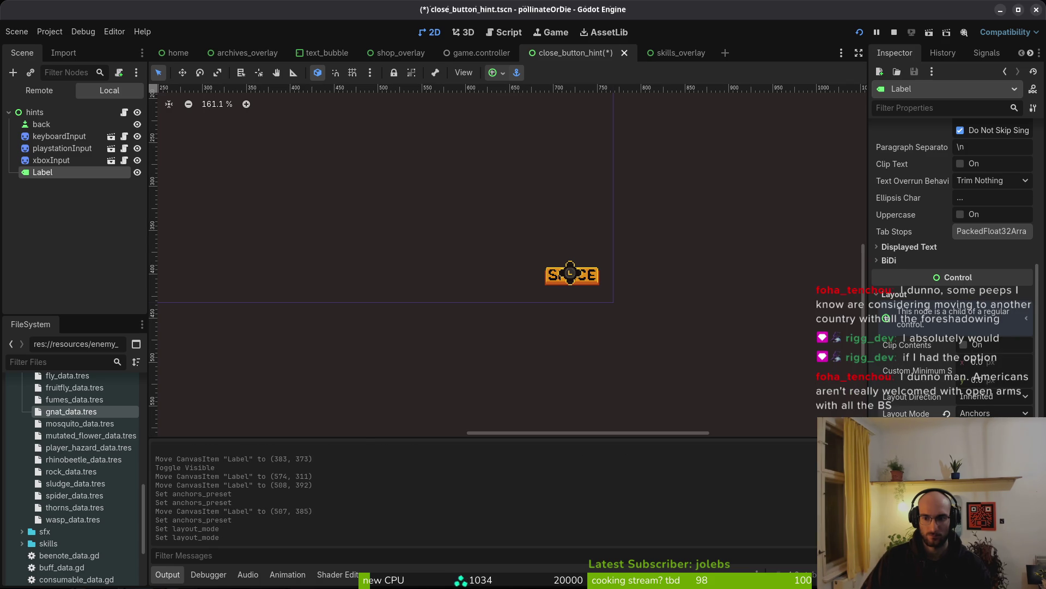
click(992, 431)
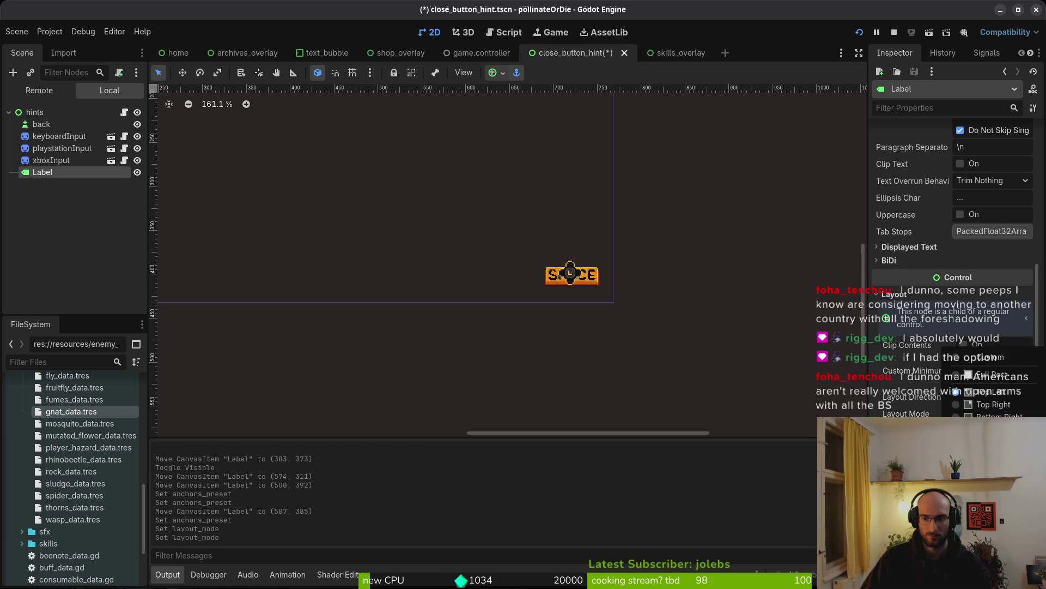
click(992, 415)
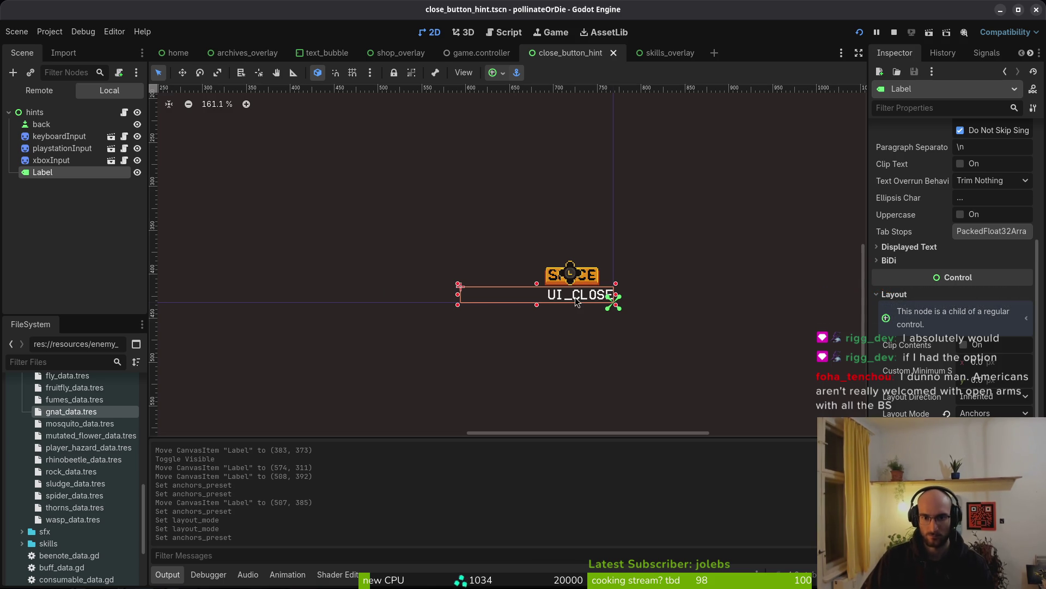
key(F5)
key(F8)
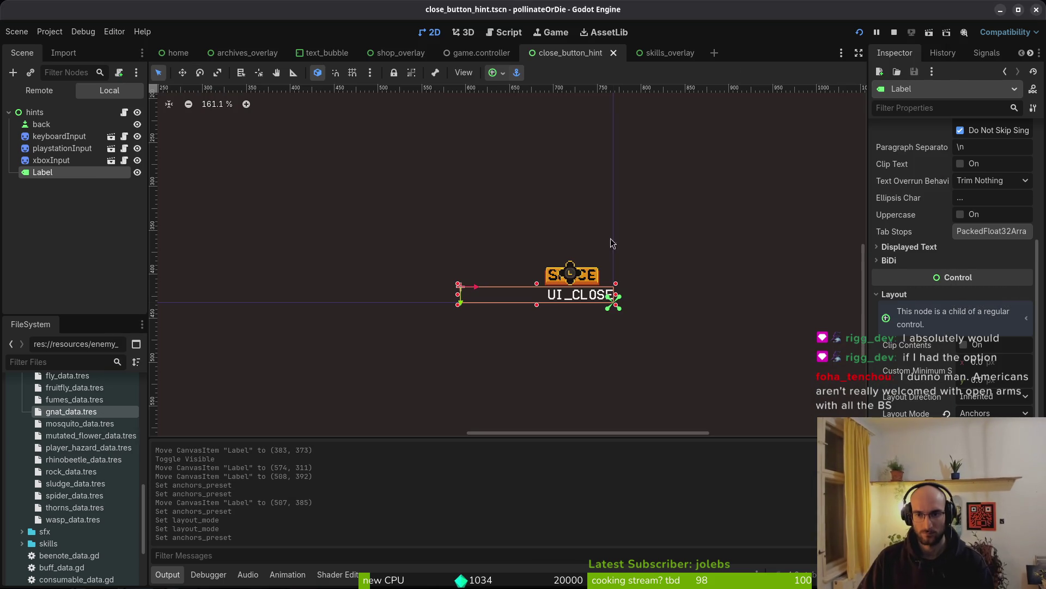
Save close_button_hint, then inspect the hints and skillDescription nodes in skills_overlay.
scroll(954, 218, up, 5)
click(963, 183)
key(ctrl+s)
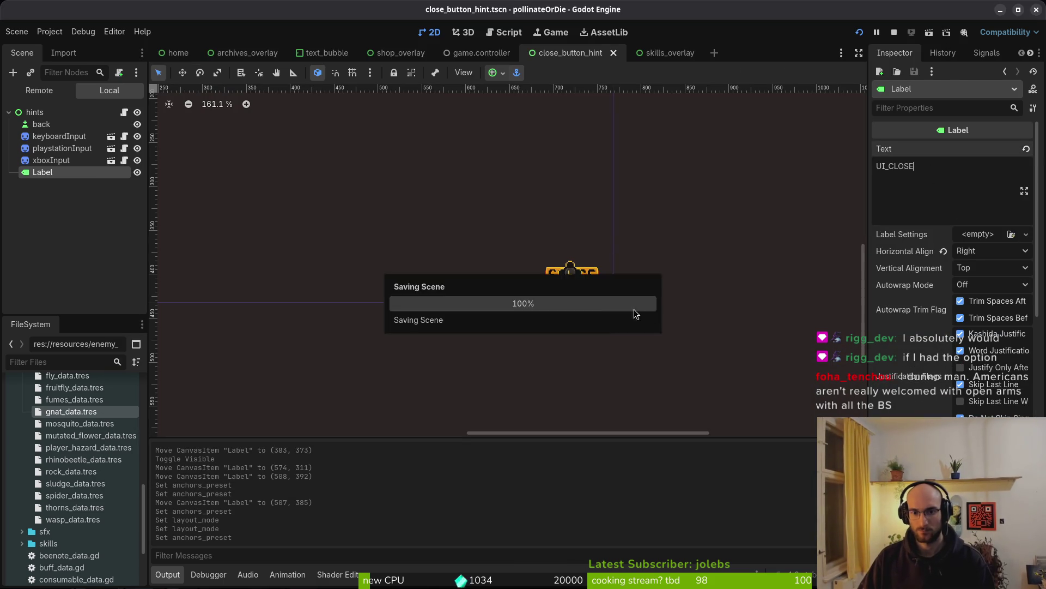
click(657, 53)
right_click(38, 208)
click(682, 255)
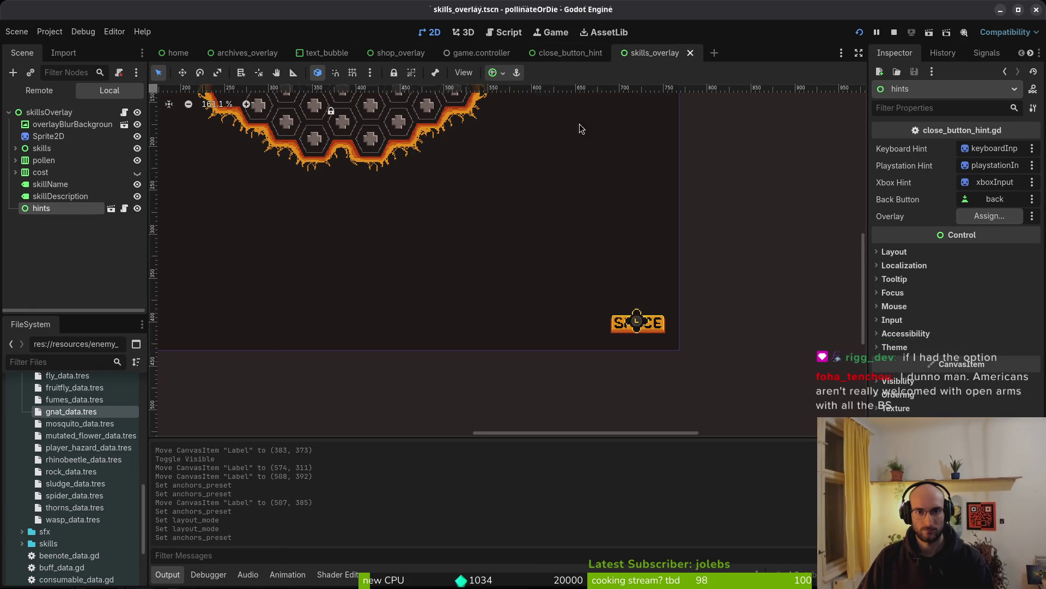
scroll(536, 224, down, 5)
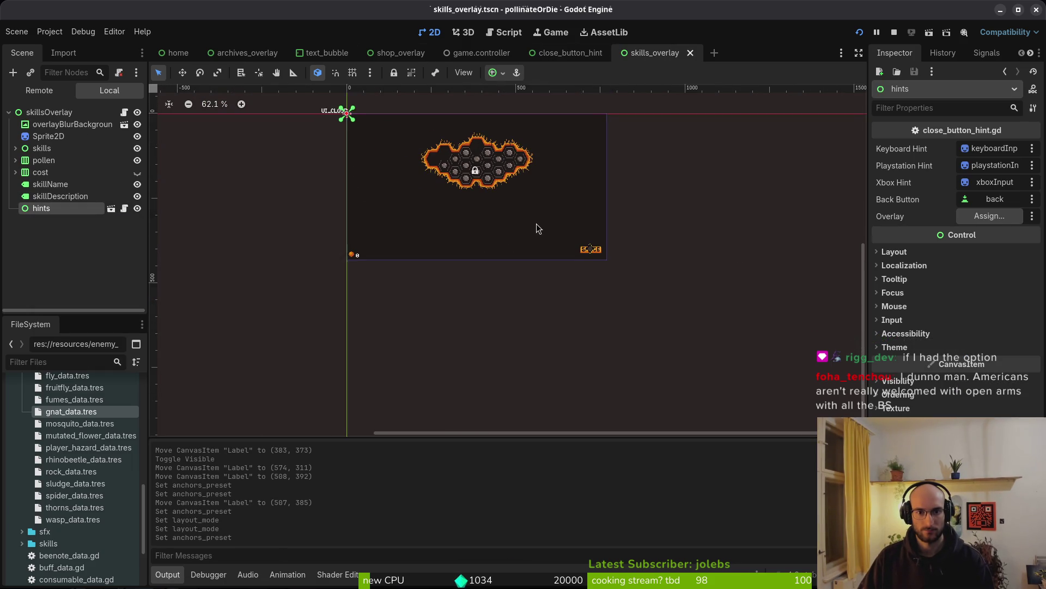
click(85, 195)
click(51, 198)
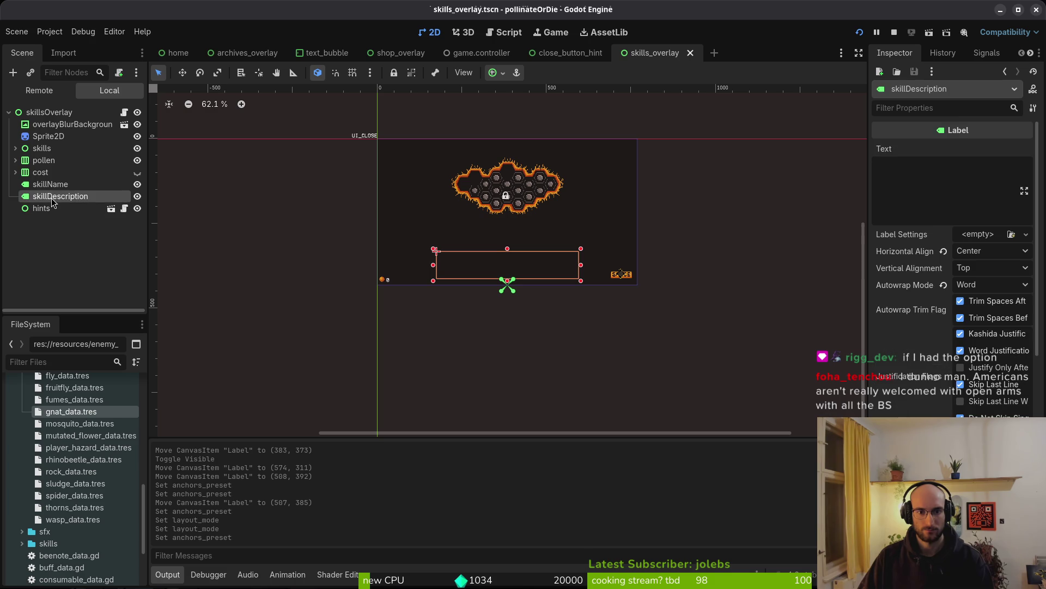
click(50, 206)
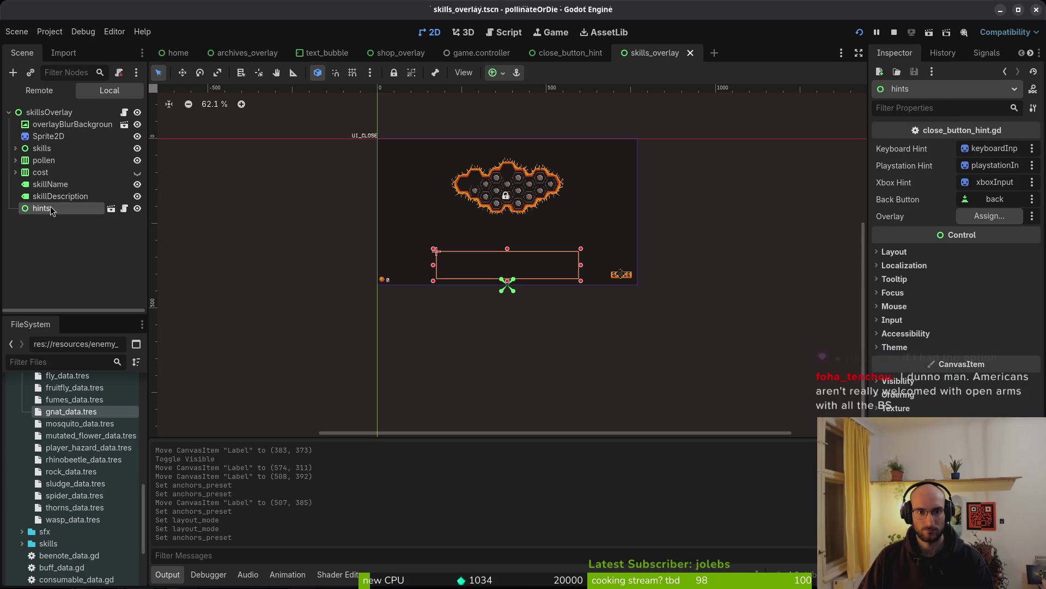
Relaunch the game to the Pollinate or Die title screen, then close it.
click(894, 32)
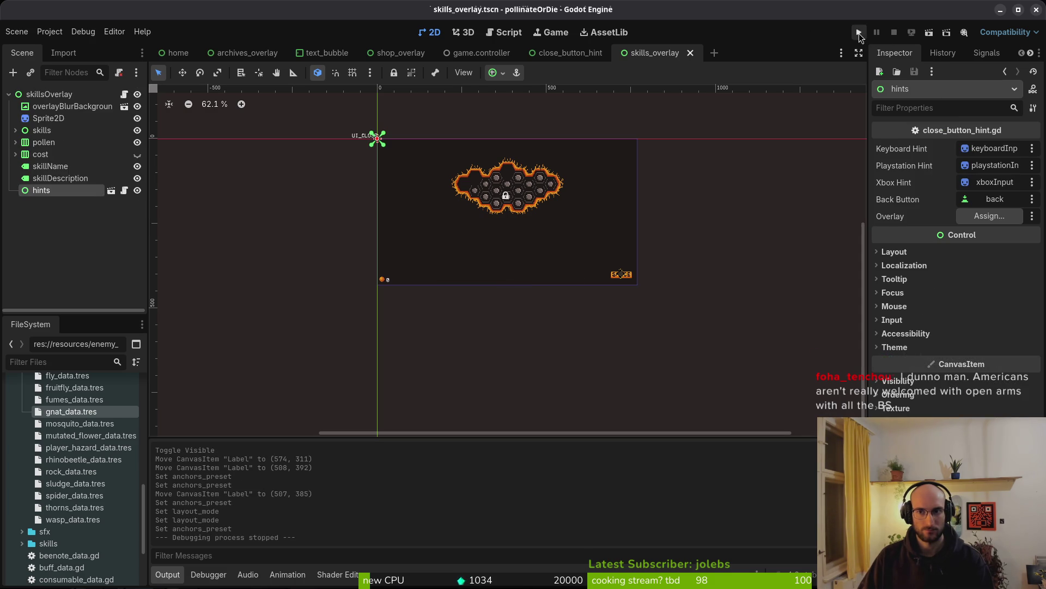
click(859, 32)
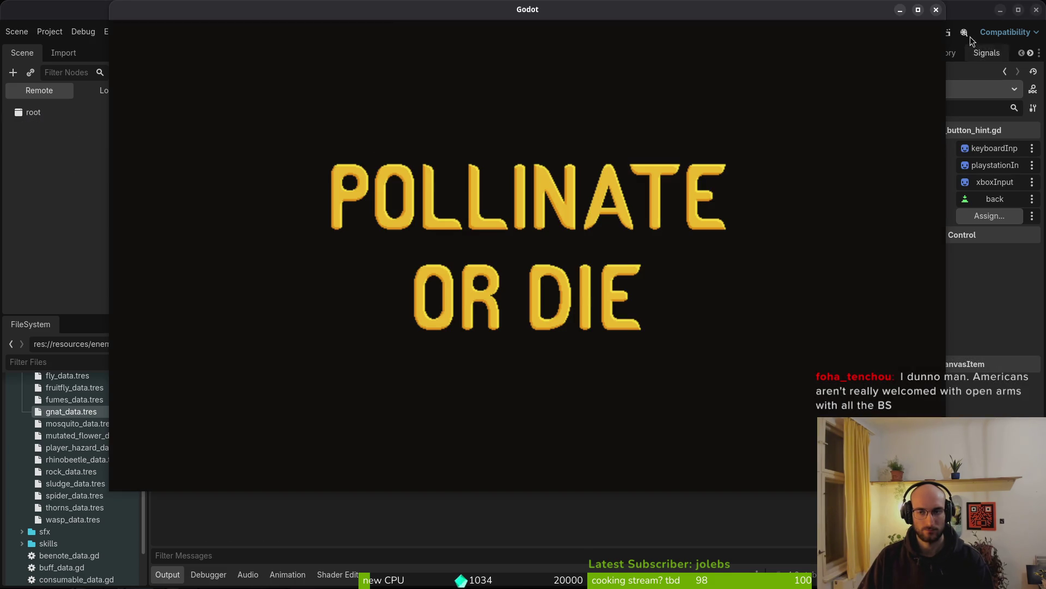
click(935, 10)
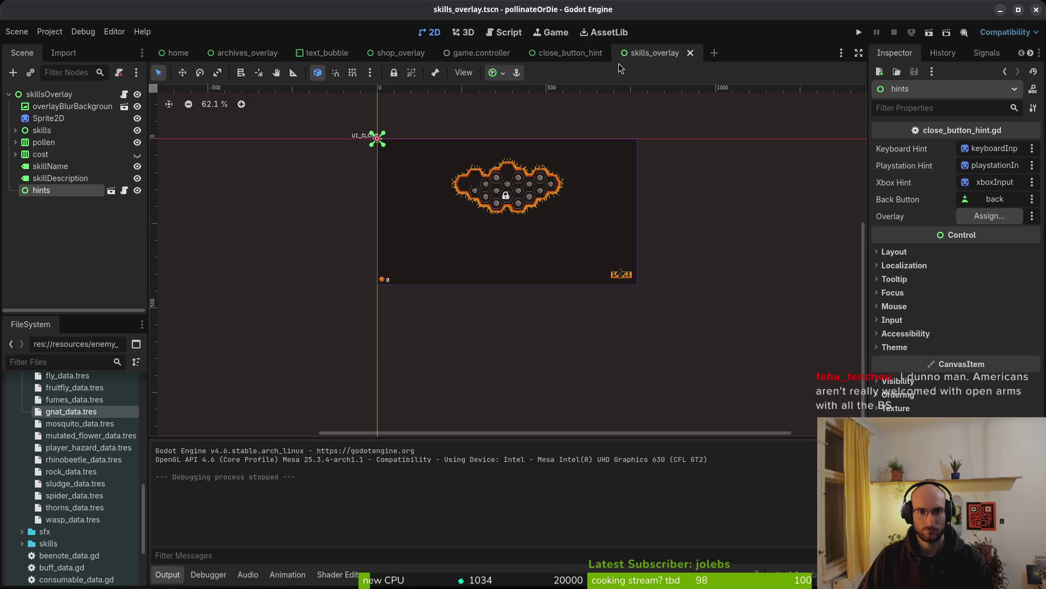
Review the hints, back button and UI_CLOSE nodes, then select the hints instance in skills_overlay.
click(555, 51)
scroll(557, 215, down, 5)
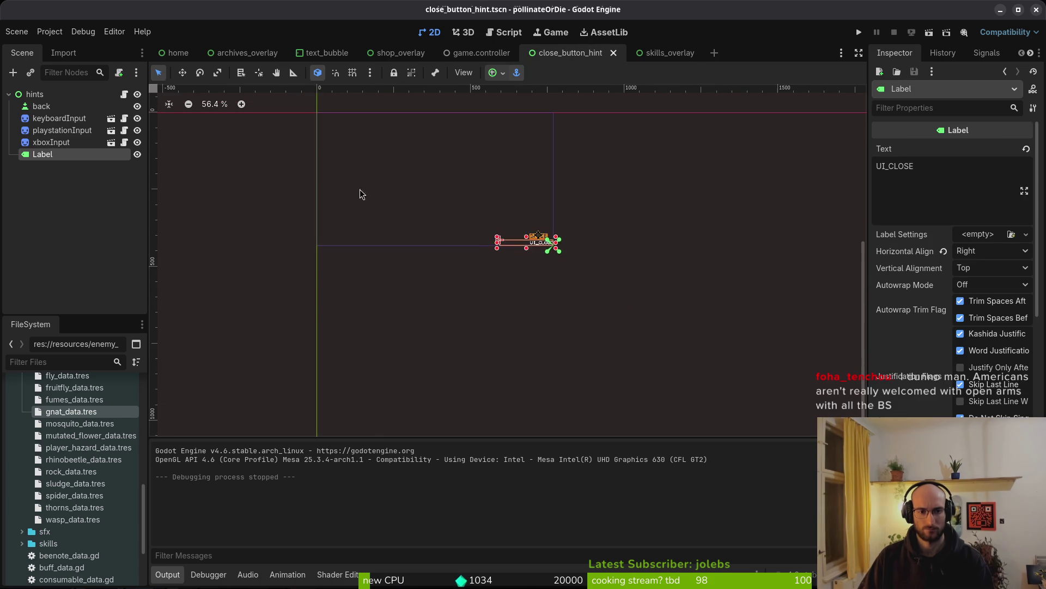
click(35, 95)
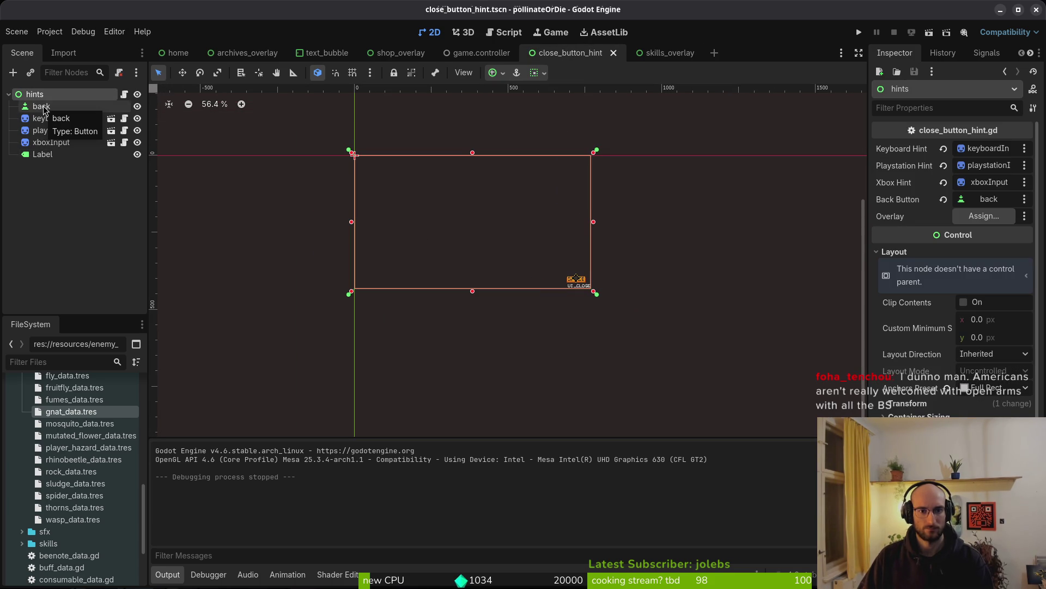
click(44, 107)
click(42, 155)
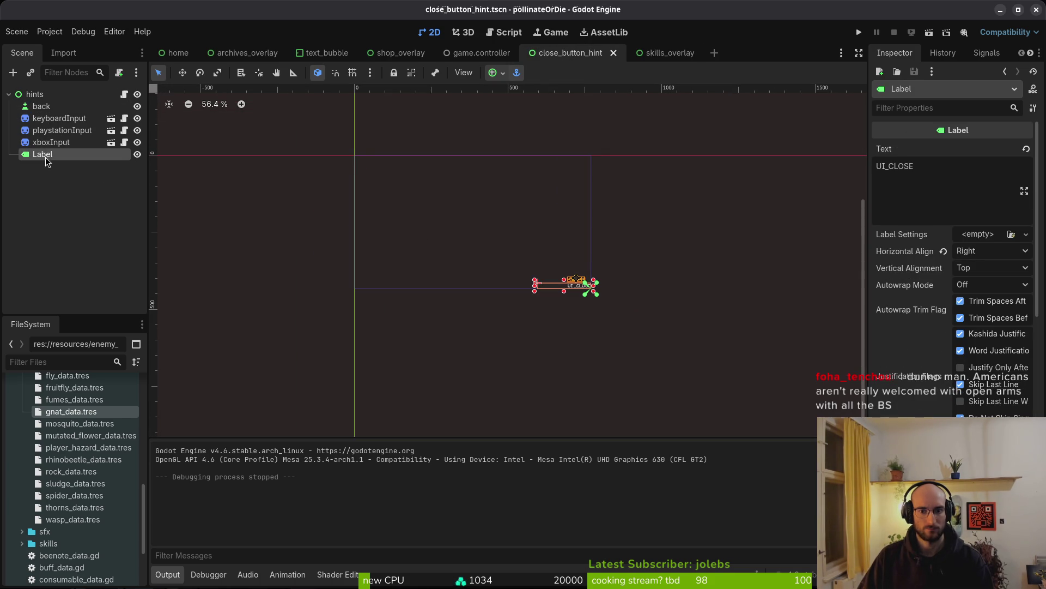
click(35, 95)
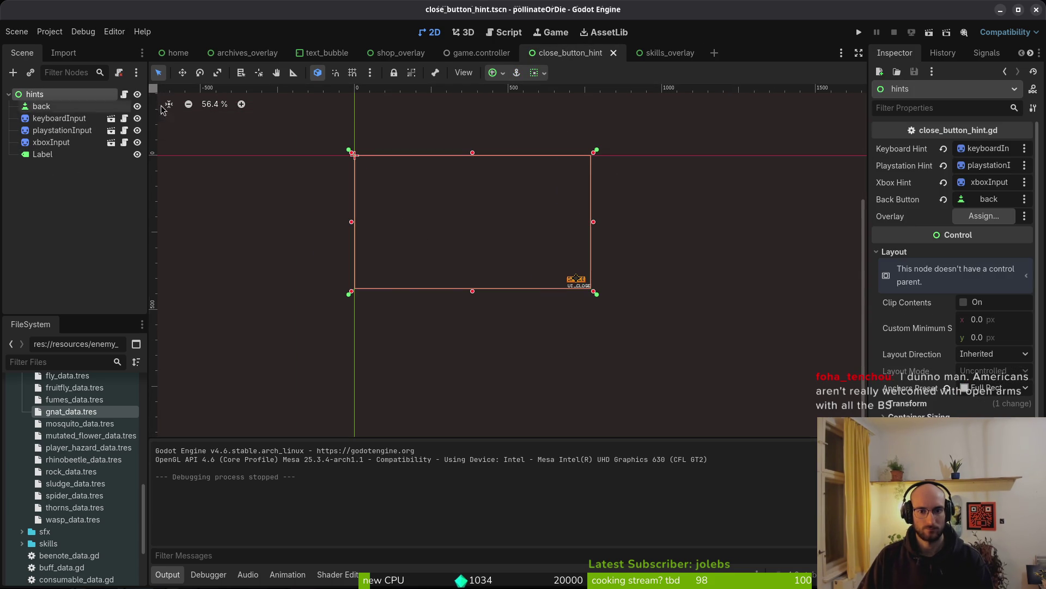
click(670, 52)
click(57, 191)
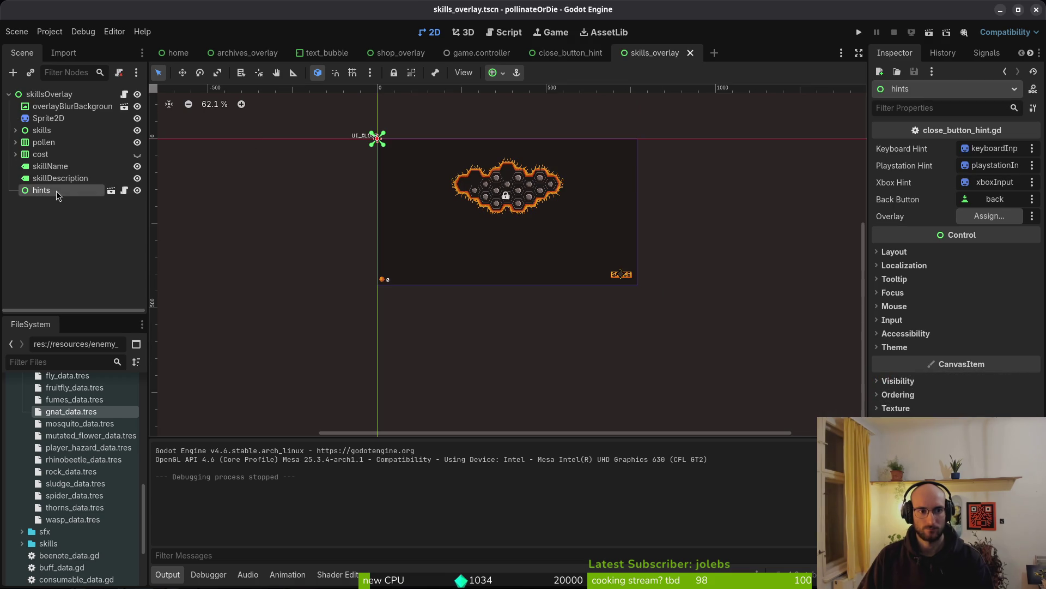
Replace skills_overlay's hints node with a fresh close_button_hint.tscn instance and save.
key(Delete)
key(Return)
key(ctrl+s)
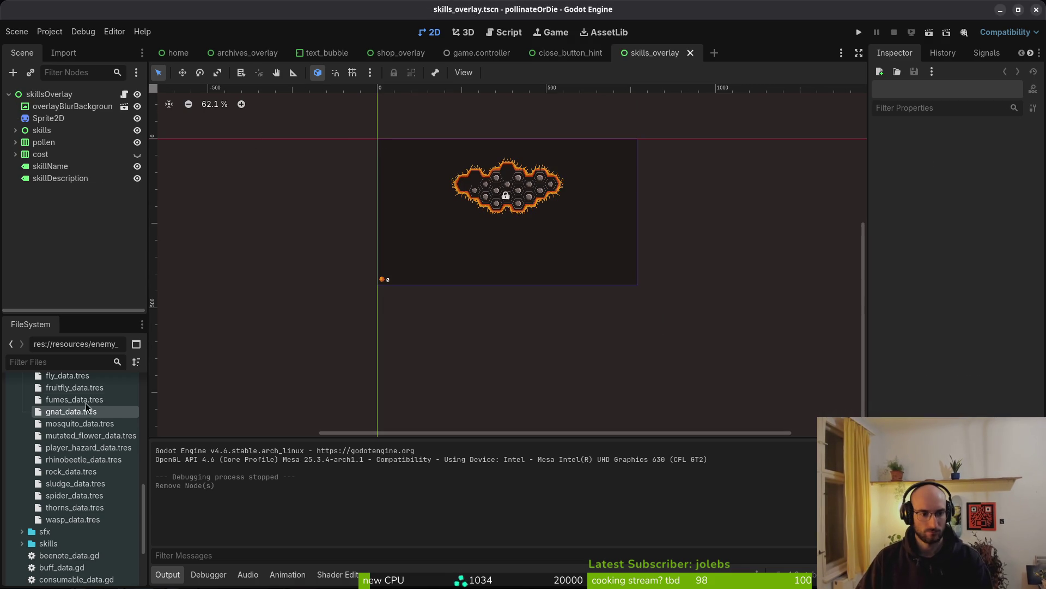
click(563, 57)
right_click(563, 57)
click(618, 116)
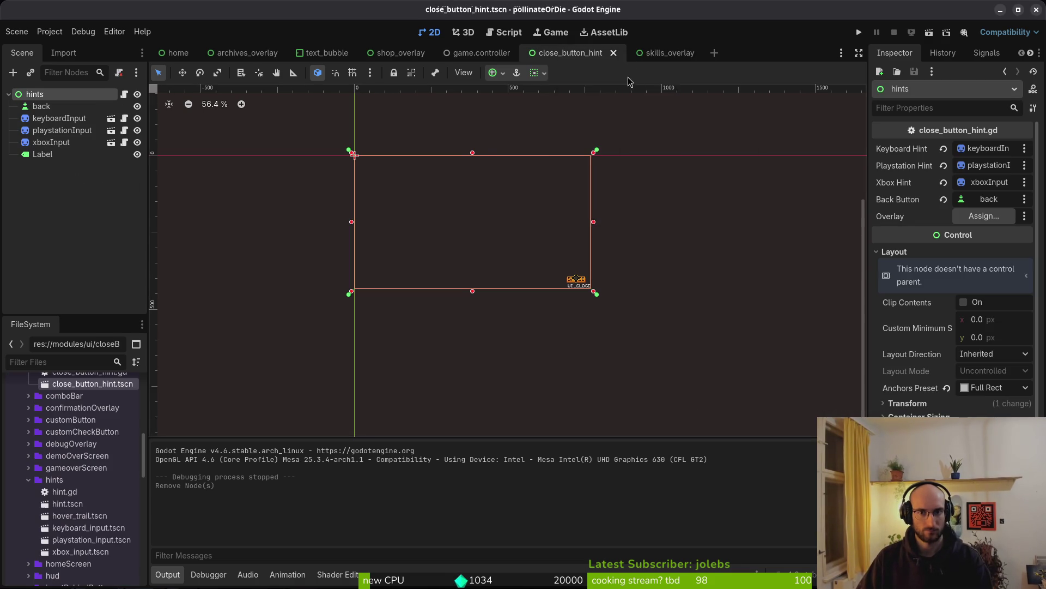
click(662, 53)
drag(71, 384, 54, 93)
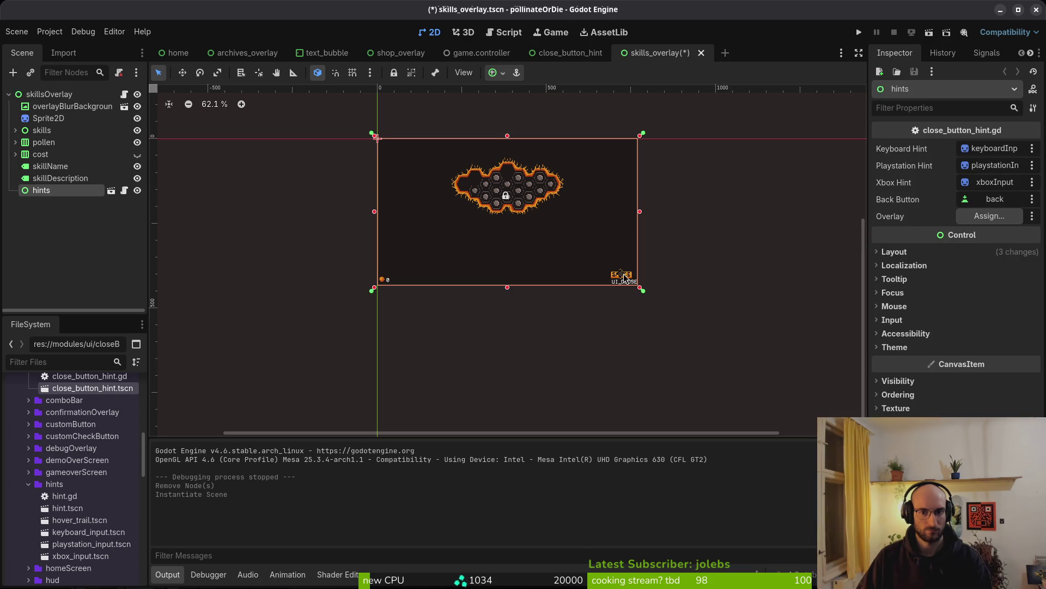
key(ctrl+s)
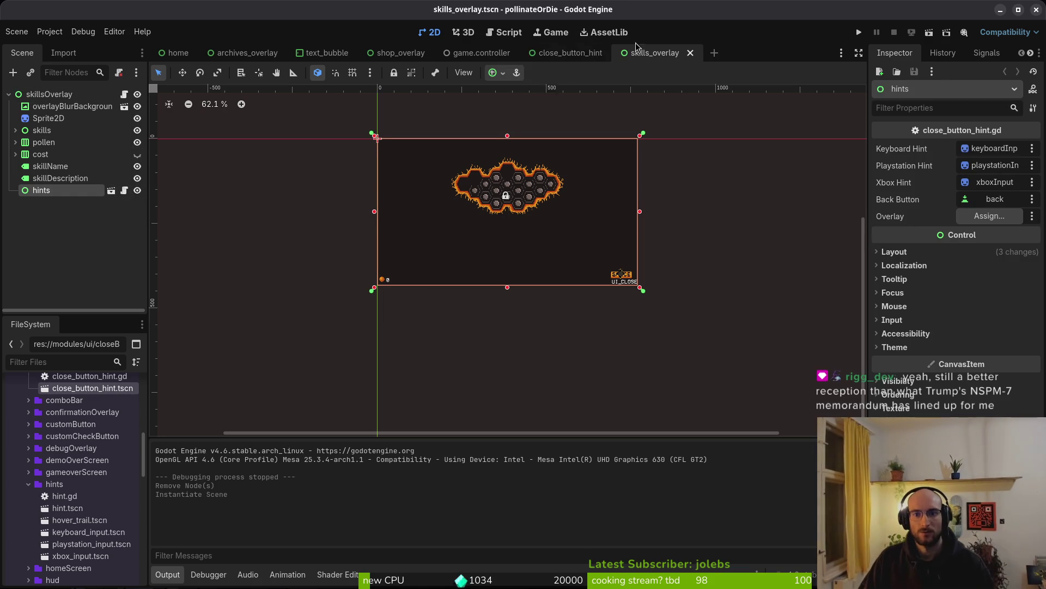
Delete the hints node from shop_overlay and save the scene.
click(481, 53)
click(520, 53)
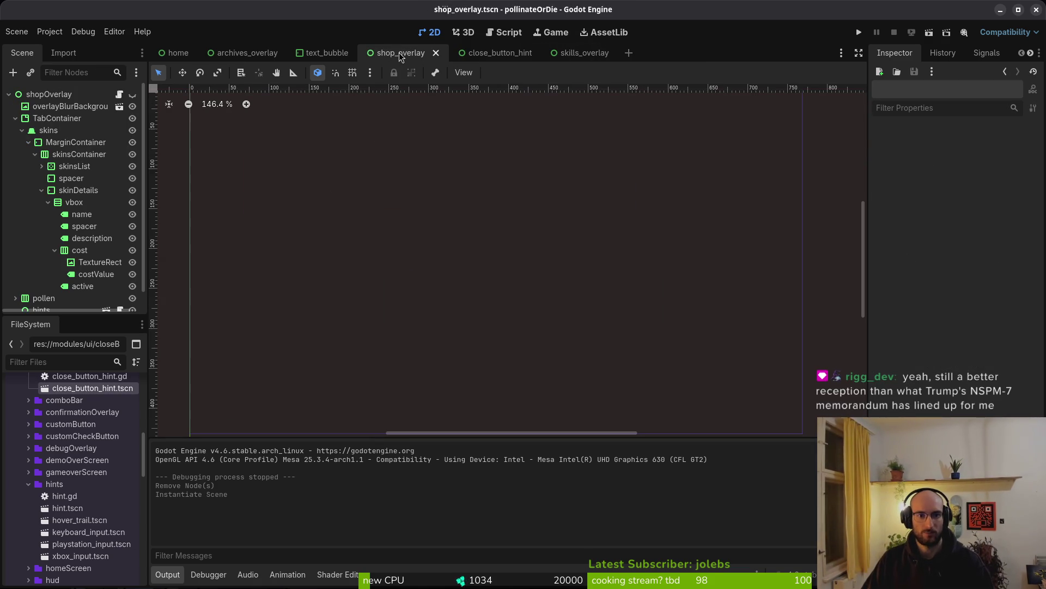
click(15, 119)
click(41, 143)
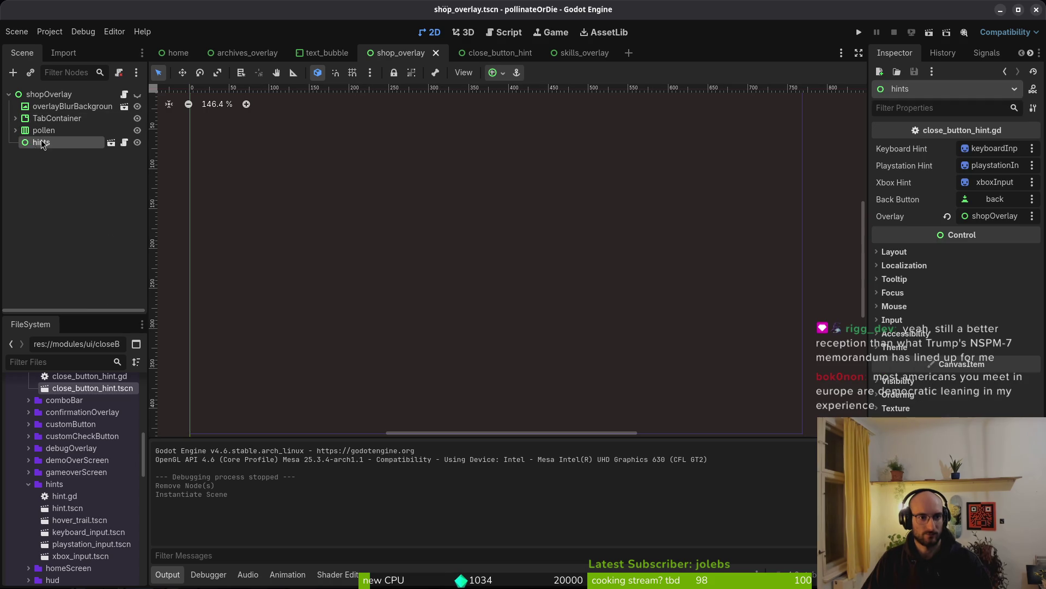
click(137, 94)
scroll(624, 341, down, 5)
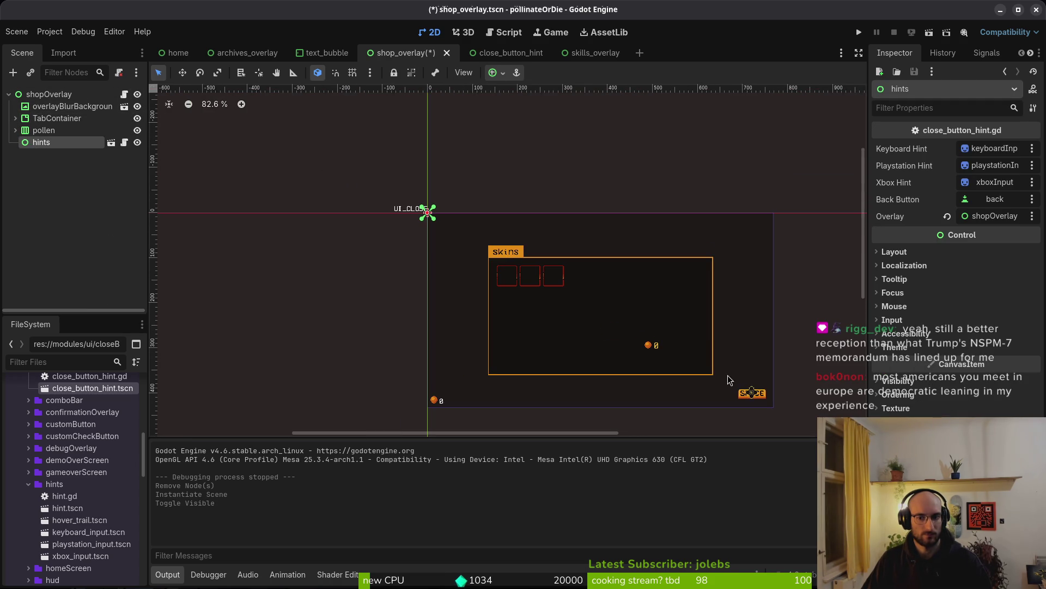
key(Delete)
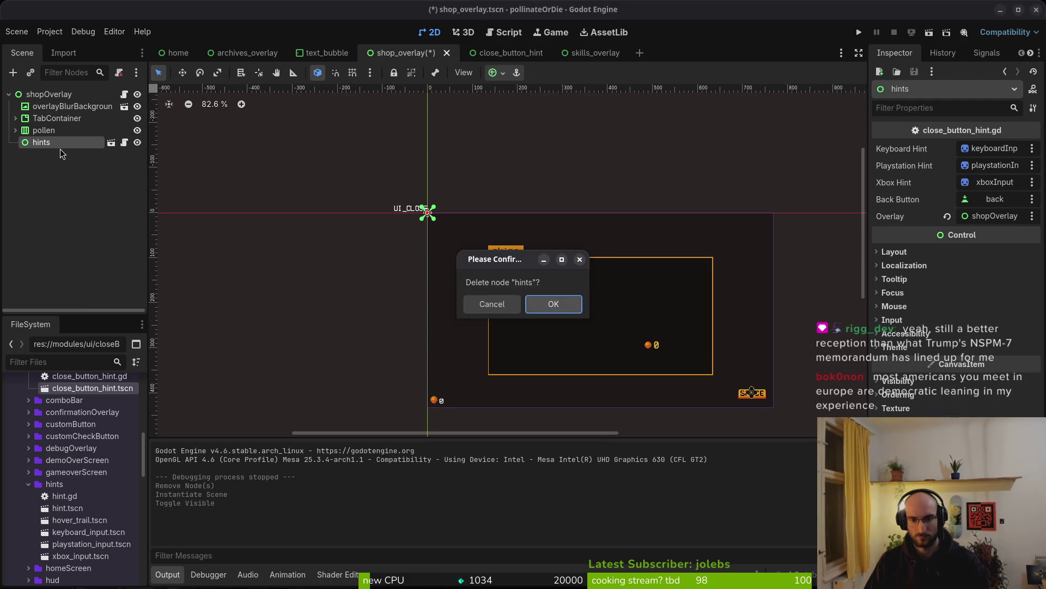
key(Return)
key(ctrl+s)
Move the UI_CLOSE label right beside the SPACE icon and test it in-game.
click(584, 53)
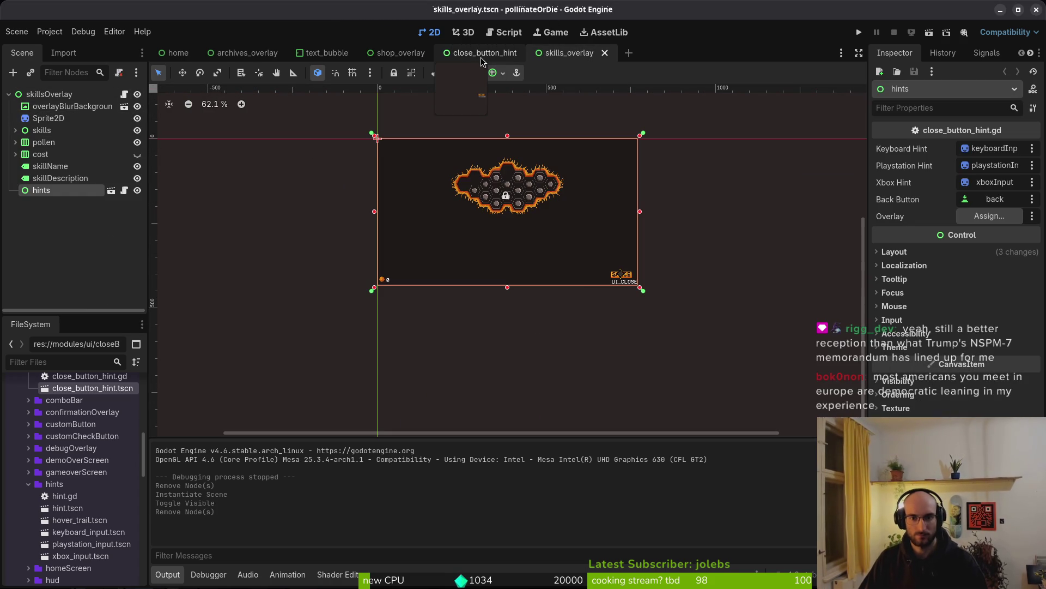
click(481, 53)
scroll(584, 299, up, 2)
click(567, 279)
mouse_move(567, 279)
mouse_down()
mouse_move(510, 265)
mouse_move(509, 274)
mouse_up()
scroll(507, 266, up, 15)
key(F5)
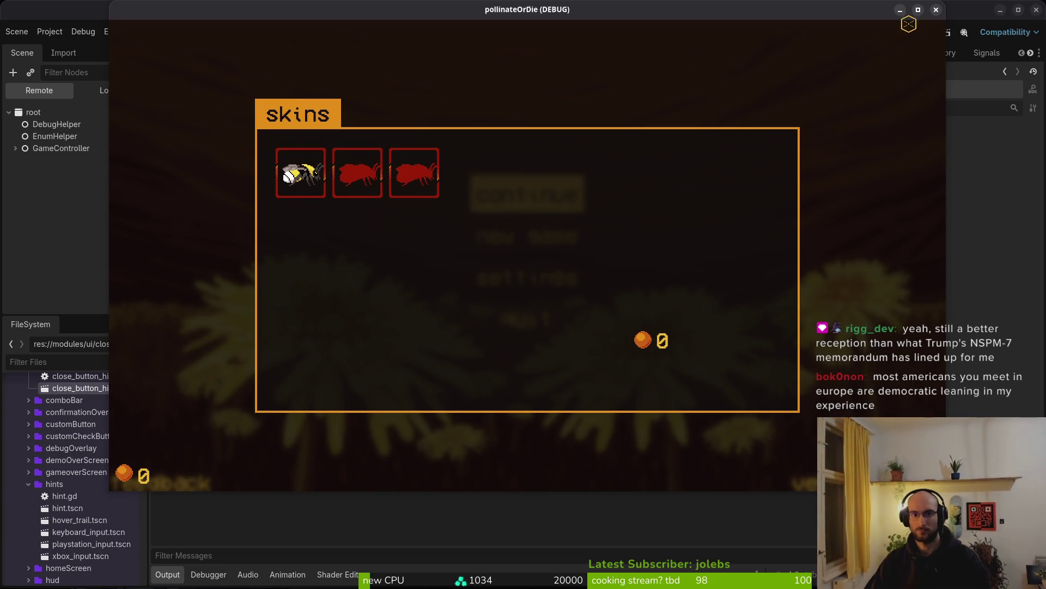
click(934, 13)
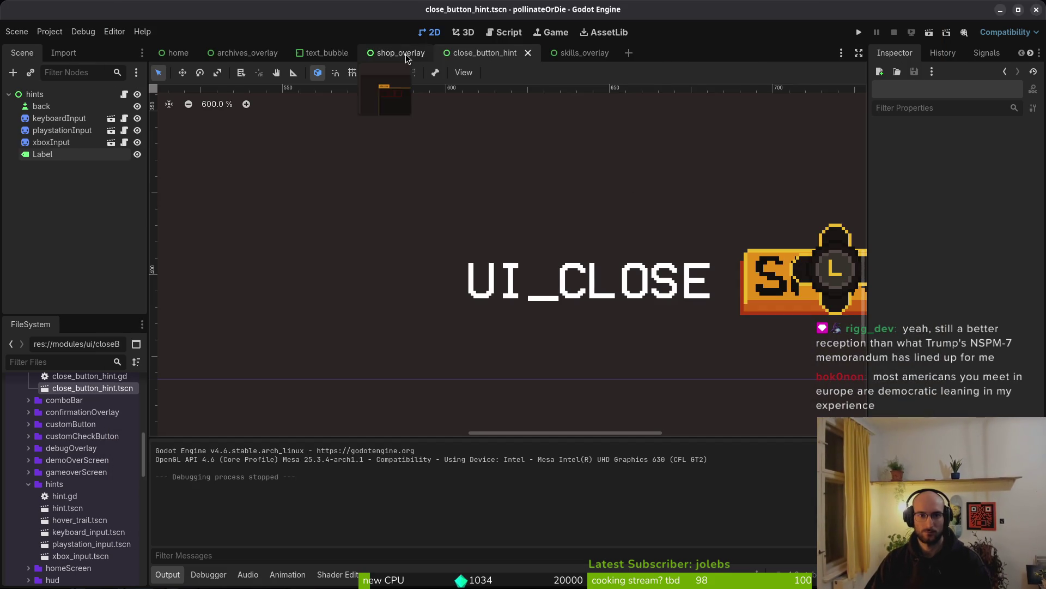
Review shop_overlay's nodes, keep the hints node removed, and save the scene.
click(411, 54)
click(14, 134)
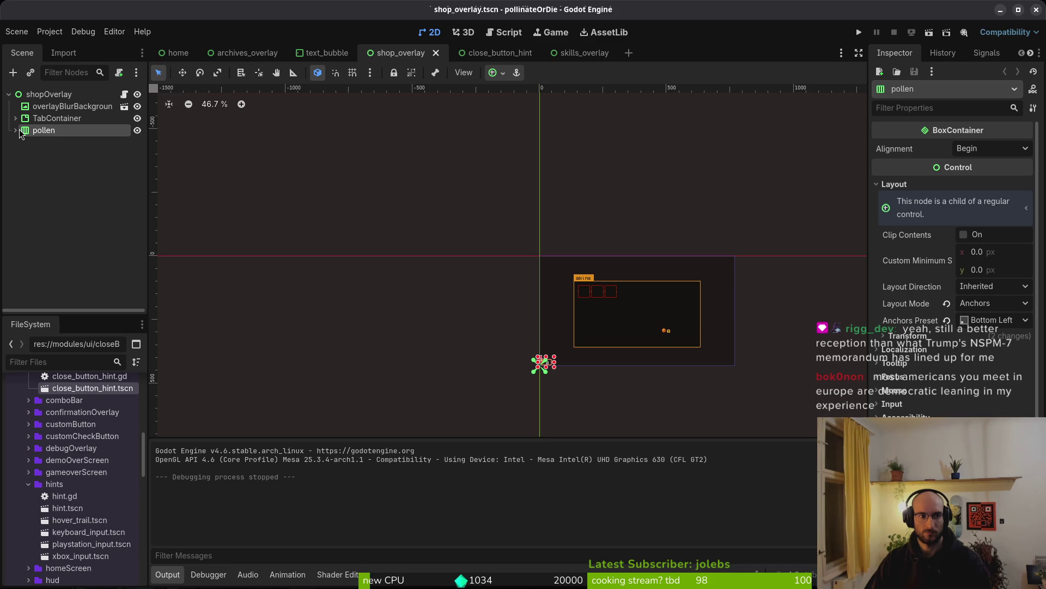
click(46, 94)
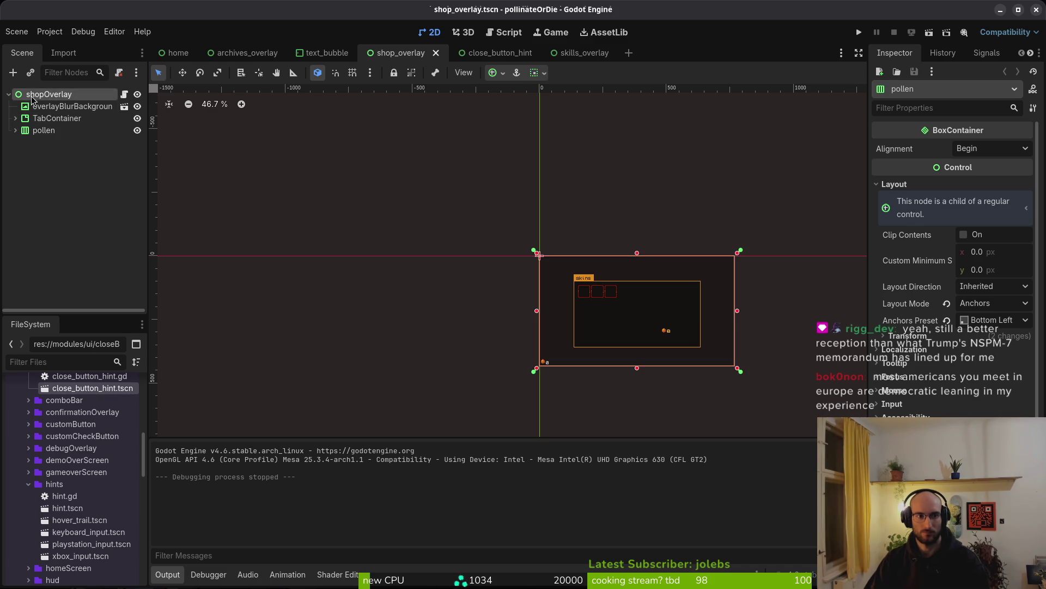
click(41, 118)
double_click(40, 119)
key(ctrl+z)
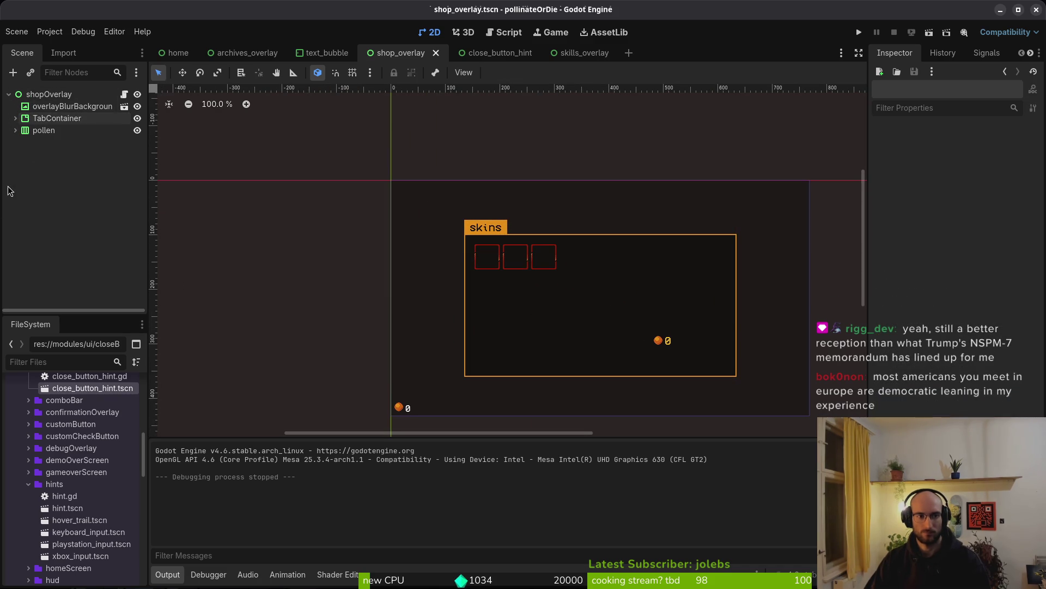
key(ctrl+shift+z)
key(ctrl+s)
Instance close_button_hint.tscn into shop_overlay, save, and test-run the game.
mouse_move(82, 385)
mouse_down()
mouse_move(73, 173)
mouse_move(51, 90)
mouse_up()
key(ctrl+s)
click(859, 32)
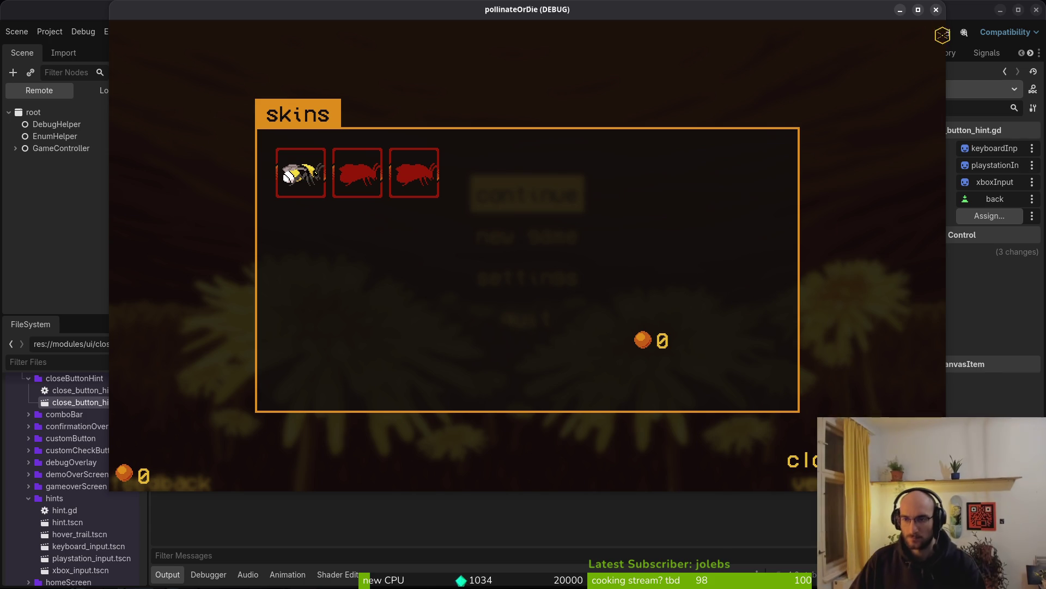
click(936, 13)
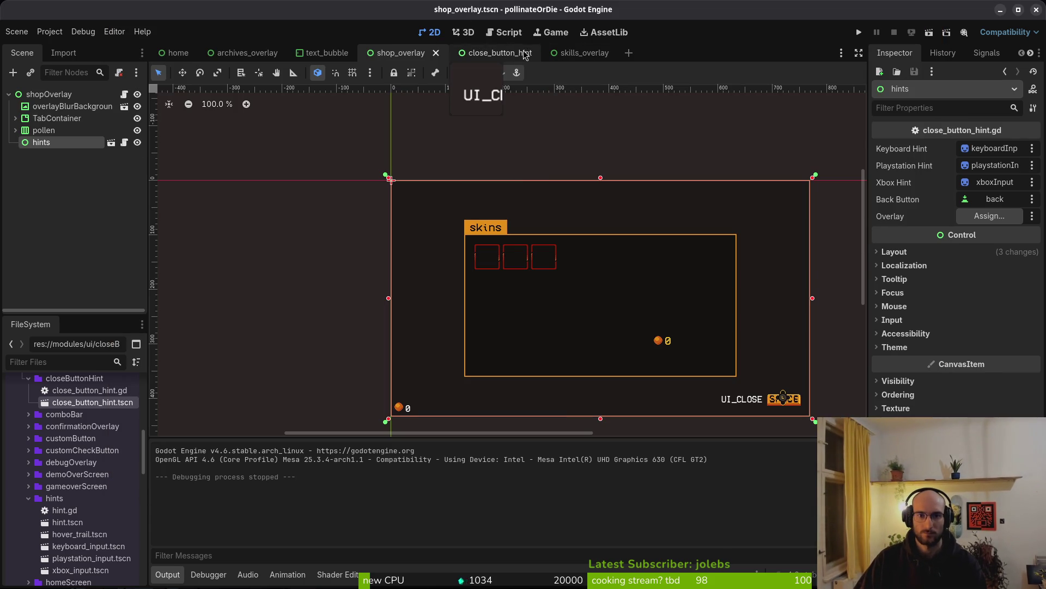
Nudge the UI_CLOSE label up and try moving the keyboardInput icon by 2 px.
scroll(704, 289, up, 4)
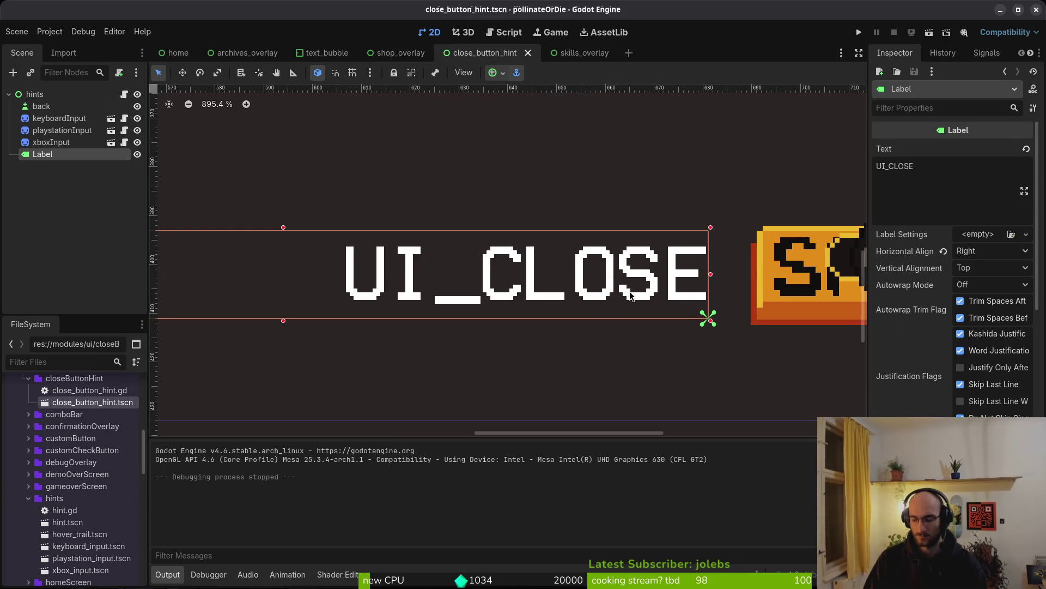
key(Up)
key(Up)
key(Escape)
scroll(726, 289, right, 3)
click(51, 142)
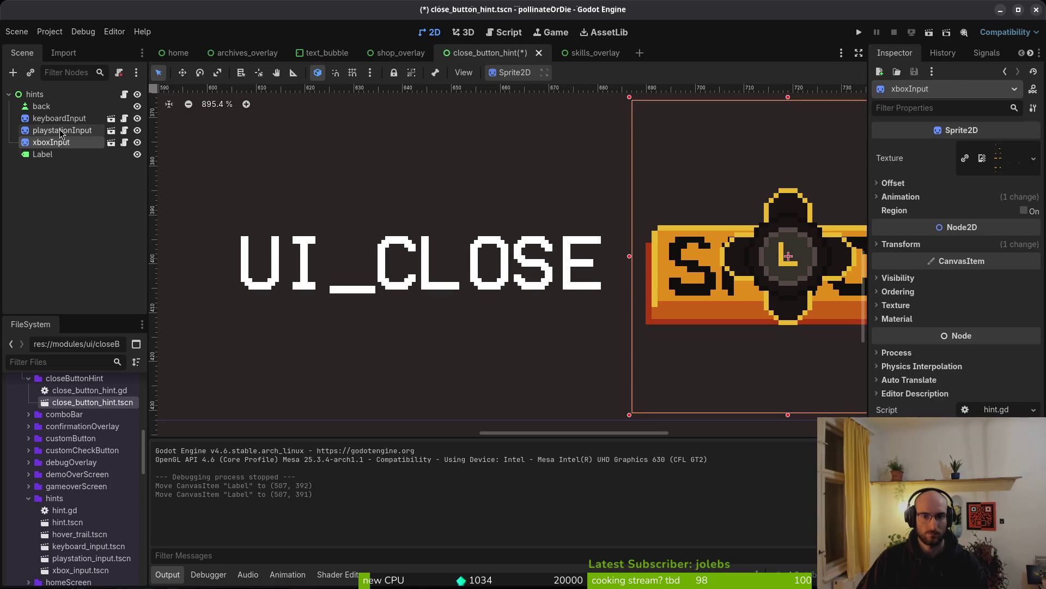
click(59, 118)
scroll(581, 270, right, 3)
key(Up)
key(Up)
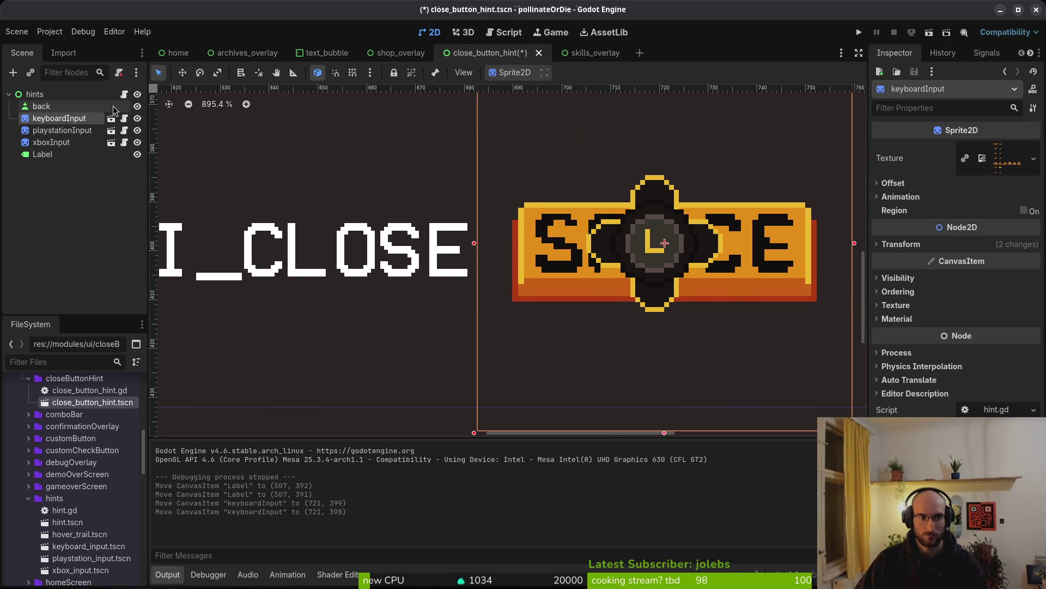
key(Down)
key(Down)
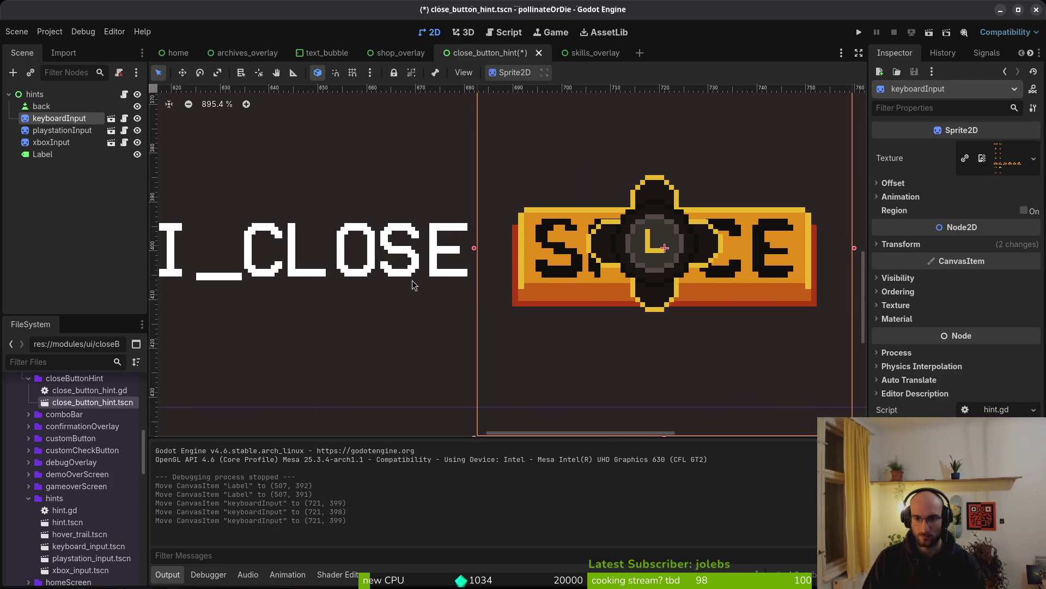
Shift playstationInput, xboxInput and Label down together, save close_button_hint, and view skills_overlay.
click(412, 284)
click(60, 131)
shift+click(55, 143)
shift+click(60, 155)
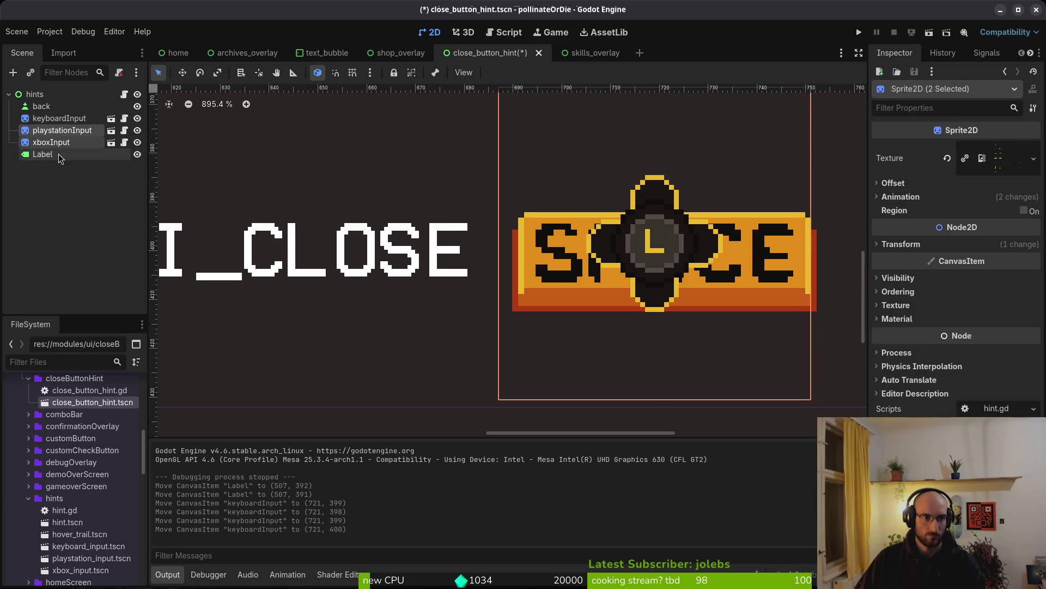
key(Down)
key(Down)
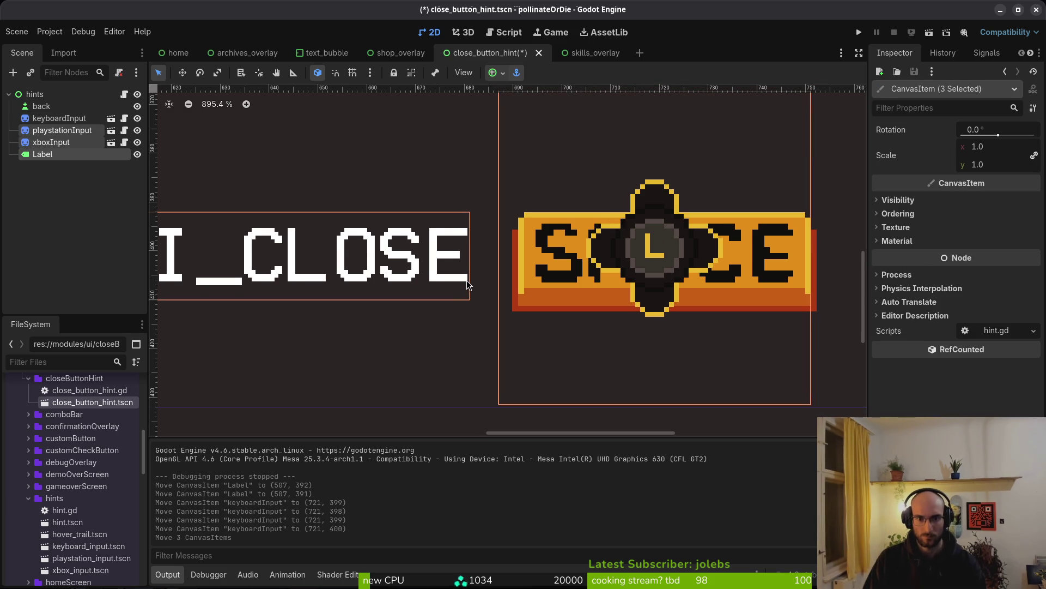
key(Escape)
key(ctrl+s)
scroll(467, 280, down, 7)
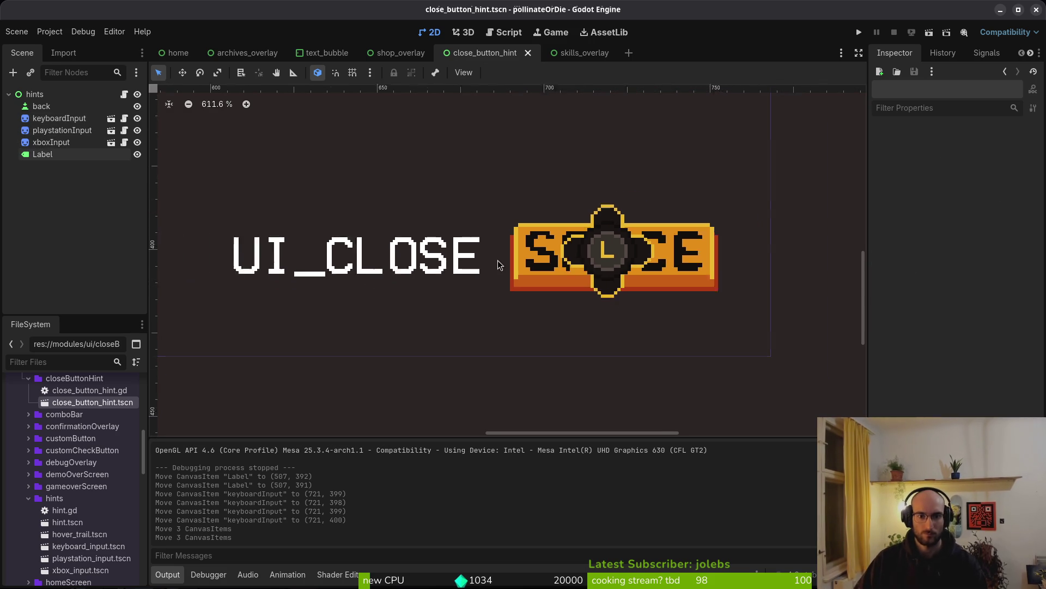
scroll(375, 219, left, 4)
scroll(375, 218, up, 1)
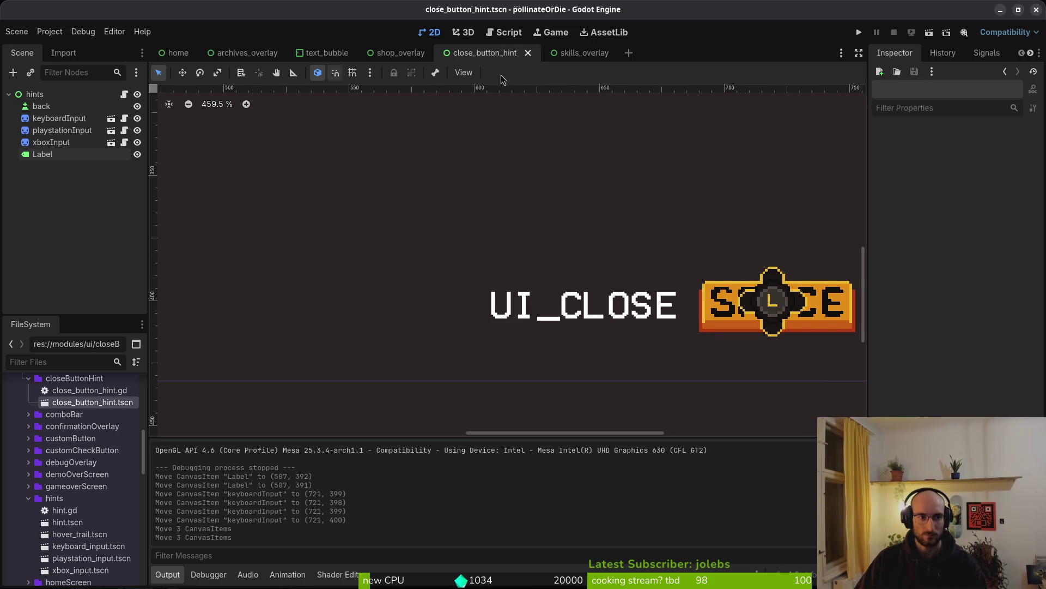
click(565, 51)
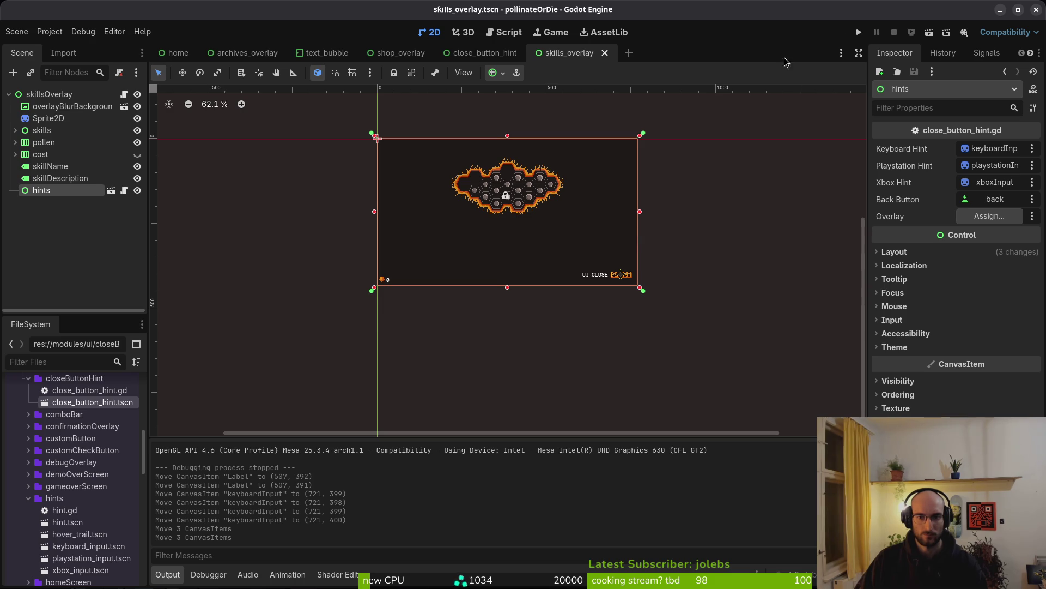
Test-run the game with the updated hint, then go to shop_overlay.
click(858, 33)
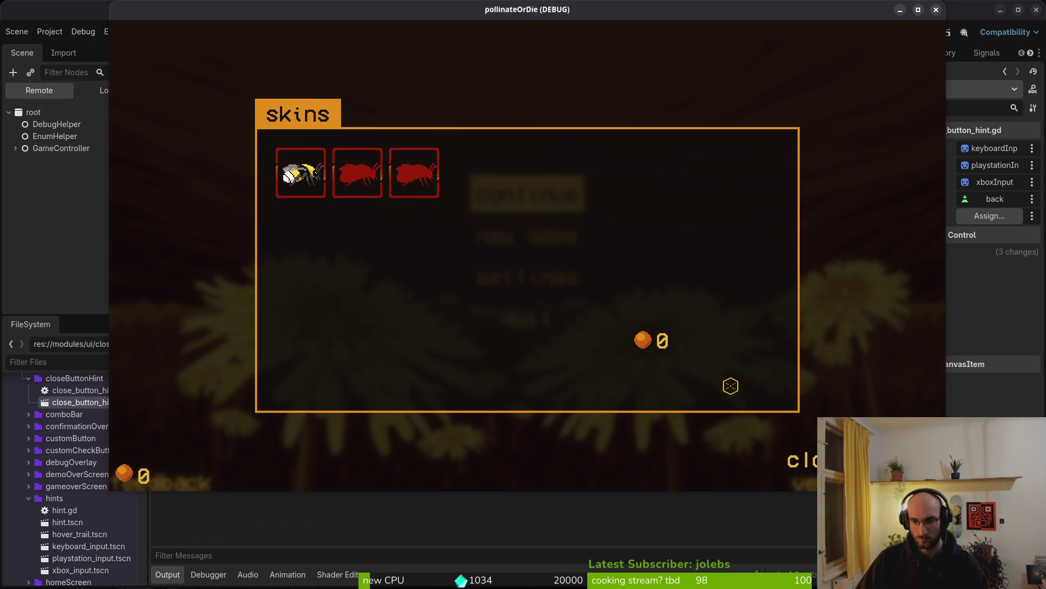
click(936, 9)
click(398, 53)
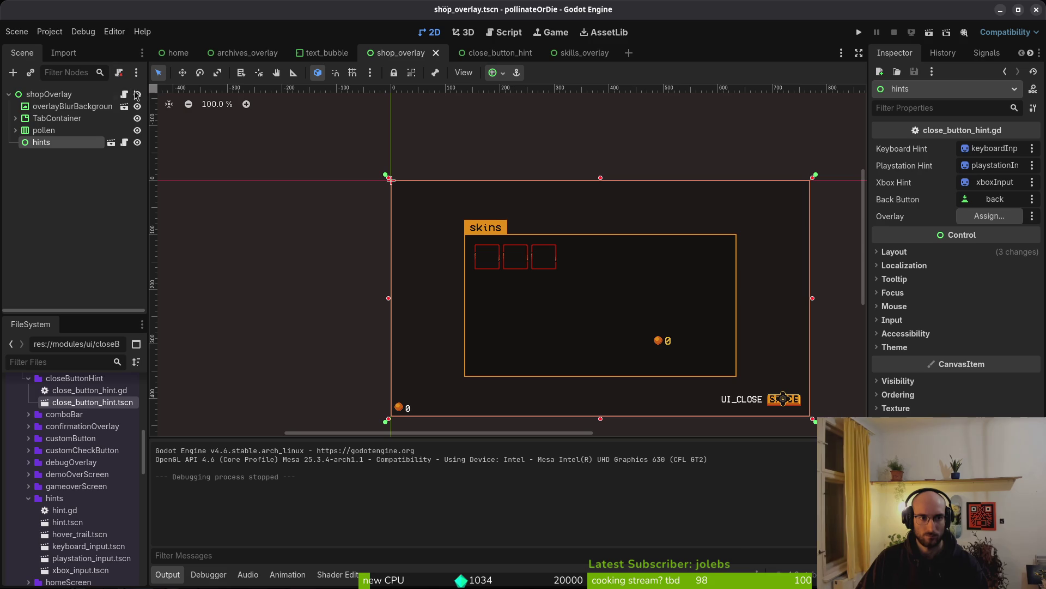
Start deleting the hints node in shop_overlay but cancel, leaving its name unchanged.
key(Delete)
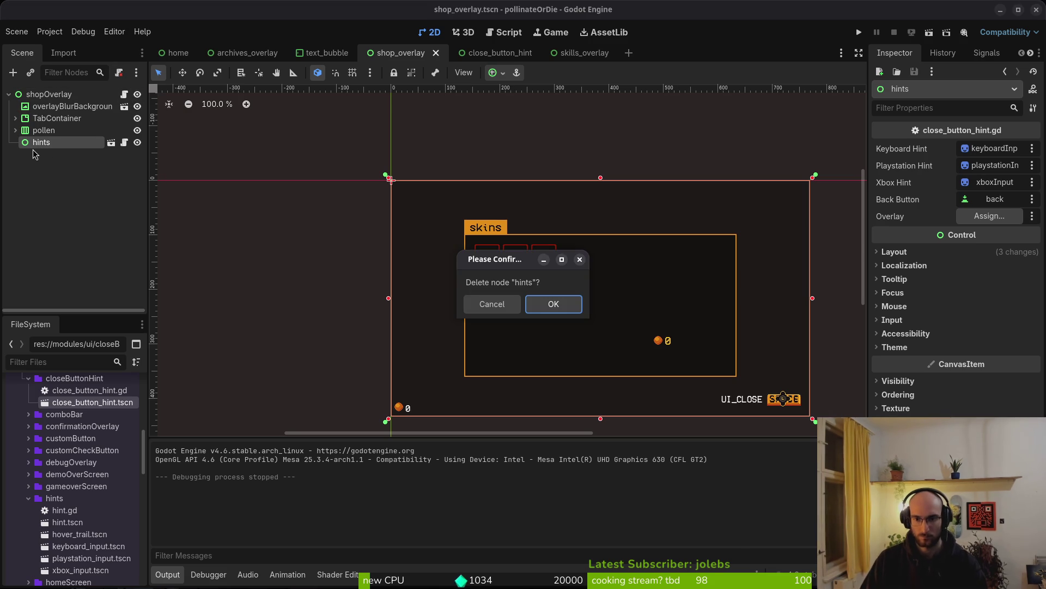
key(Escape)
right_click(44, 145)
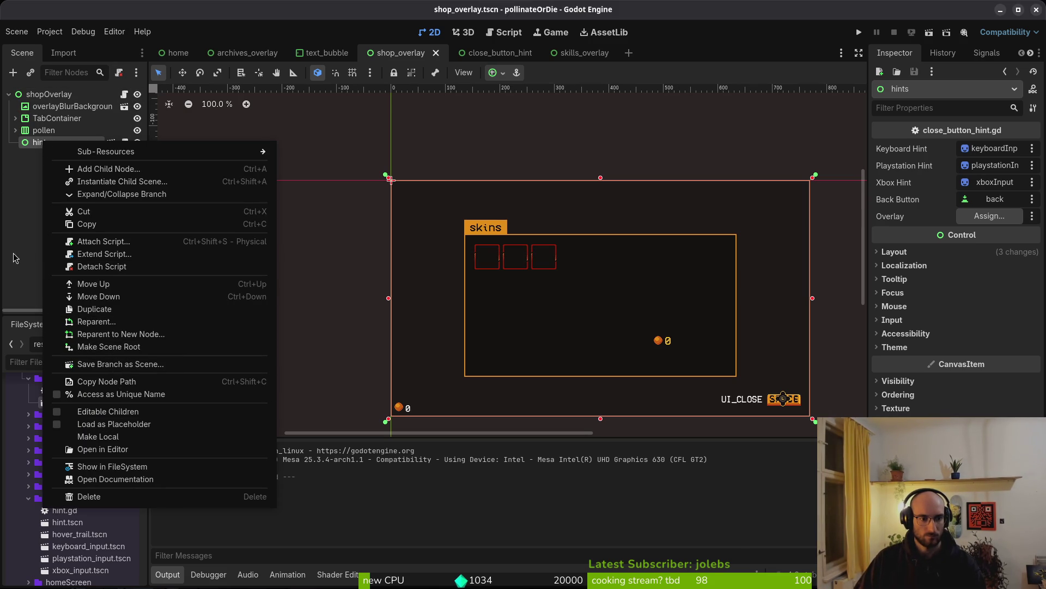
click(42, 240)
double_click(37, 142)
key(Escape)
click(38, 144)
key(Escape)
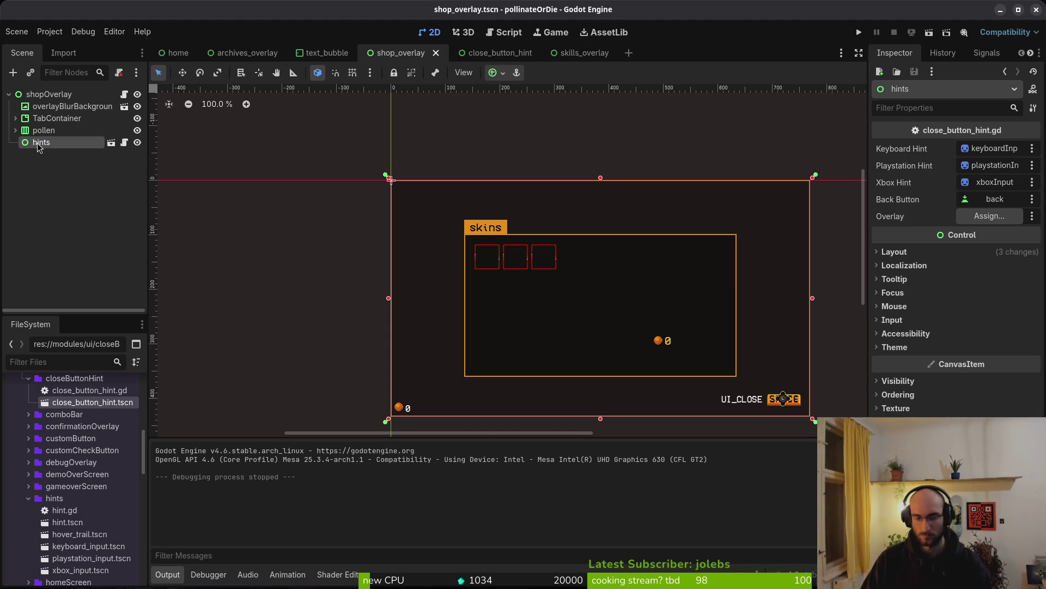
click(42, 142)
key(Escape)
Reselect the hints node and delete it from shop_overlay.
click(70, 174)
click(42, 142)
key(Delete)
key(Return)
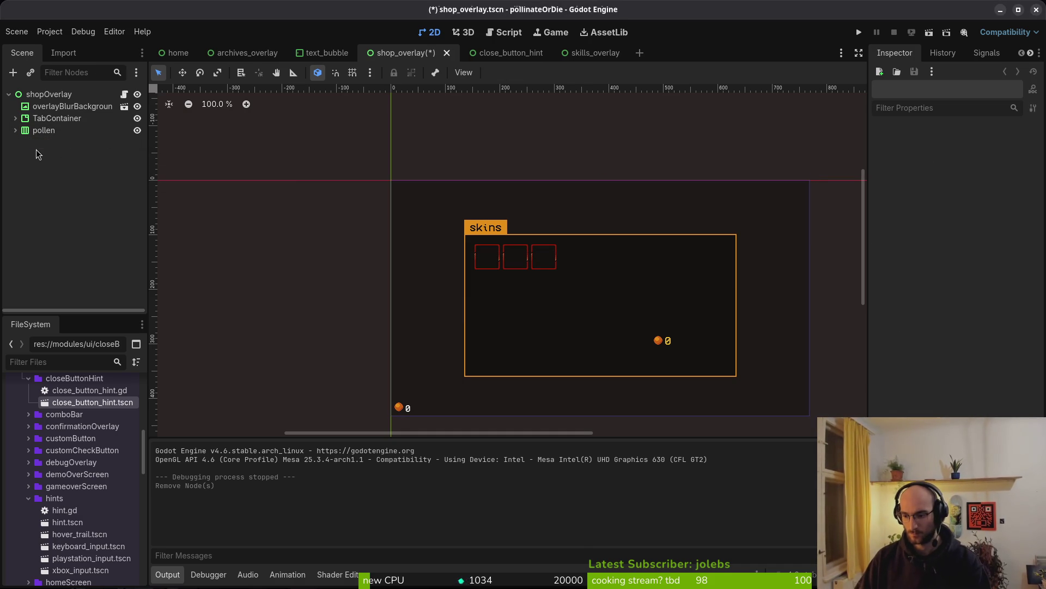
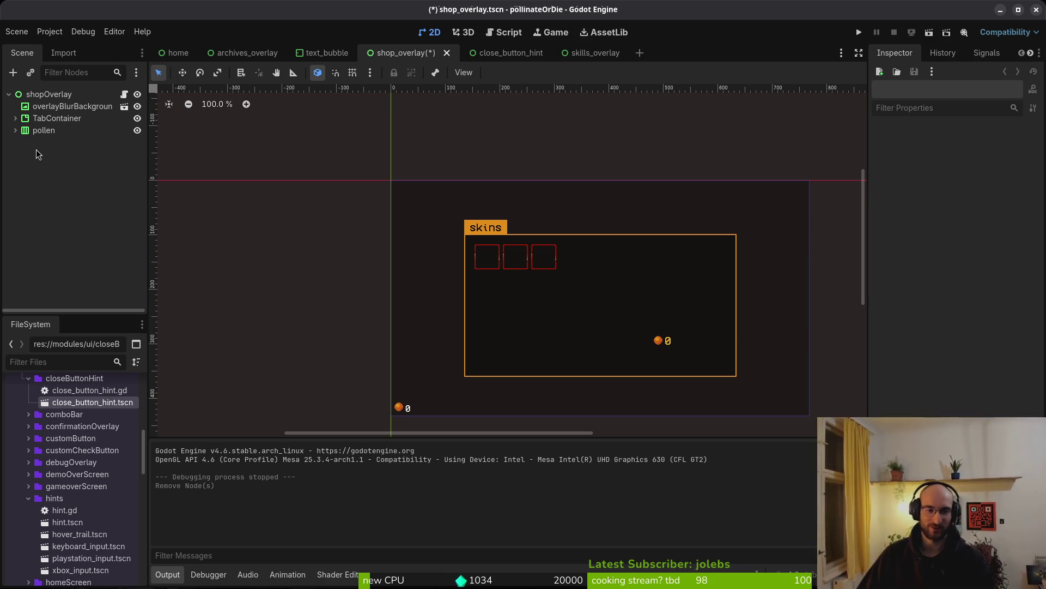
Instance close_button_hint.tscn as the hints node under shopOverlay, save it, and switch to archives_overlay.
key(ctrl+s)
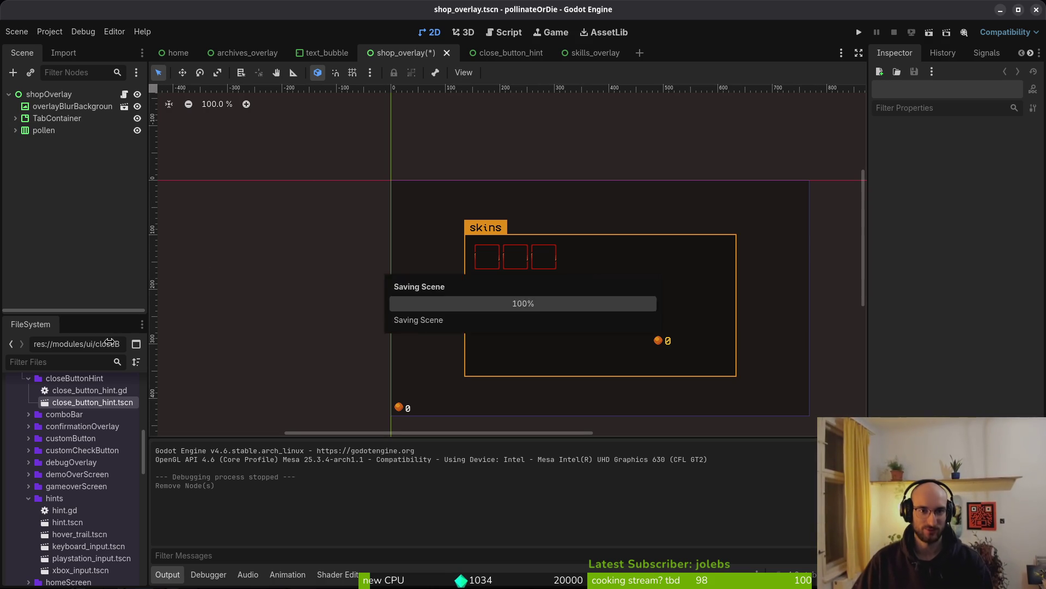
drag(83, 401, 61, 94)
key(ctrl+s)
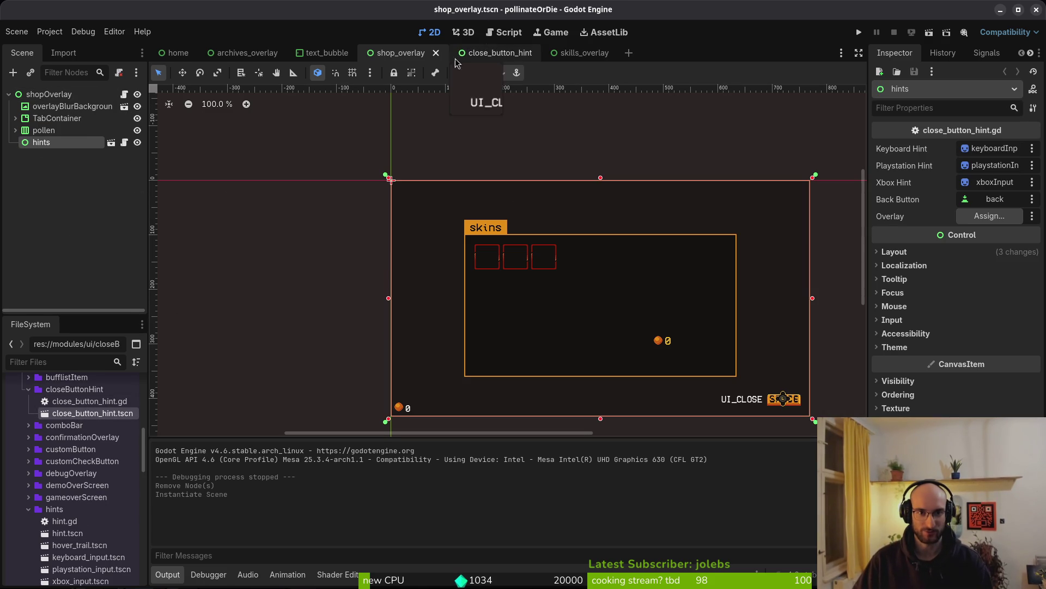
click(244, 55)
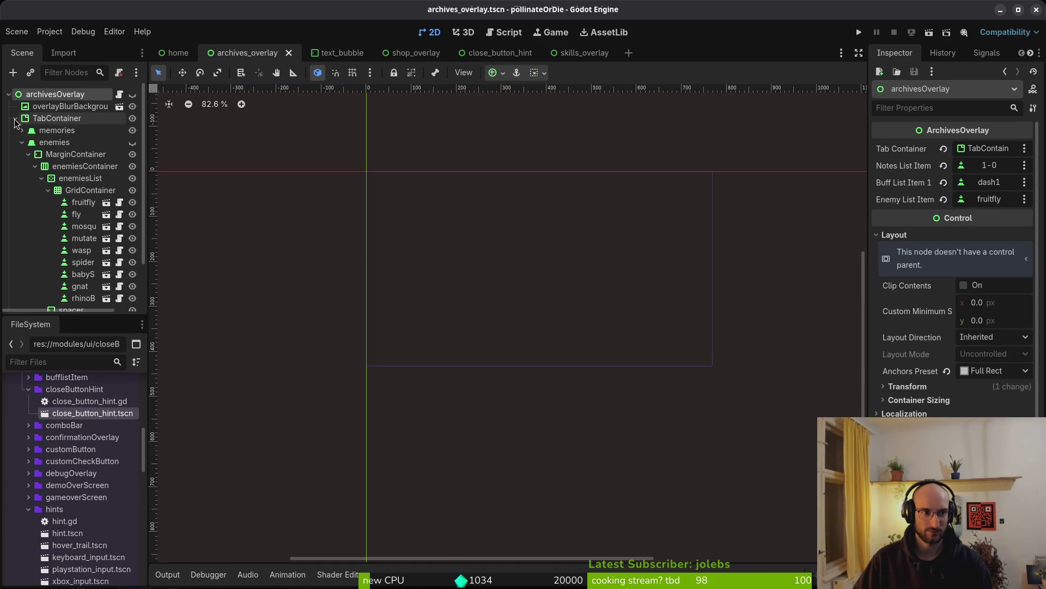
Replace archivesOverlay's hints node with a new close_button_hint instance, save, and test-run the game.
click(15, 118)
click(27, 132)
key(Delete)
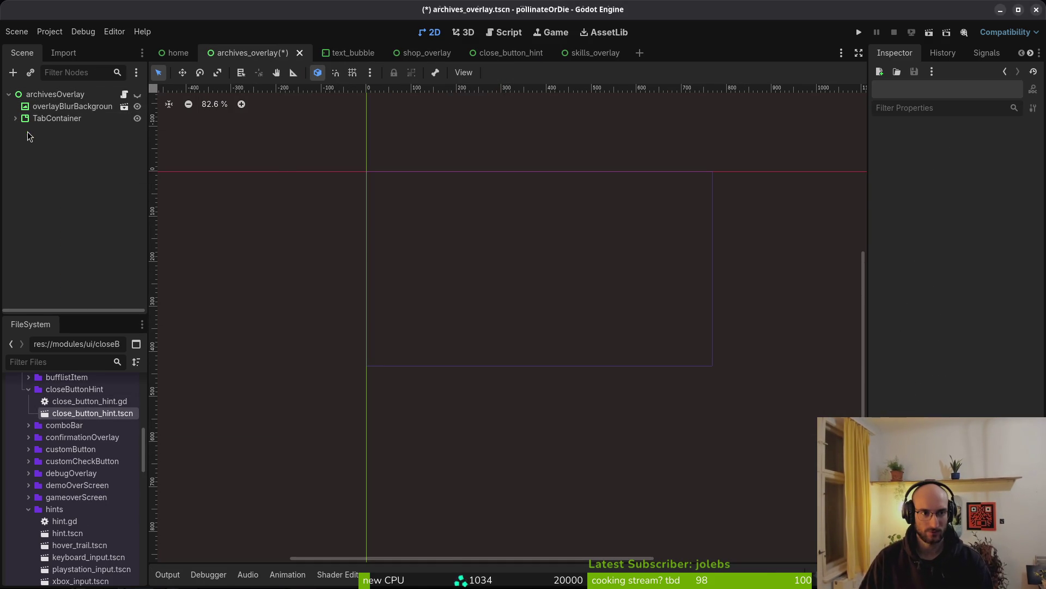
drag(93, 413, 48, 96)
key(ctrl+s)
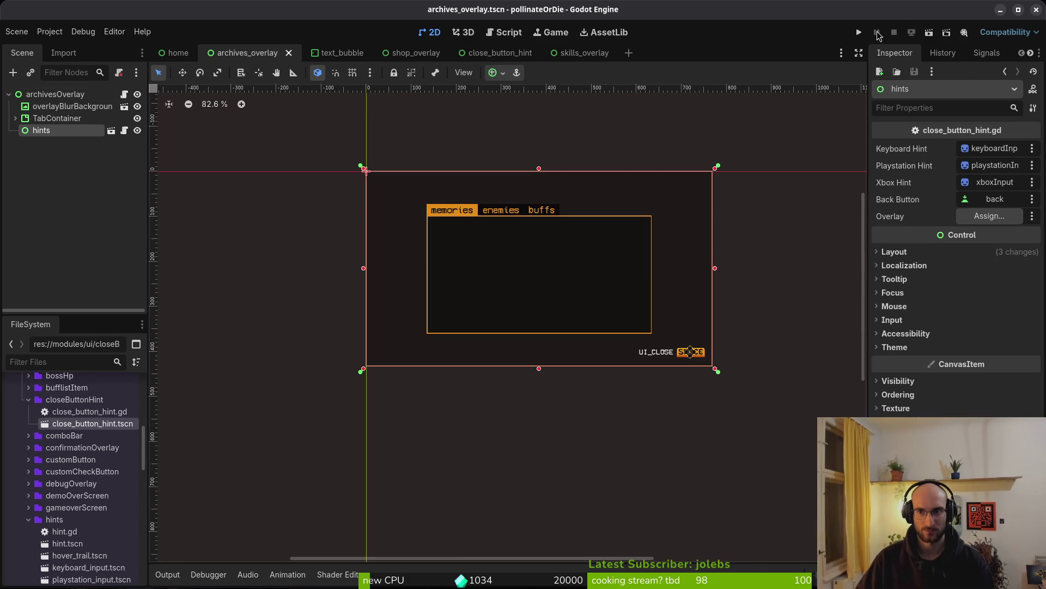
click(860, 33)
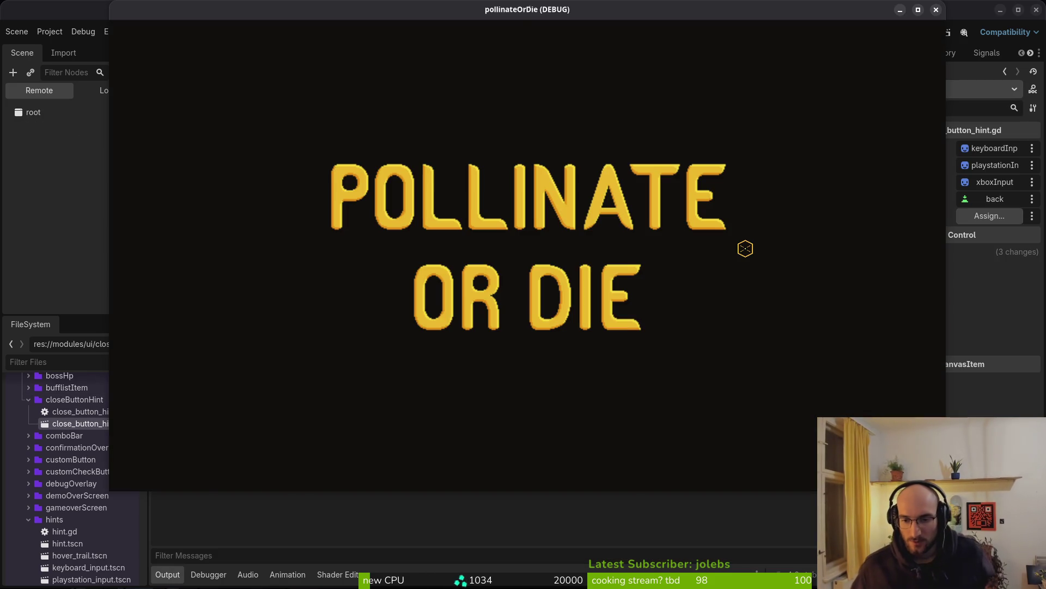
click(936, 9)
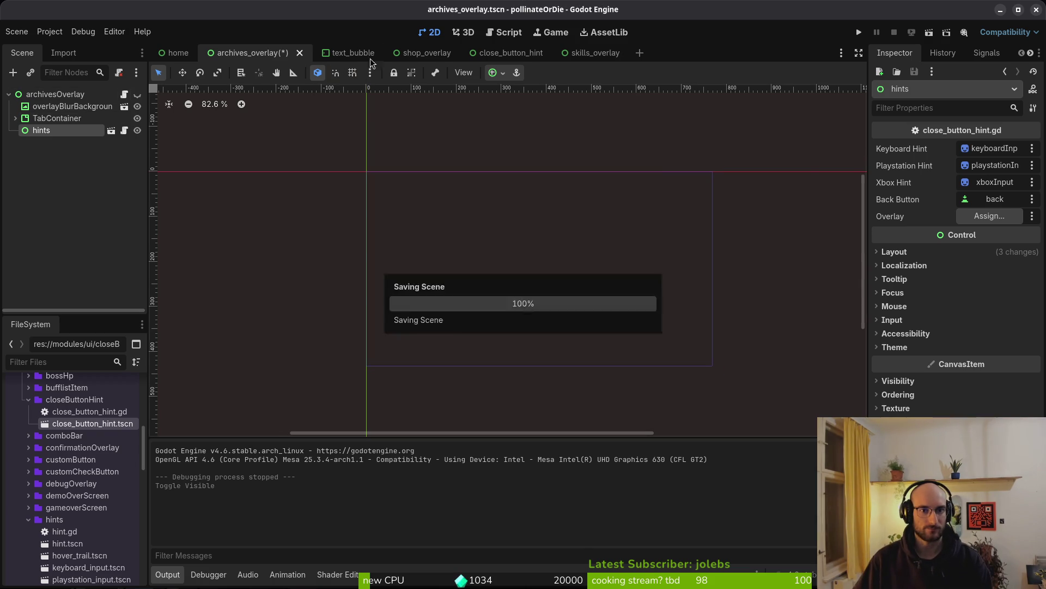
Replace debugOverlay's old hints node with a new close_button_hint instance and save the scene.
key(Delete)
key(Return)
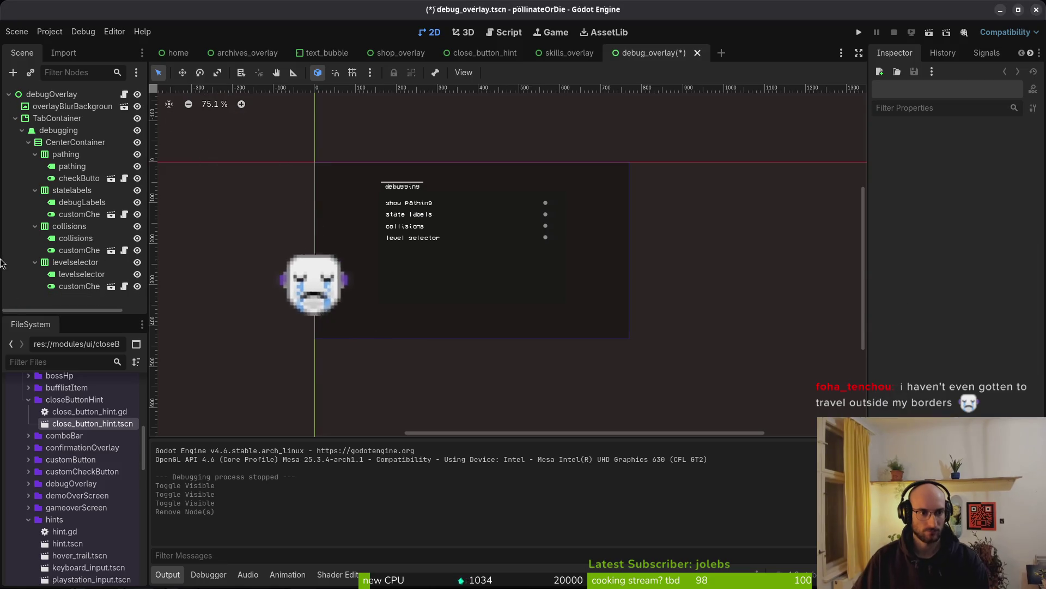
mouse_move(93, 424)
mouse_down()
mouse_move(93, 234)
mouse_move(42, 98)
mouse_up()
key(ctrl+s)
Toggle skillsOverlay's visibility, hide the debugOverlay root and save, then quick-search files for 'overlay'.
click(571, 54)
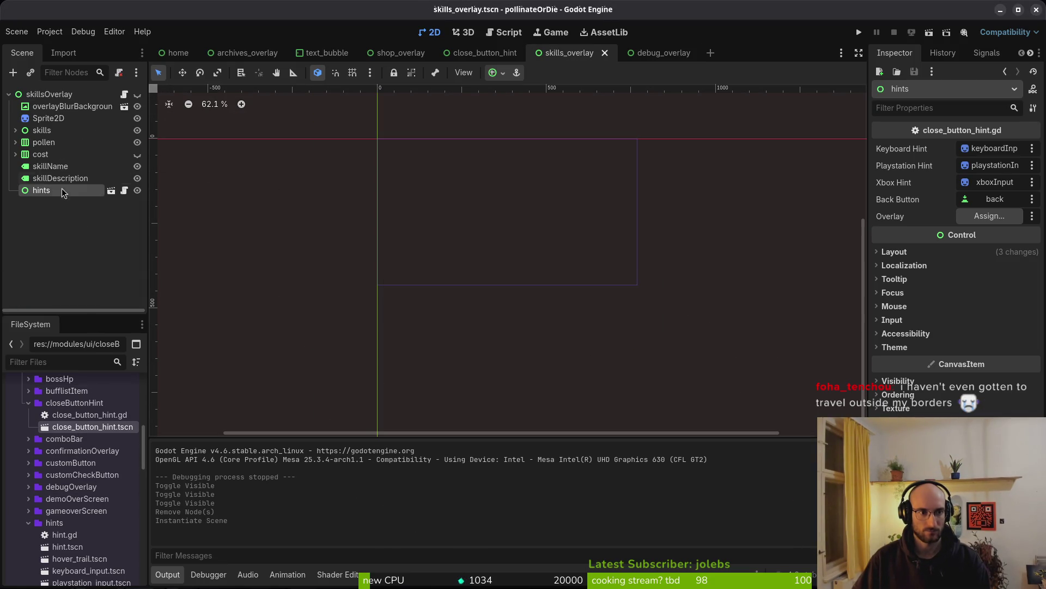
click(137, 94)
click(138, 94)
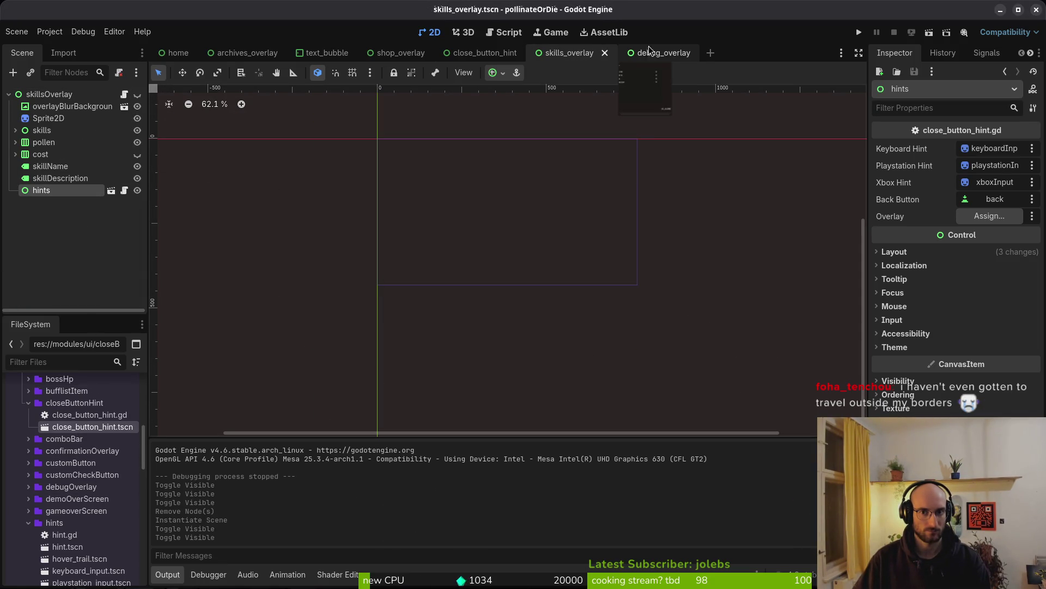
click(670, 53)
click(132, 95)
key(ctrl+s)
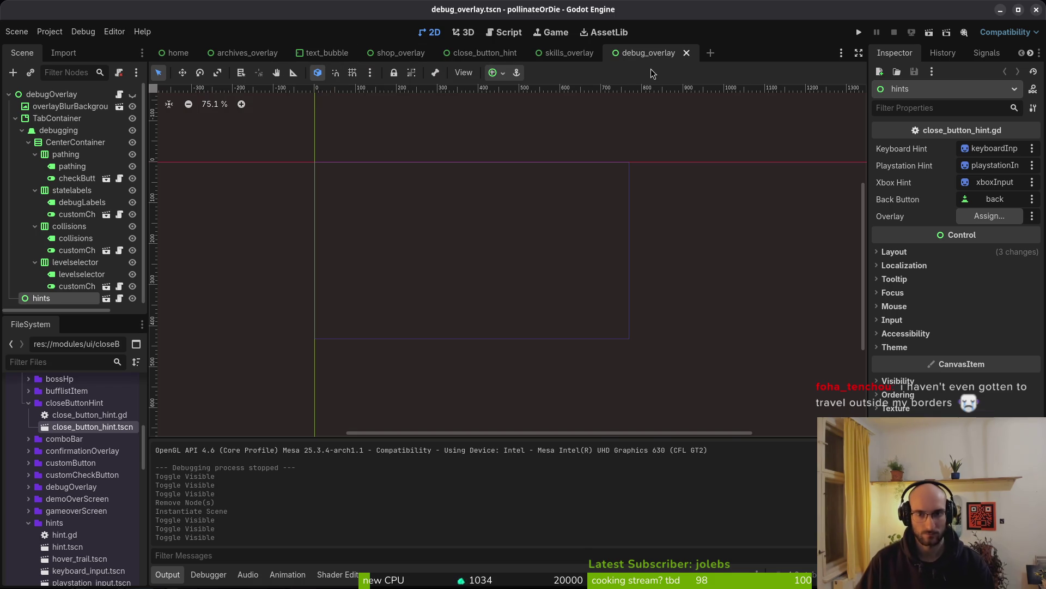
key(alt+shift+o)
text(overlay)
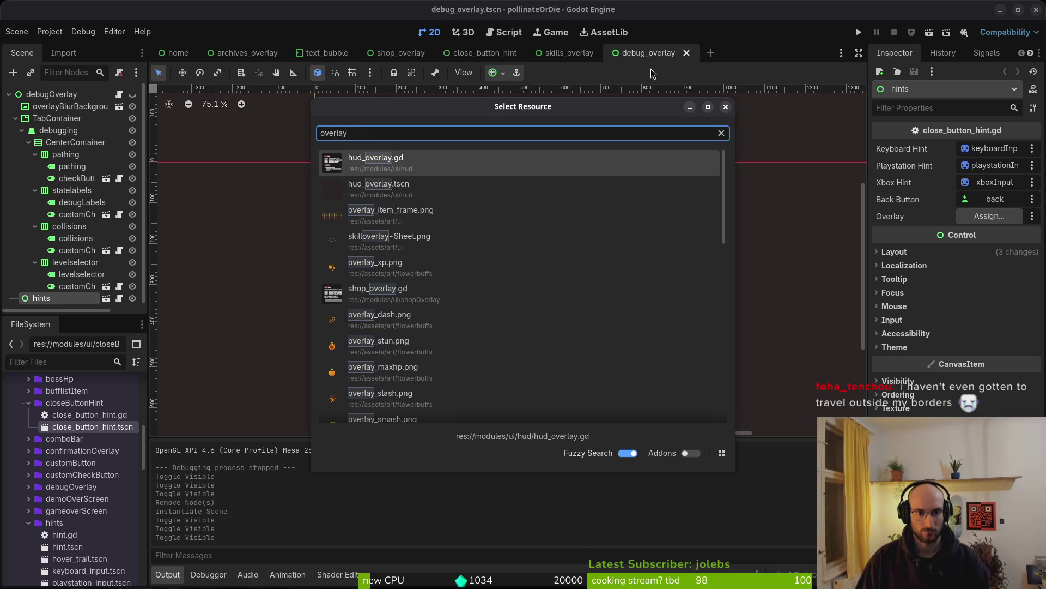
text(ts)
Open settingsOverlay.tscn from the overlay search results.
key(Down)
key(Down)
key(Down)
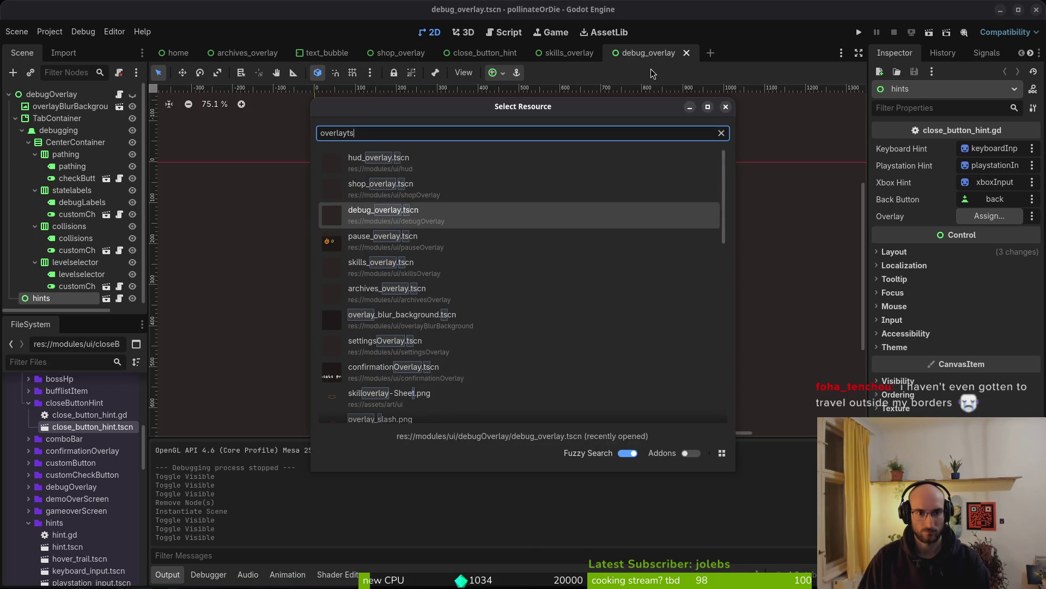
key(Down)
key(Up)
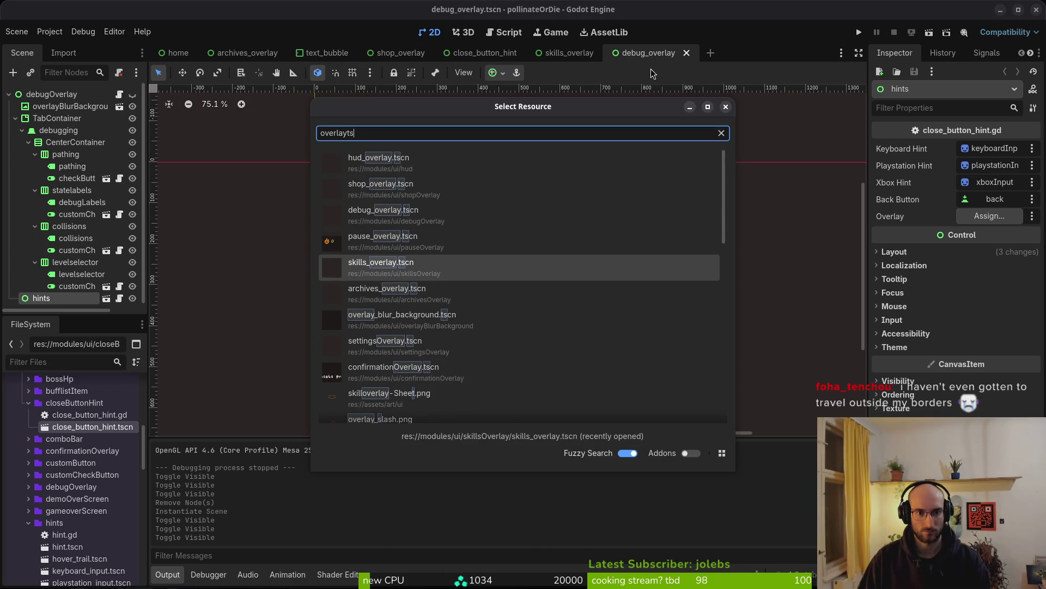
key(Down)
key(Down)
key(Down)
key(Return)
Replace settingsOverlay's hints node with a new close_button_hint instance, save, hide the root, and run the game.
click(39, 251)
key(Delete)
key(Return)
click(137, 94)
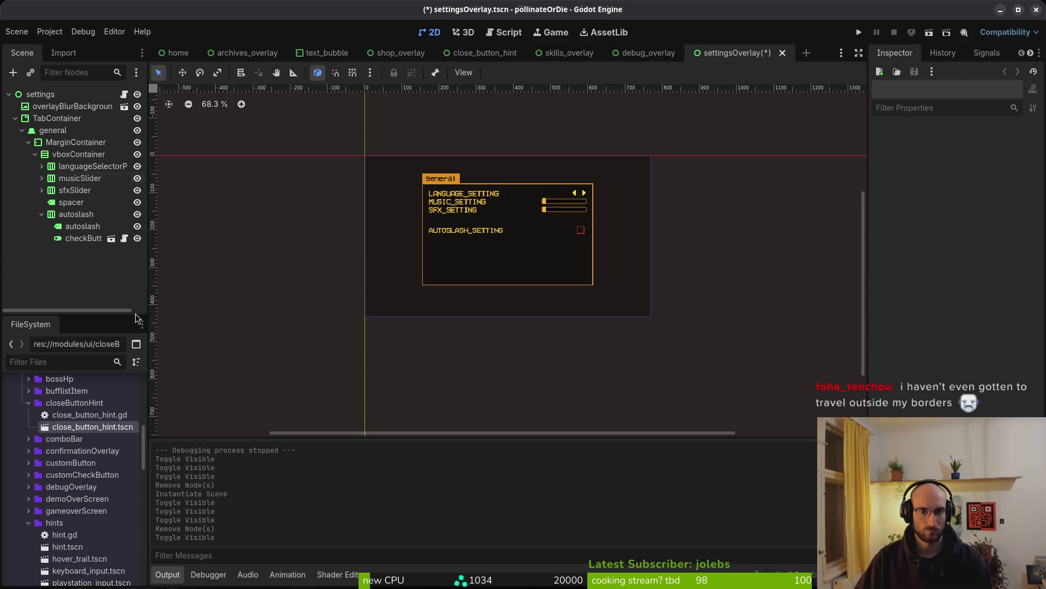
mouse_move(90, 427)
mouse_down()
mouse_move(57, 240)
mouse_move(54, 99)
mouse_up()
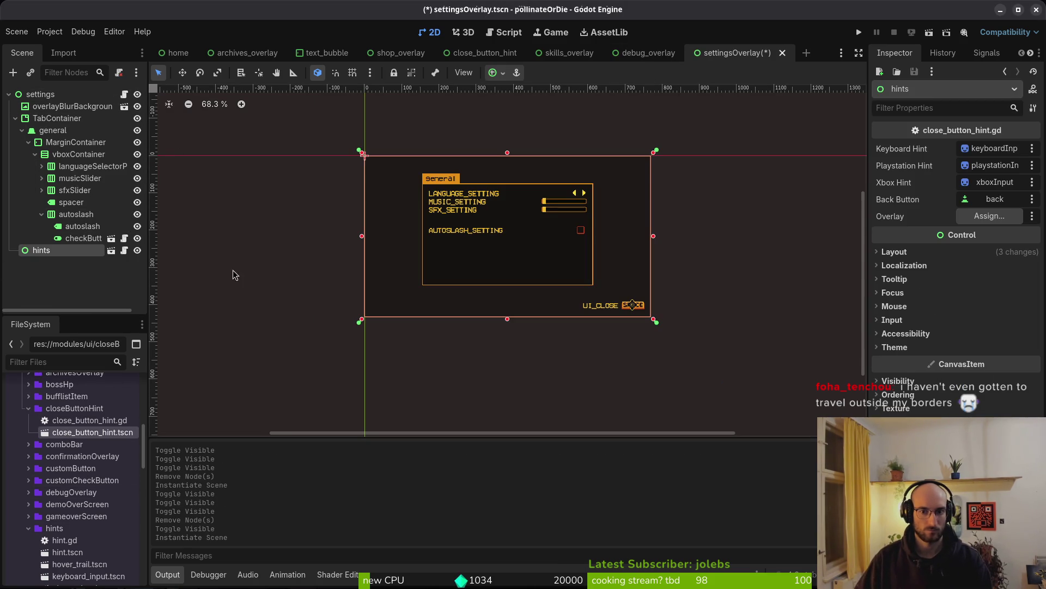
key(ctrl+s)
click(140, 97)
click(859, 32)
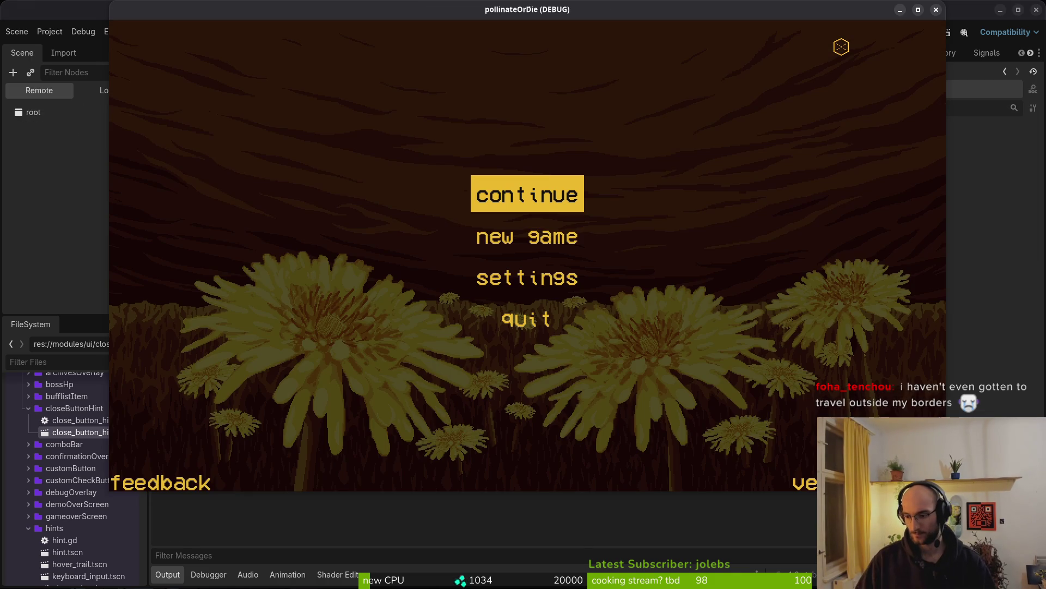
key(Down)
key(Down)
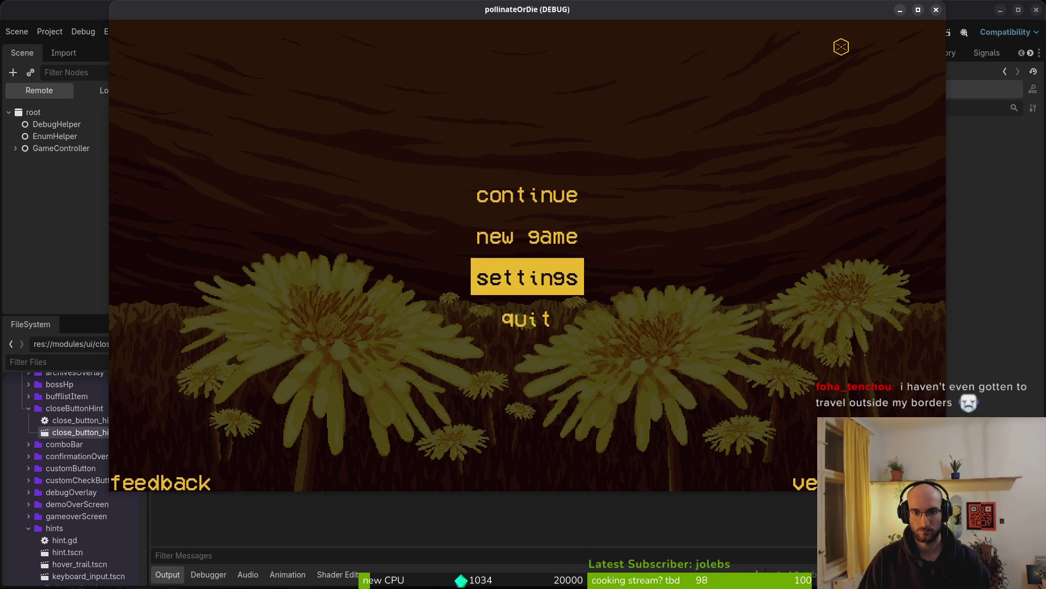
key(Return)
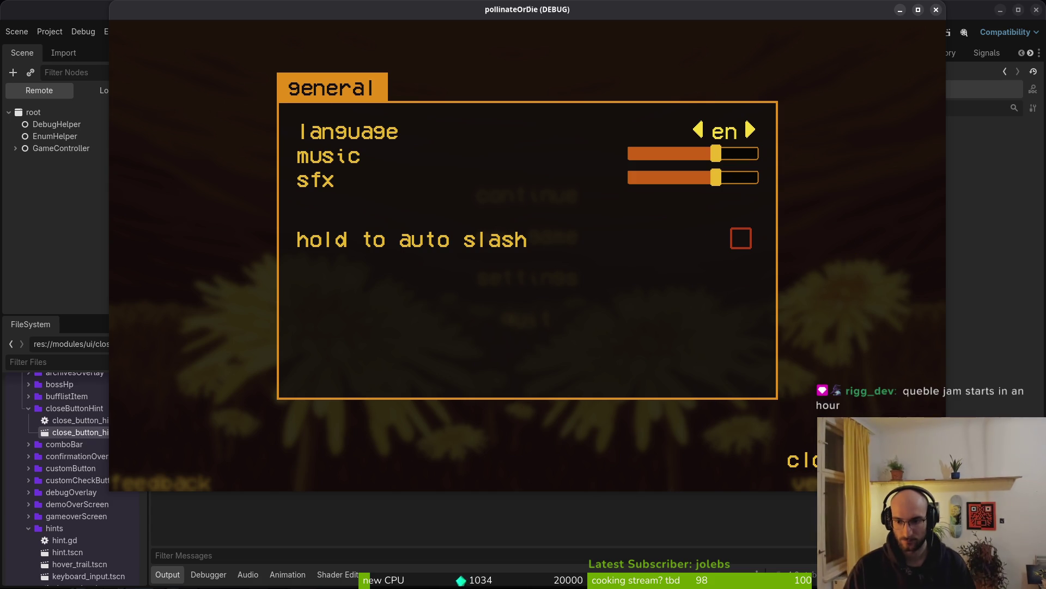
key(Escape)
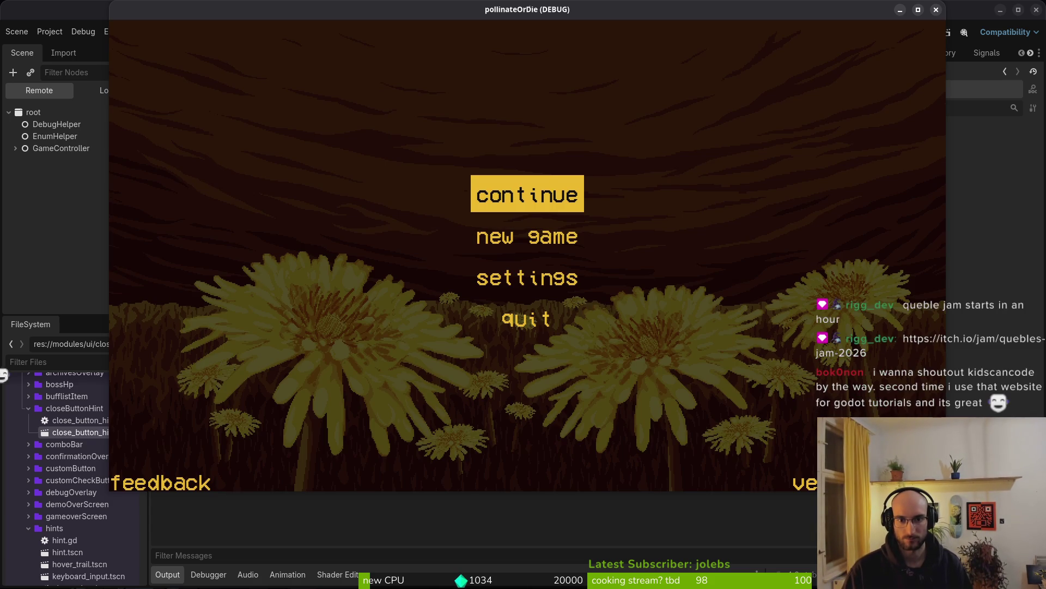
key(Return)
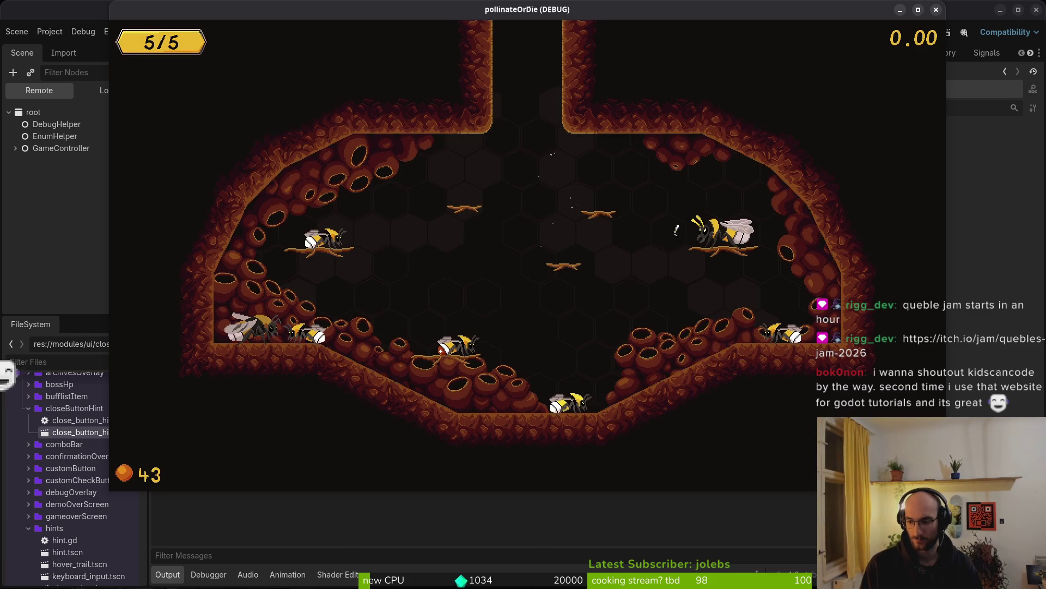
key(Escape)
key(Return)
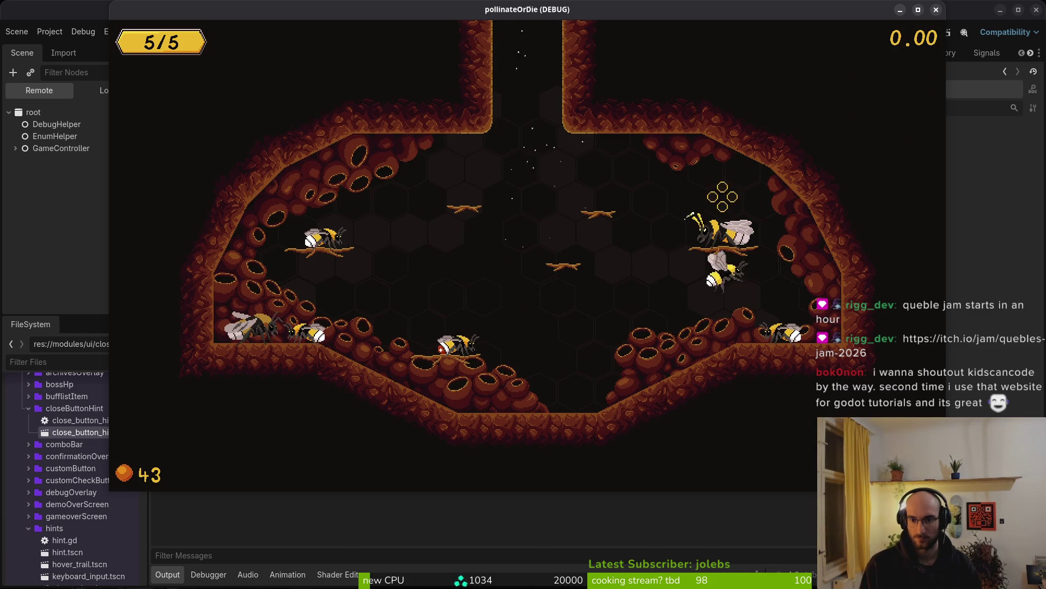
key(Tab)
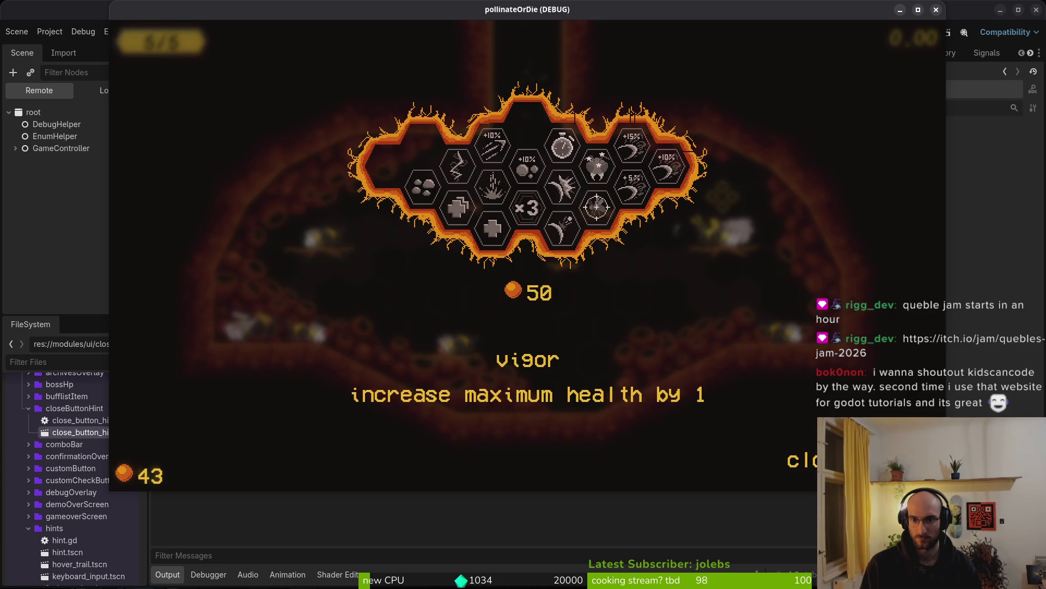
key(Tab)
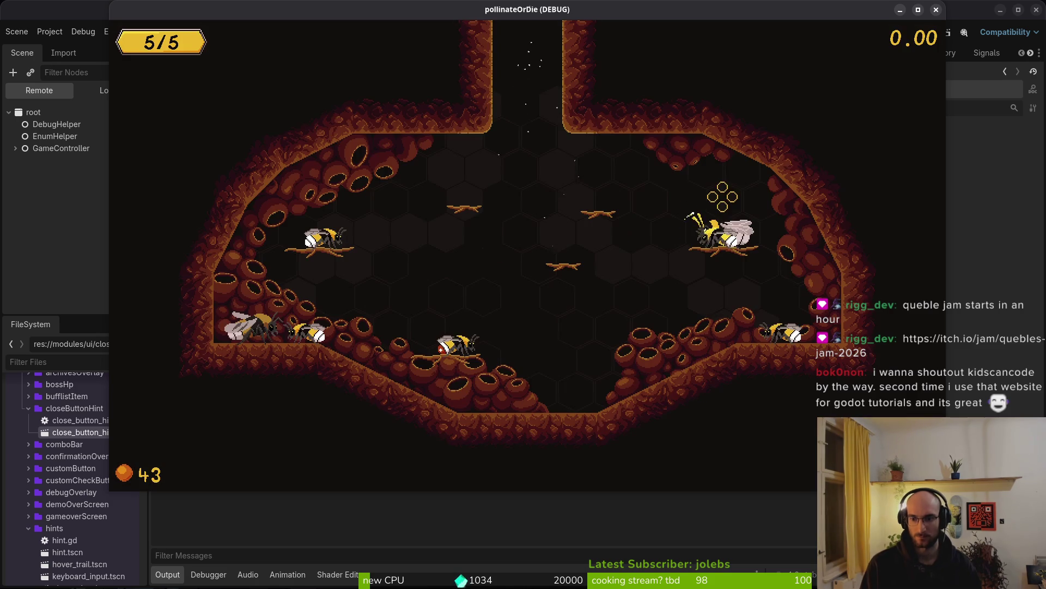
key(Tab)
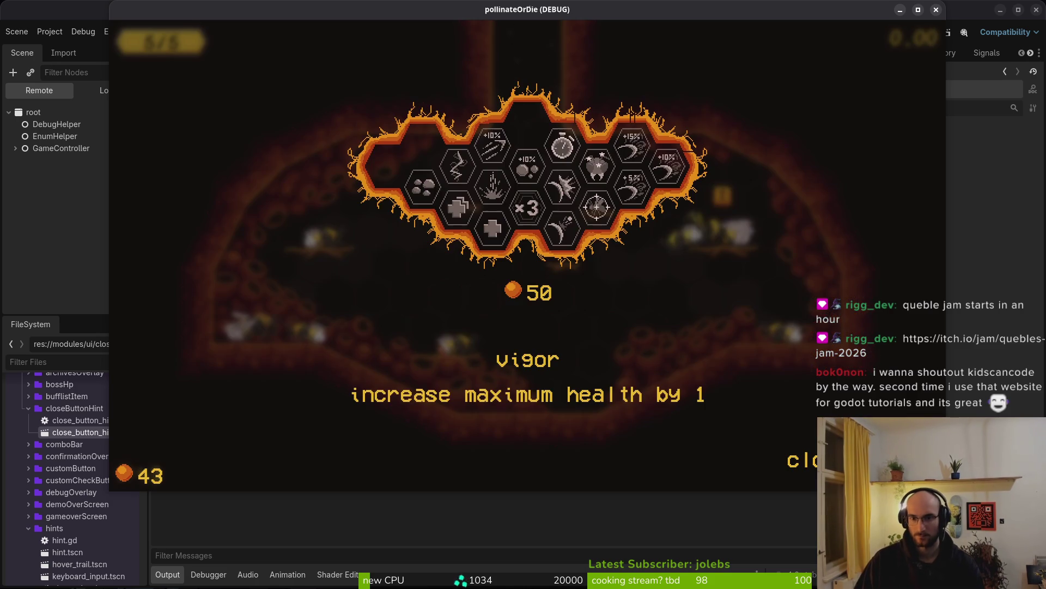
key(Tab)
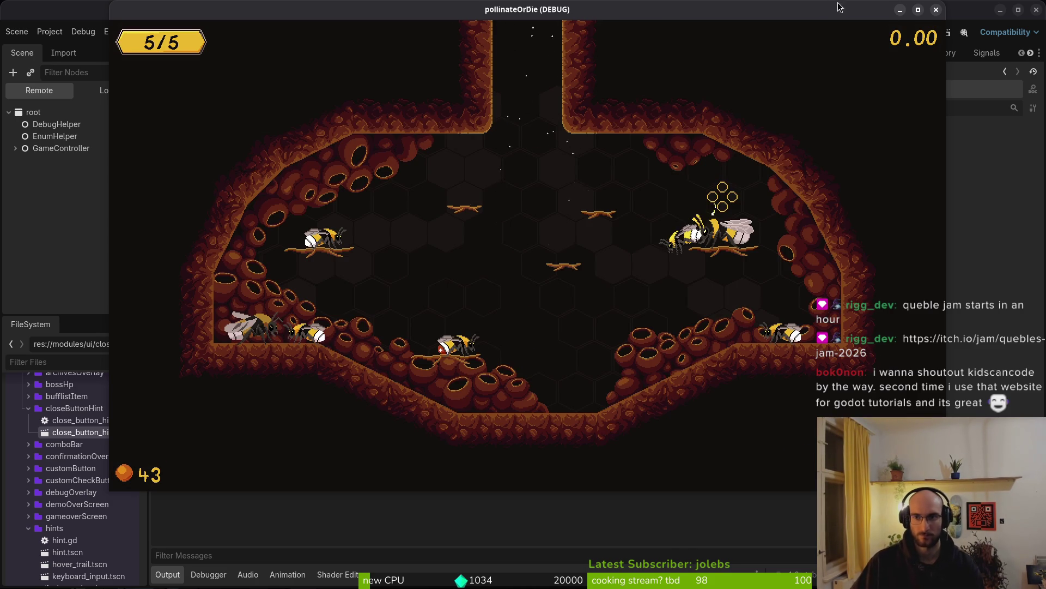
click(937, 10)
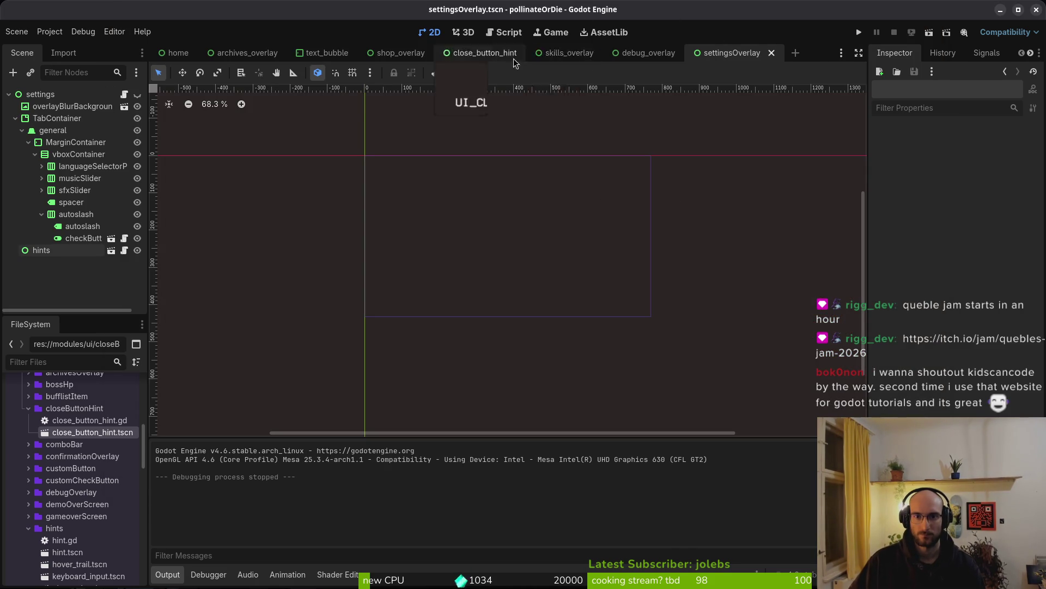
In close_button_hint, nudge the UI_CLOSE label right to x 514.
click(392, 57)
click(493, 53)
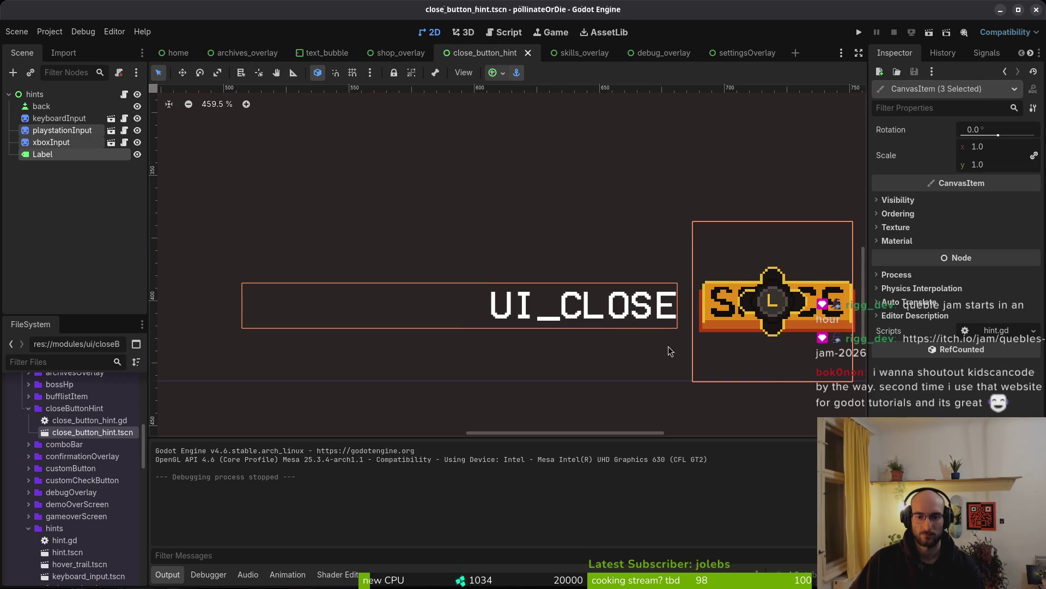
key(Right)
key(Right)
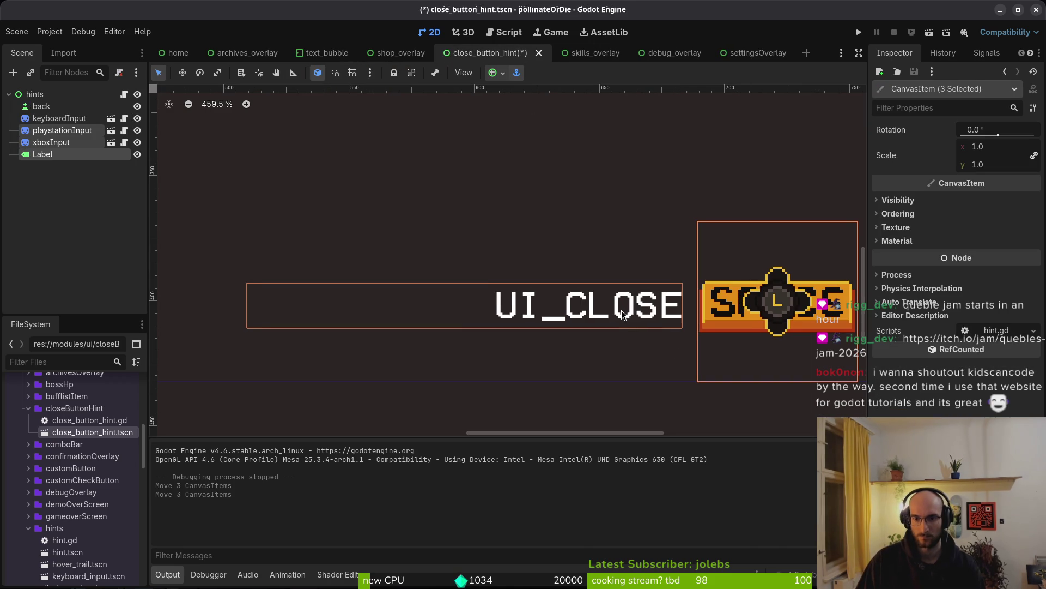
key(ctrl+z)
key(ctrl+z)
key(ctrl+z)
key(ctrl+shift+z)
click(599, 270)
click(624, 315)
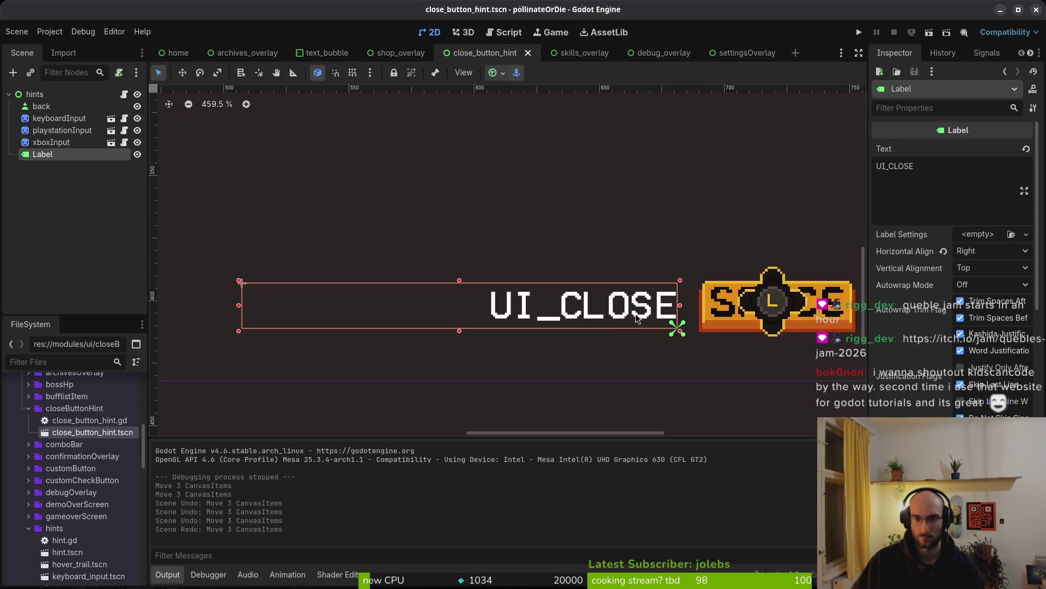
key(Right)
key(Right)
key(Right)
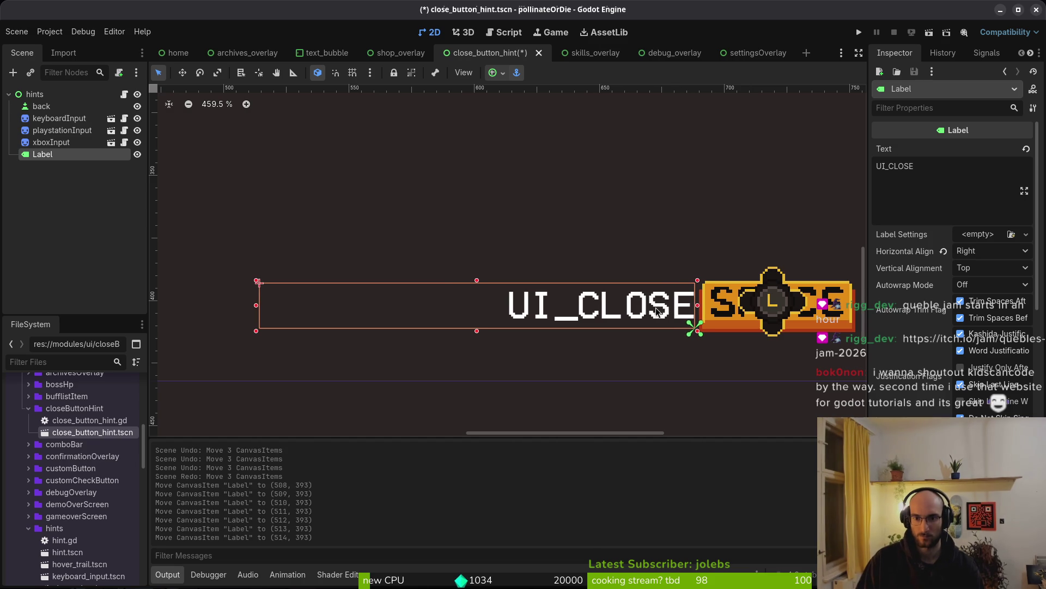
key(Left)
key(Left)
key(Left)
key(Right)
key(Right)
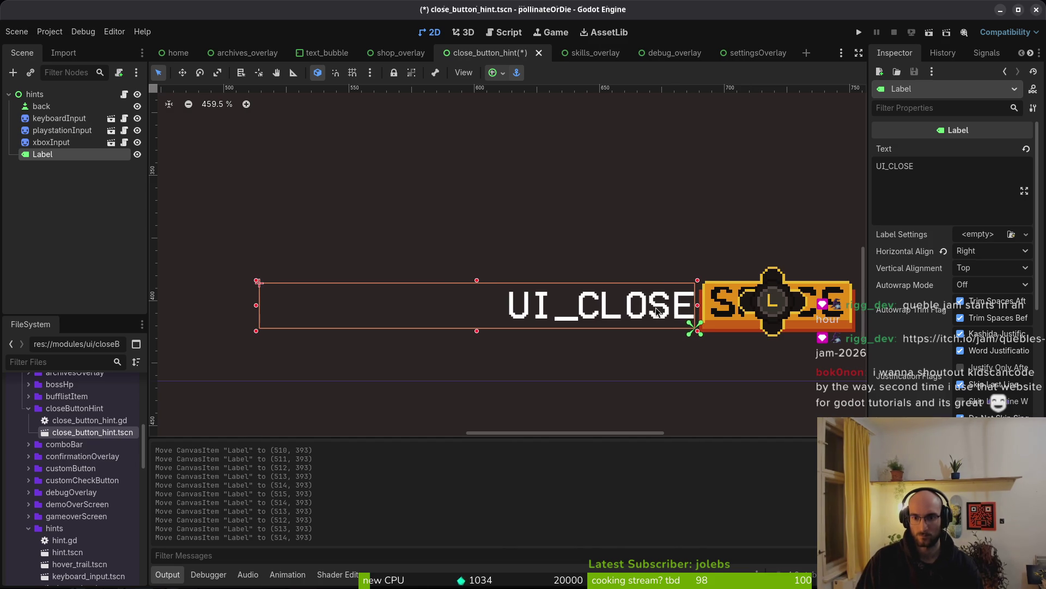
Nudge the keyboardInput hint sprite a few pixels right, then save and run with F5.
drag(685, 365, 459, 322)
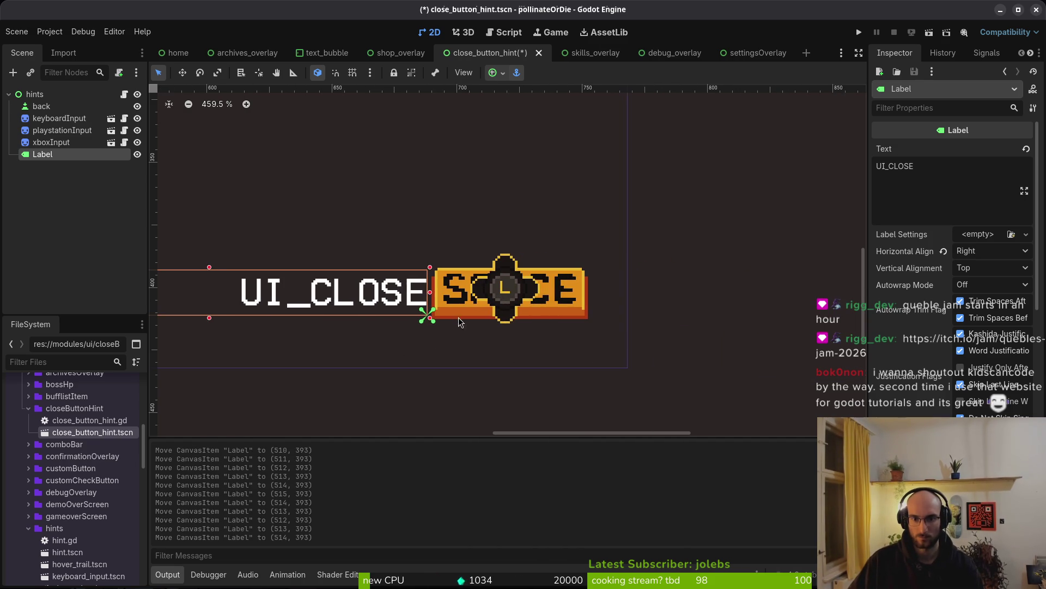
click(554, 303)
key(Right)
key(Right)
key(Right)
key(F5)
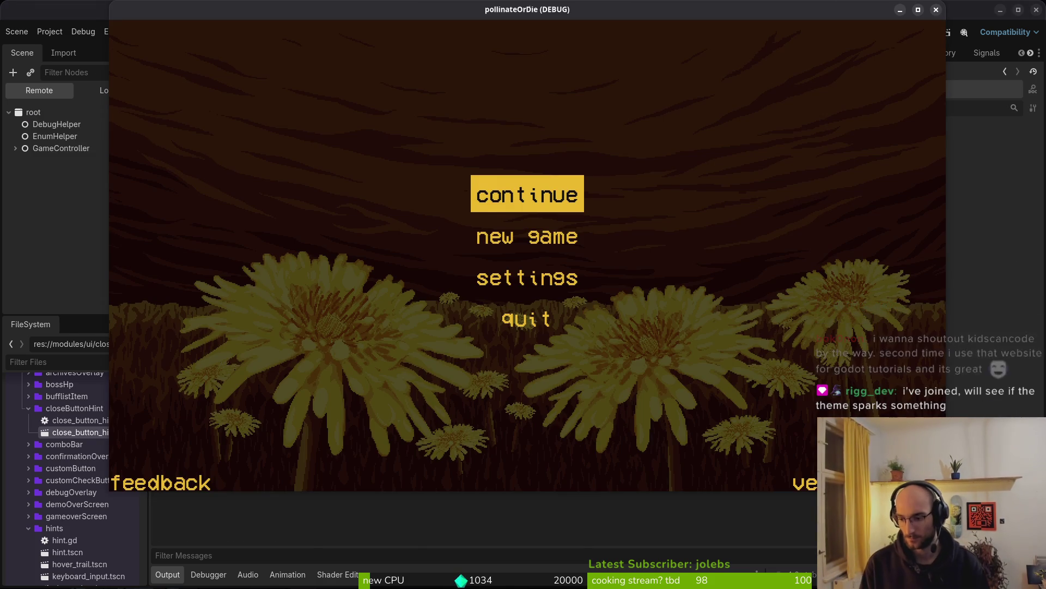
Continue the saved game, open and close the skill upgrade overlay twice, then stop the game.
key(Down)
key(Up)
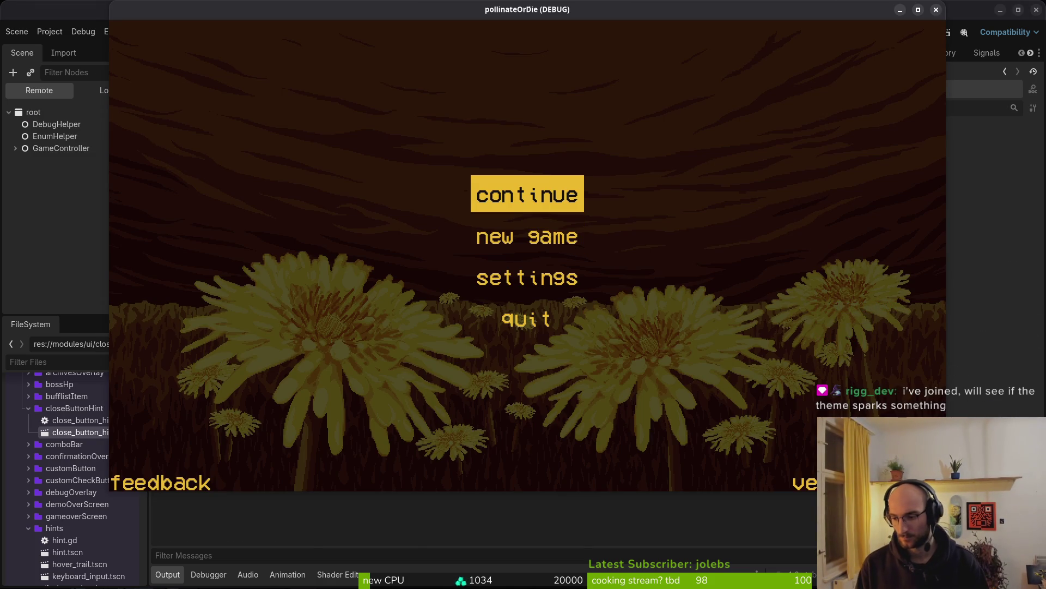
key(Return)
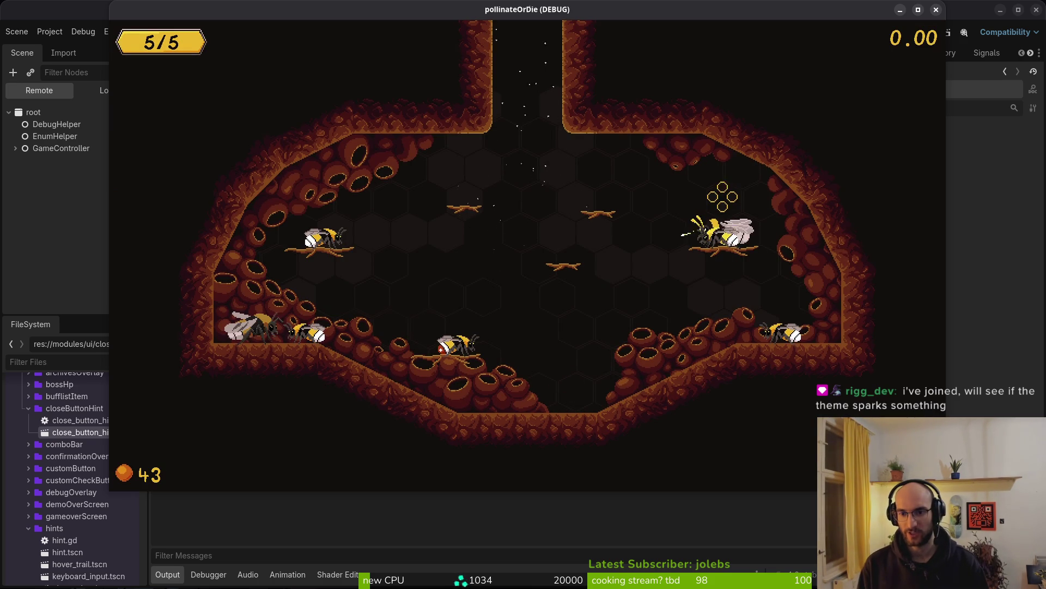
key(Tab)
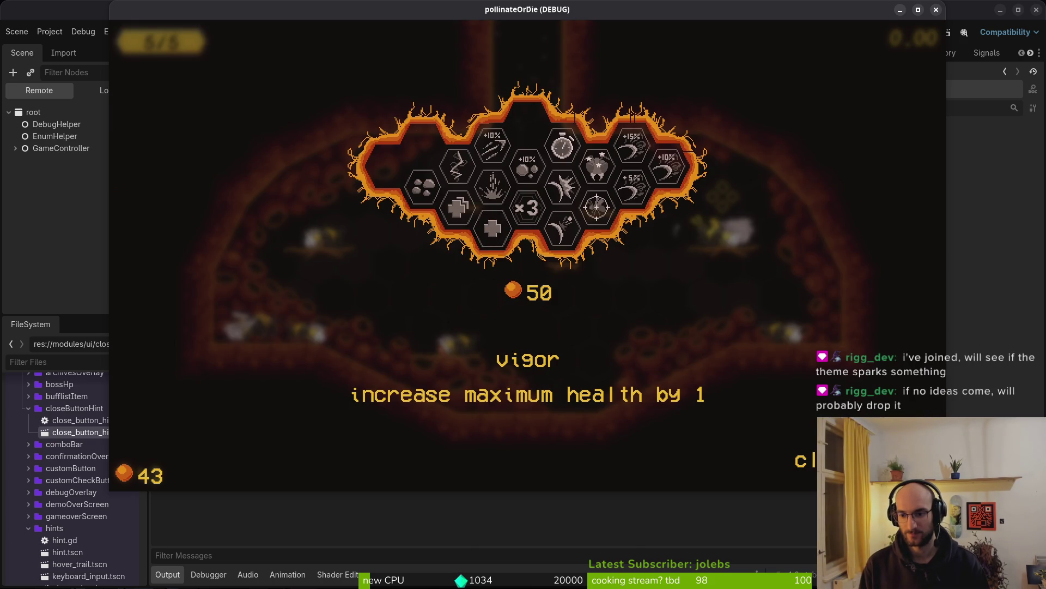
key(Tab)
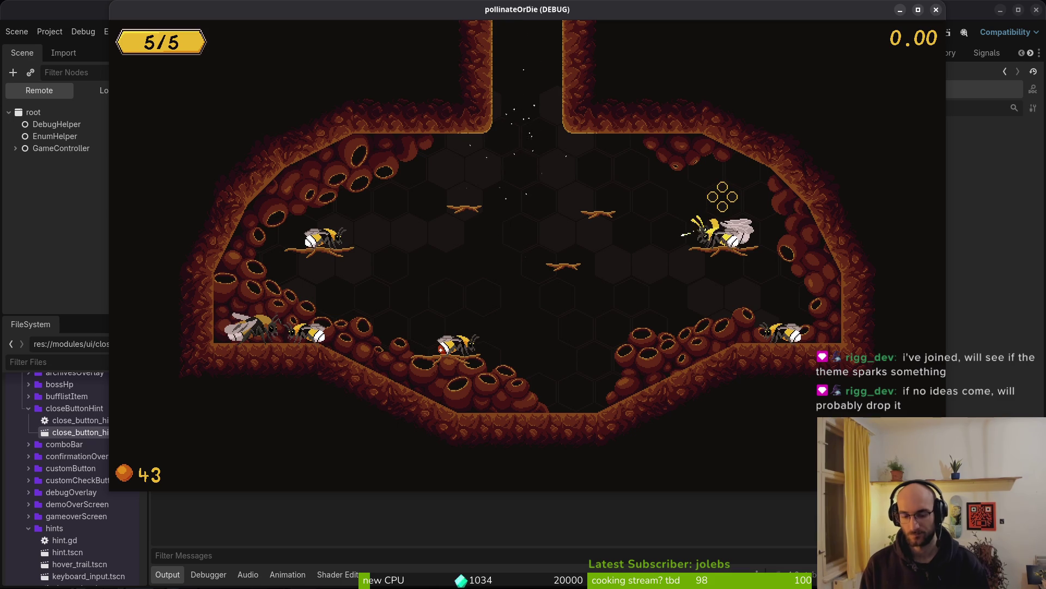
key(Tab)
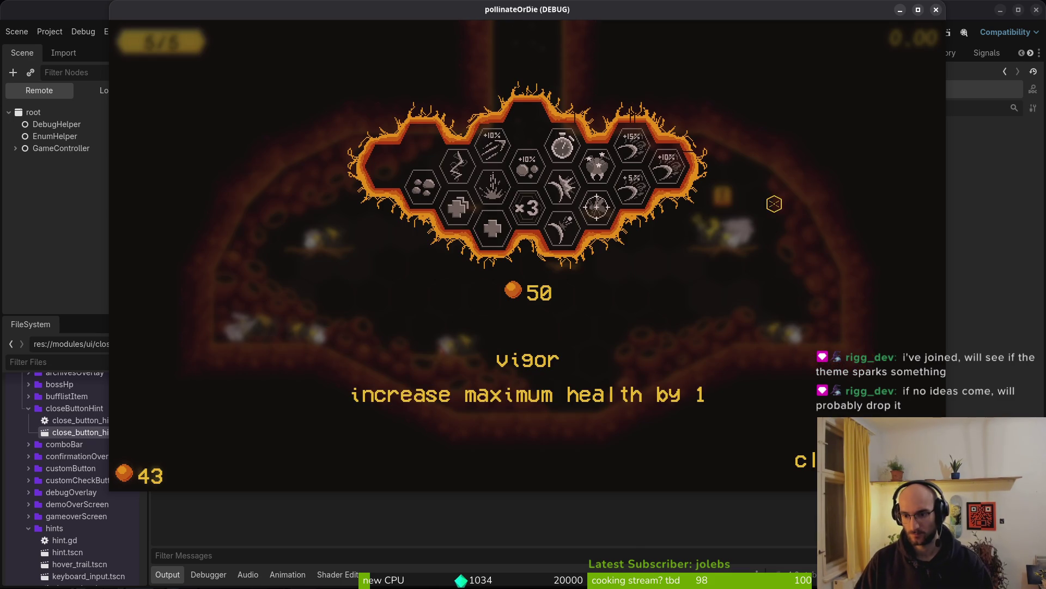
key(Tab)
click(936, 9)
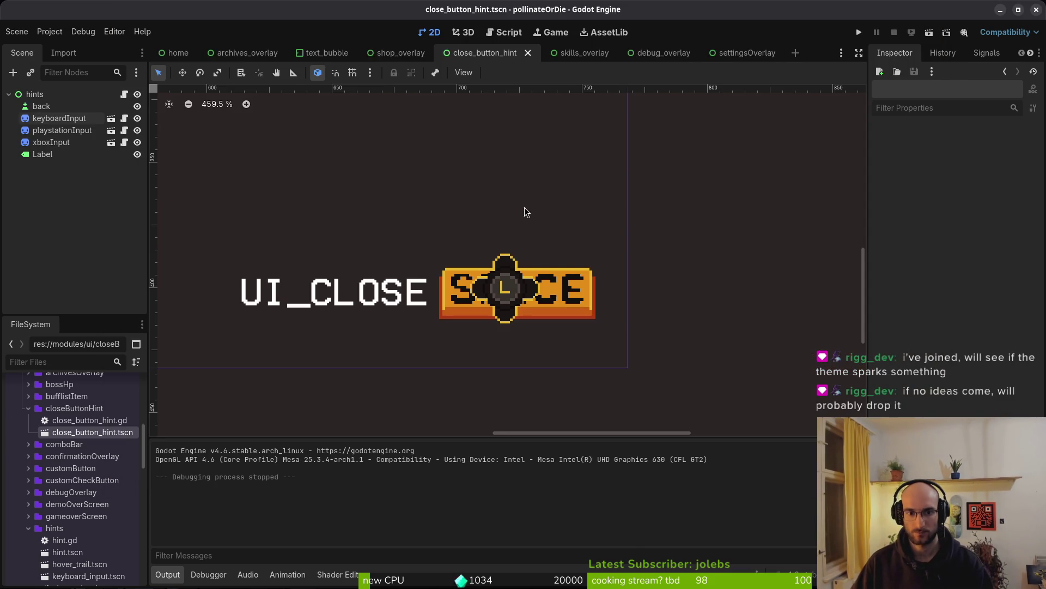
Try dragging the UI_CLOSE label left, check it in the in-game settings panel, then undo the move.
scroll(526, 211, down, 3)
click(414, 272)
drag(414, 272, 267, 264)
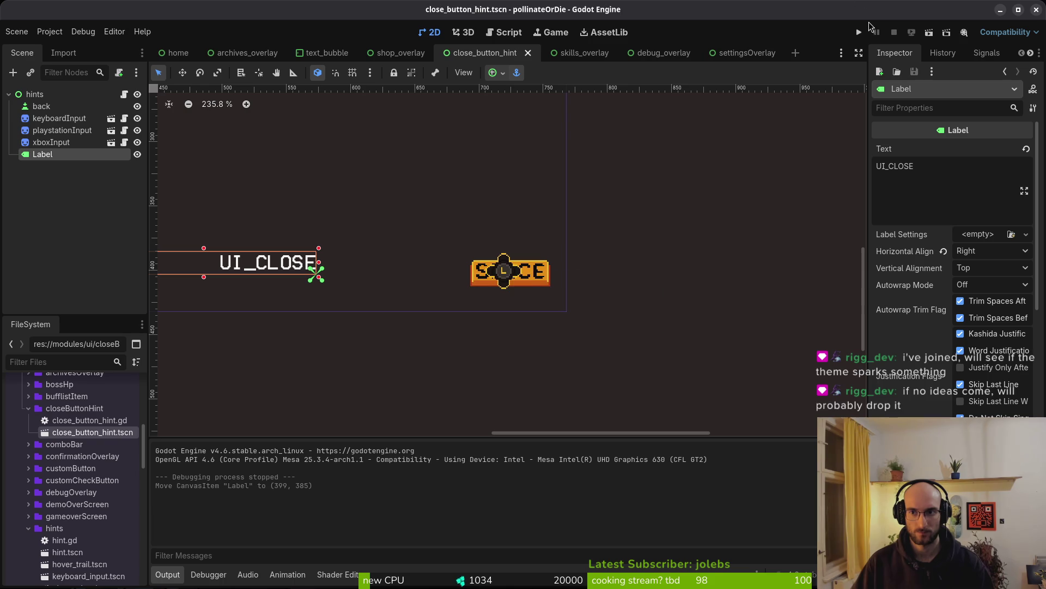
click(859, 32)
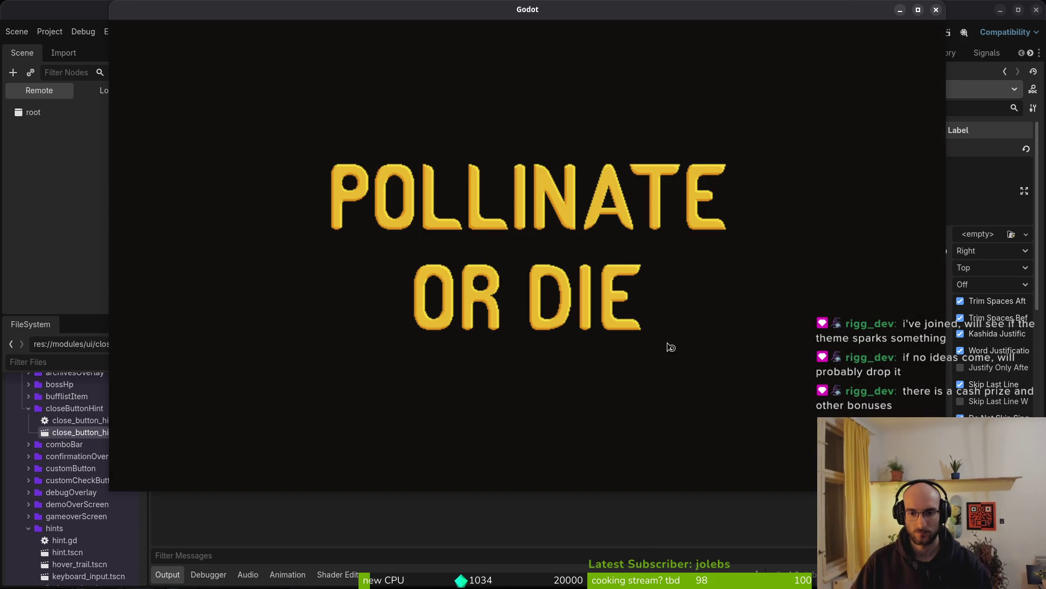
key(Down)
key(Down)
key(Return)
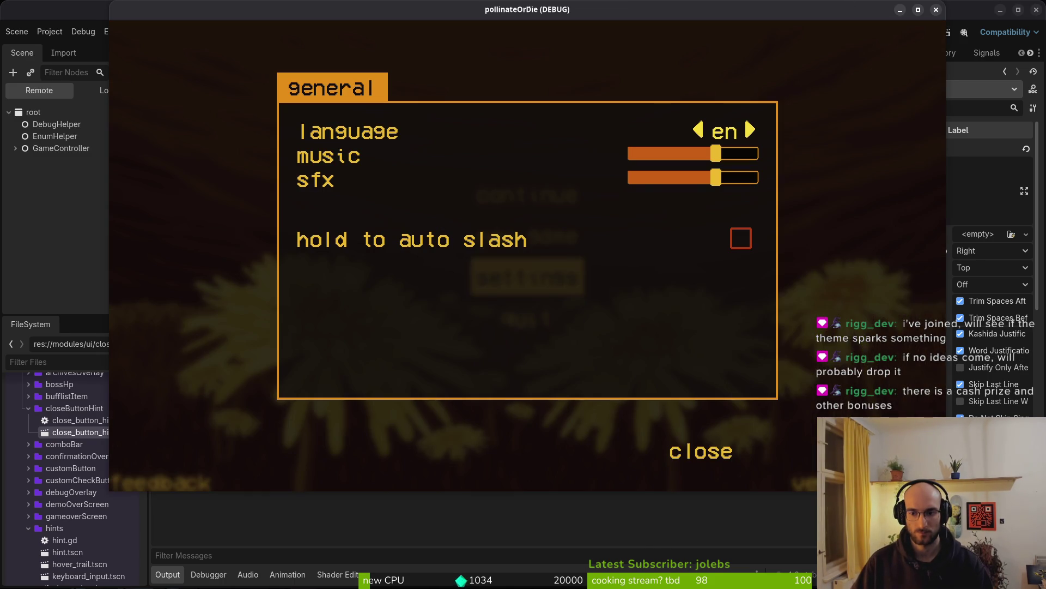
click(935, 9)
key(ctrl+z)
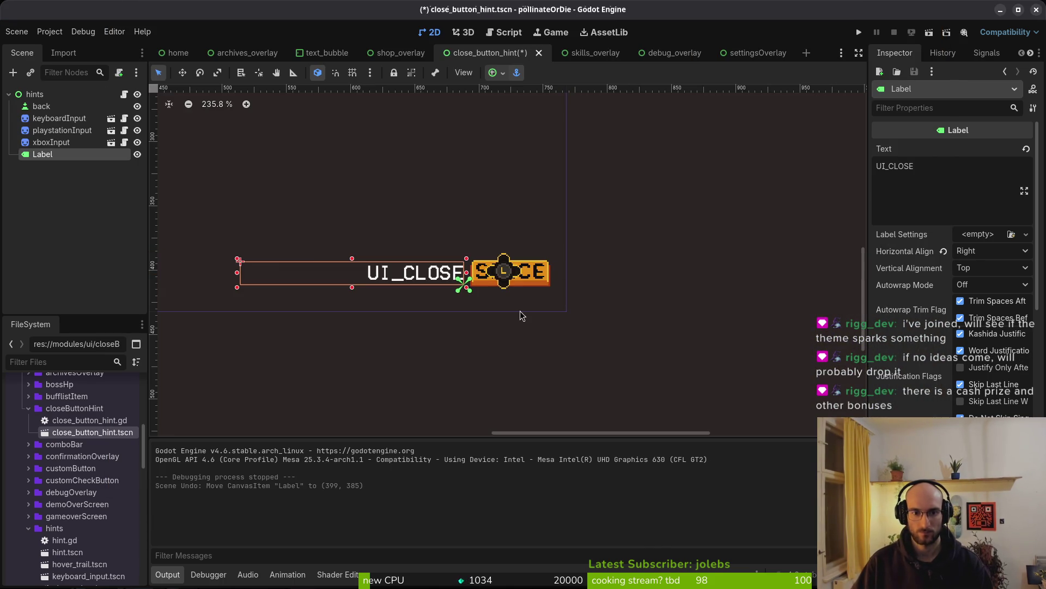
Relaunch the game, open settings, and nudge the UI_CLOSE label up toward (514, 390).
click(864, 34)
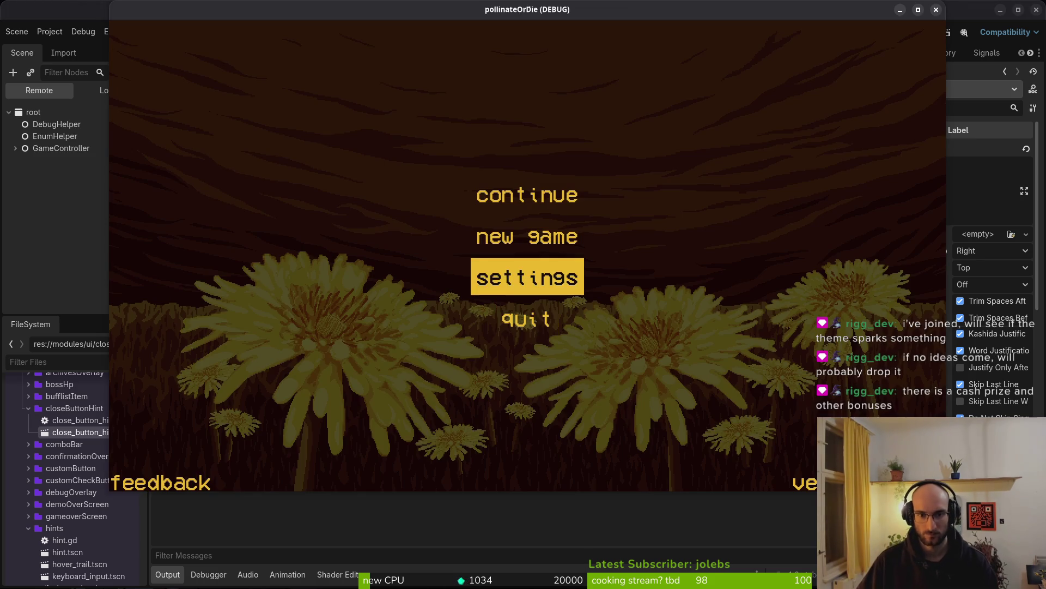
key(Return)
key(alt+Tab)
key(Up)
key(Up)
key(Up)
key(alt+Tab)
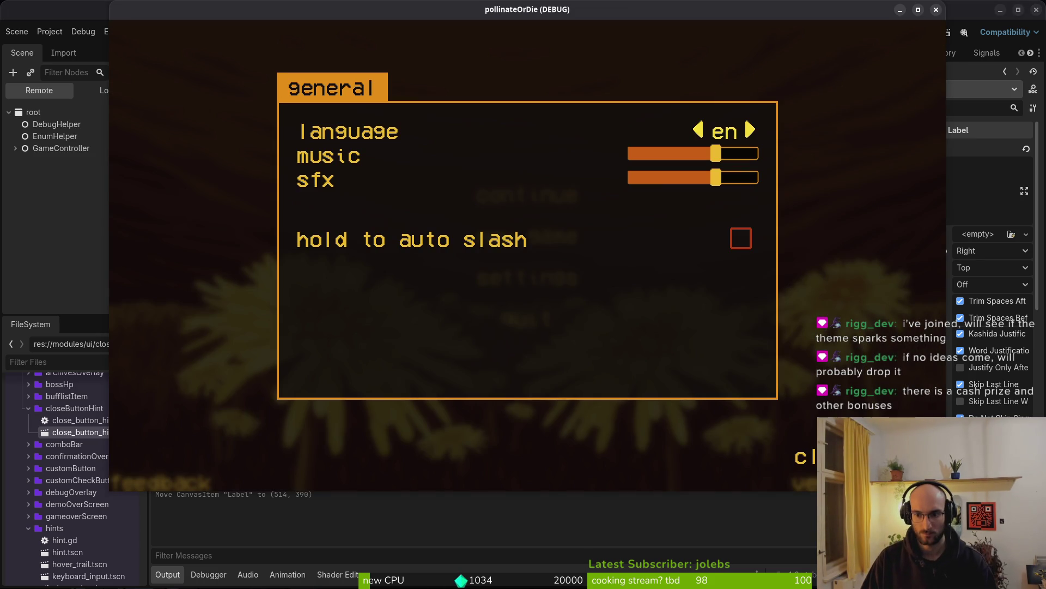
key(alt+Tab)
key(alt+Tab)
key(Down)
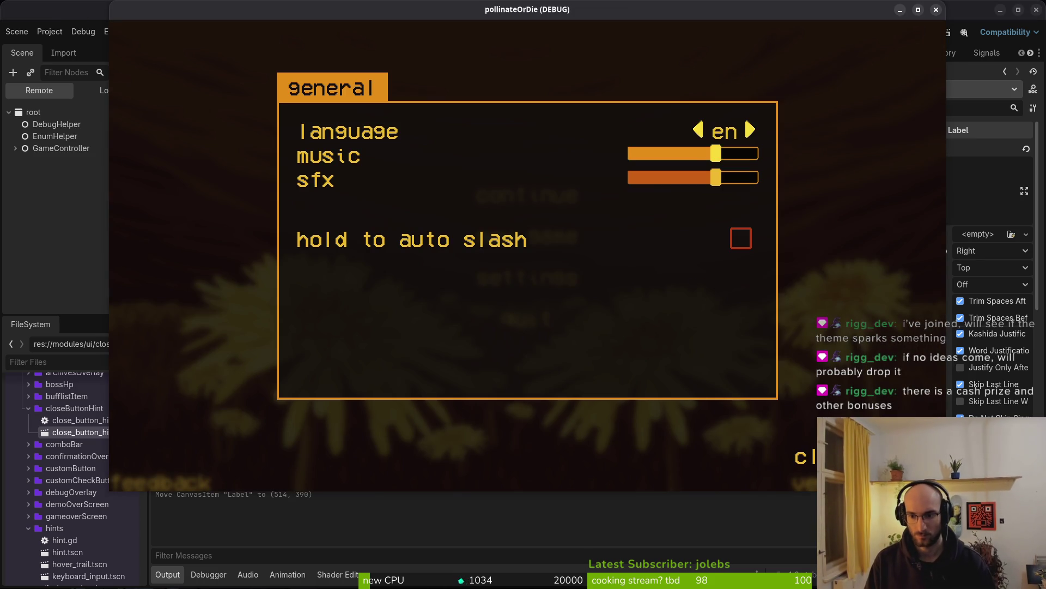
Recheck the close hint by closing and reopening the in-game settings panel, then stop the game.
key(Up)
key(Down)
key(Down)
key(Escape)
key(Down)
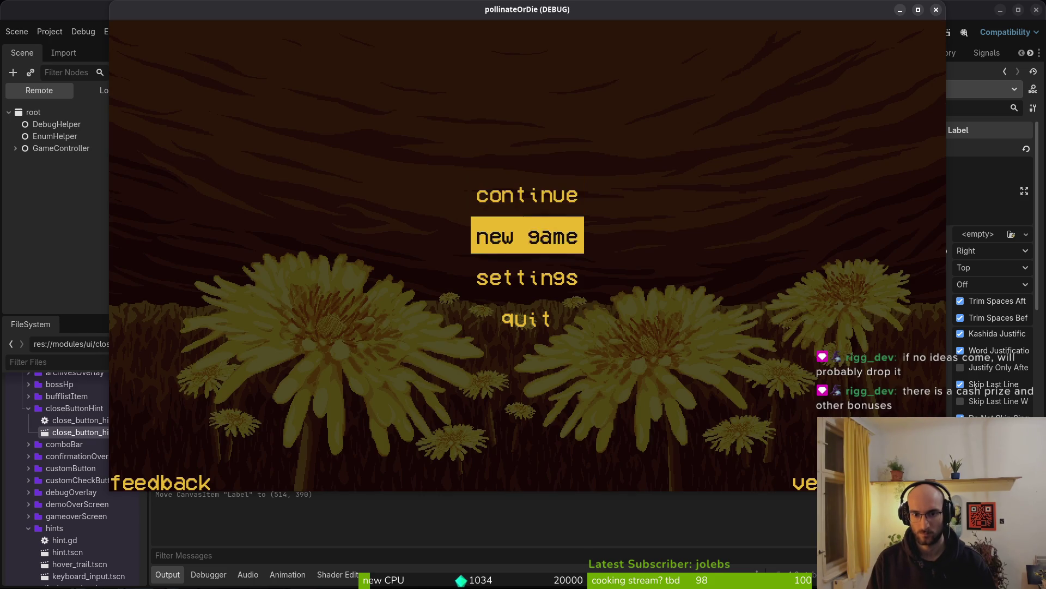
key(Down)
key(Return)
key(Escape)
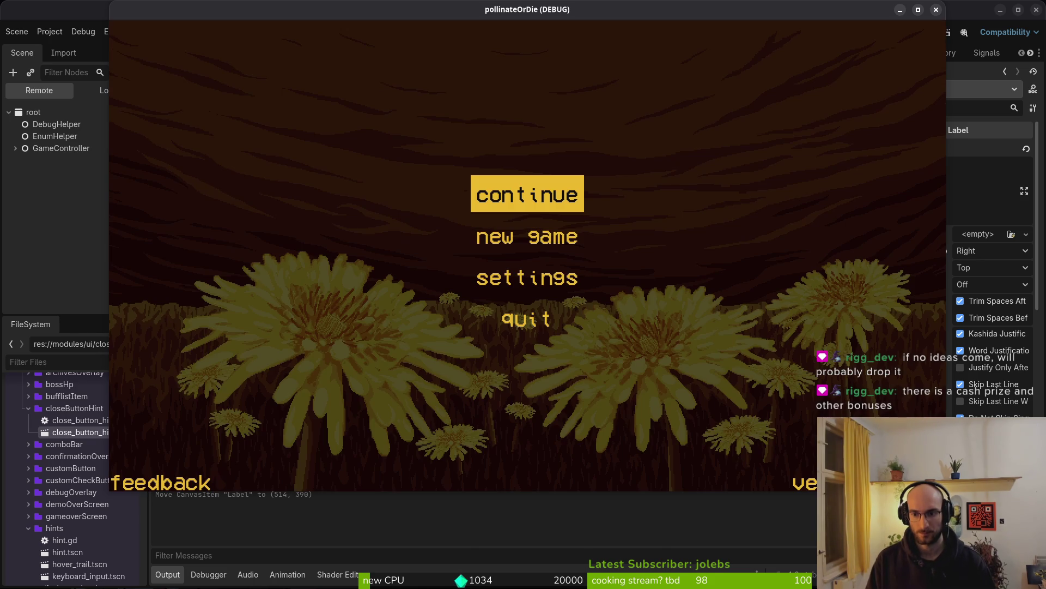
click(934, 11)
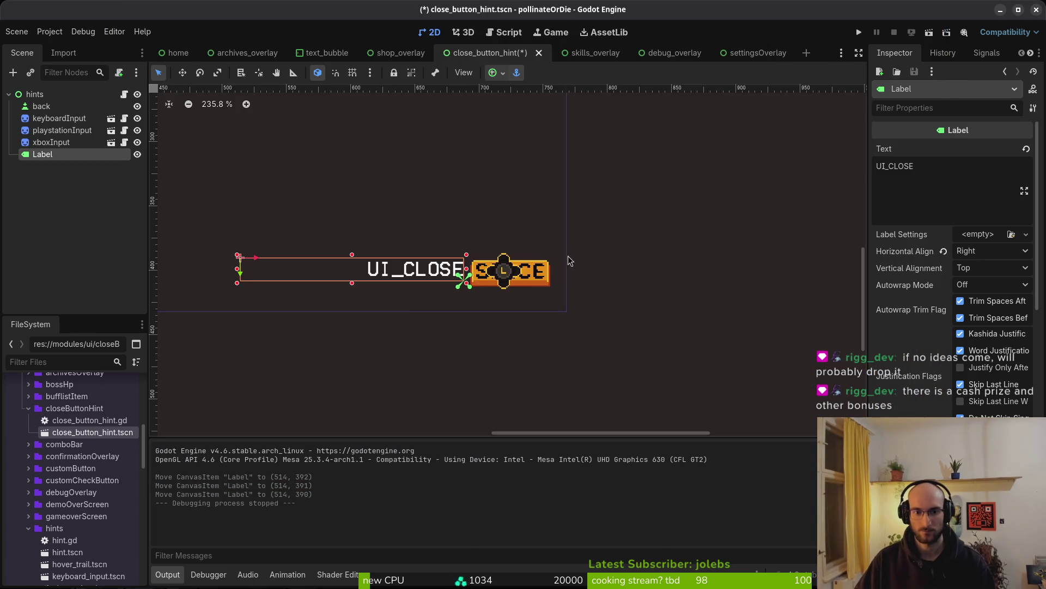
Save close_button_hint and close it plus the shop, skills, debug, settings and text_bubble tabs.
key(ctrl+s)
middle_click(475, 57)
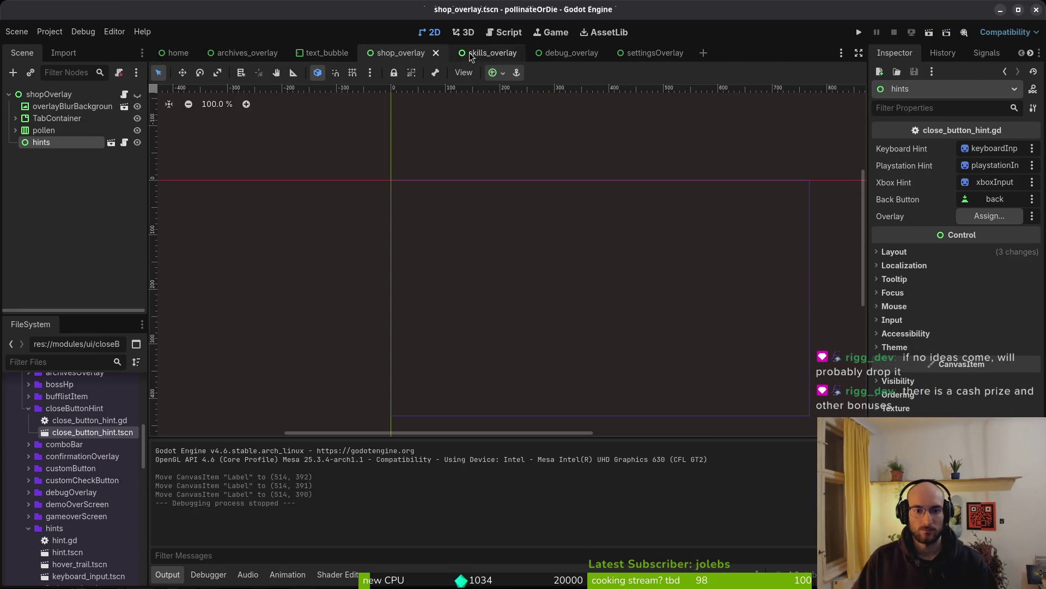
click(436, 54)
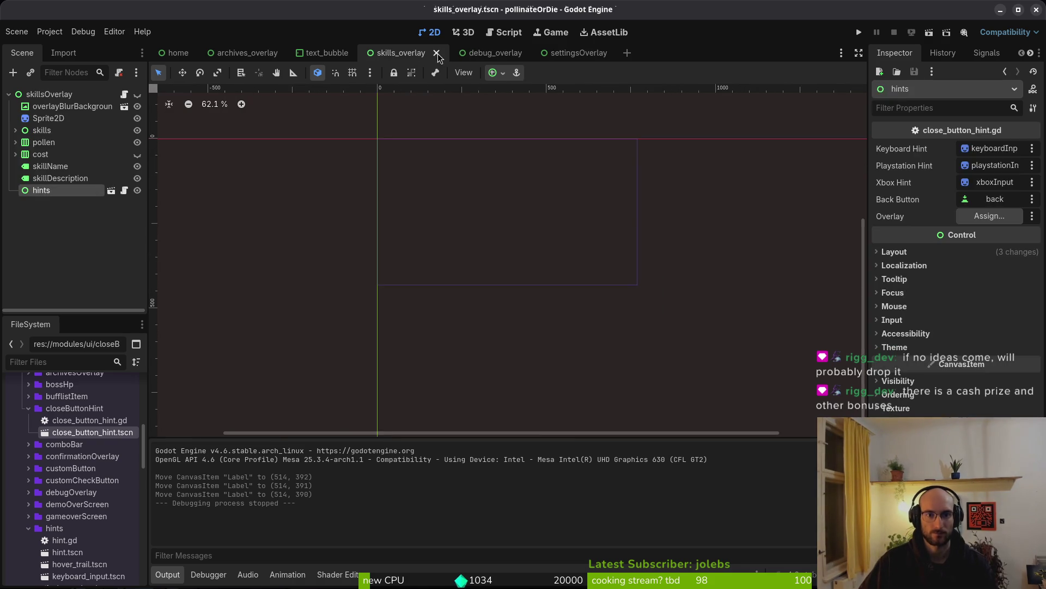
click(439, 57)
click(441, 54)
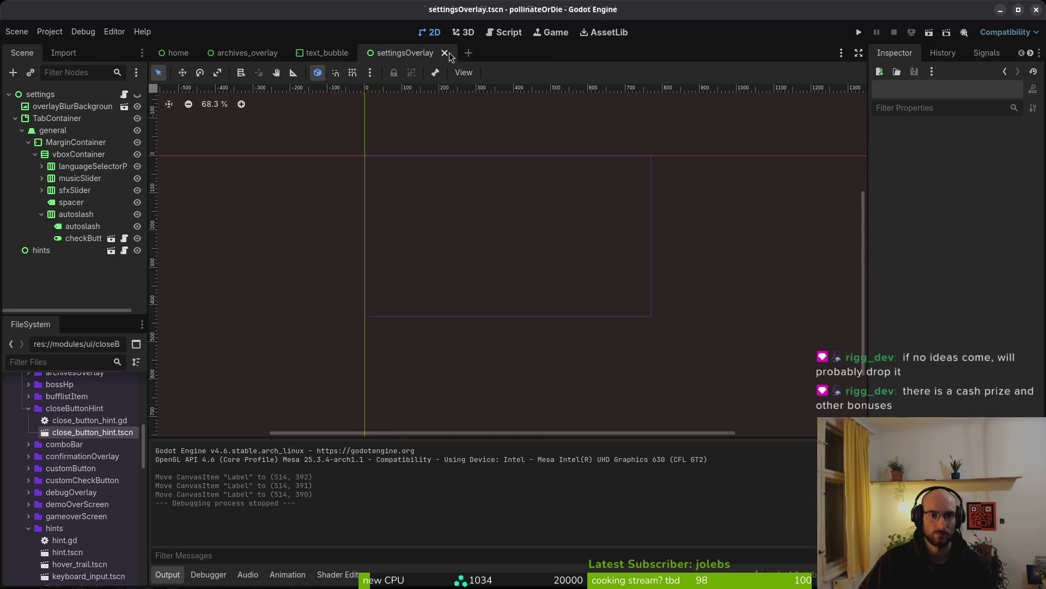
click(444, 54)
click(359, 54)
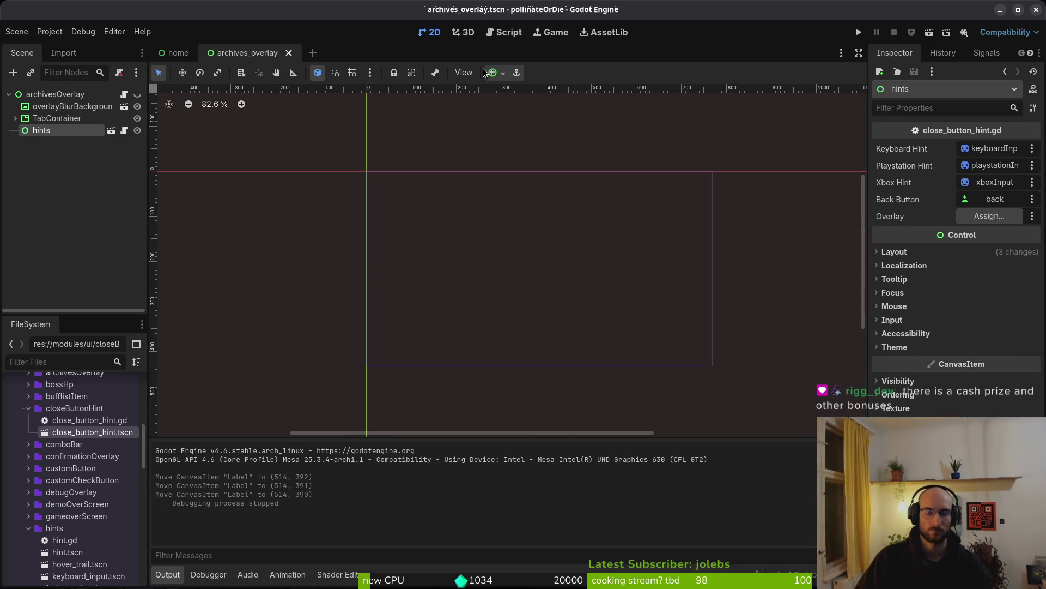
key(super+2)
key(super+3)
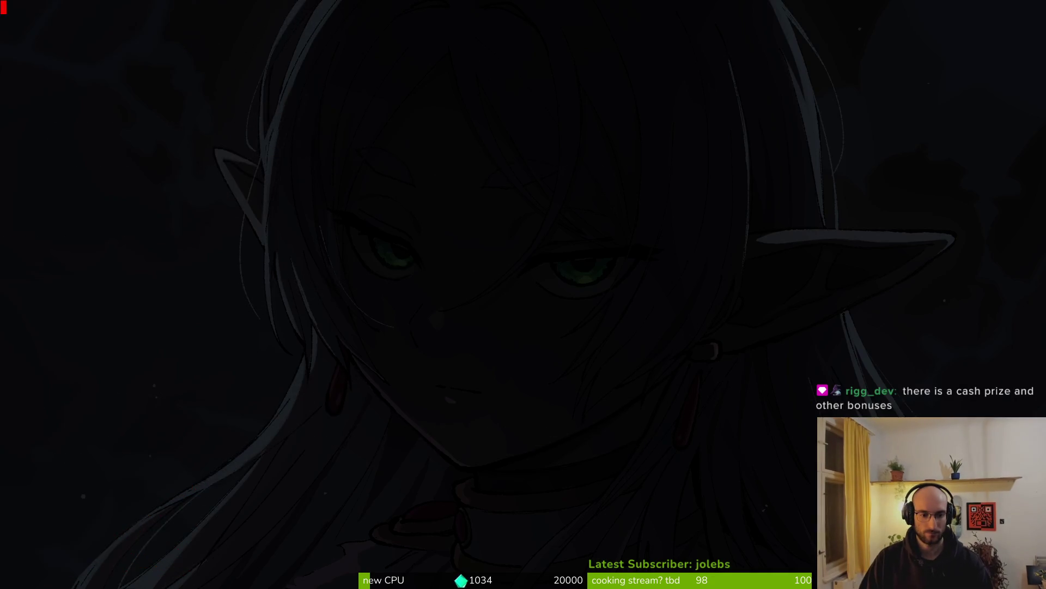
Open tutorial_4.gd and inspect the friend_bee play("getup") and queue("idle") lines.
text(tut4)
key(Return)
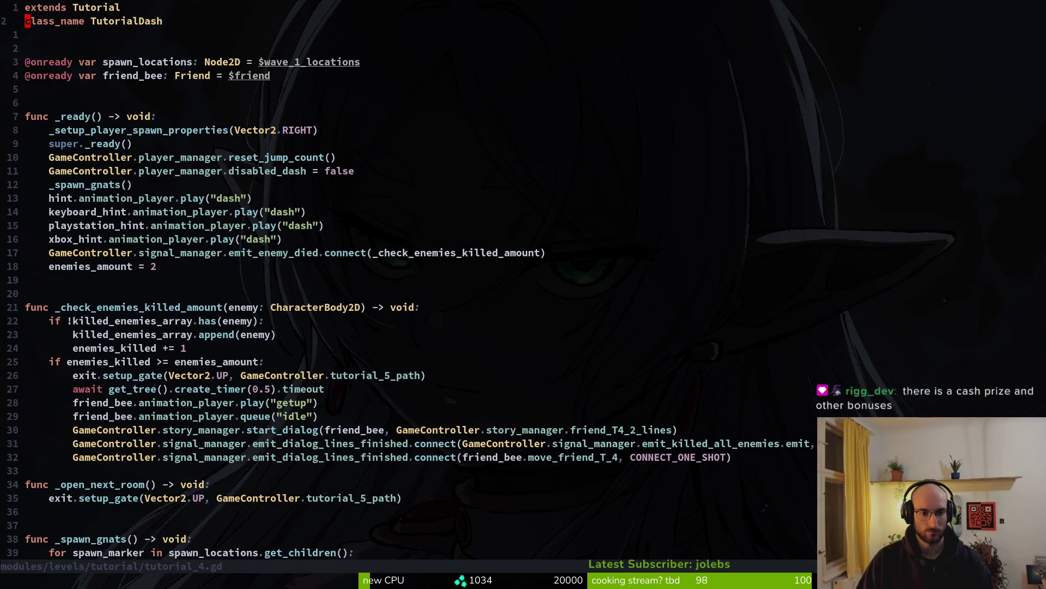
key(j)
key(j)
key(j)
key(k)
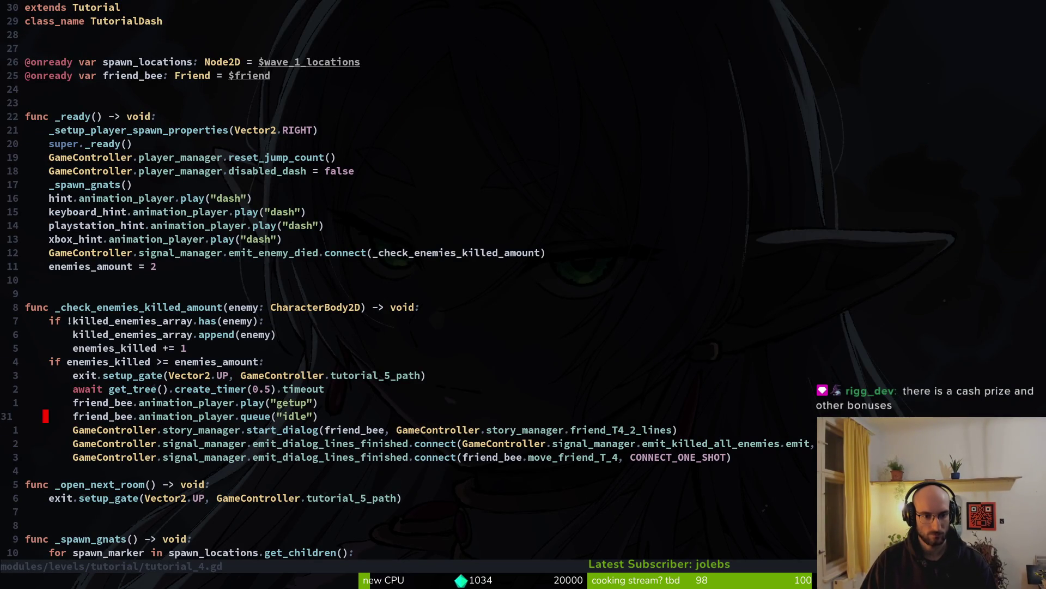
key(k)
key(j)
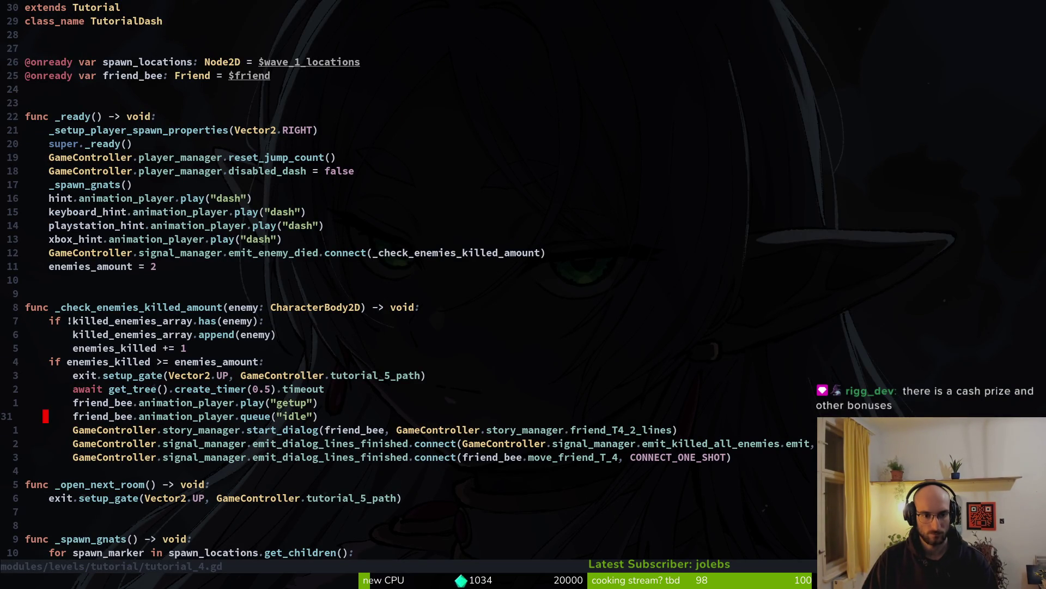
Open friend.gd and look at the crawl line in move_friend_T_4.
key(space)
key(f)
key(f)
text(friend)
key(Return)
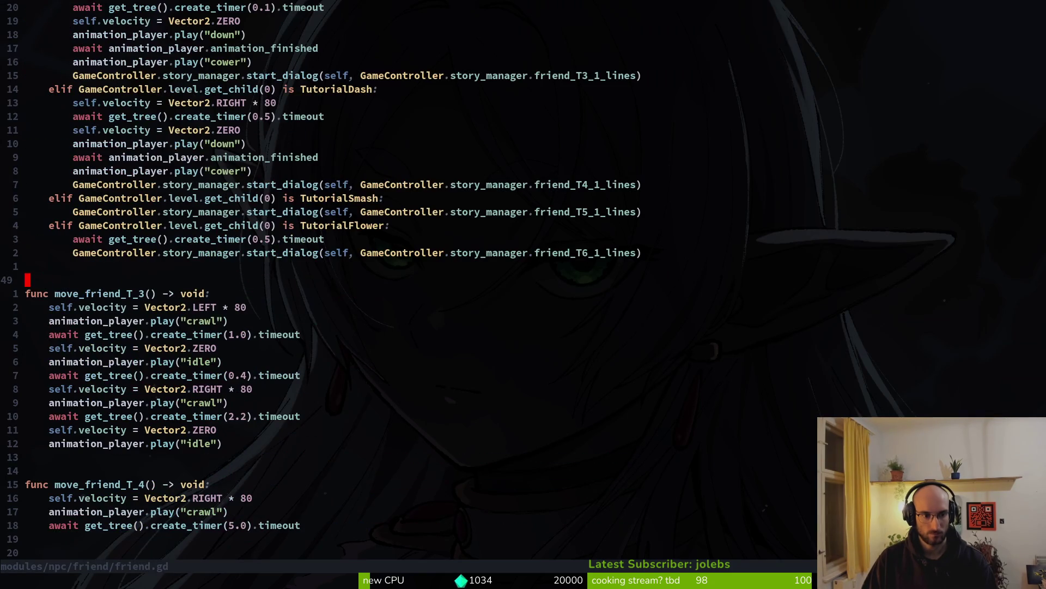
key(ctrl+d)
key(k)
key(k)
key(k)
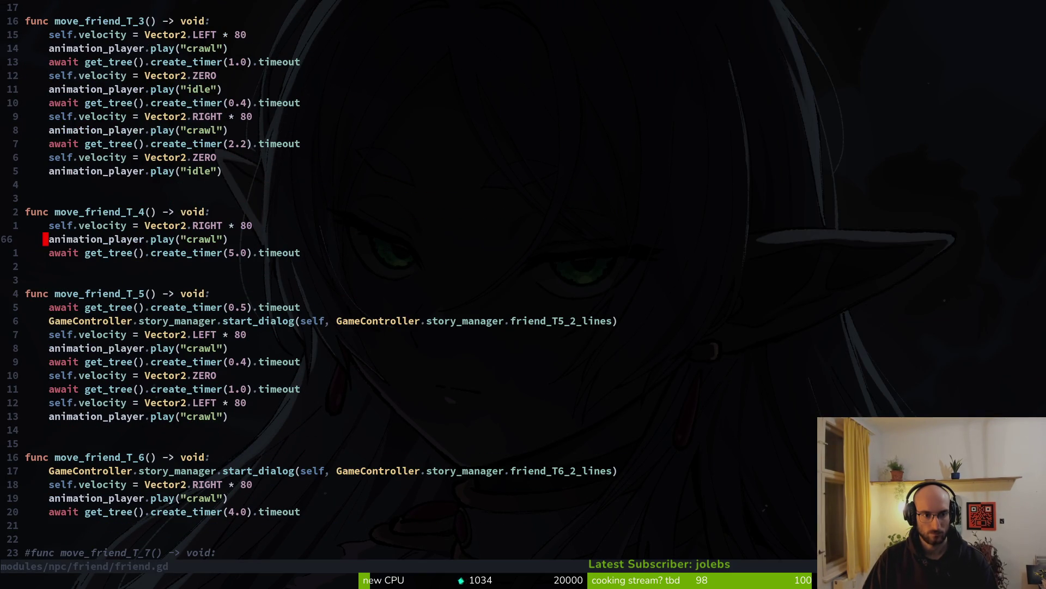
Locate the play("down") line in the TutorialDash branch of _start_correct_dialog.
key(ctrl+u)
key(ctrl+u)
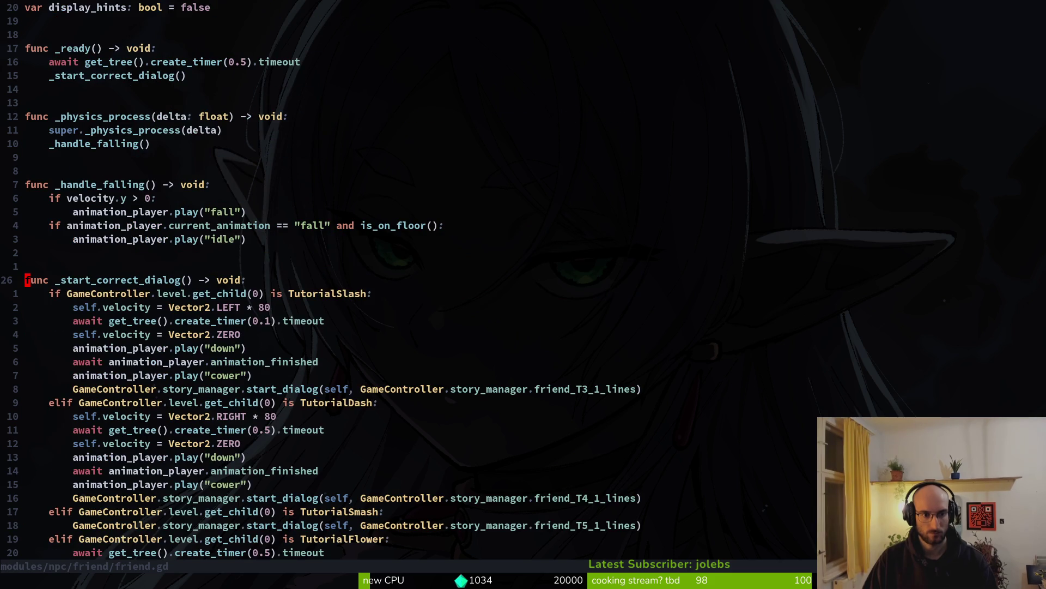
key(ctrl+d)
key(k)
key(k)
key(k)
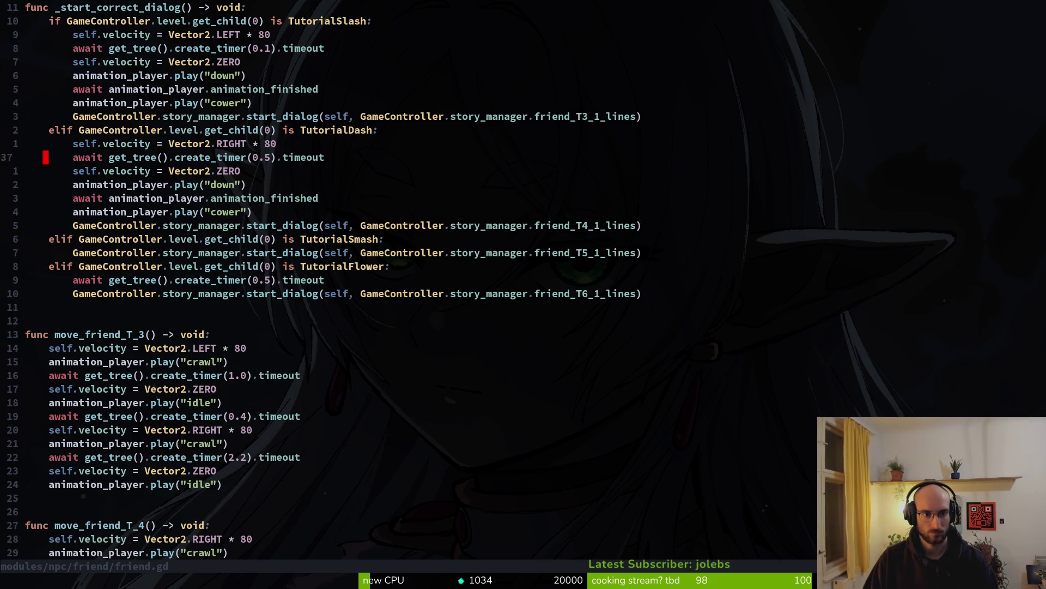
key(j)
key(j)
key(j)
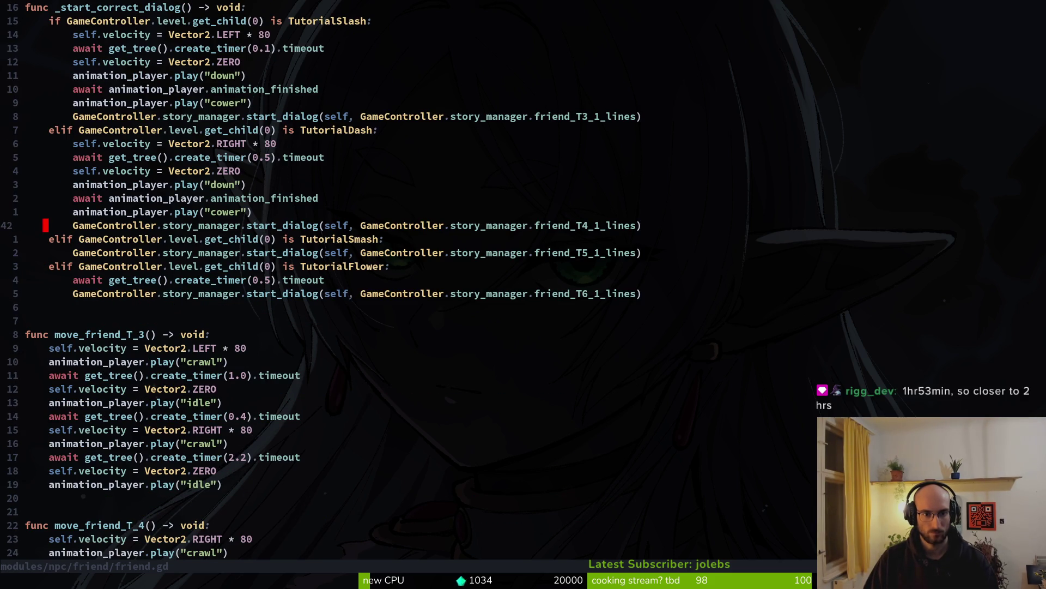
key(k)
key(k)
key(k)
key(k)
key(j)
key(j)
key(j)
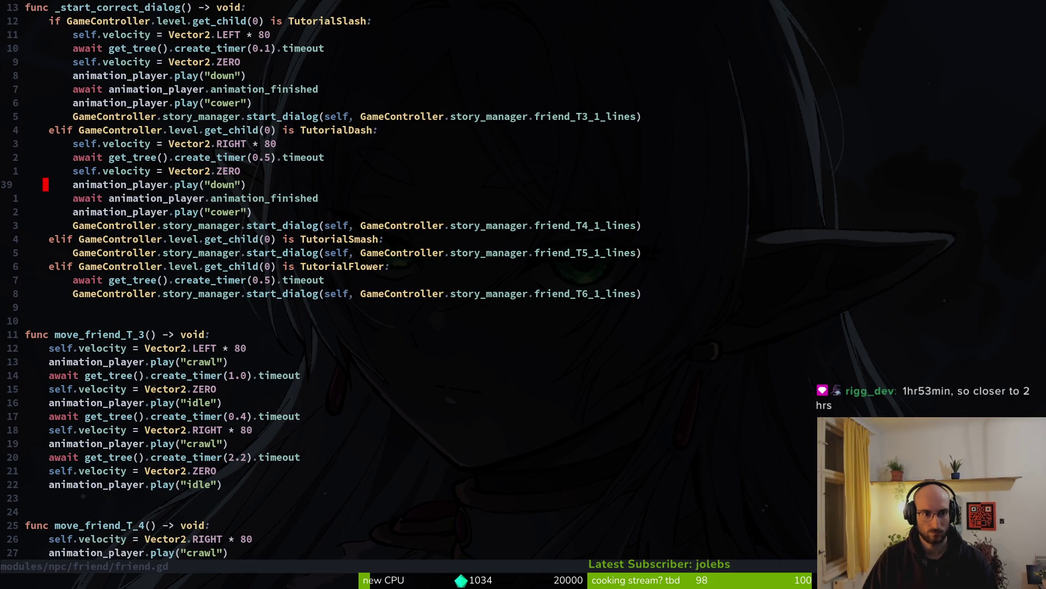
key(k)
key(k)
Duplicate the play("down") line, change it to play("crawl"), and save friend.gd with :w.
key(k)
key(j)
key(j)
key(j)
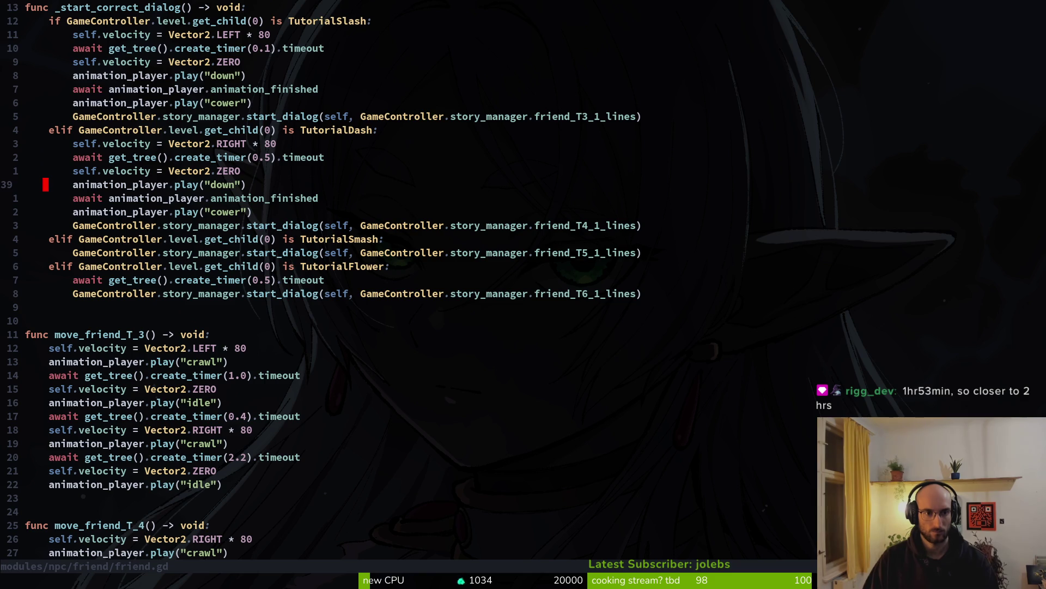
key(y)
key(y)
key(k)
key(k)
key(p)
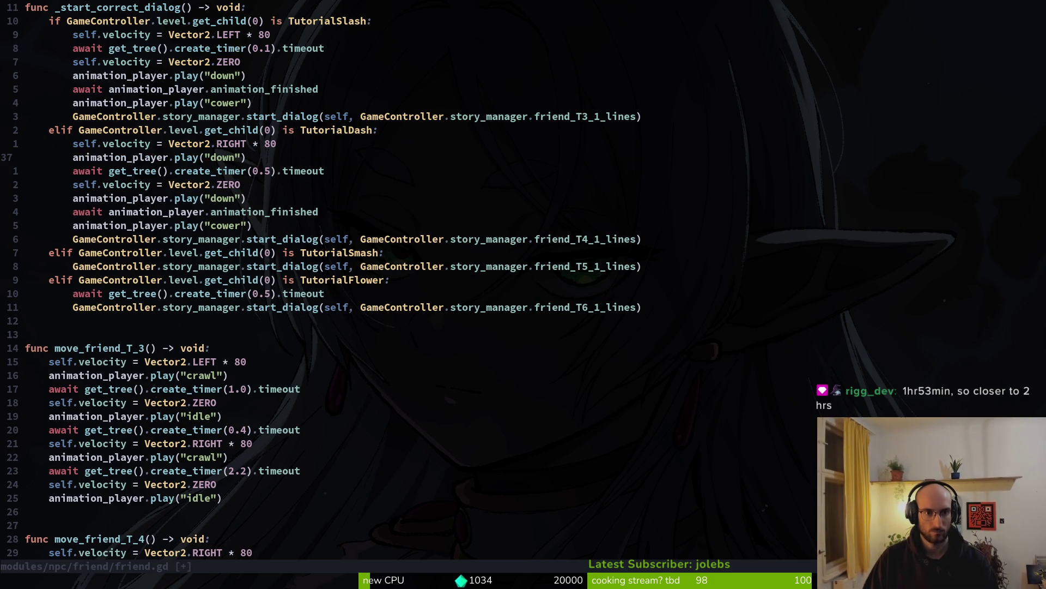
text(ciwcrawl)
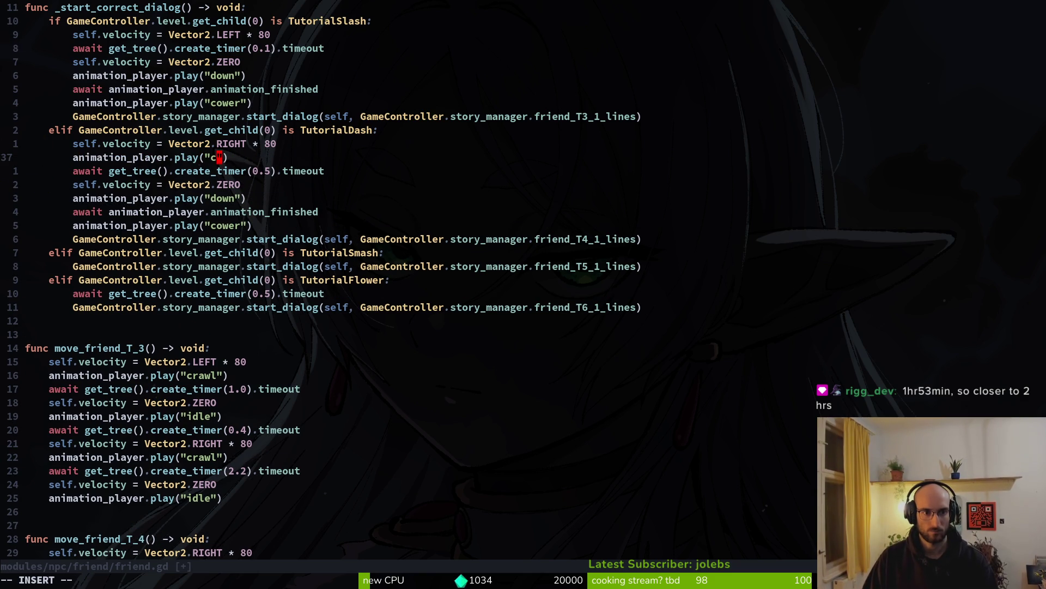
key(Escape)
text(:w)
key(Return)
key(k)
key(k)
key(k)
key(k)
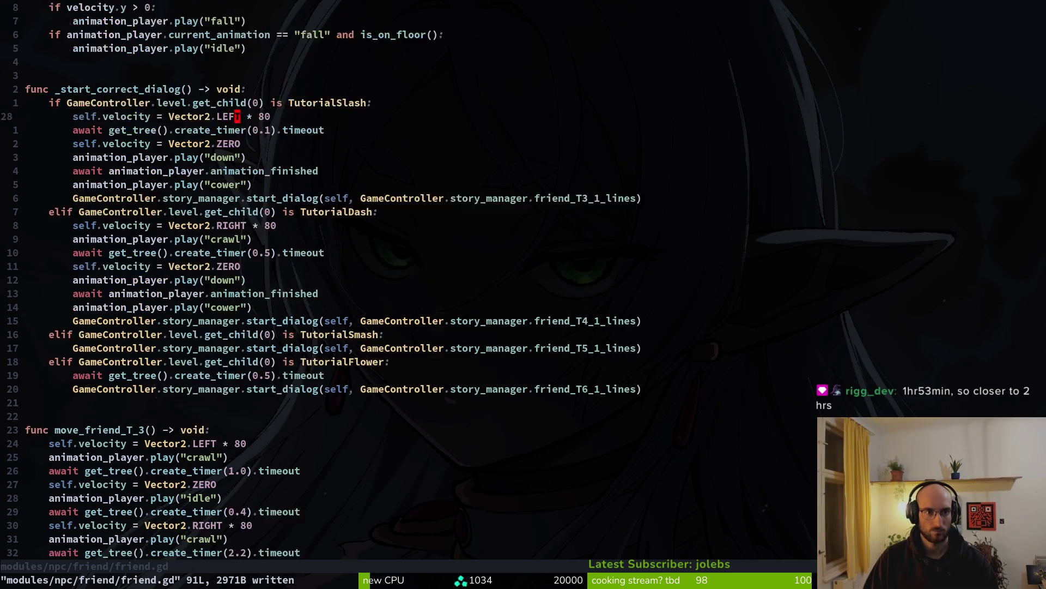
key(j)
key(j)
key(j)
key(y)
key(y)
key(k)
key(k)
key(k)
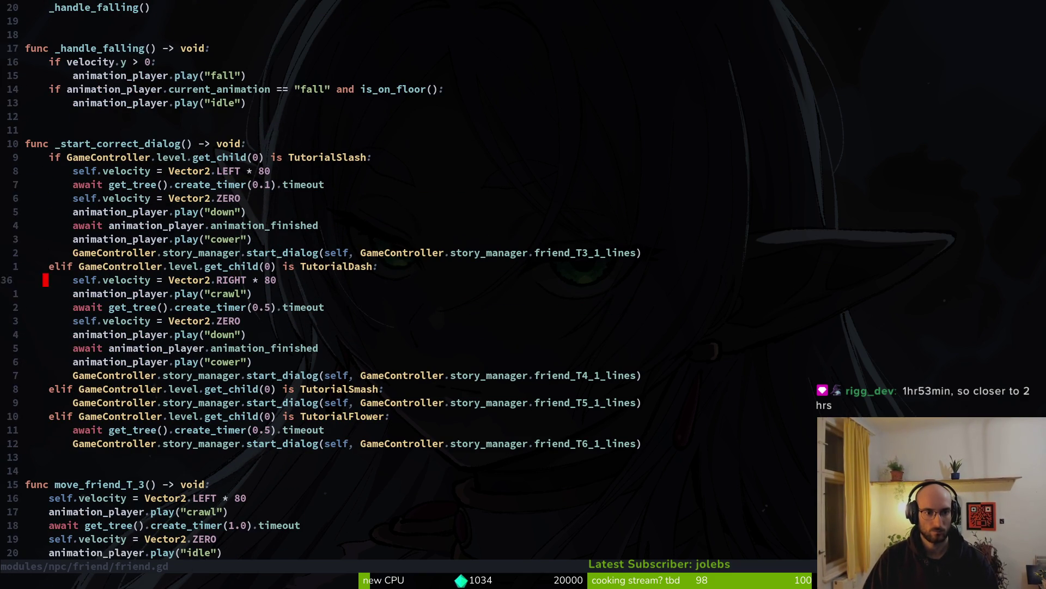
Move the crawl line into place in friend.gd, then save and quit Vim.
key(P)
key(j)
key(j)
key(j)
key(j)
key(j)
key(j)
key(V)
key(K)
key(Escape)
text(:w)
key(Return)
text(:q)
key(Return)
Stage all changes in tig, commit the close-hint and friend-bee animation fix, and push.
text(tig)
key(Return)
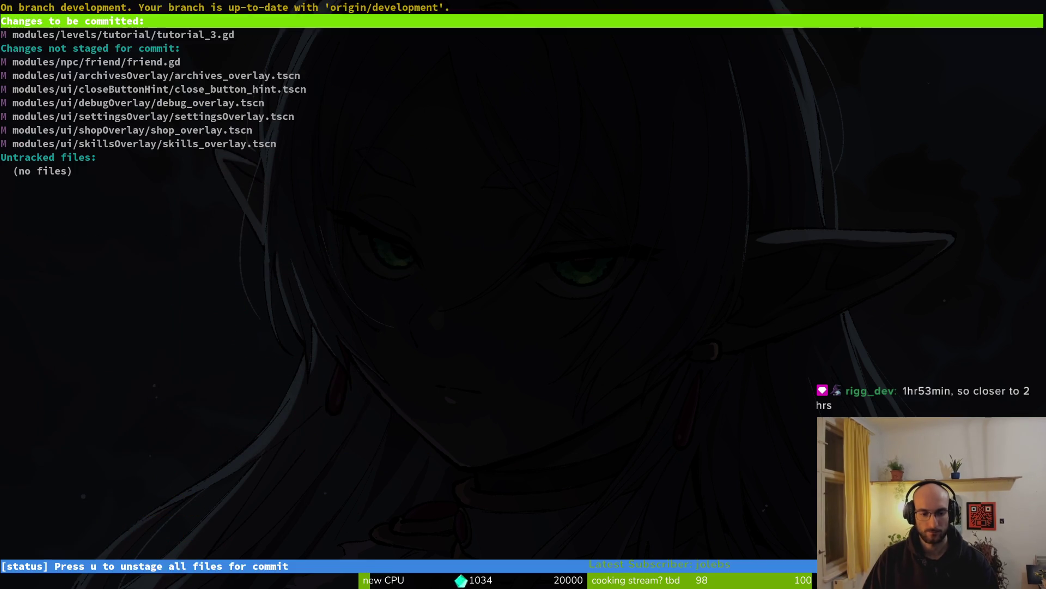
key(u)
key(u)
key(u)
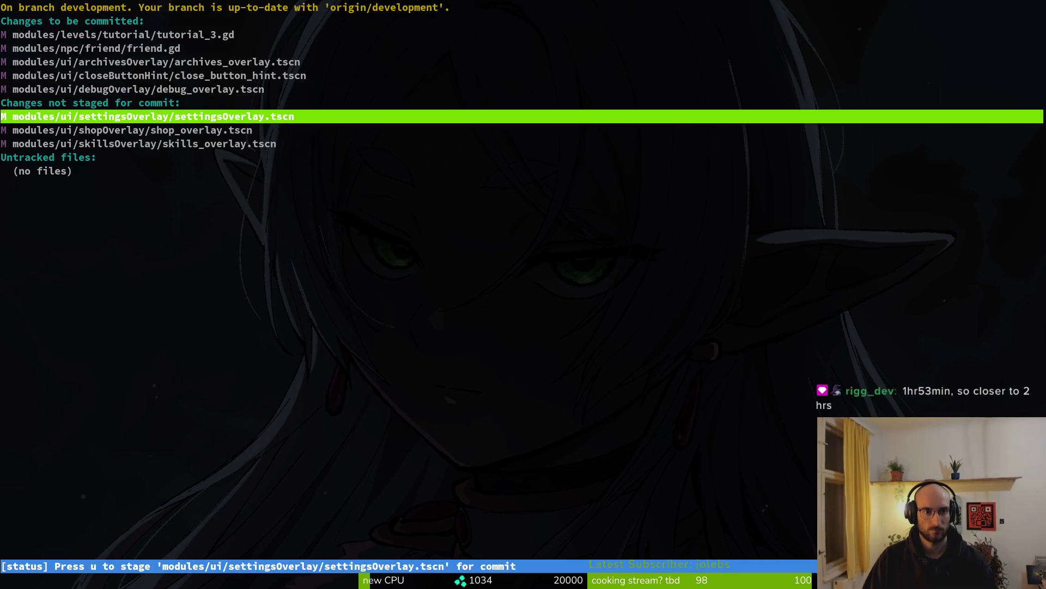
text(qgit comit)
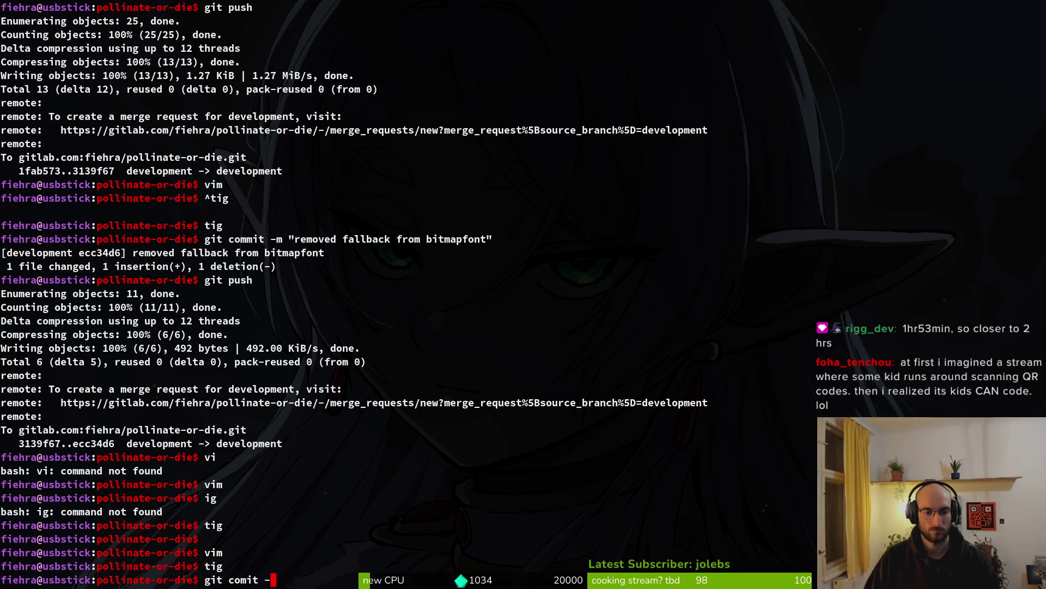
key(BackSpace)
key(BackSpace)
text(mit)
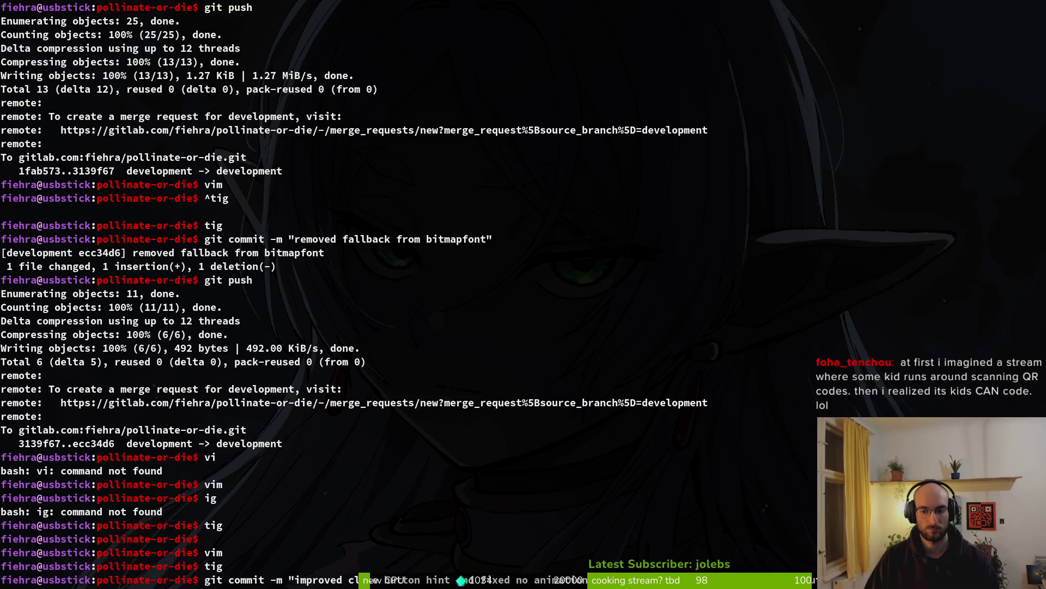
key(Return)
text(git push)
key(Return)
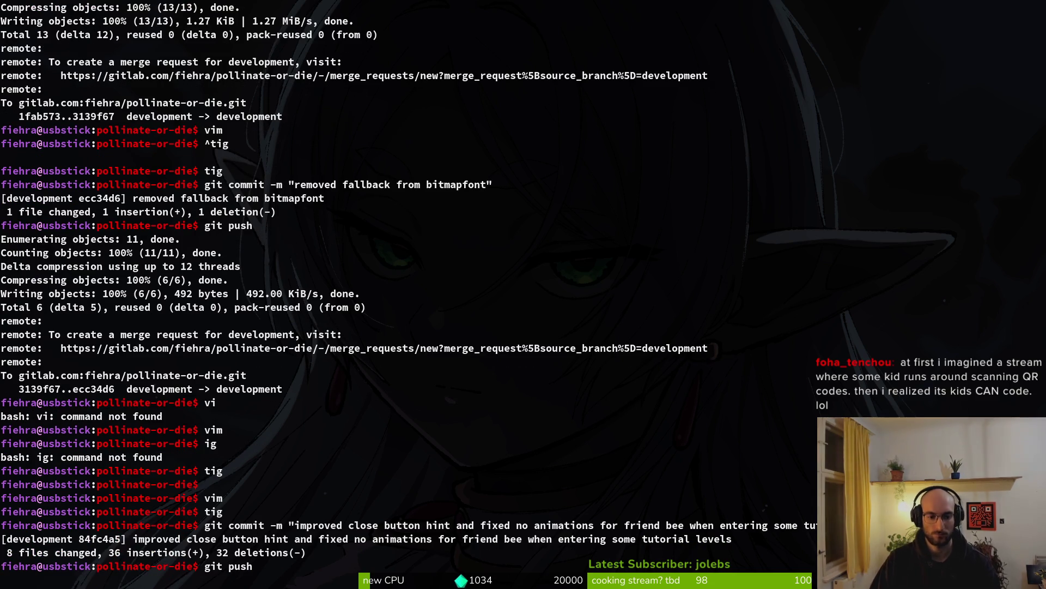
Open and quit vim in the project folder, then briefly relaunch and close tig.
text(vim)
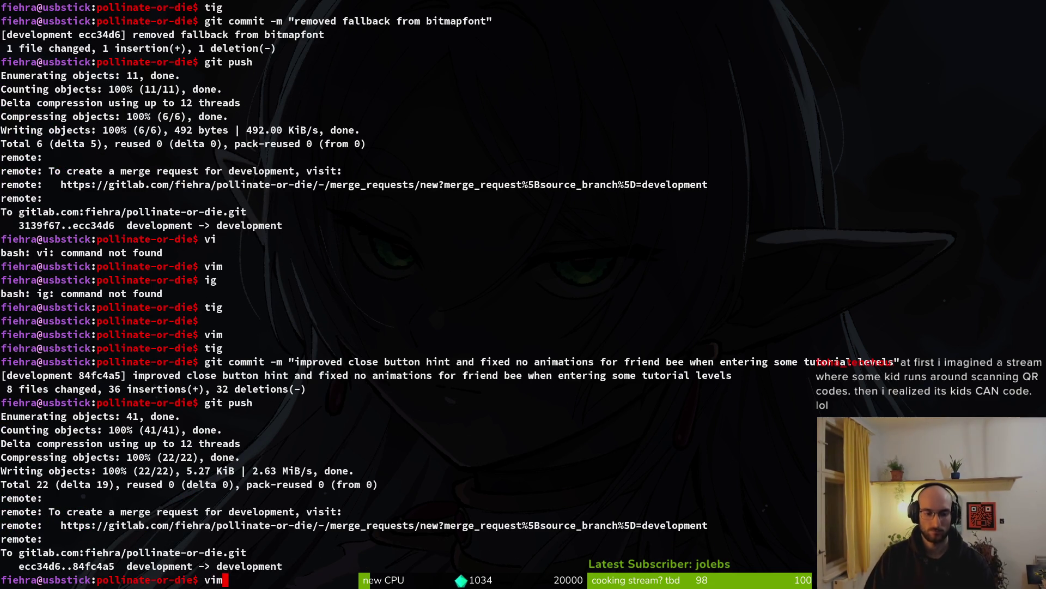
key(Return)
text(:wq)
key(Return)
text(:q)
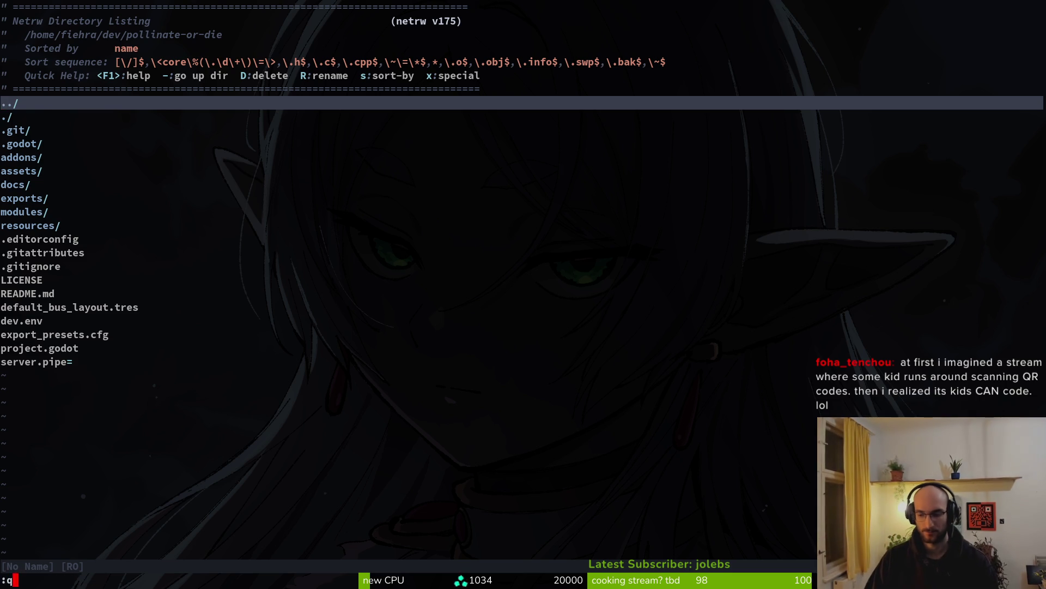
key(Return)
text(tig)
key(Return)
key(q)
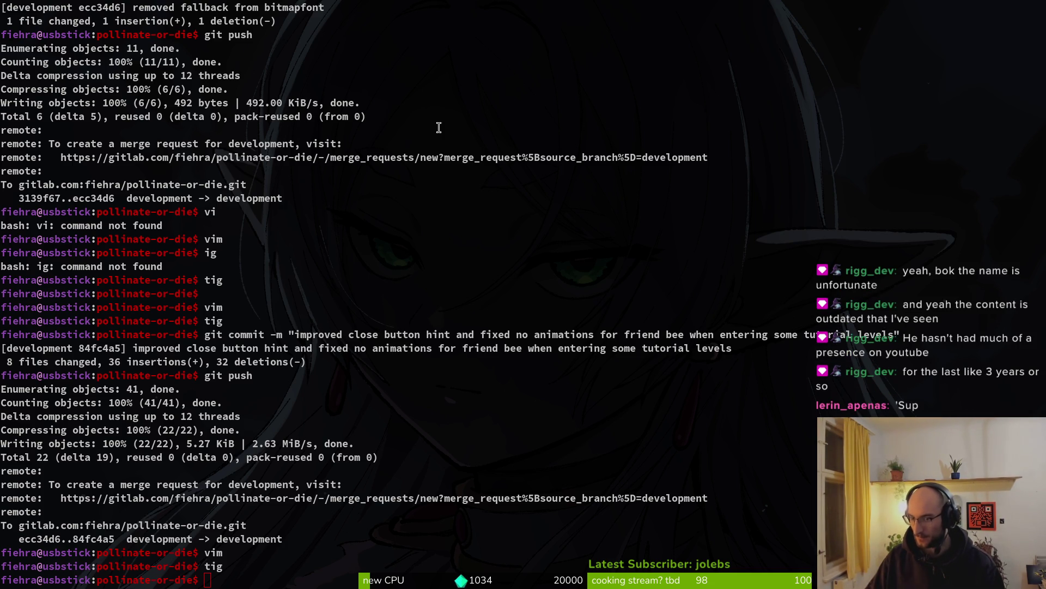
Clear the terminal to a fresh prompt in the pollinate-or-die folder with Ctrl+L.
key(ctrl+l)
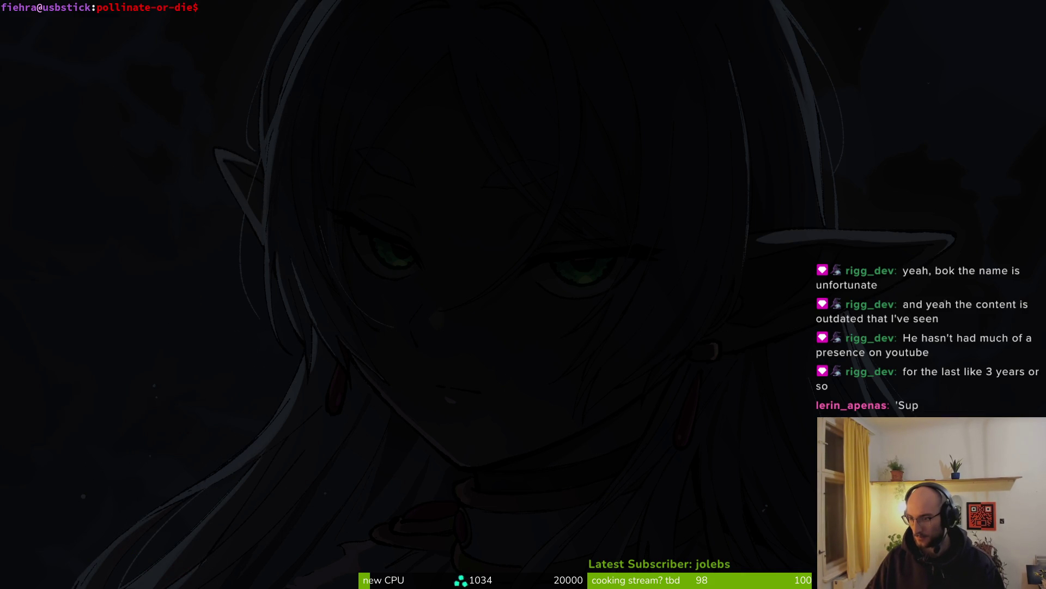
Review the pollinate-or-die GitLab issues, including the beetle tutorial boss issue, then return to Godot.
key(super+b)
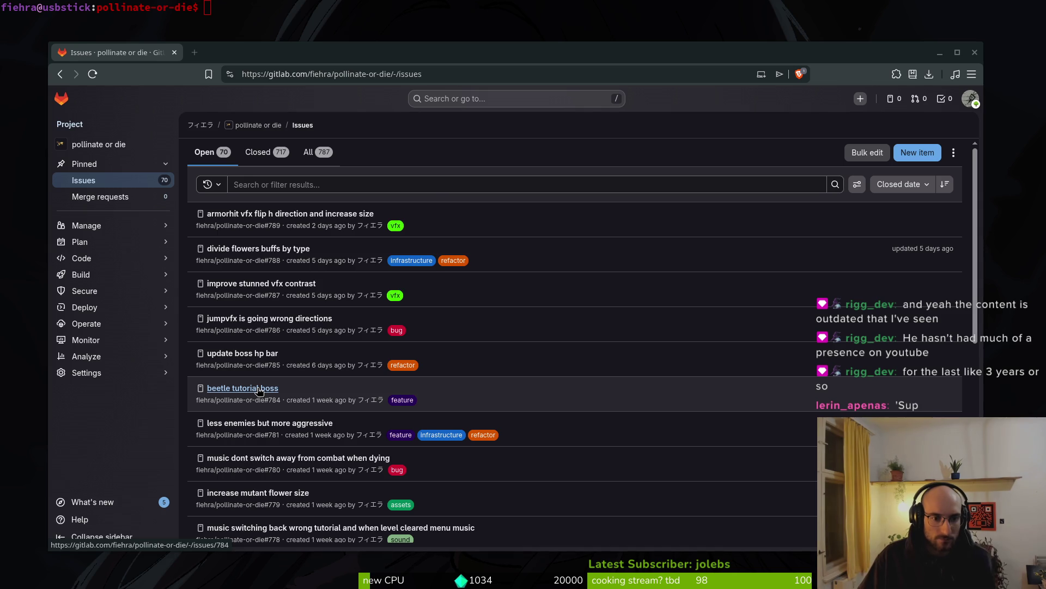
right_click(258, 390)
click(5, 227)
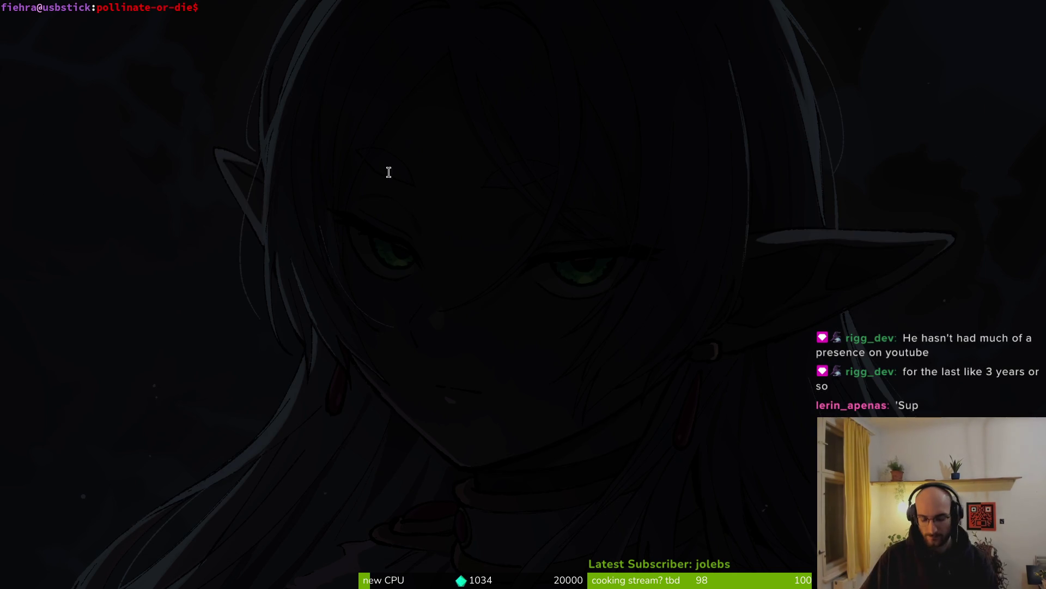
key(alt+Tab)
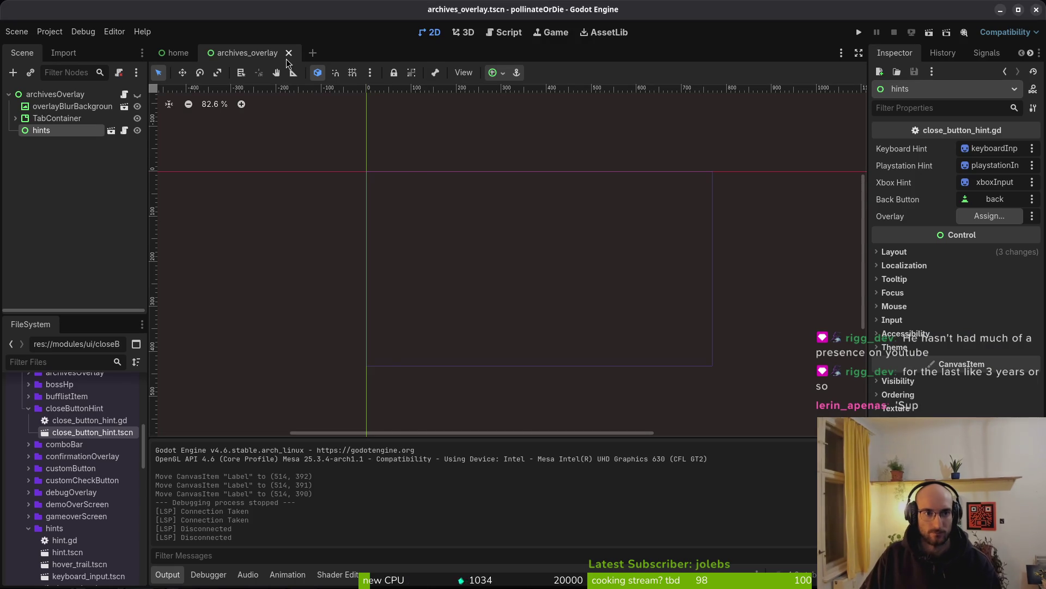
Open tutorial_5.tscn and spider.tscn, and inspect the spider's bossHpBar node.
key(alt+shift+o)
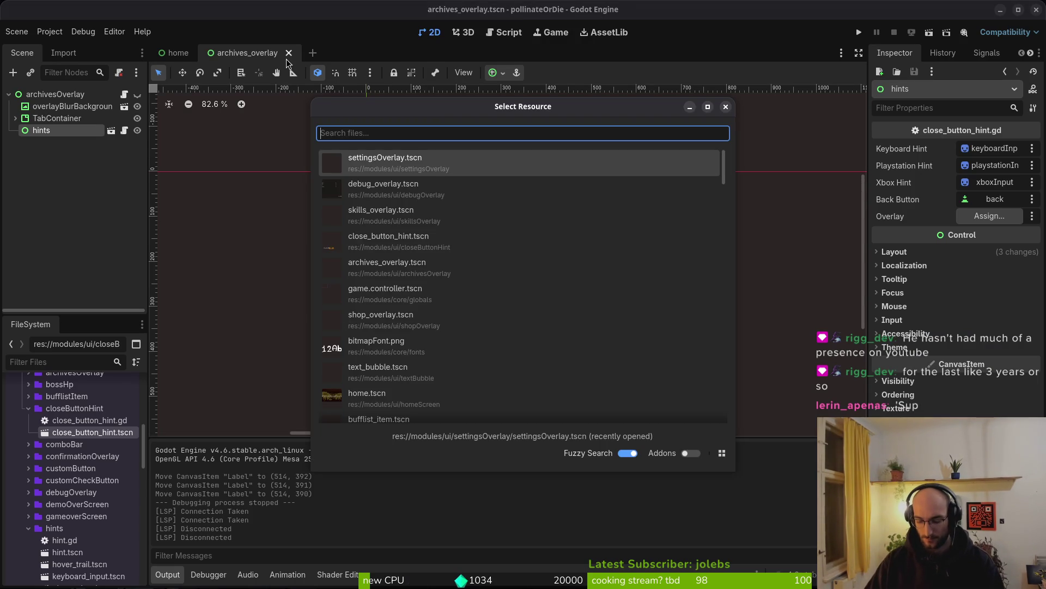
text(tut5)
key(Down)
key(Return)
key(alt+shift+o)
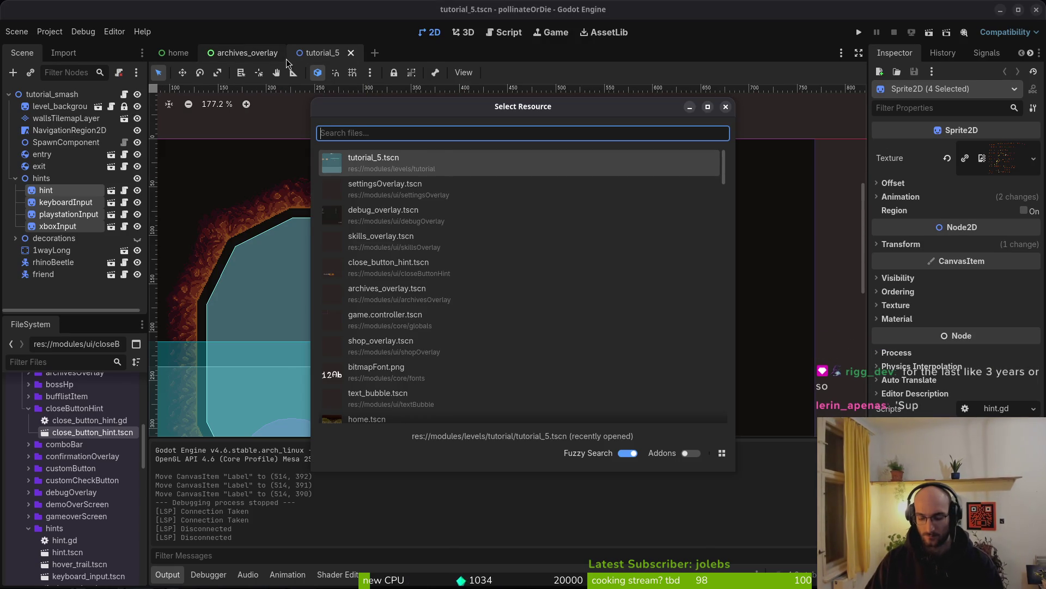
text(spider.tscn)
key(Return)
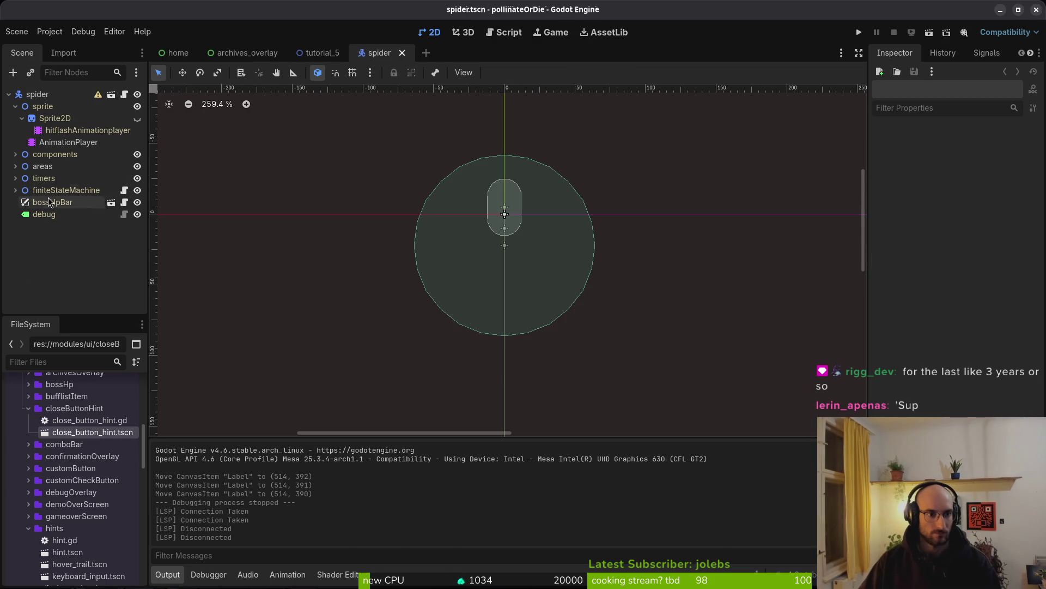
click(52, 201)
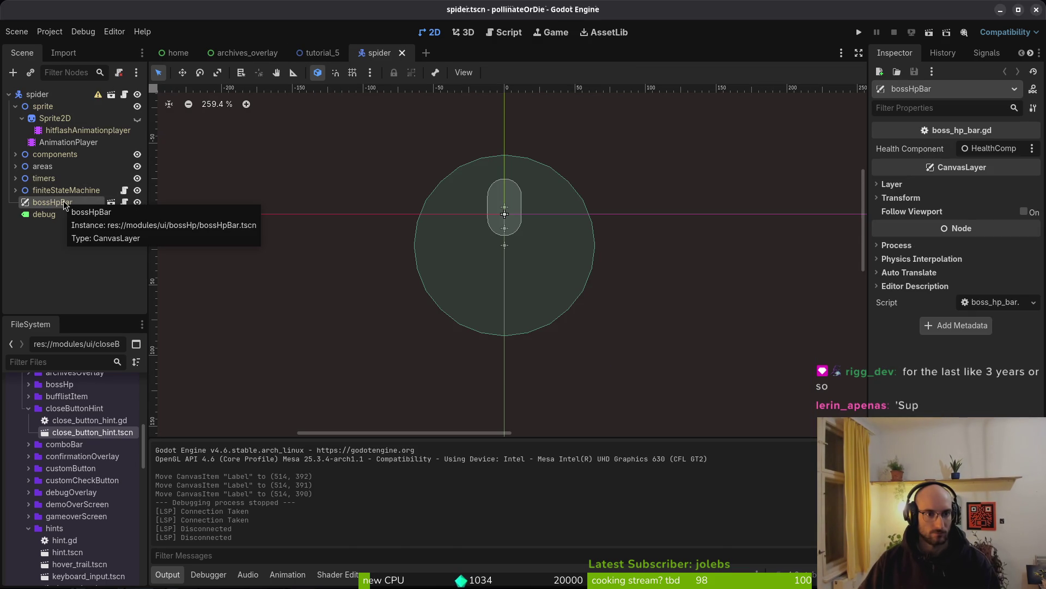
click(318, 52)
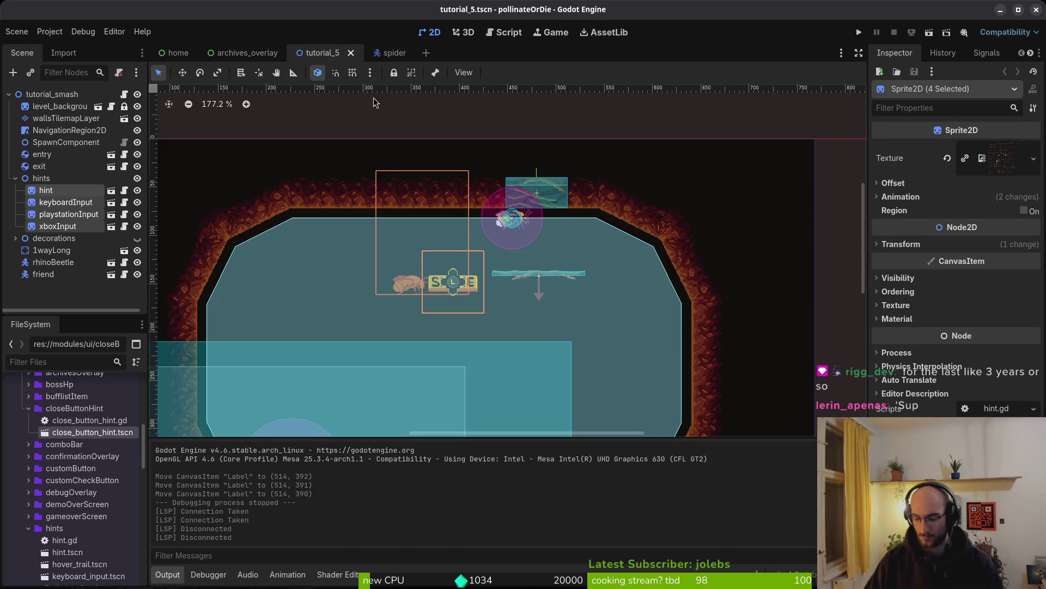
key(super+2)
text(v .)
key(Return)
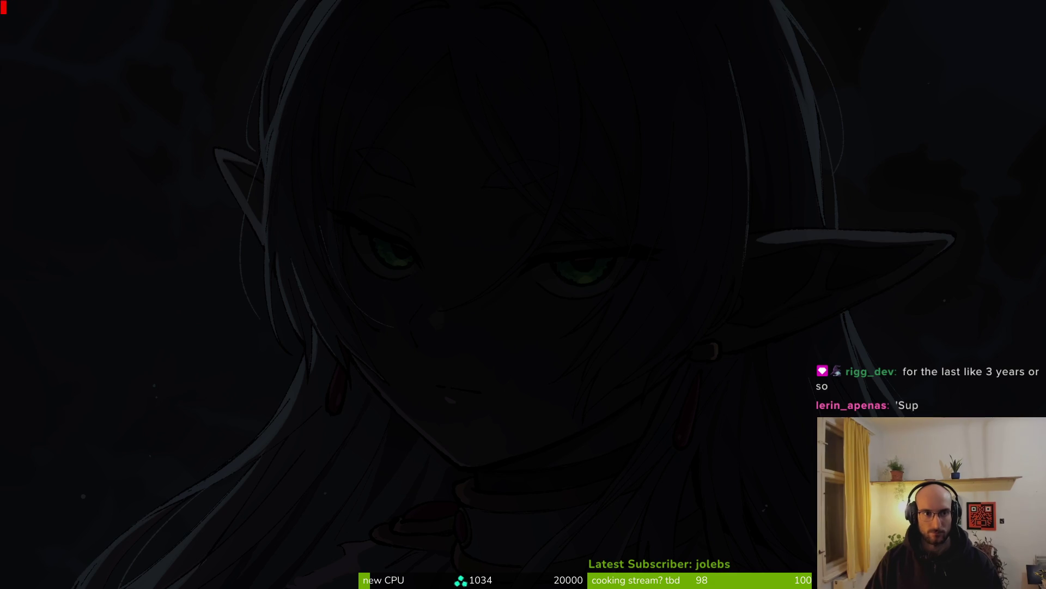
text(bossh)
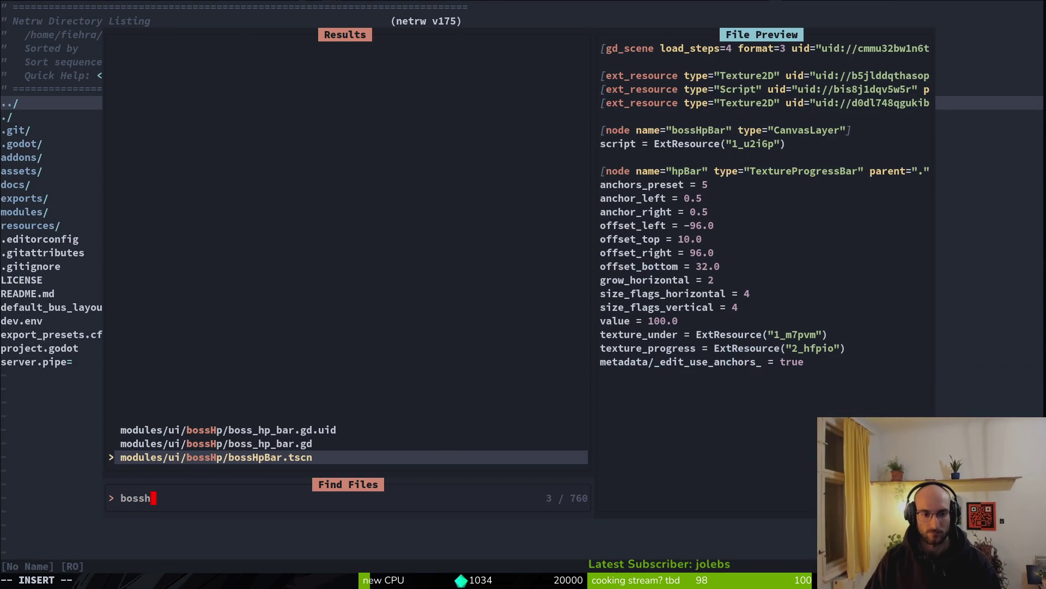
key(Up)
key(Return)
key(j)
key(j)
key(j)
key(shift+v)
key(Escape)
key(k)
key(k)
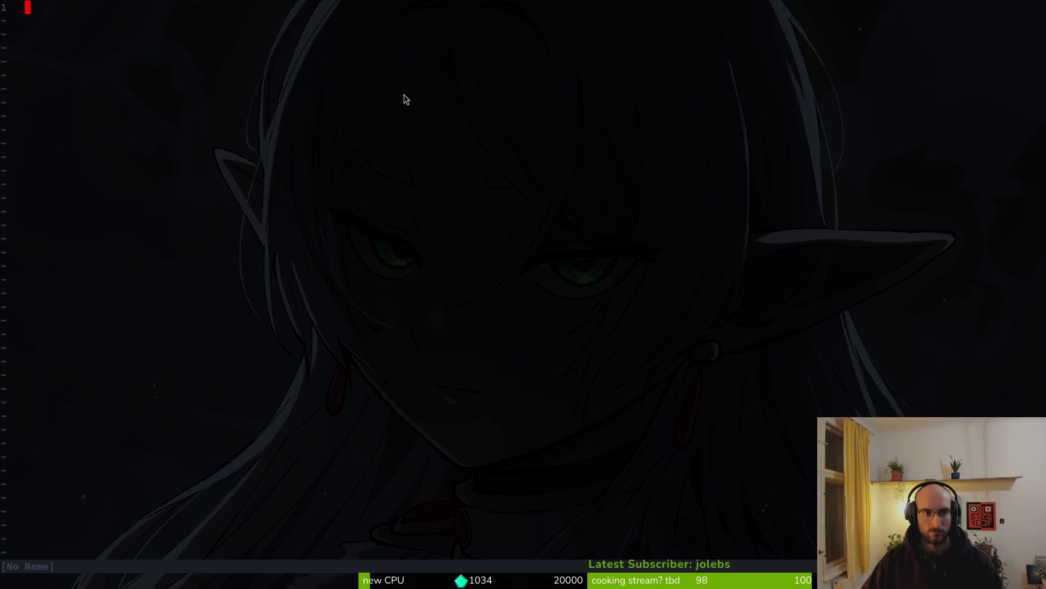
key(alt+Tab)
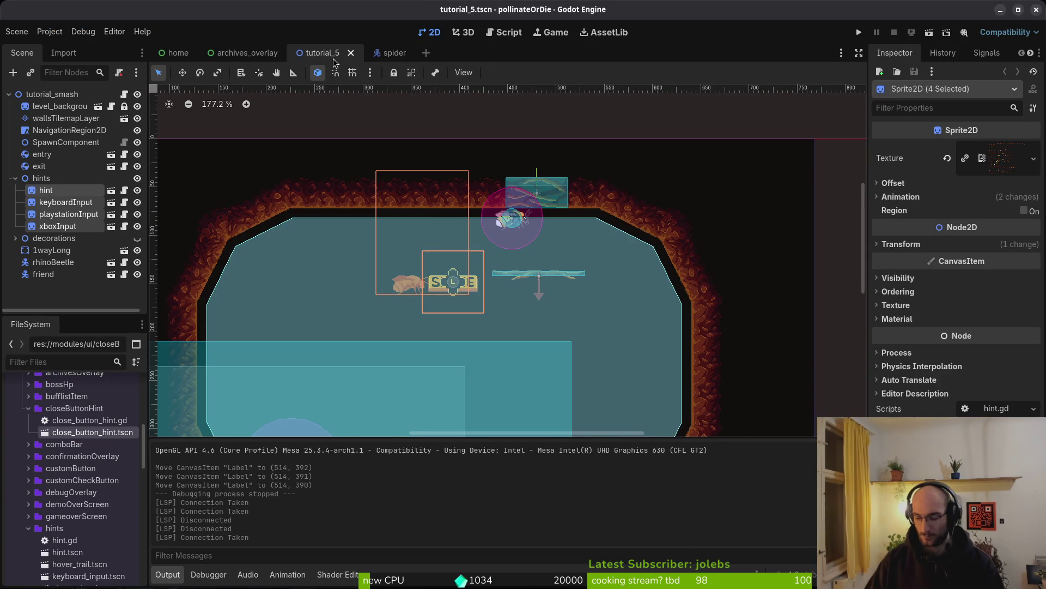
Open rhino_beetle.tscn and add bossHpBar.tscn as a child of rhinoBeetle.
key(shift+alt+o)
text(rhino)
key(Down)
key(Return)
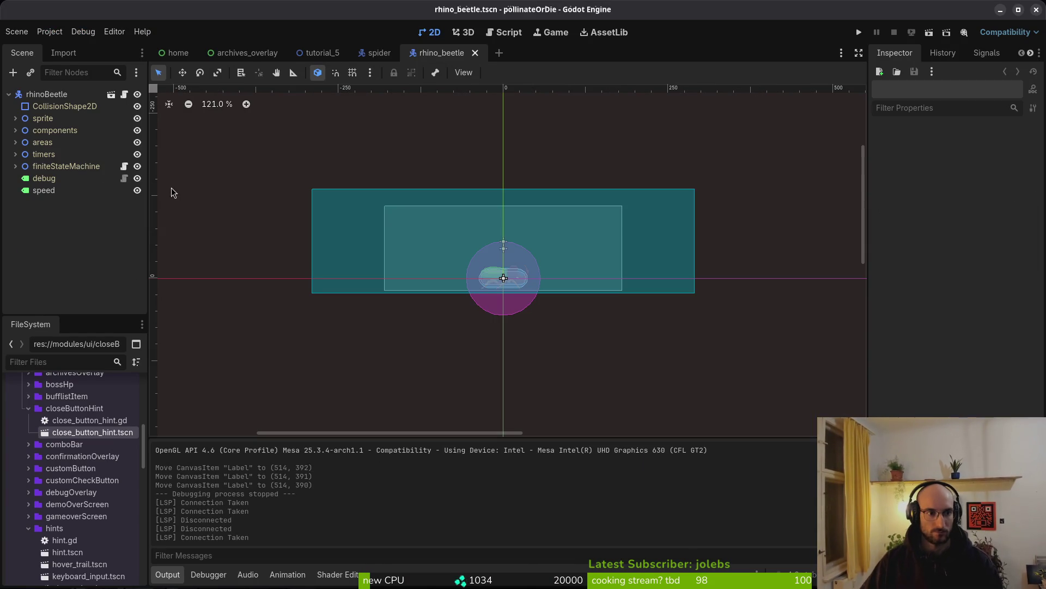
click(377, 53)
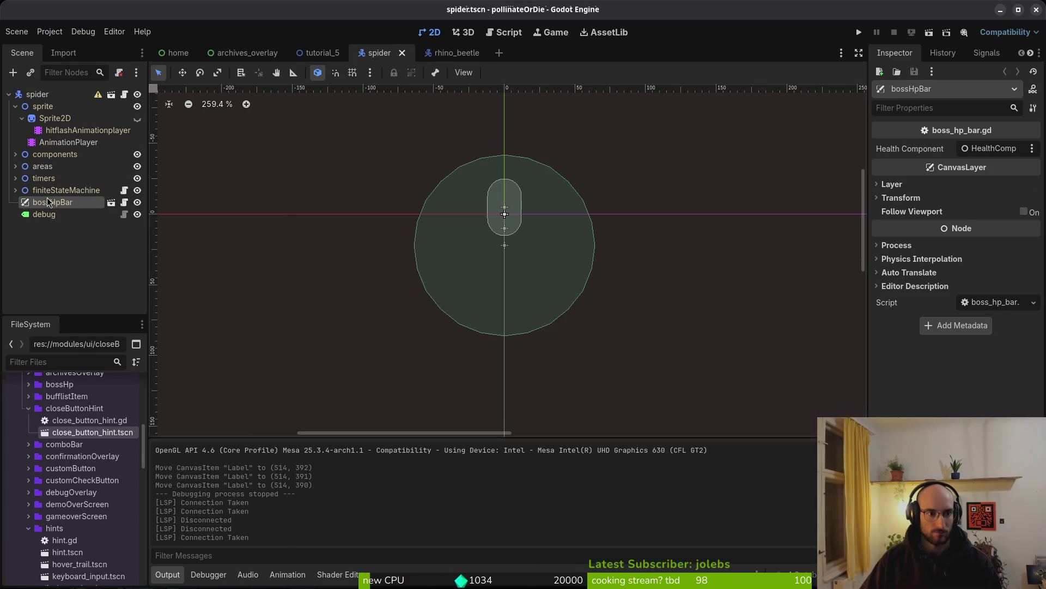
right_click(46, 203)
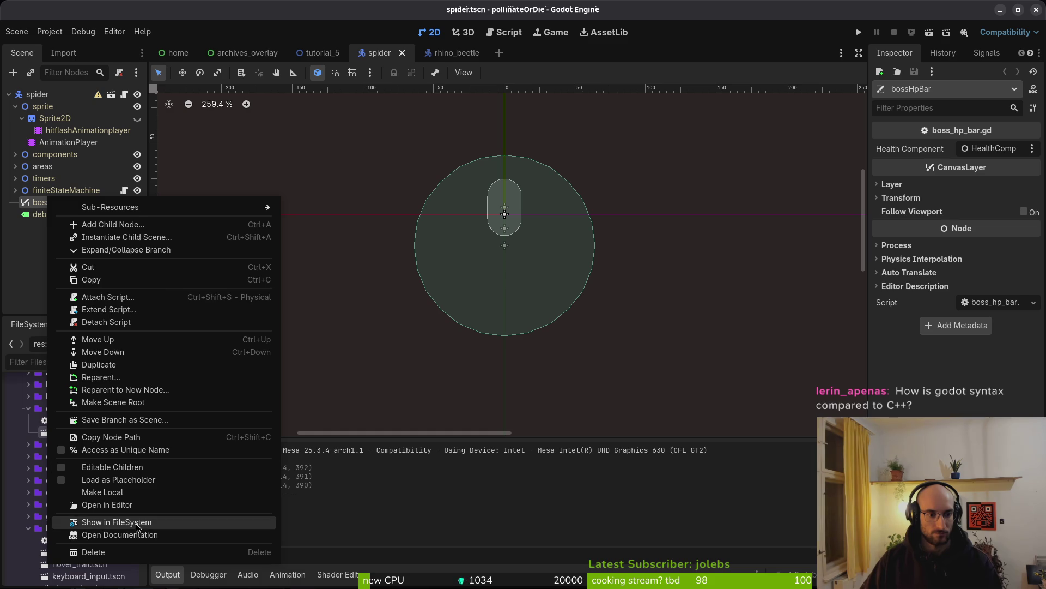
click(117, 522)
click(441, 53)
mouse_move(90, 397)
mouse_down()
mouse_move(84, 207)
mouse_move(70, 200)
mouse_up()
Assign the beetle's HealthComponent to bossHpBar and open its script.
scroll(731, 321, down, 5)
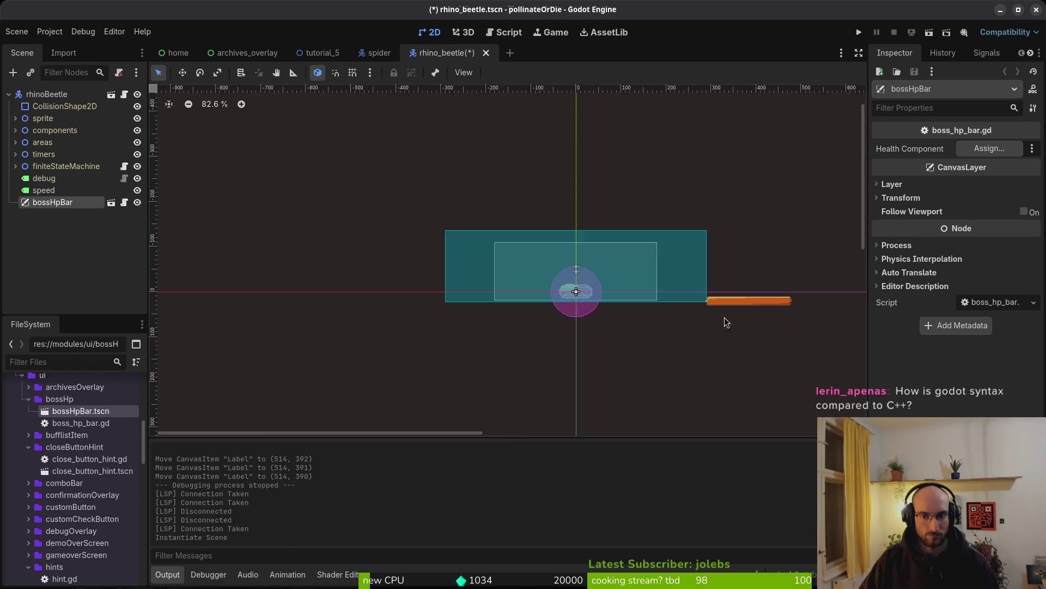
click(989, 148)
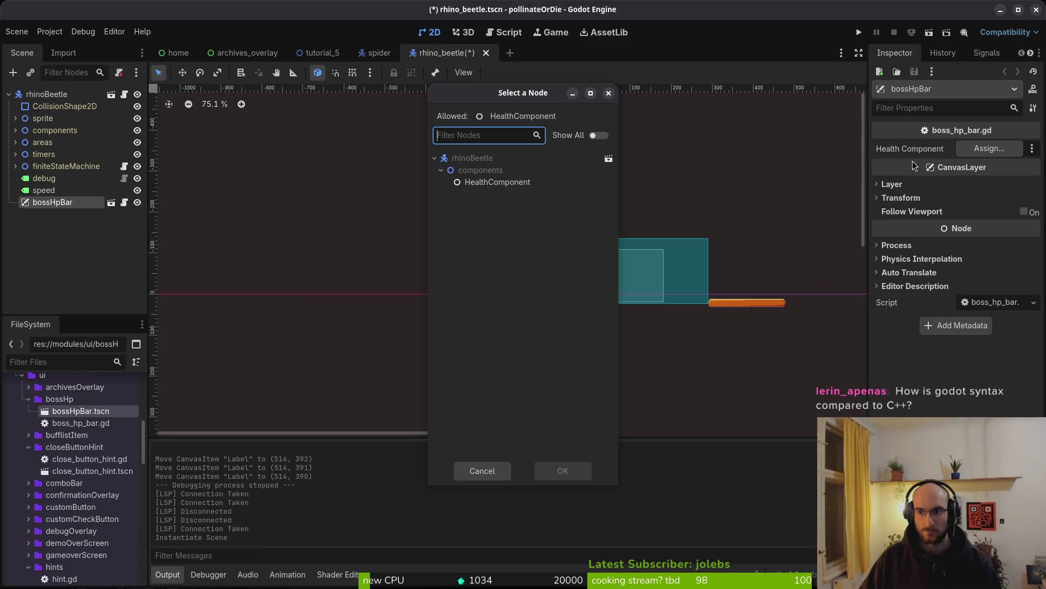
click(458, 182)
click(545, 472)
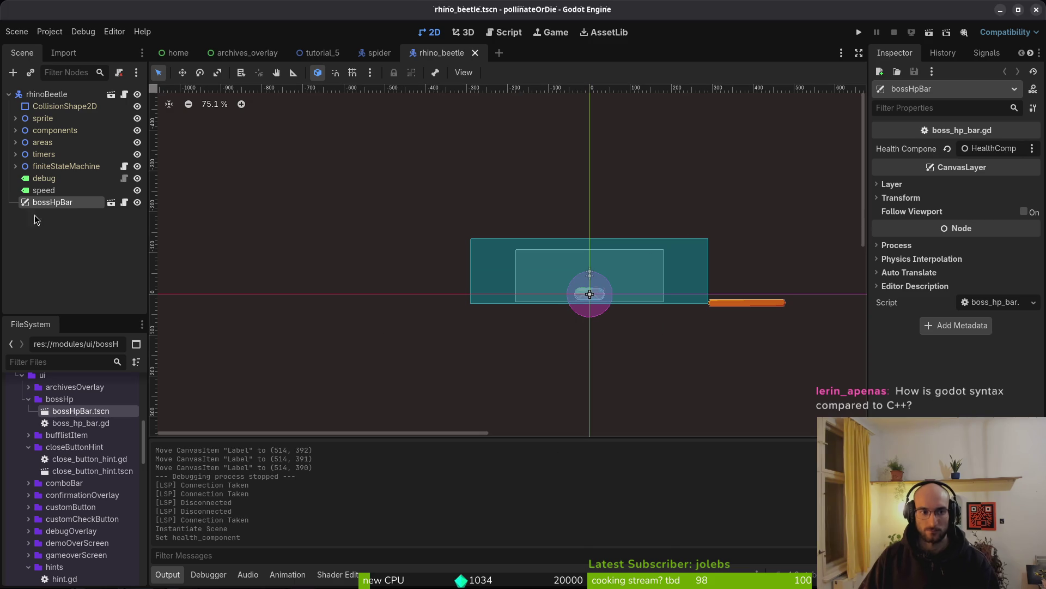
click(125, 202)
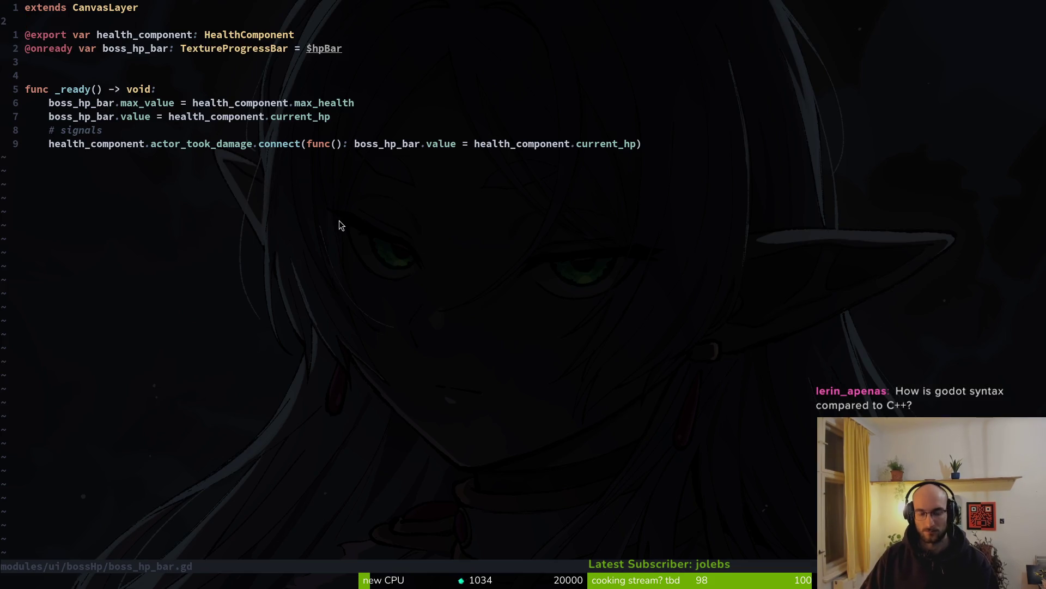
In rhino_beetle.gd, duplicate the animation_player declaration and rename it boss_hp_bar.
key(space)
key(f)
key(f)
text(rhino)
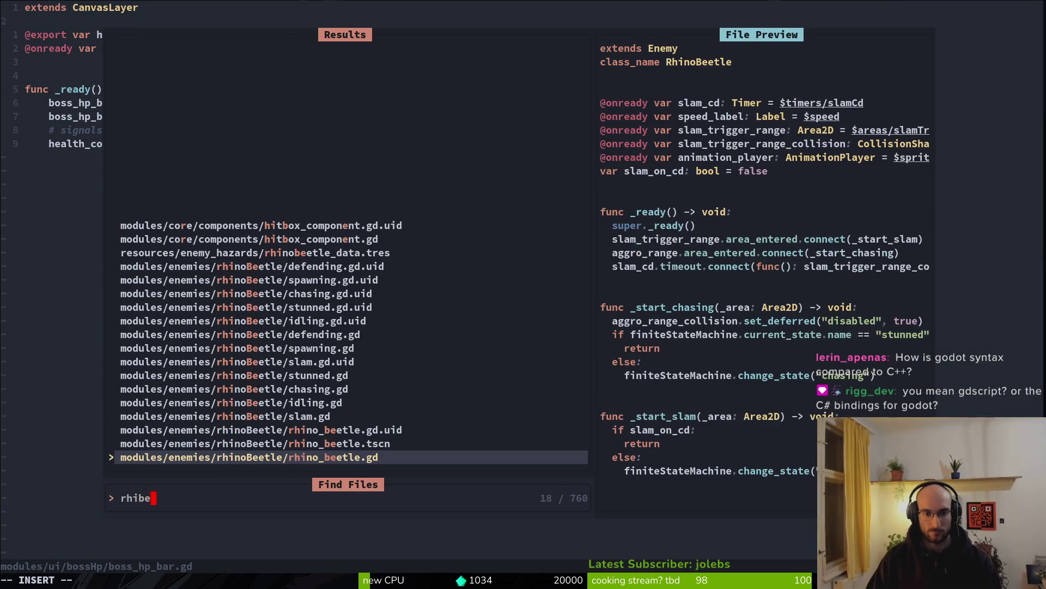
key(Return)
key(j)
key(j)
key(j)
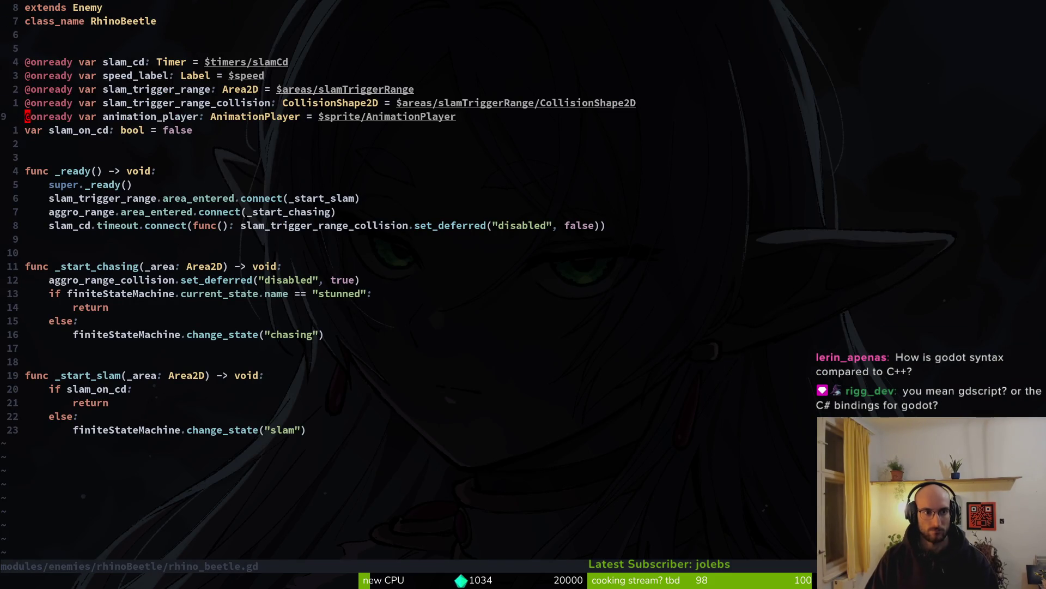
key(y)
key(y)
key(p)
key(w)
key(w)
key(w)
text(ciwboss: AnimationPlayer = $sprite/AnimationPlayer)
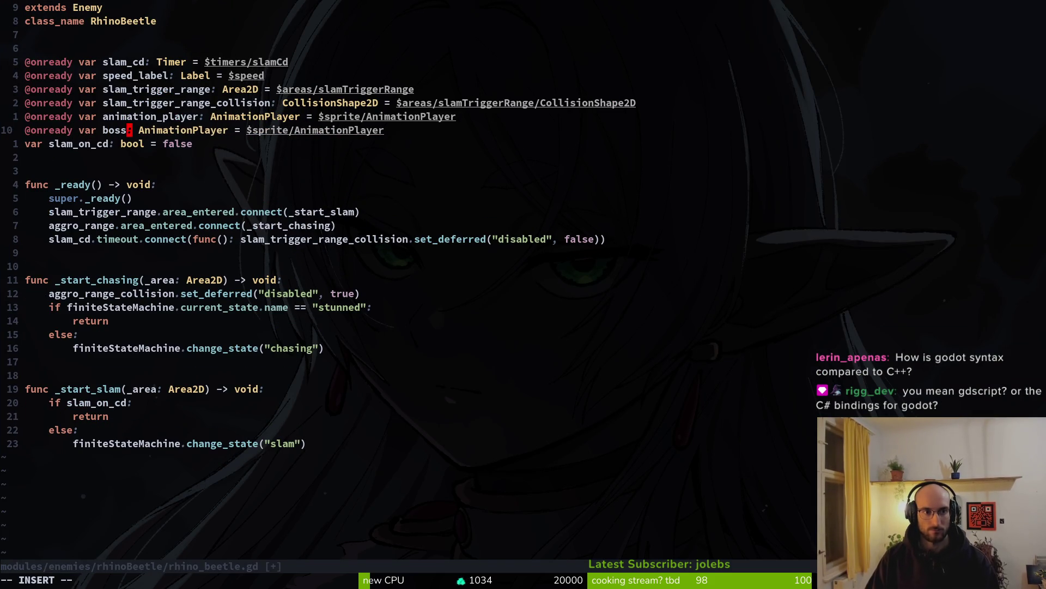
text(_hp_bar)
key(Right)
key(Right)
key(ctrl+o)
text(dwBoshp)
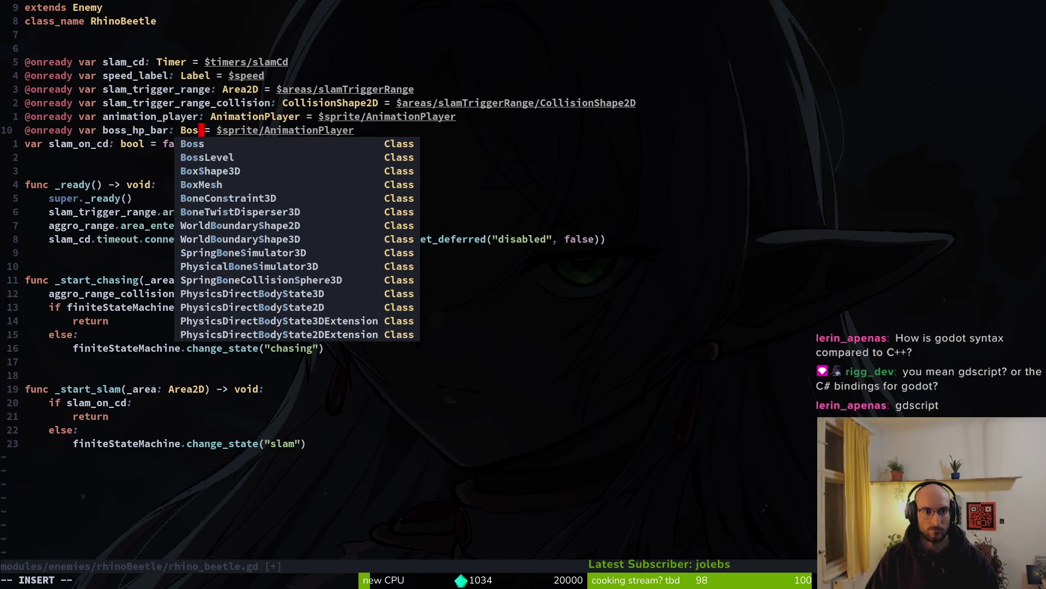
key(Escape)
Change the boss_hp_bar variable's type to CanvasLayer.
key(space)
key(f)
key(f)
text(boss)
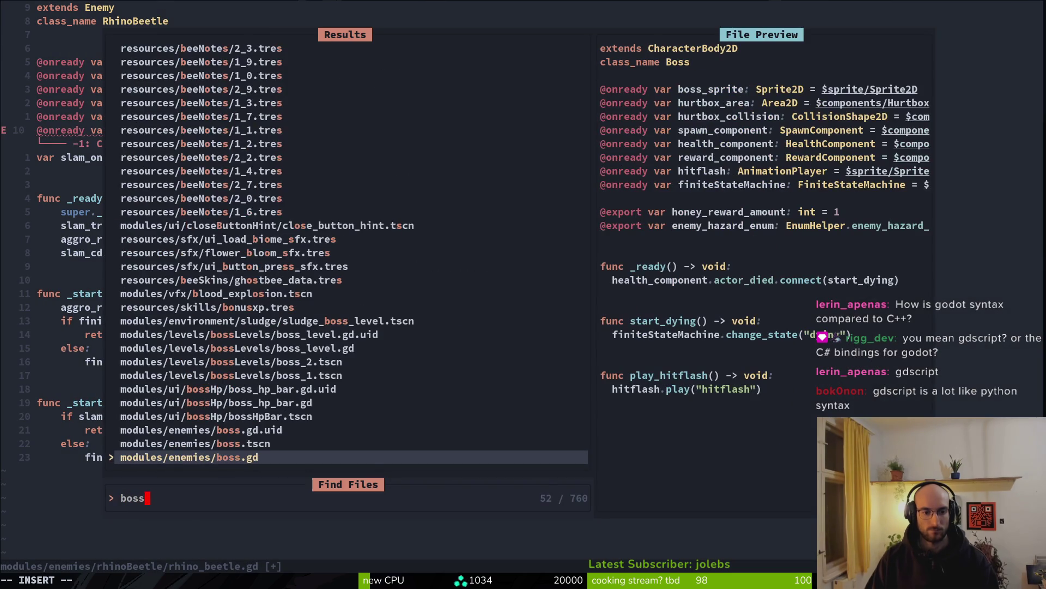
text(h)
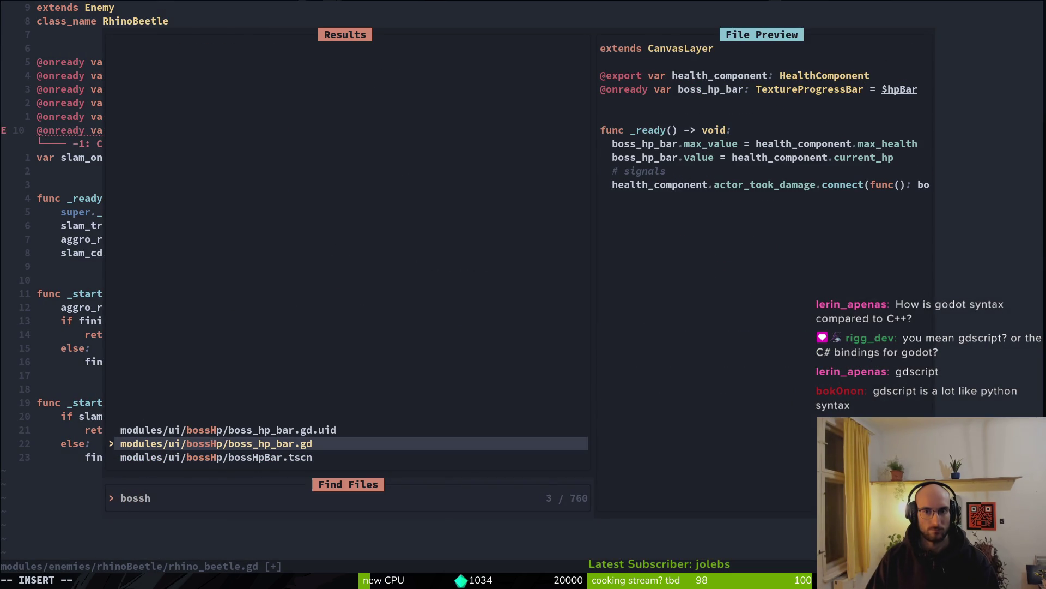
key(Escape)
key(Escape)
text(ciwCan)
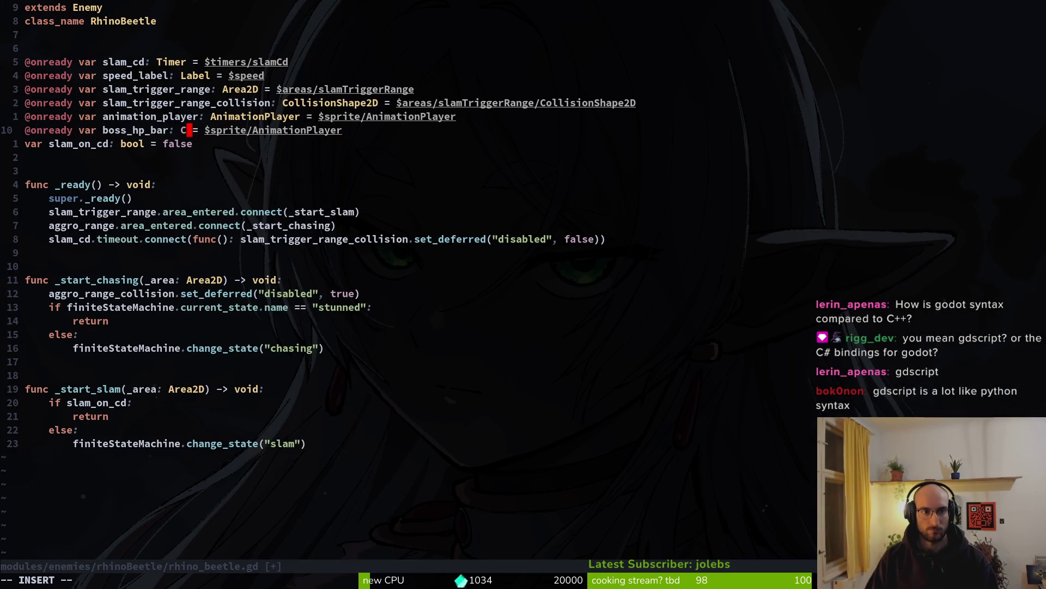
key(Tab)
key(Tab)
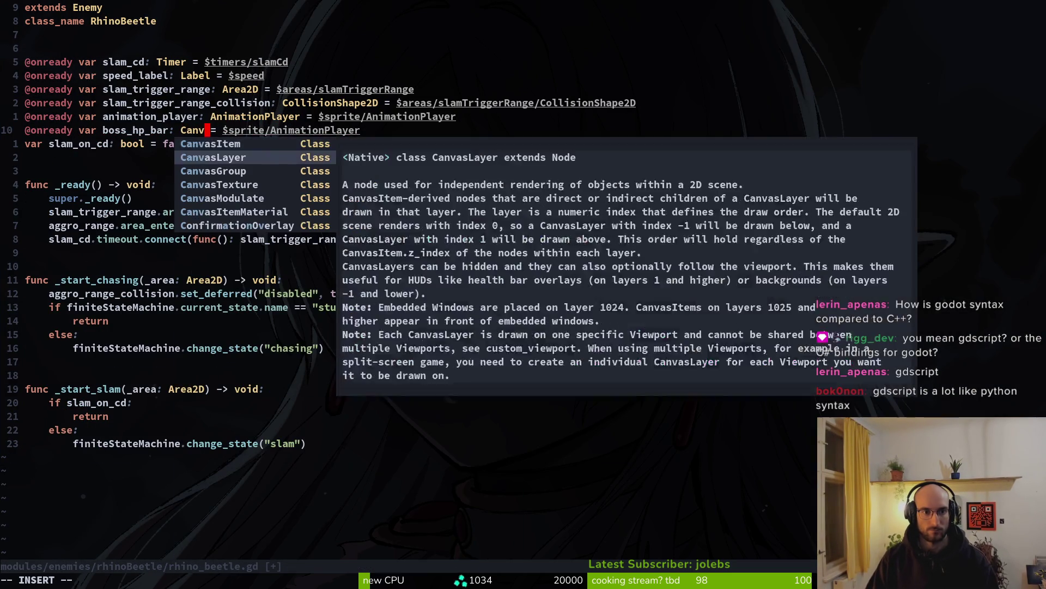
key(Escape)
key(w)
key(w)
key(w)
Set its node path to $bossHpBar and save rhino_beetle.gd.
key(h)
key(v)
key(w)
key(w)
key(w)
key(w)
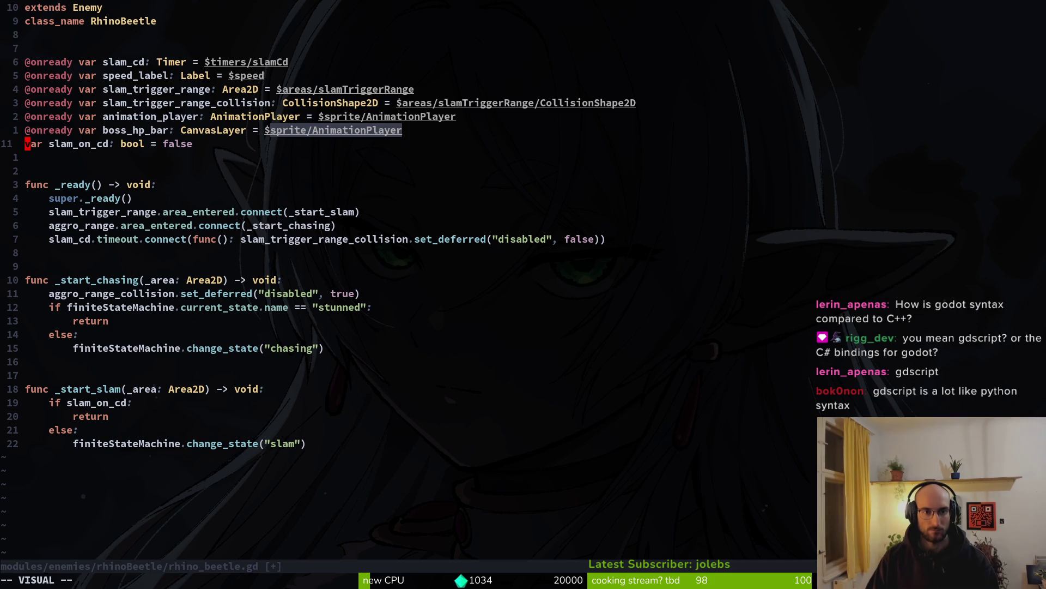
text(k$c$)
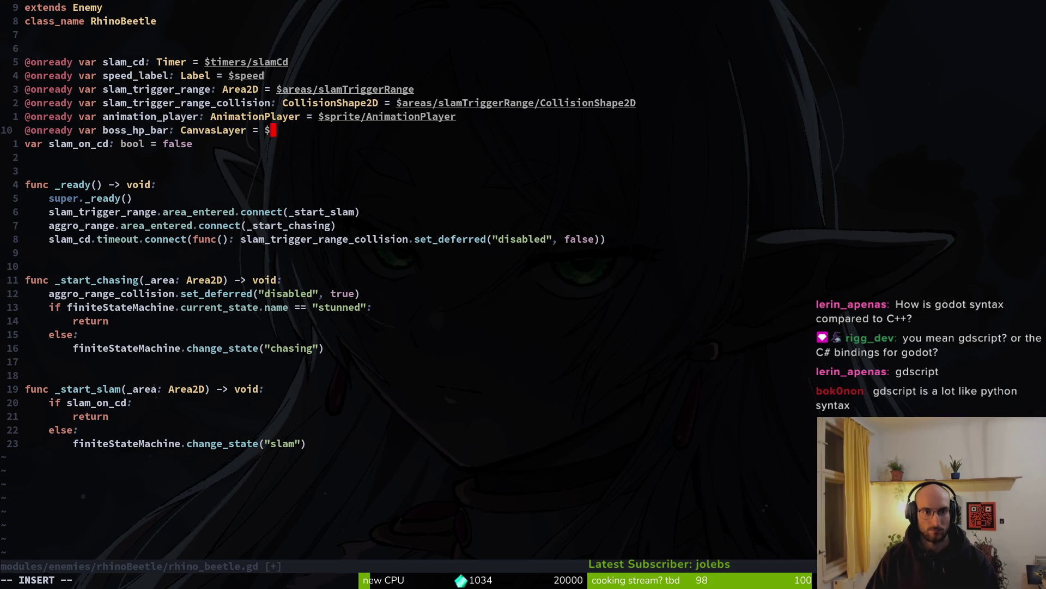
text(boss)
key(Tab)
key(Escape)
text(:w)
key(Return)
key(g)
key(d)
key(ctrl+o)
Check the scene in Godot, then look over rhino_beetle.gd's ready function.
key(alt+Tab)
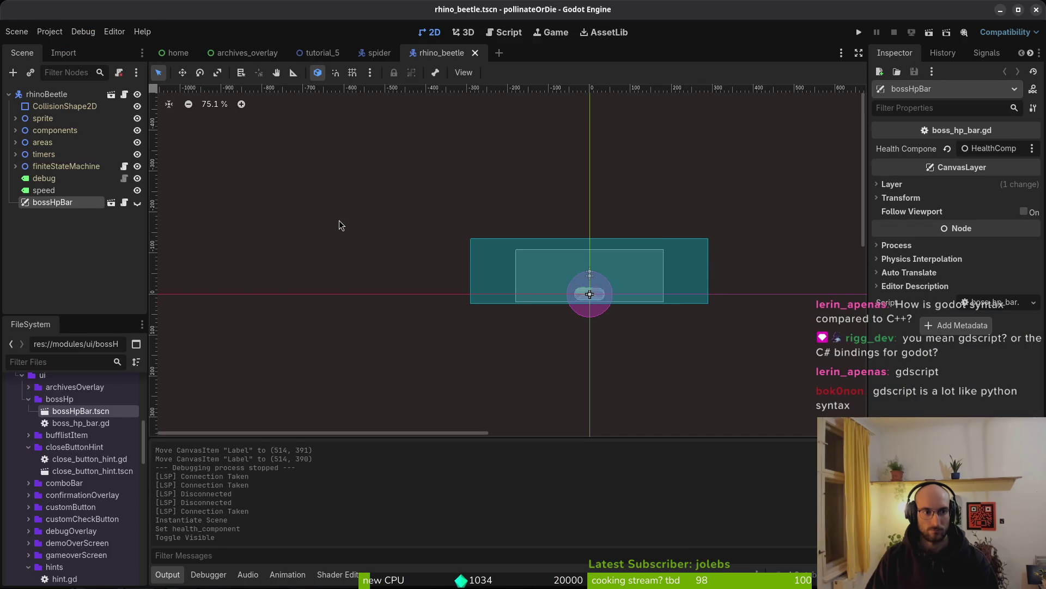
key(alt+Tab)
key(j)
key(j)
key(j)
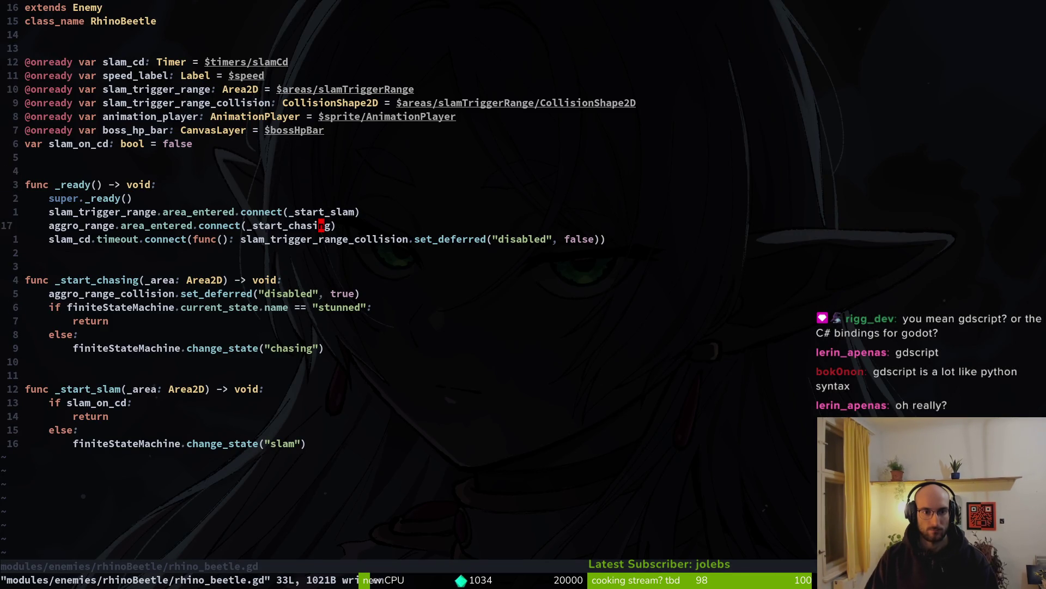
key(j)
key(j)
key(j)
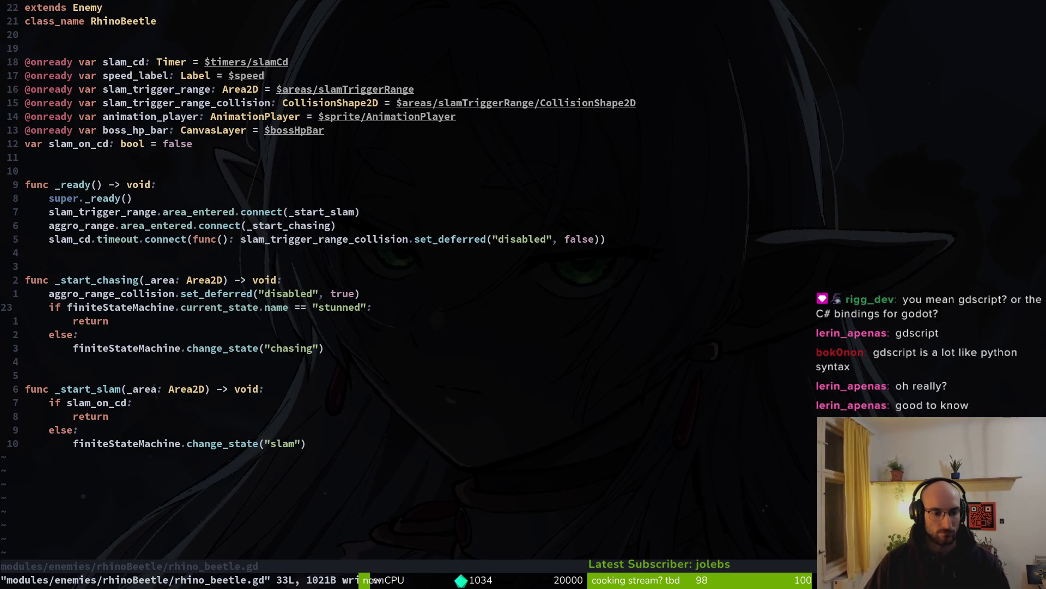
Open the rhinoBeetle idling.gd script.
key(space)
key(f)
key(f)
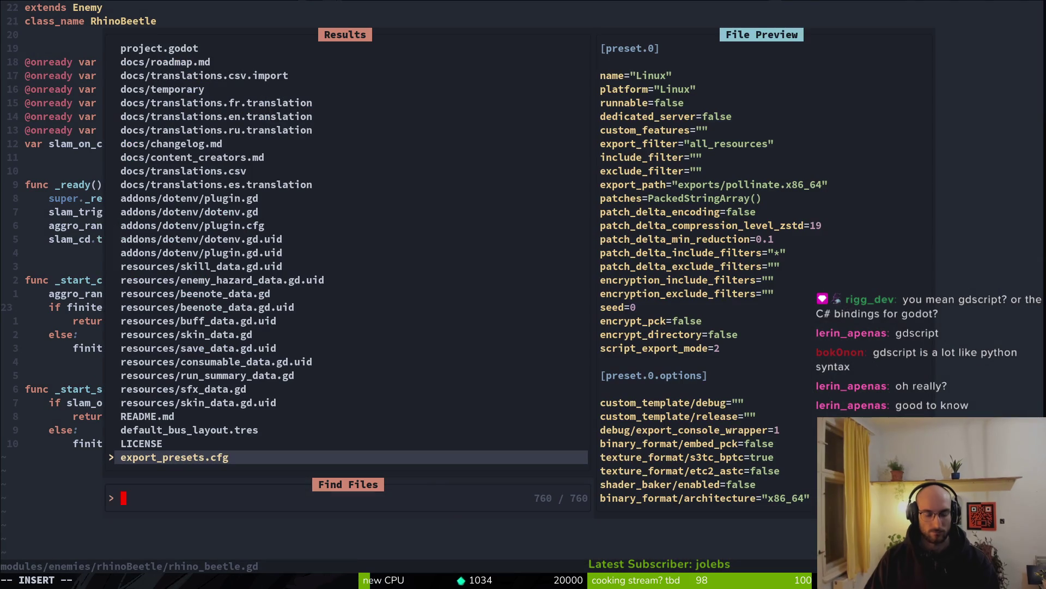
text(tut)
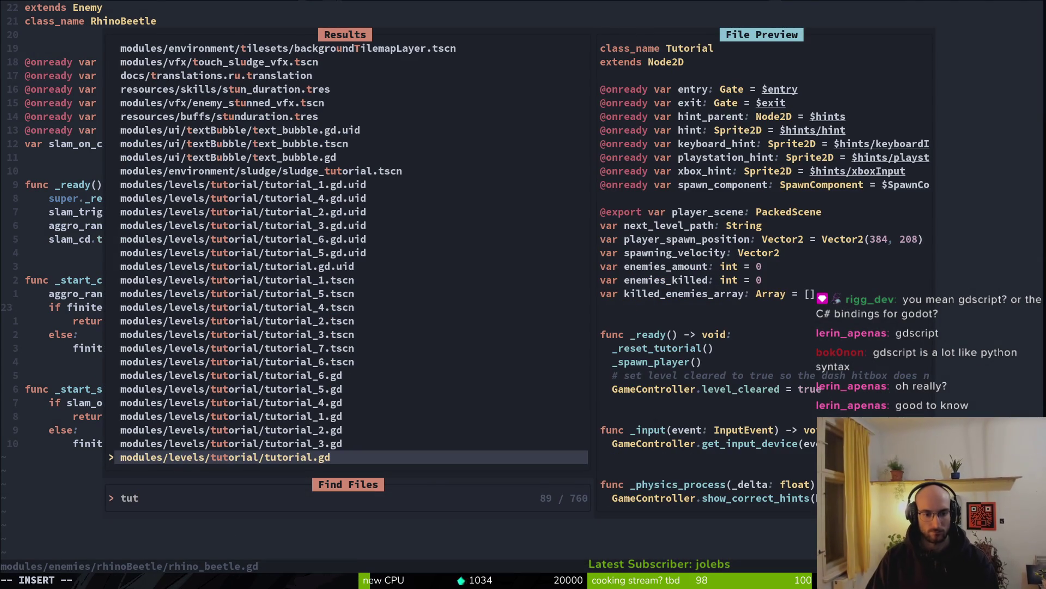
key(BackSpace)
key(BackSpace)
key(BackSpace)
text(idling)
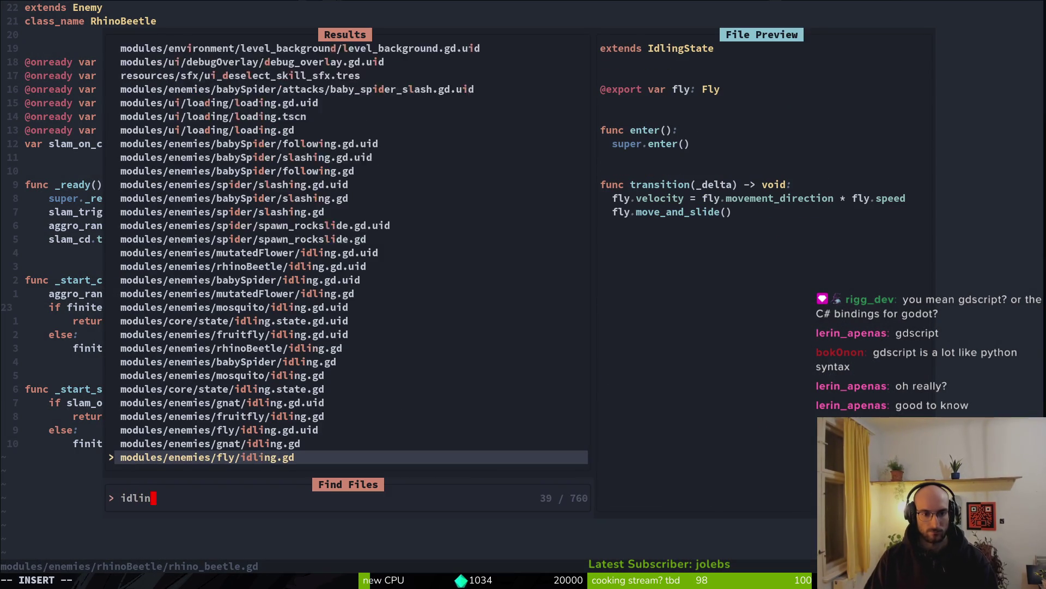
key(BackSpace)
key(BackSpace)
key(BackSpace)
text(rhiid)
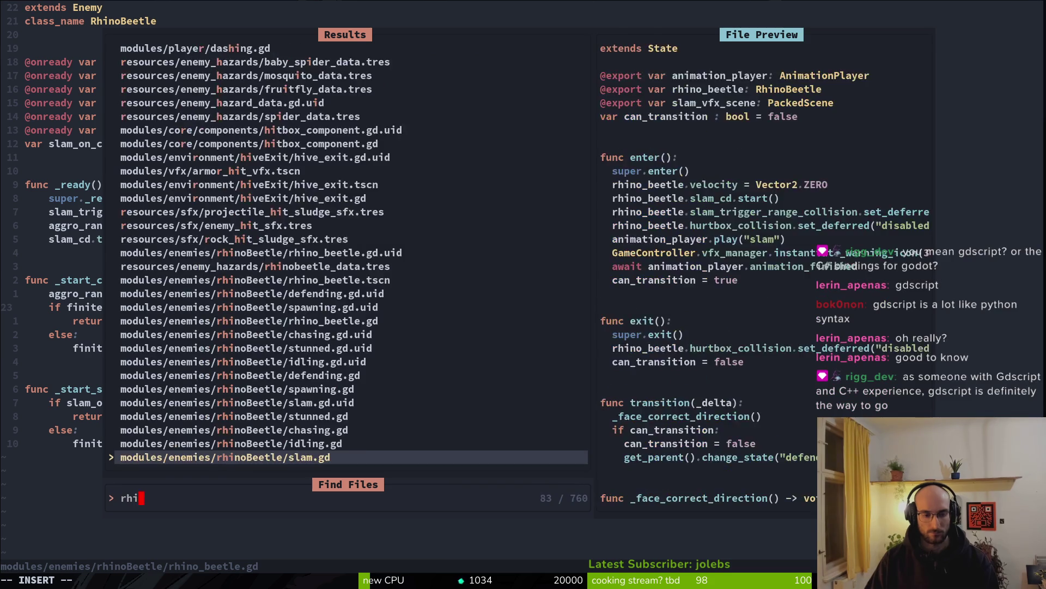
key(Return)
Add rhino_beetle.boss_hp_bar.show() after super.enter(), save idling.gd, and run the game.
key(j)
key(j)
key(j)
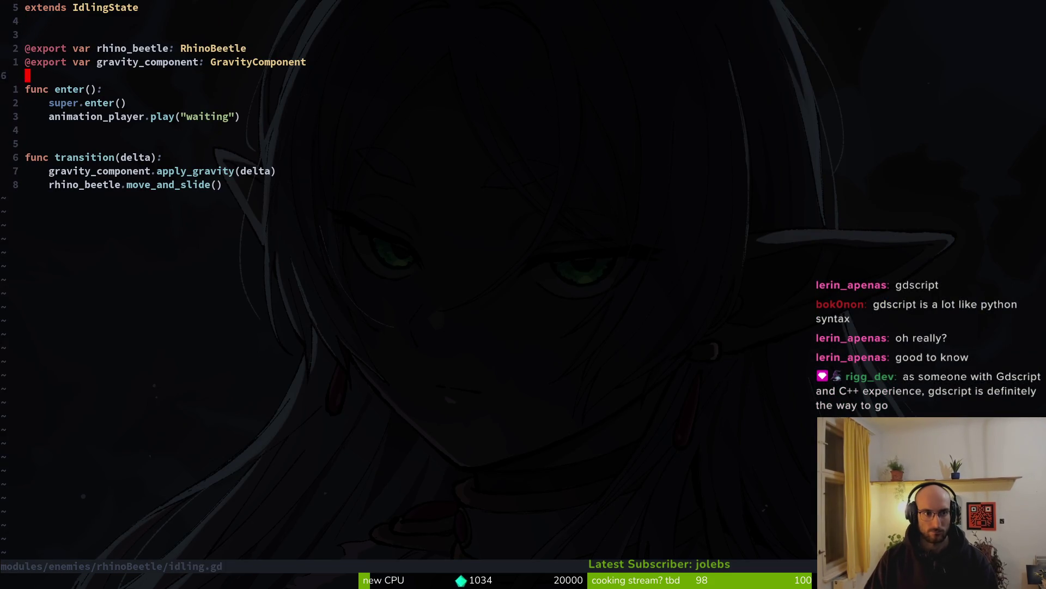
key(o)
key(Return)
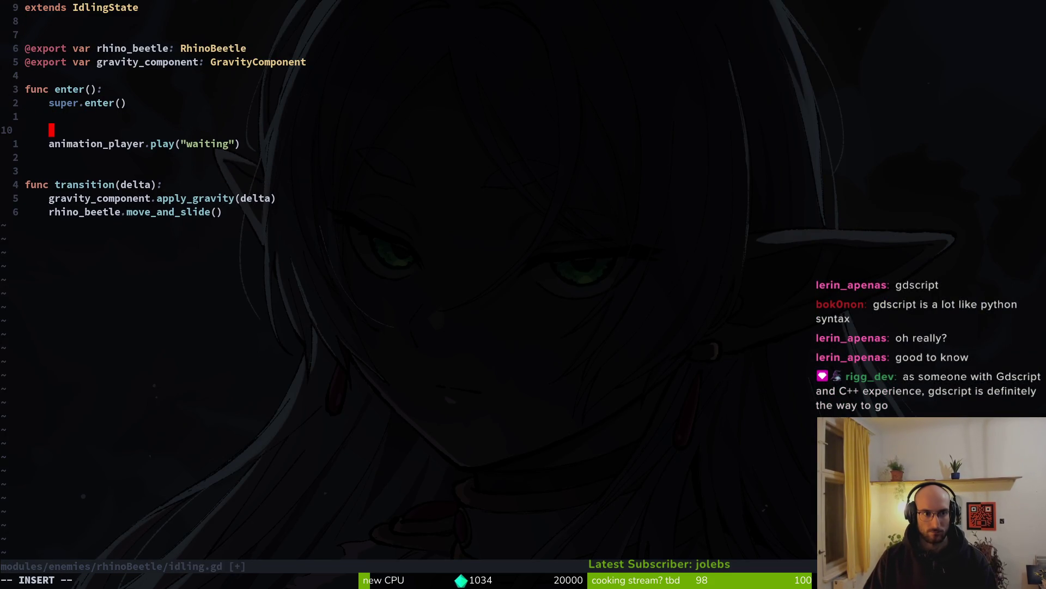
text(ri)
key(BackSpace)
text(no_beetle.boss_hp_bar.show)
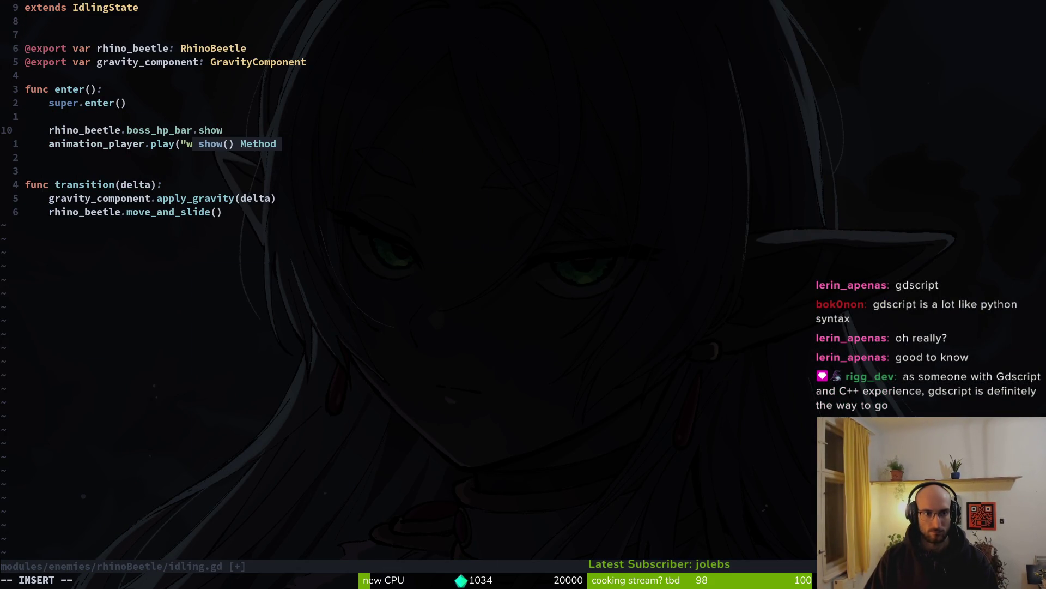
text(())
key(Escape)
text(k:w)
key(Return)
key(d)
key(d)
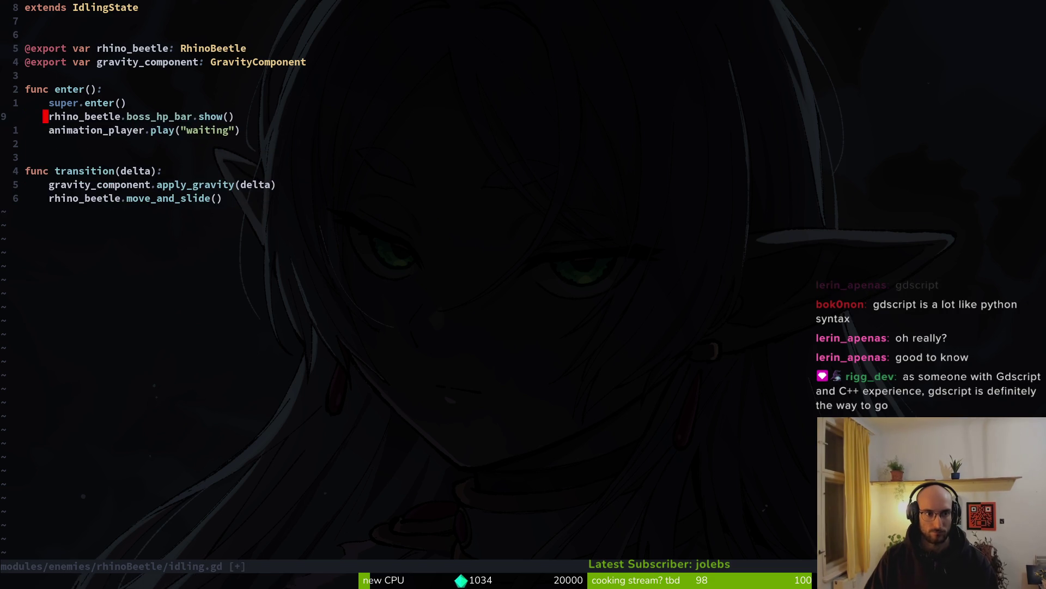
key(alt+Tab)
key(F5)
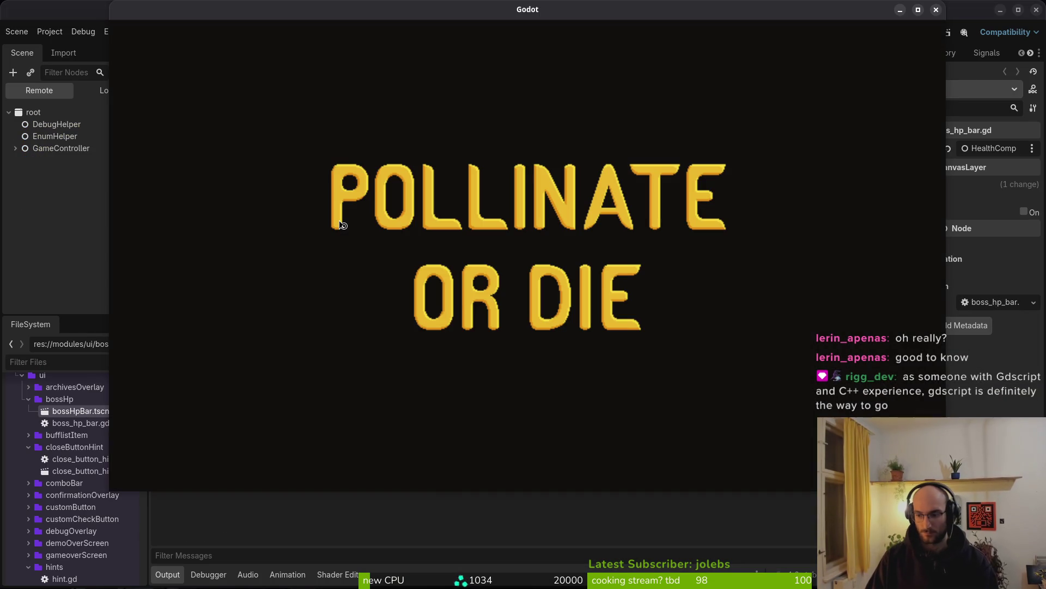
Continue the saved game and enable the level selector in the debugging options.
key(Down)
key(Up)
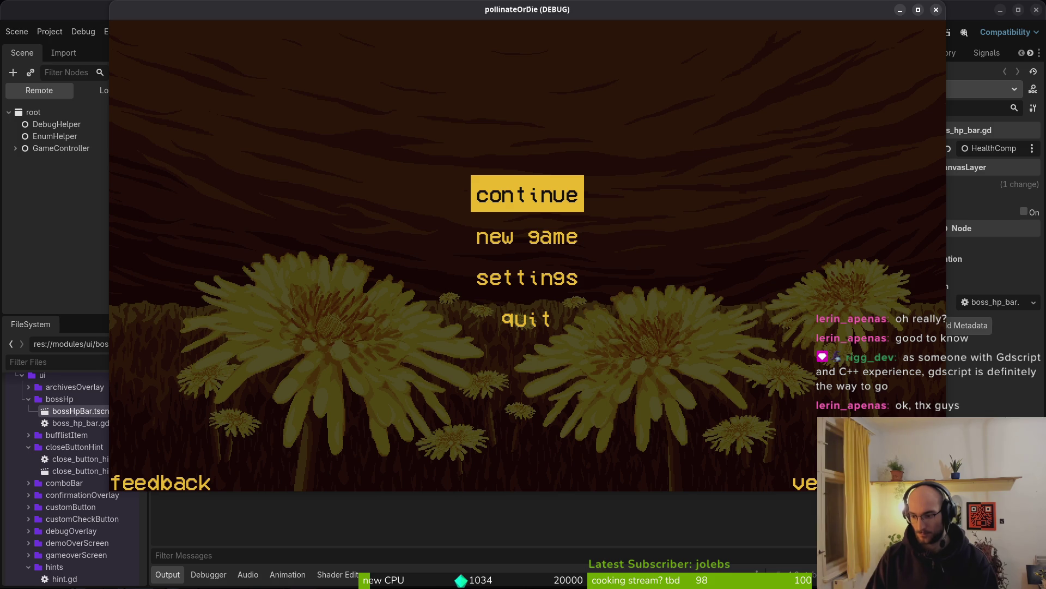
key(Return)
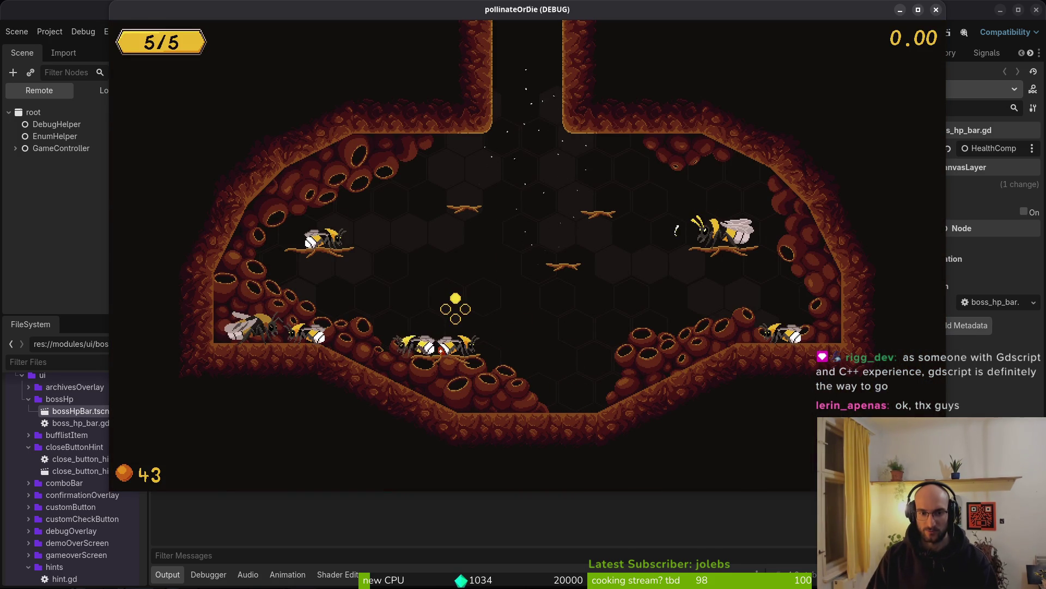
key(Escape)
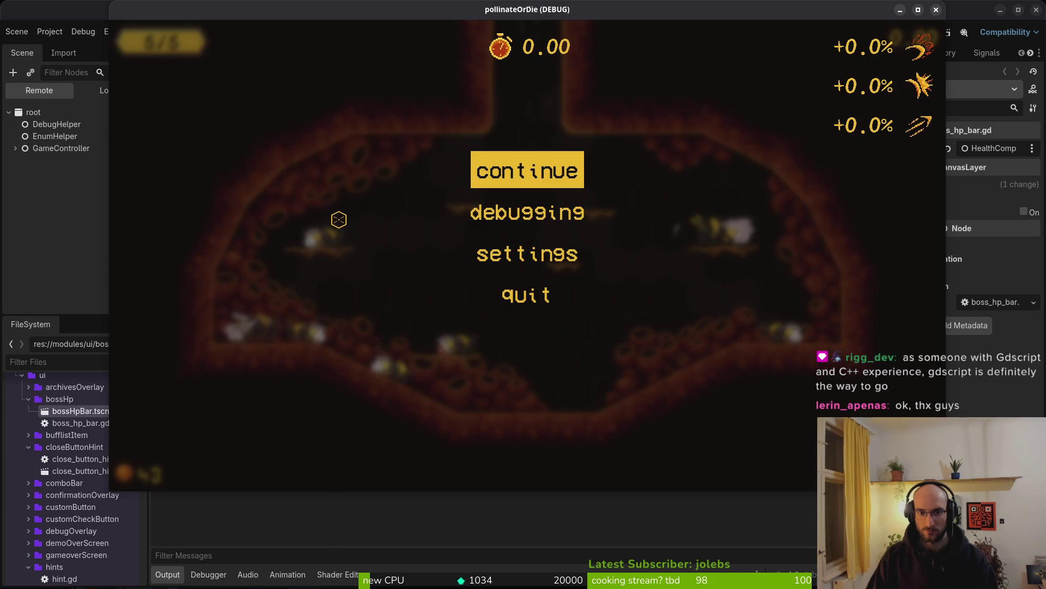
key(Escape)
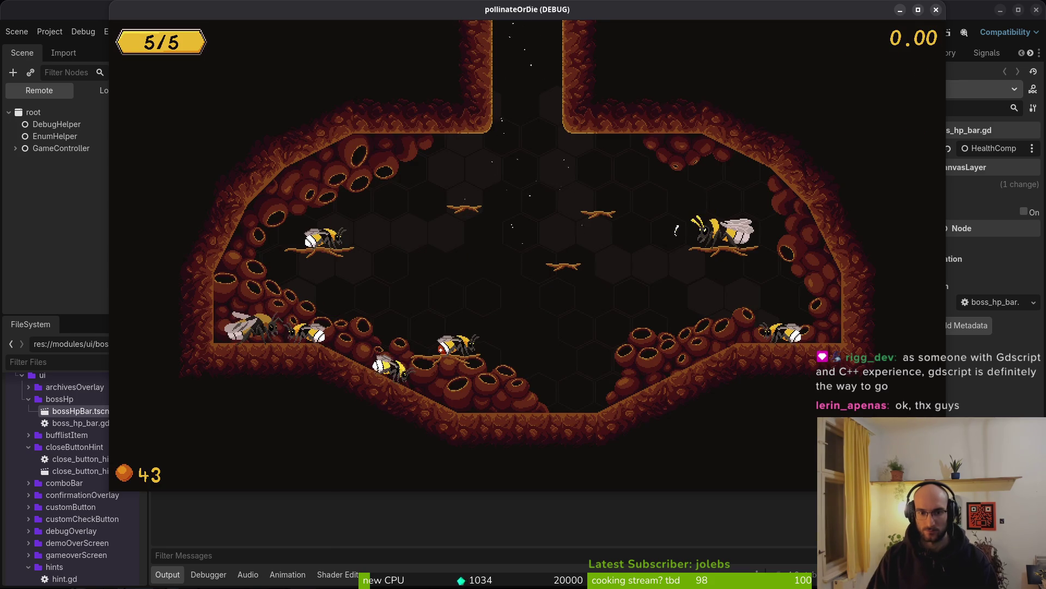
key(Escape)
key(Down)
key(Return)
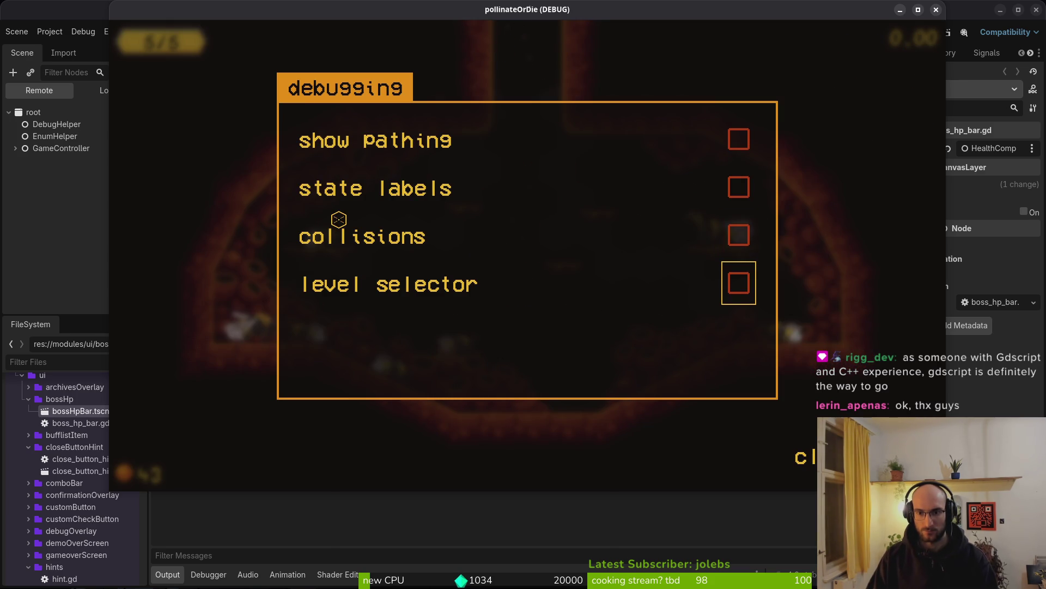
key(Escape)
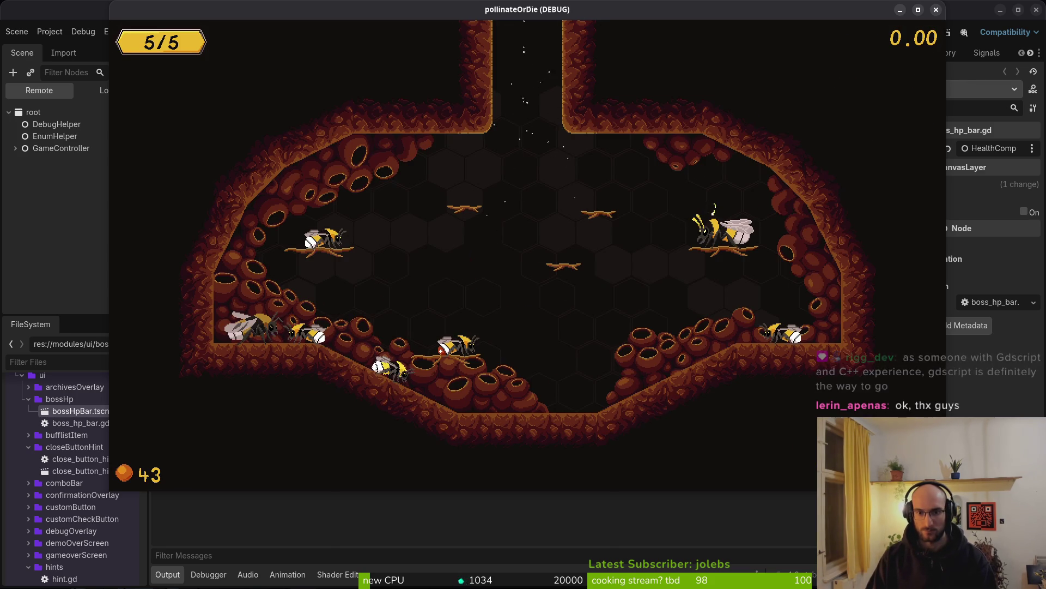
Fly the bee into the level-select hexagon and highlight level 5.
key(Left)
key(Up)
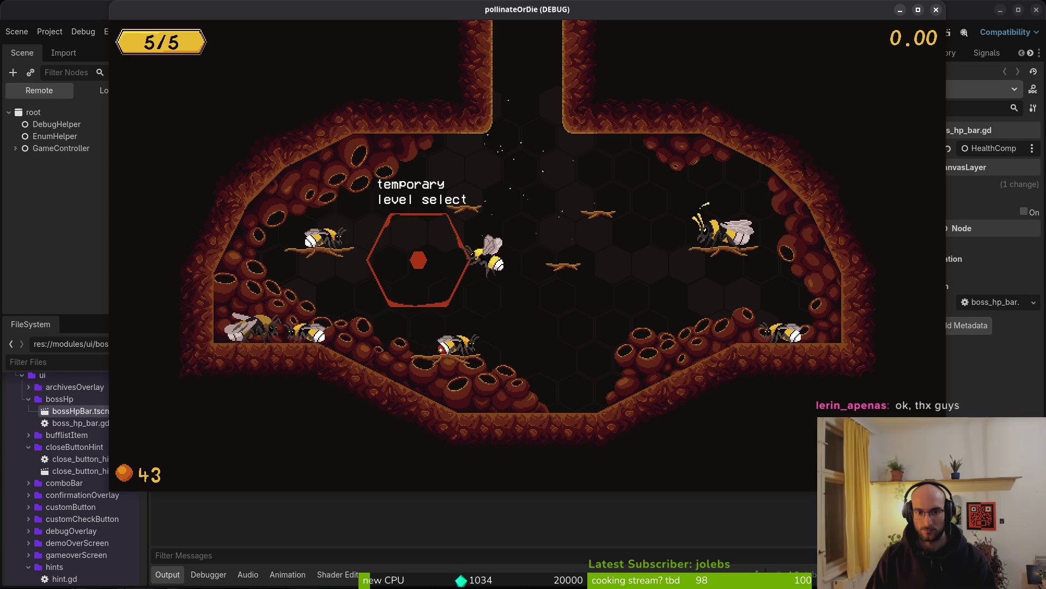
key(Down)
key(Left)
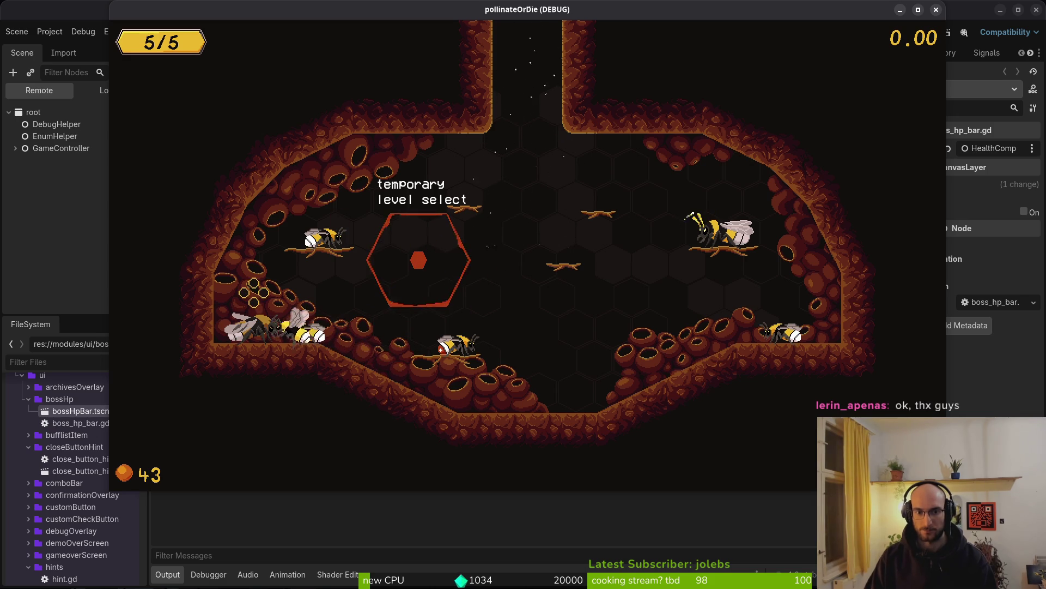
key(Left)
key(Left)
key(Down)
key(Left)
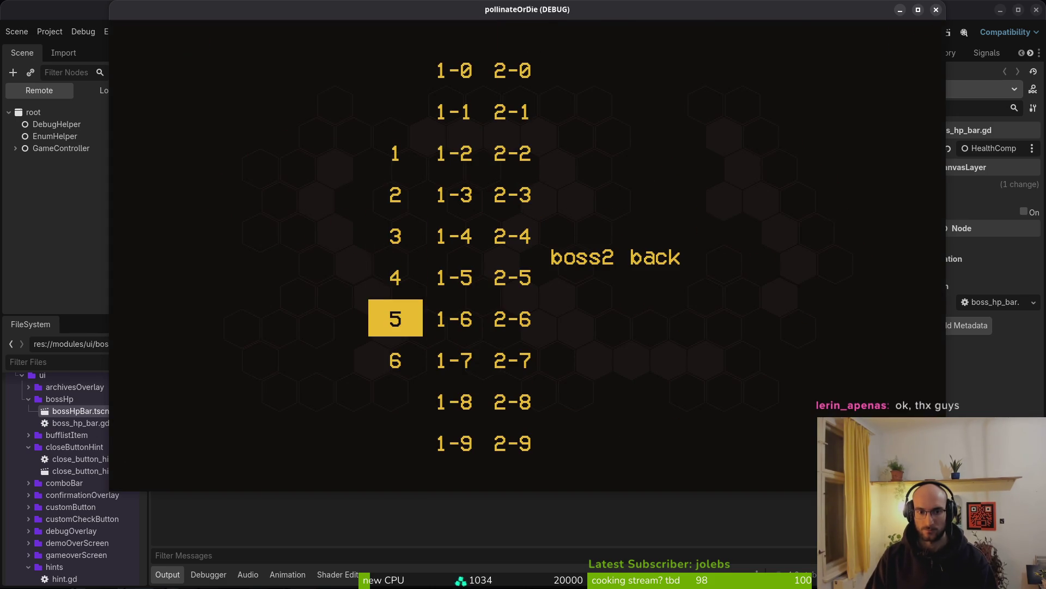
Load level 5 from the level-select grid.
key(Return)
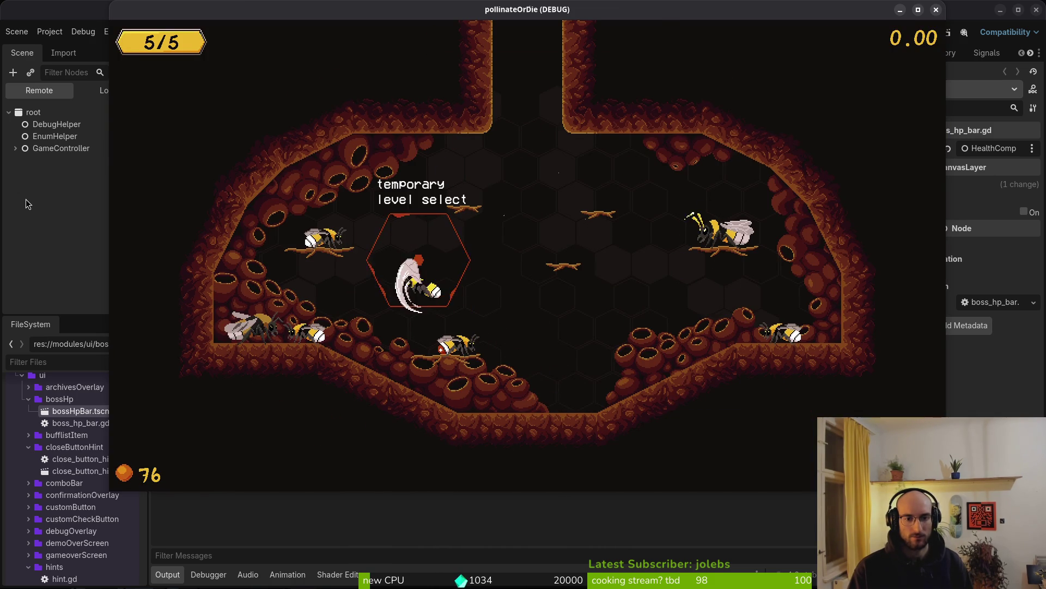
From the pause menu's debugging options, turn on state labels and collision shape display.
key(Escape)
key(Up)
key(Return)
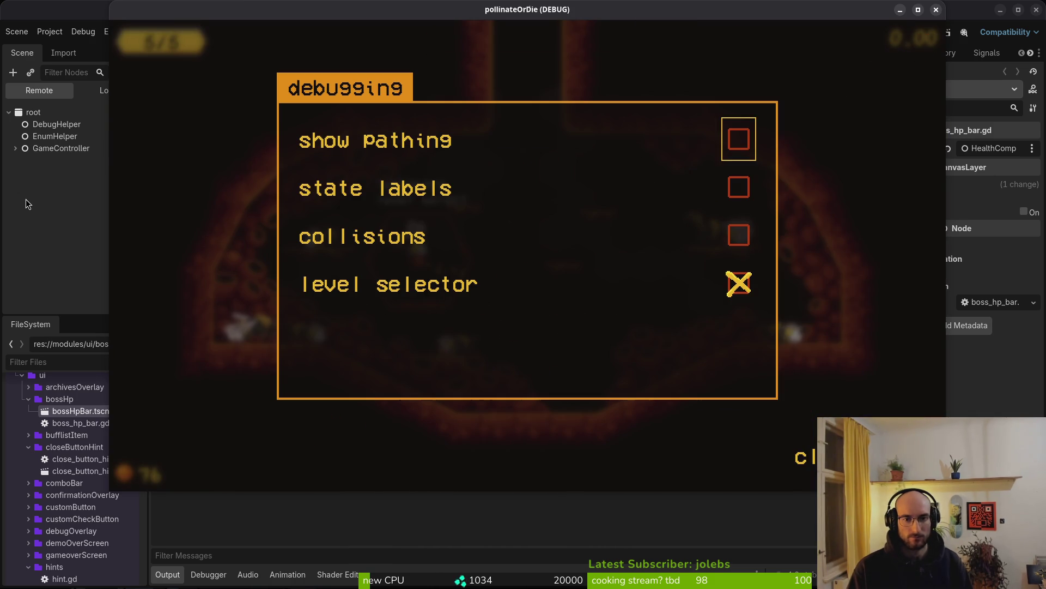
key(Return)
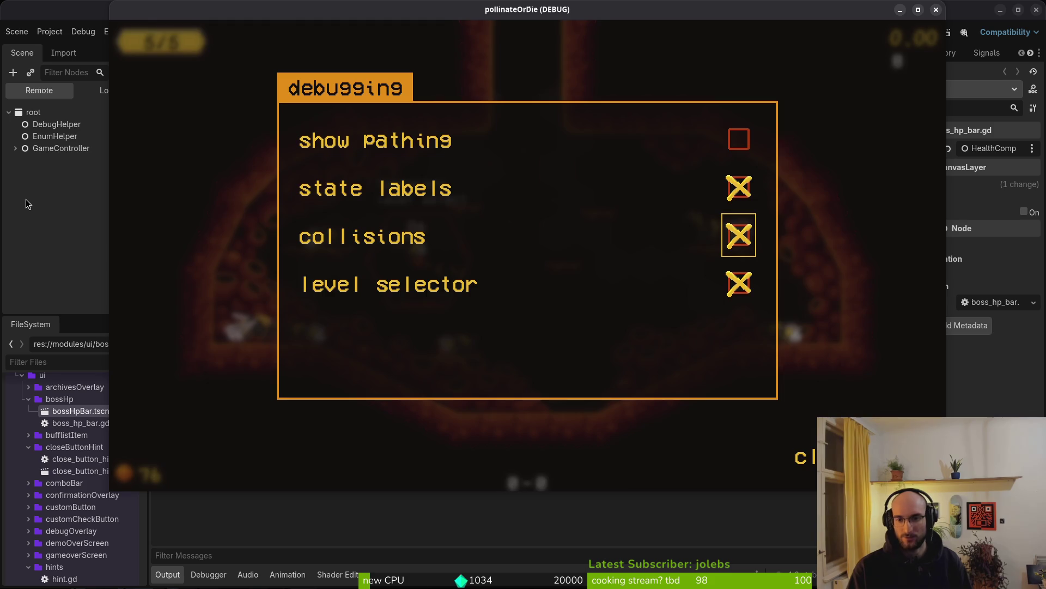
key(Escape)
key(Return)
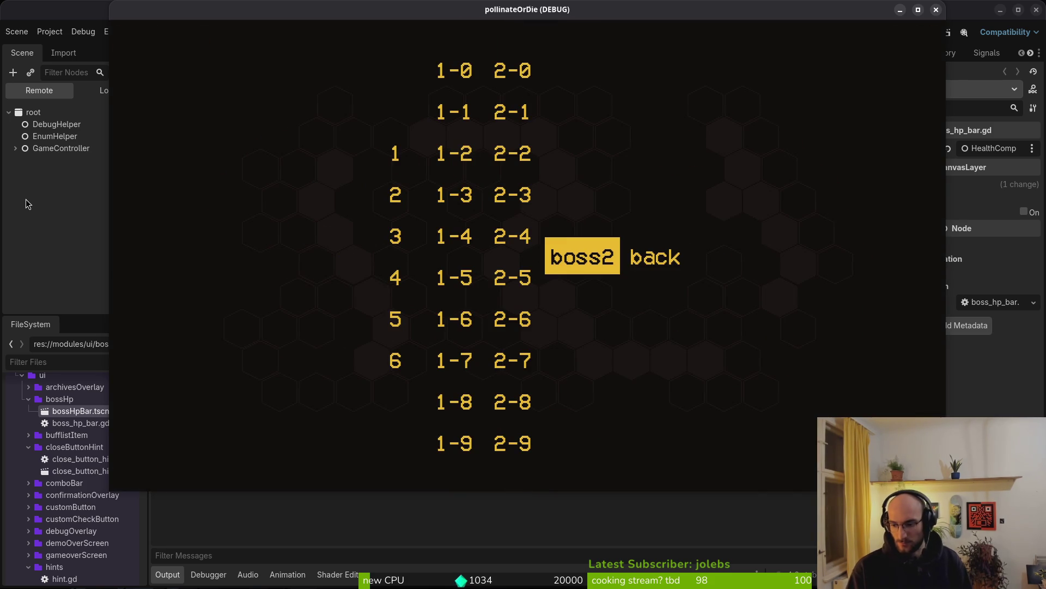
Start level 5 and fight the rhino beetle boss with slashes and dash smashes, then pause.
key(Left)
key(Left)
key(Left)
key(Down)
key(Return)
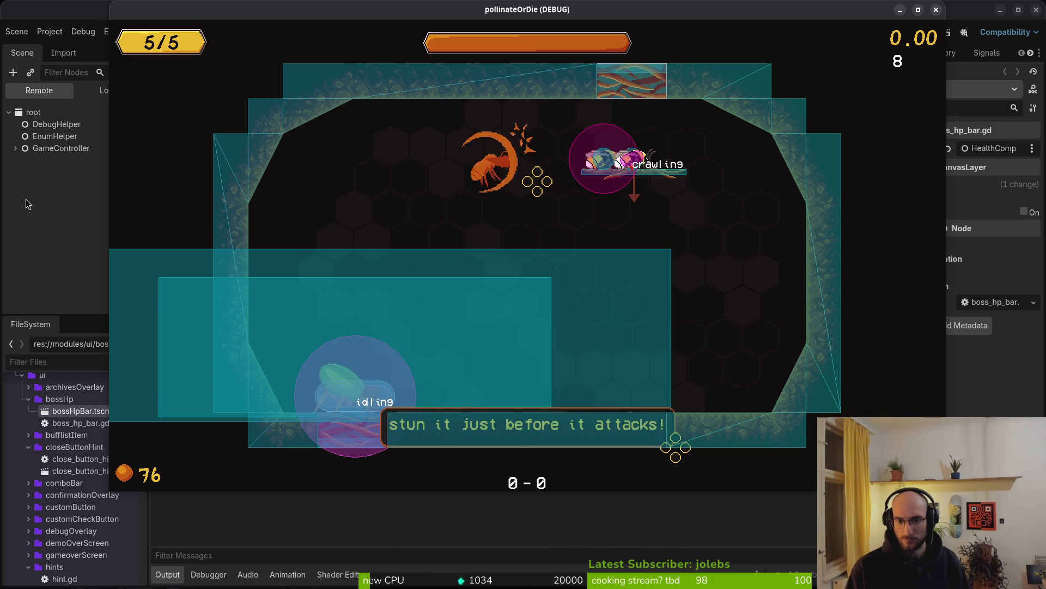
key(space)
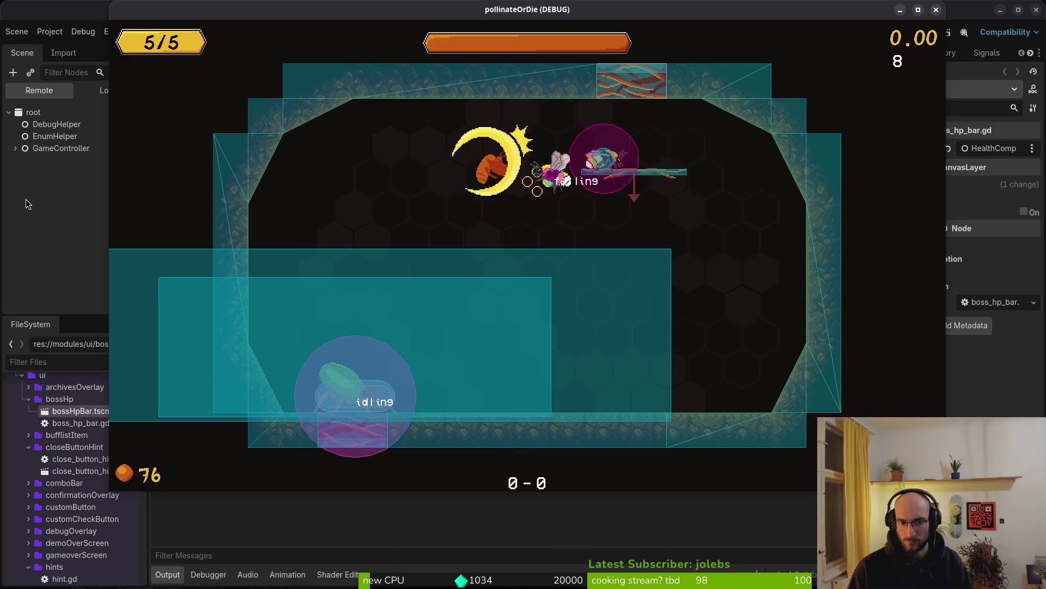
key(space)
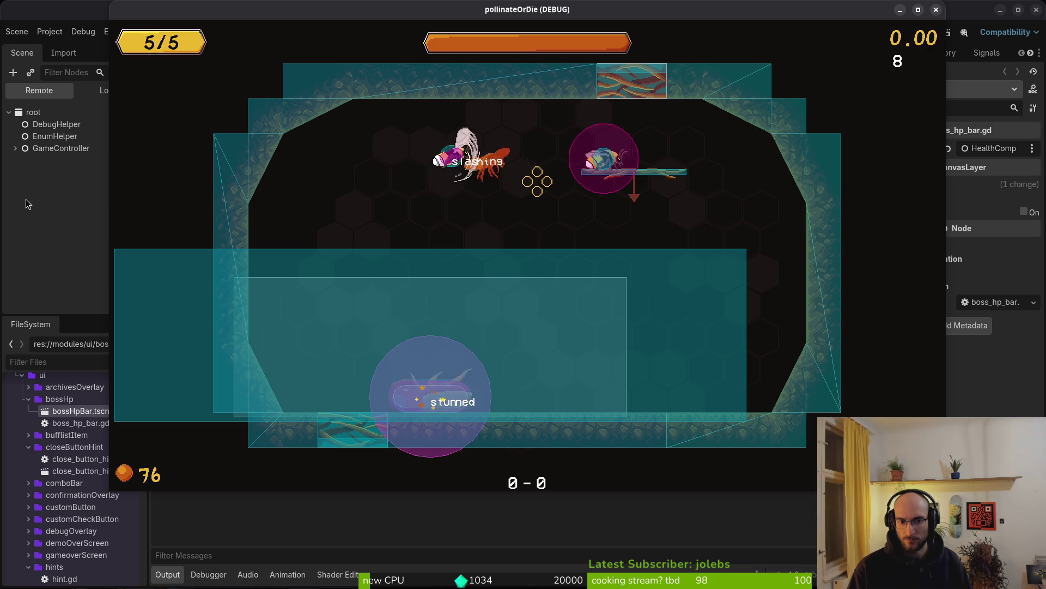
key(shift)
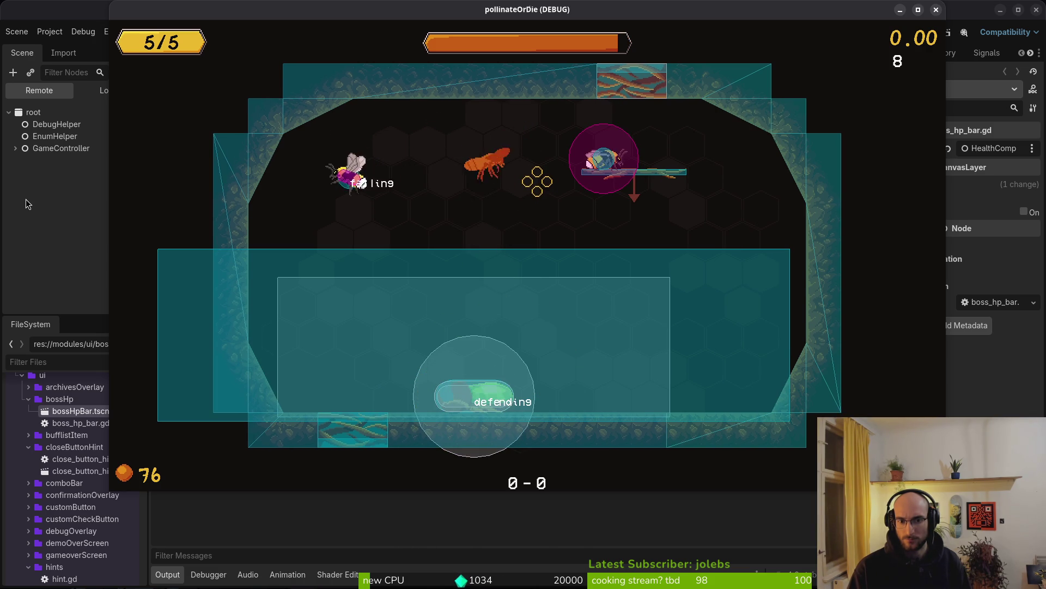
key(shift)
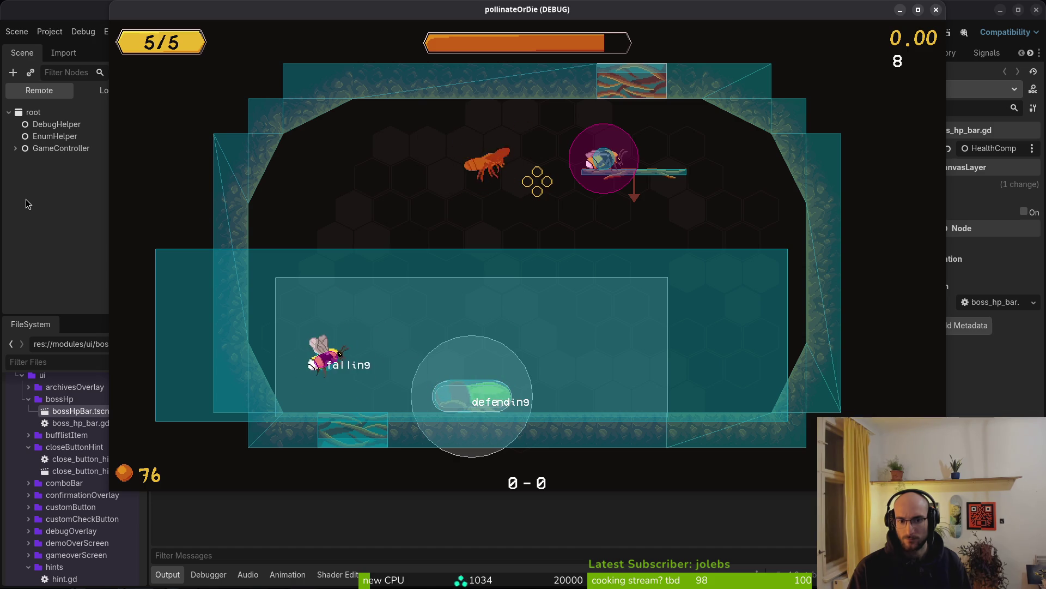
key(shift)
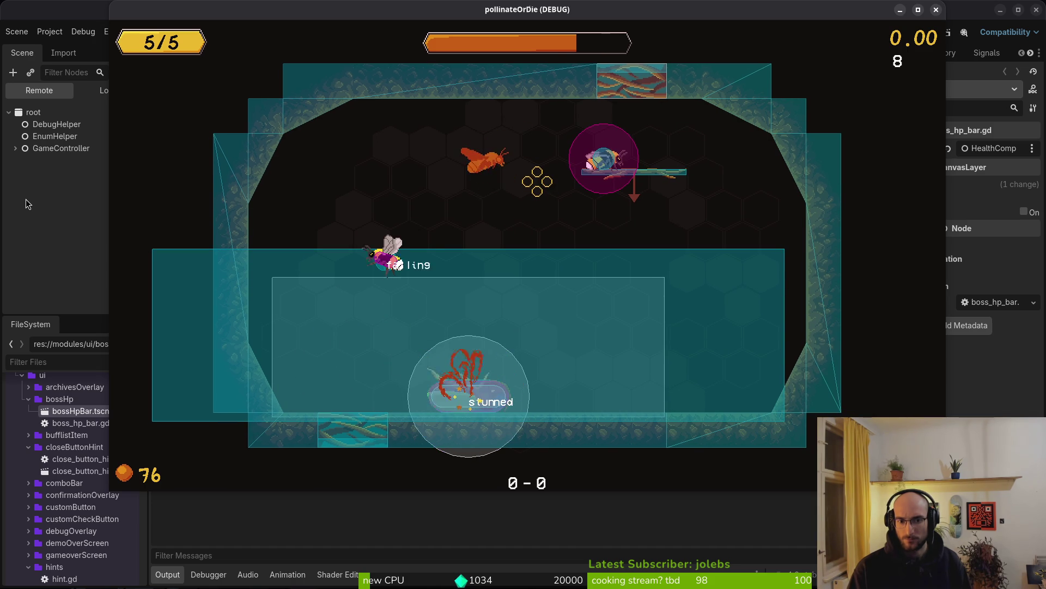
key(shift)
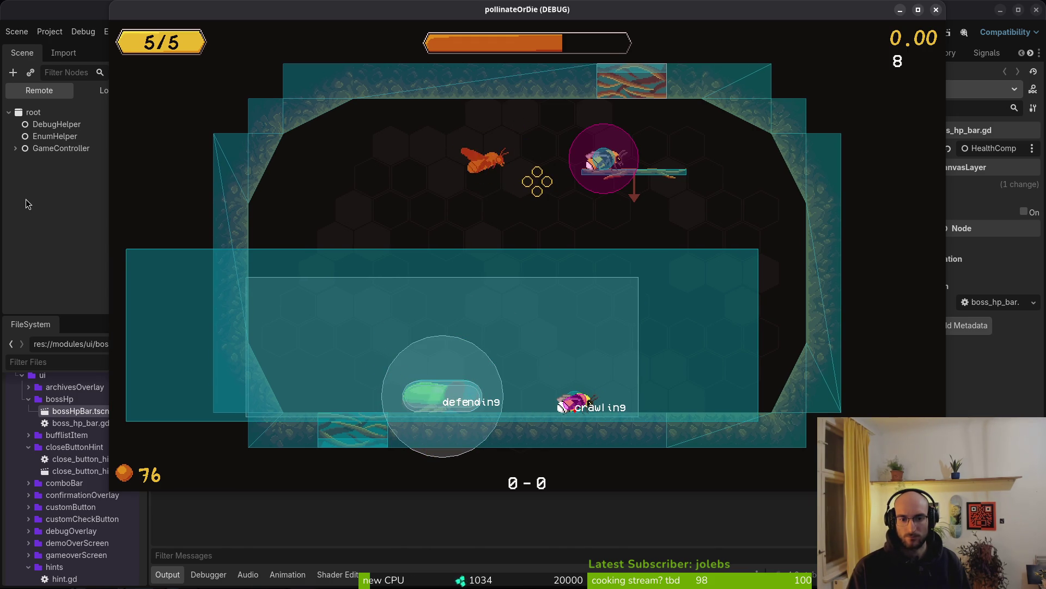
key(Escape)
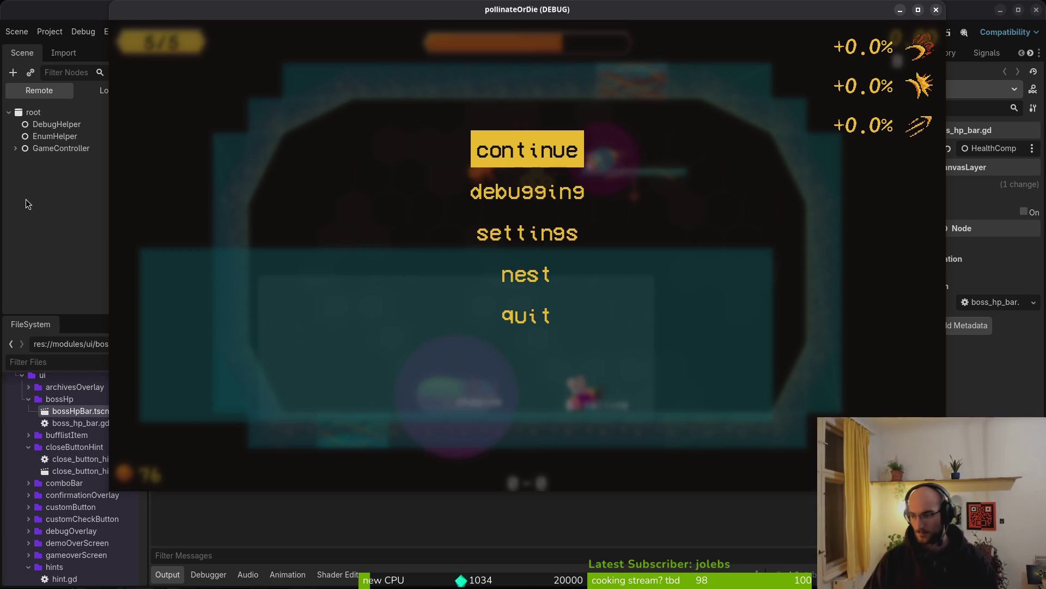
In Neovim, find 'defen' in the project file finder and open defending.gd.
key(alt+Tab)
key(space)
key(f)
key(f)
text(defend"))
key(Return)
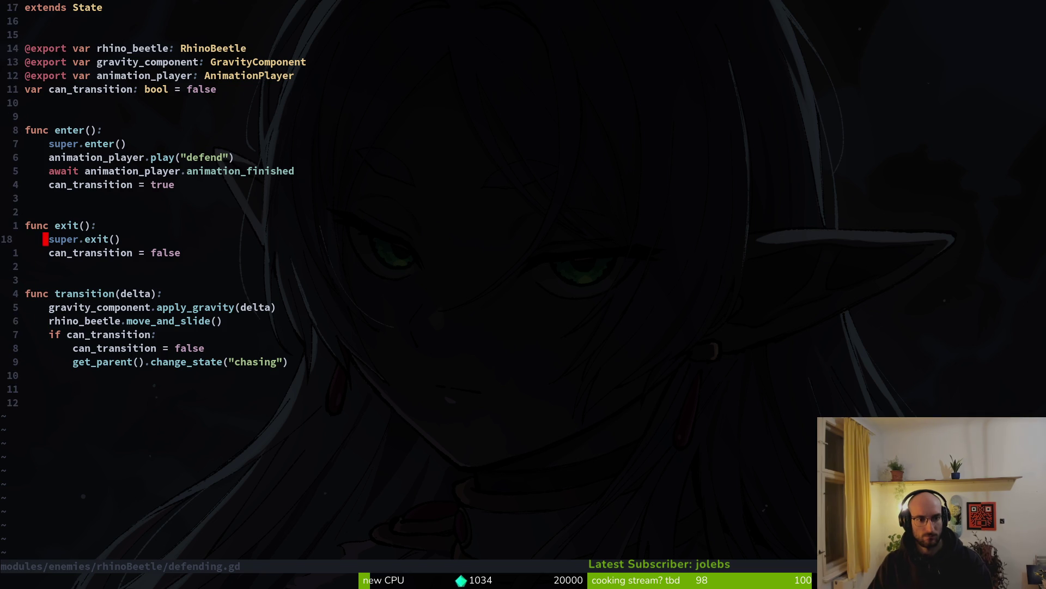
Save defending.gd with :w and quit Vim with :q.
text(:w)
key(Return)
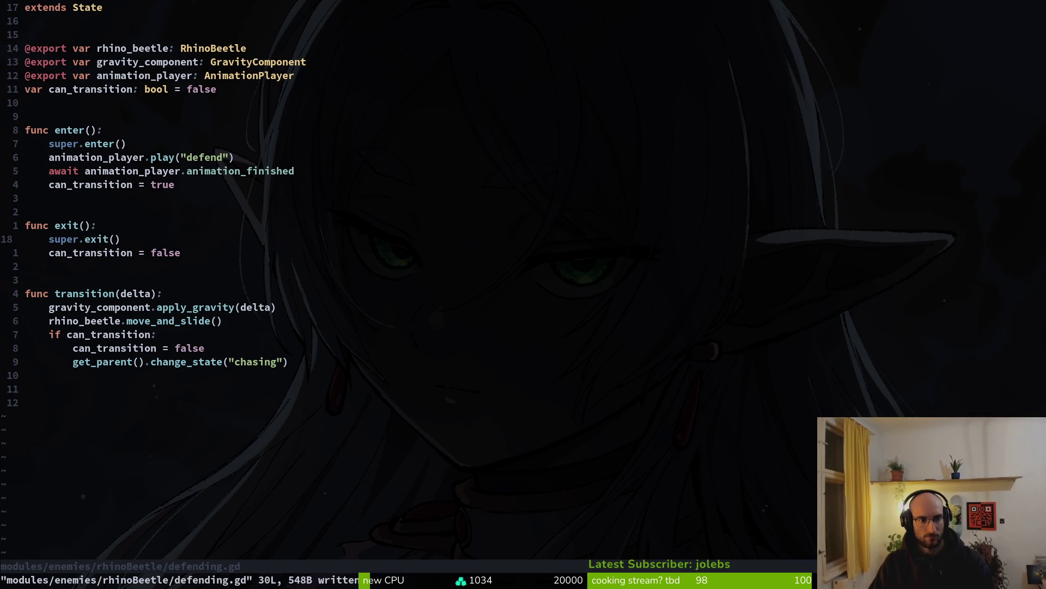
key(Escape)
text(:q)
key(Return)
Choose continue in the game's pause menu, then close the game window.
key(Down)
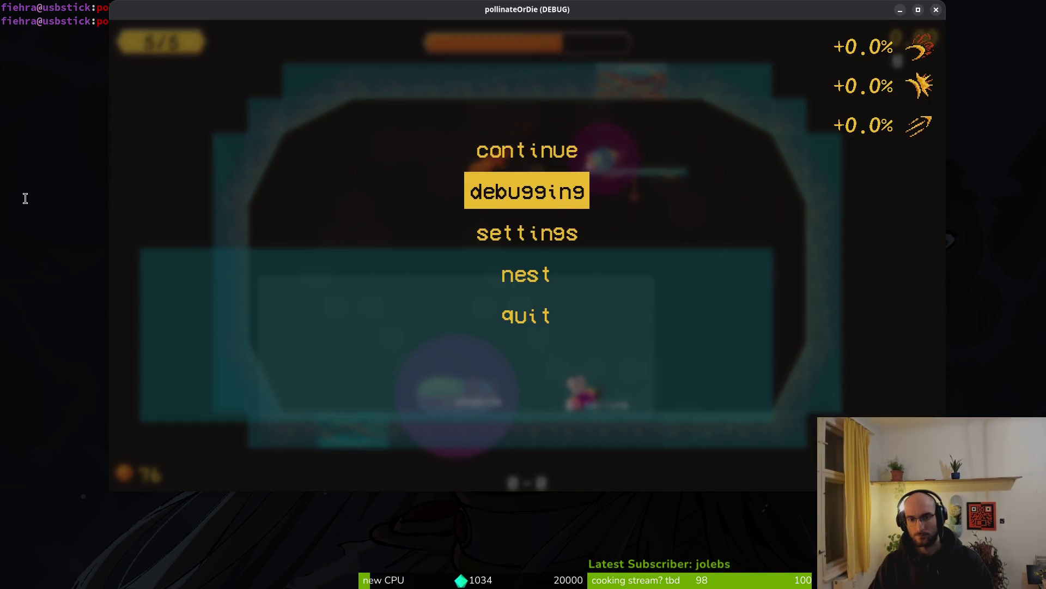
key(Up)
key(Return)
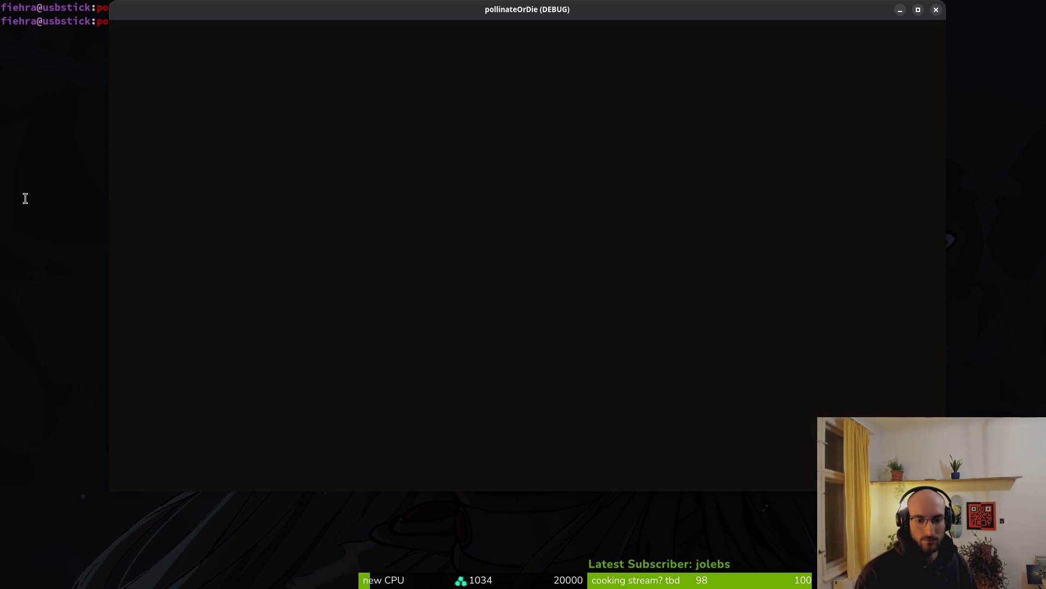
click(937, 10)
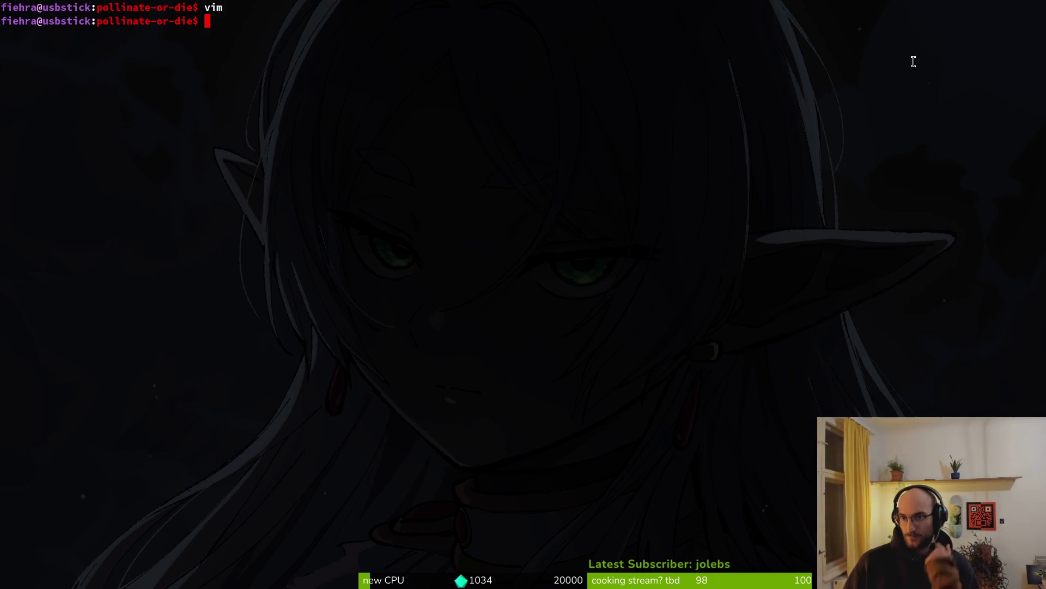
In tig status, review the diffs and stage idling.gd, rhino_beetle.gd and rhino_beetle.tscn.
text(tig status)
key(Down)
key(Down)
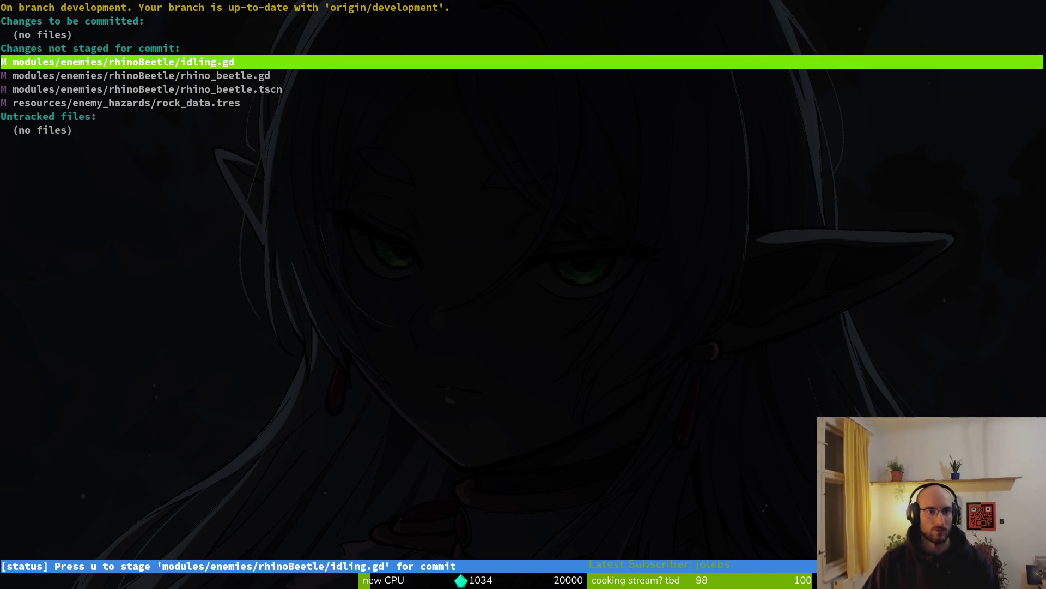
key(Return)
key(u)
key(u)
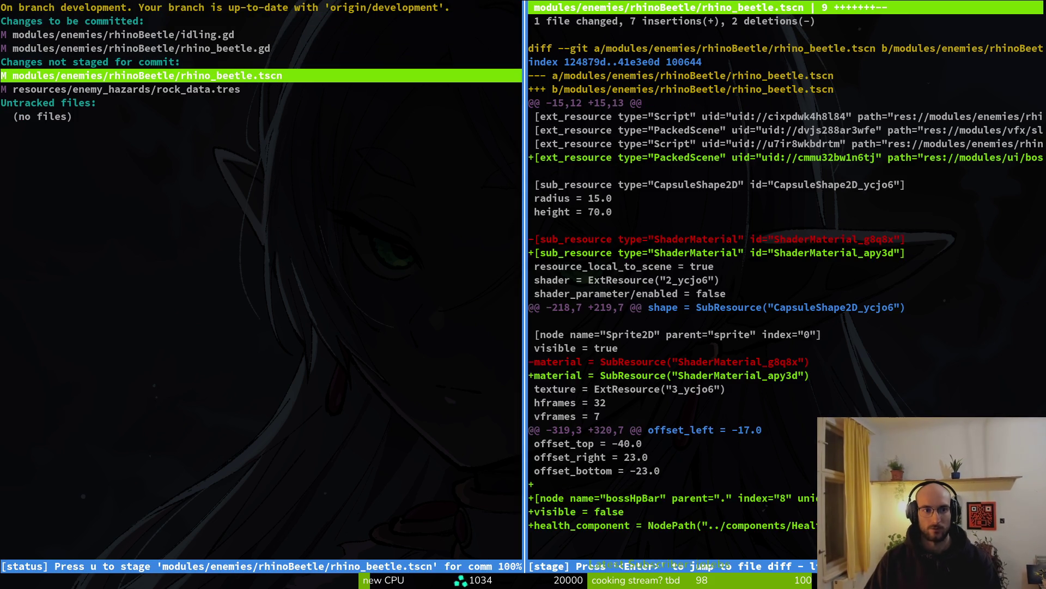
key(u)
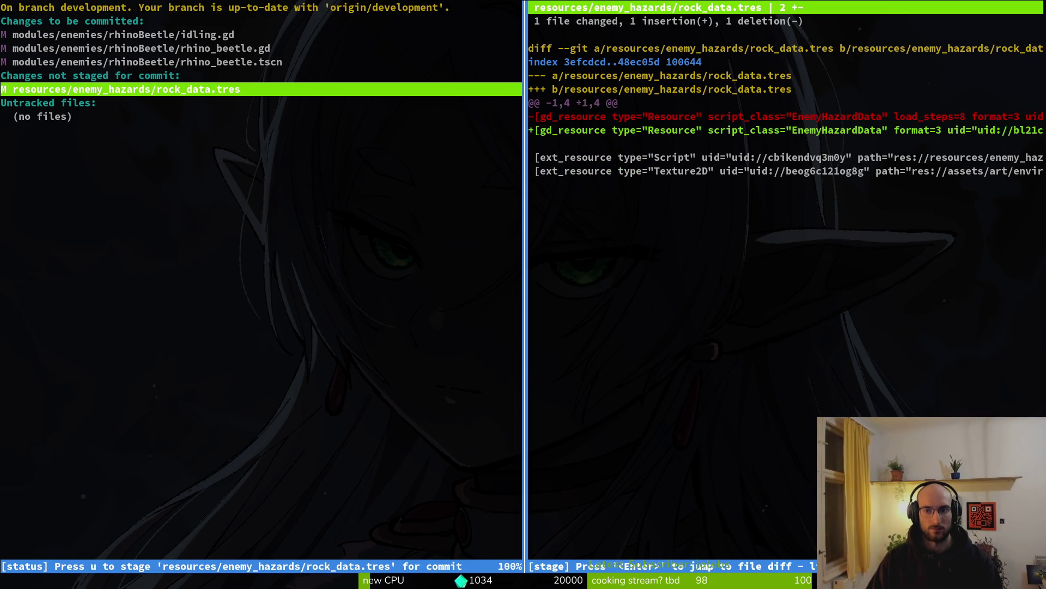
key(O)
key(q)
key(q)
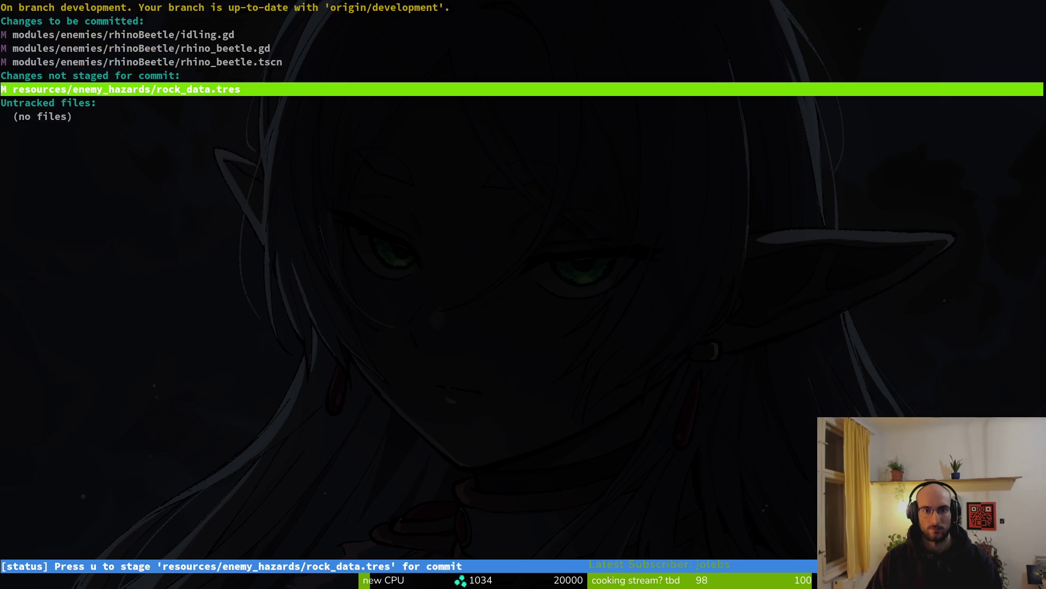
Commit the changes as 'added boss bar to rhino beetle' and push to the remote.
text(tig)
key(Return)
key(Down)
key(Down)
key(Down)
text(qg)
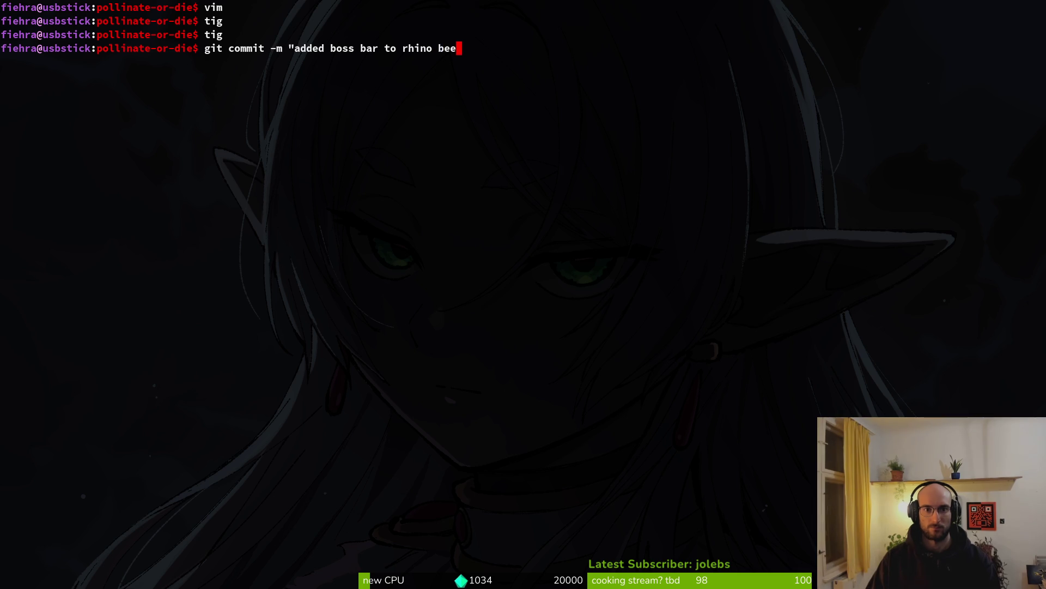
key(Return)
text(git push)
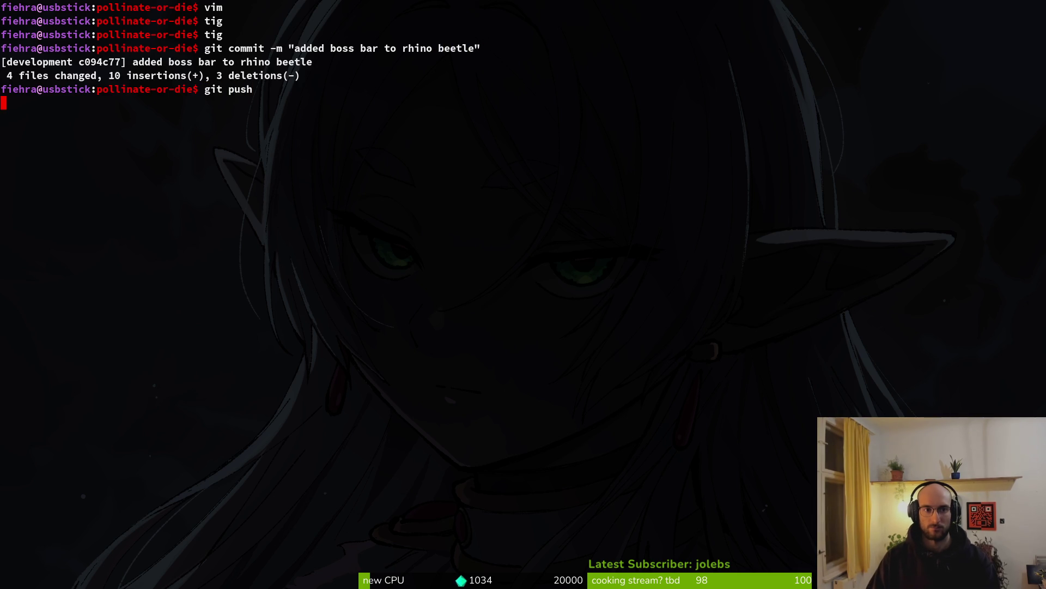
key(alt+Tab)
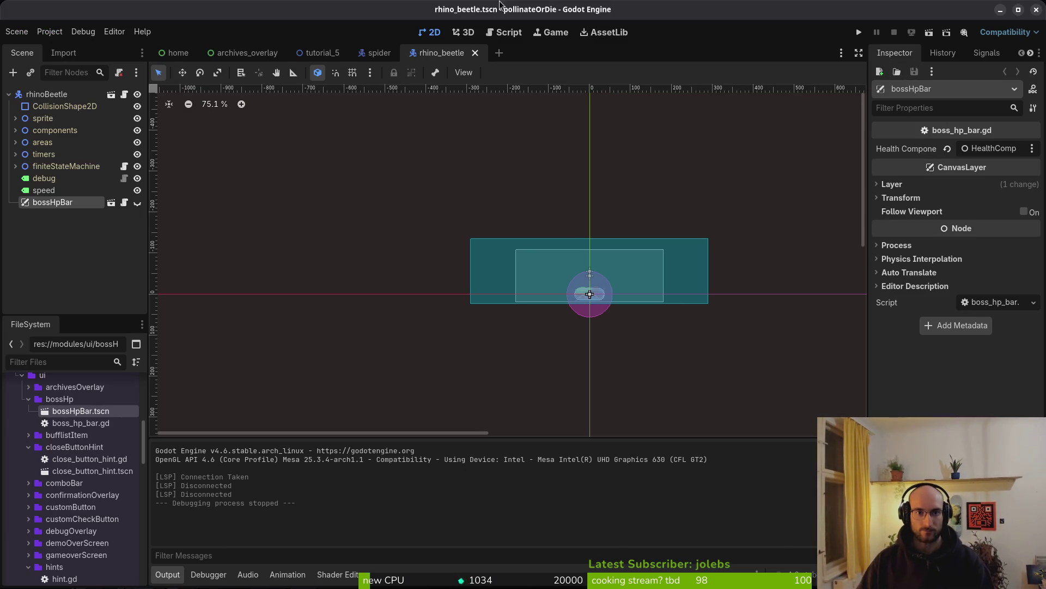
Close the rhino_beetle, spider, tutorial_5, archives_overlay and home scene tabs.
click(475, 53)
click(404, 53)
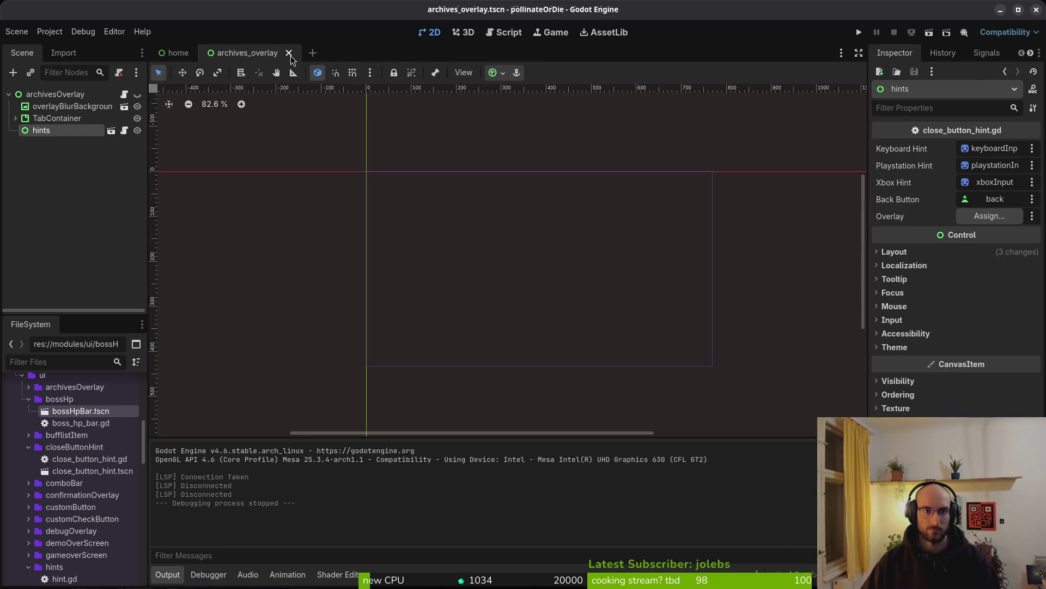
click(290, 53)
click(200, 53)
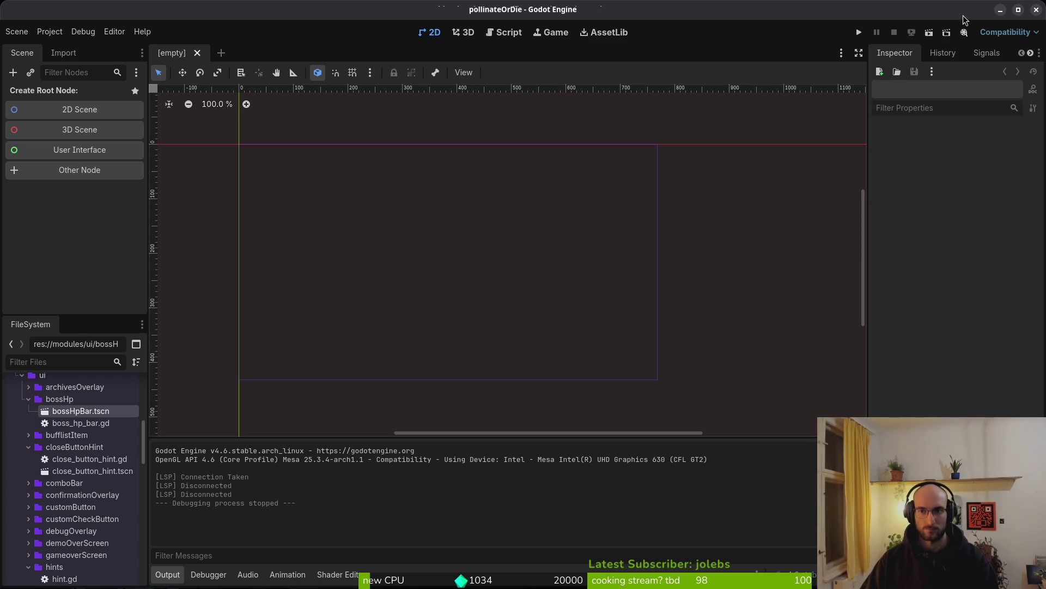
Run the project, start a new game, and guide the bee through the first tutorial rooms.
click(860, 33)
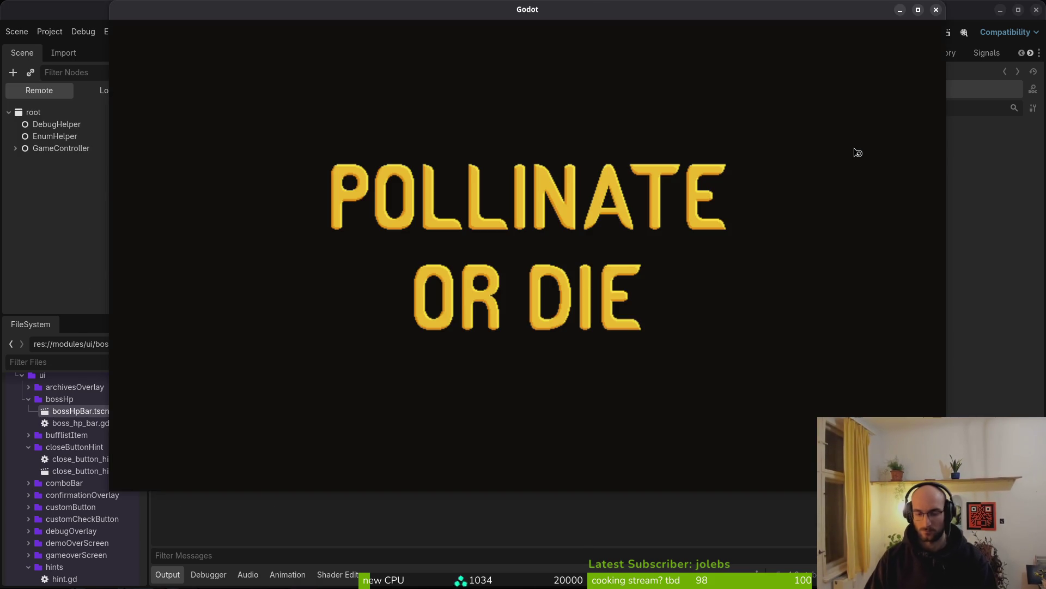
key(Down)
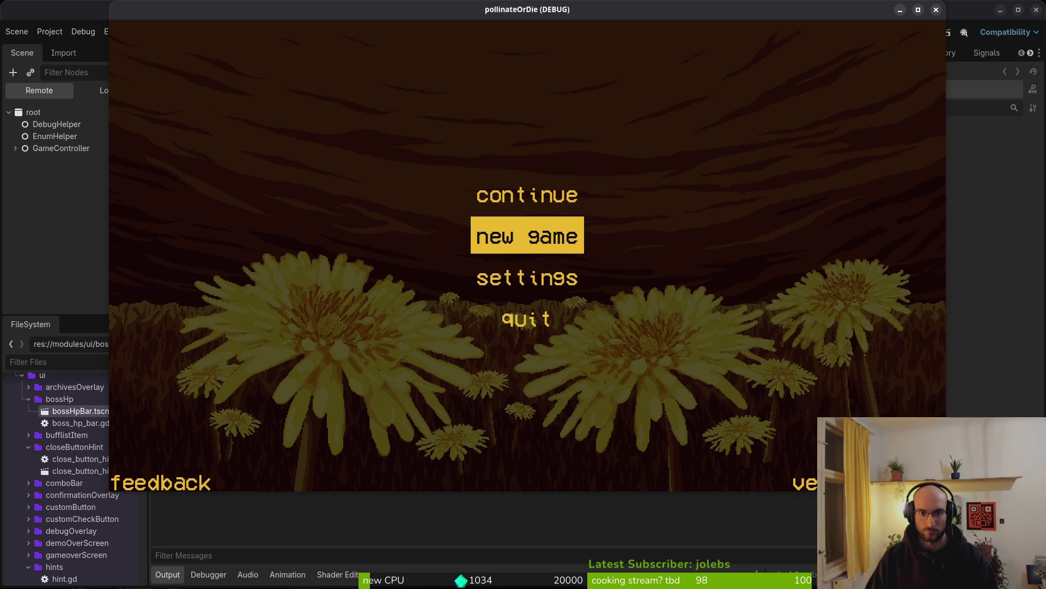
key(Return)
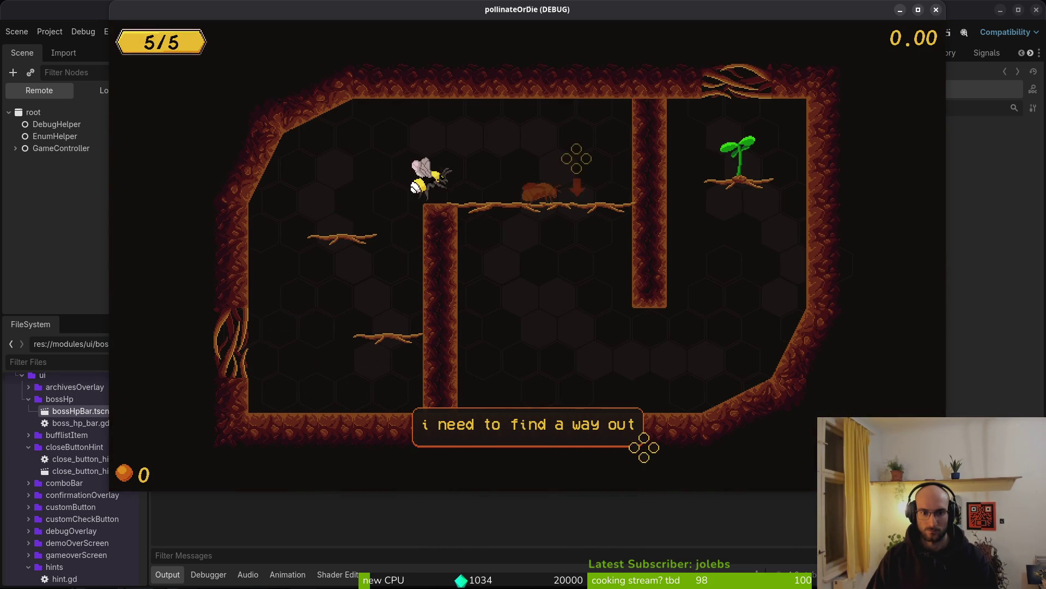
key(space)
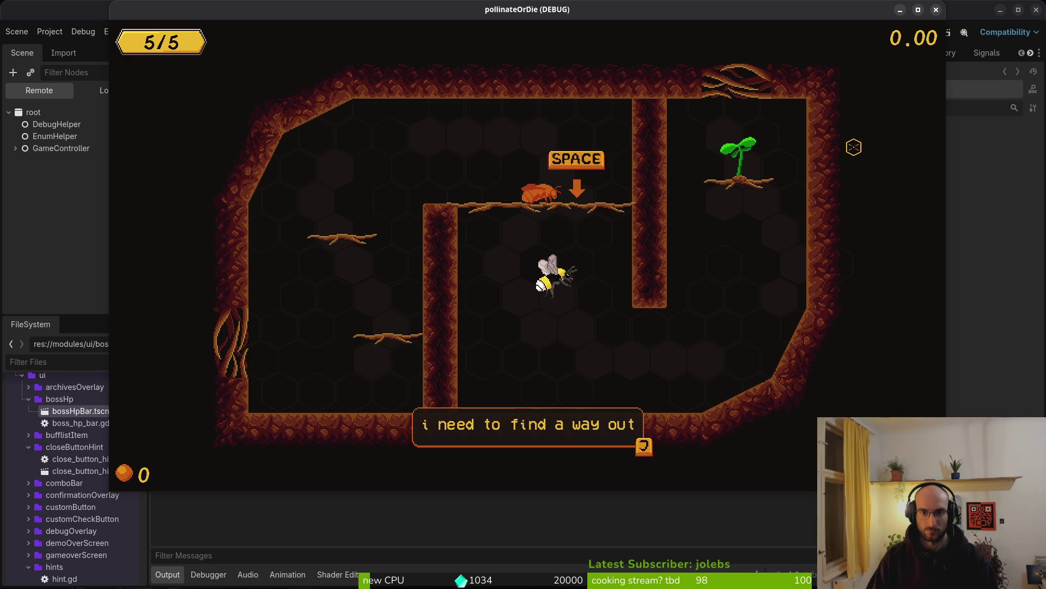
key(Right)
key(Right)
key(Up)
key(Right)
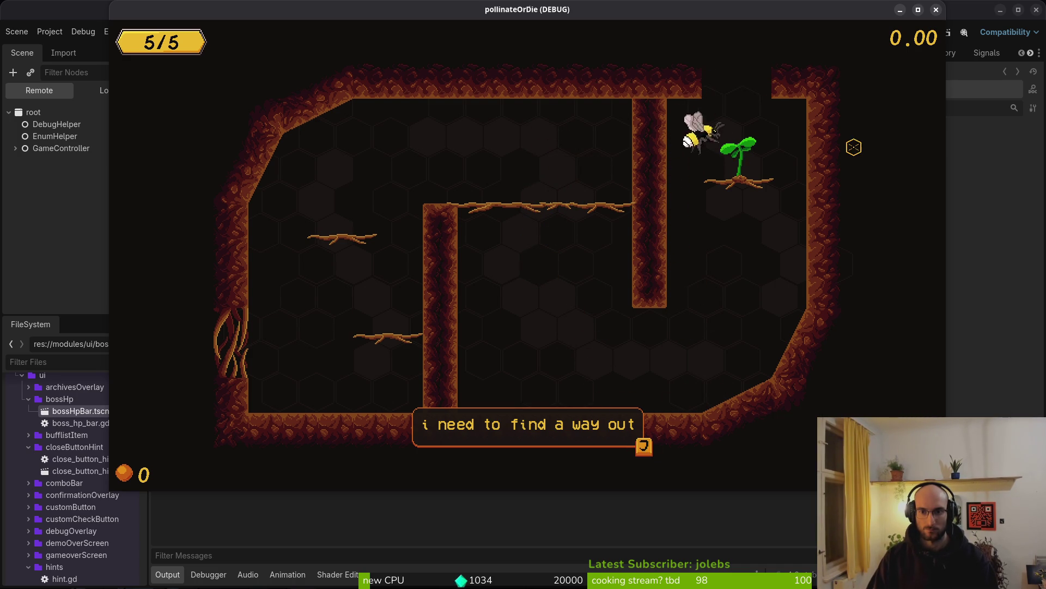
key(Return)
key(Up)
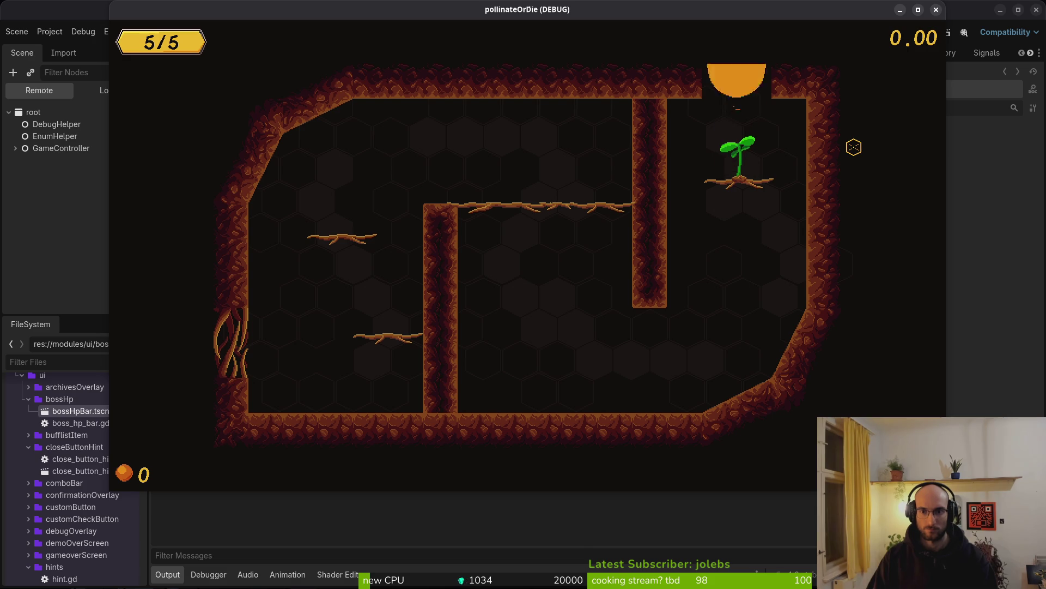
key(Return)
key(Up)
key(Up)
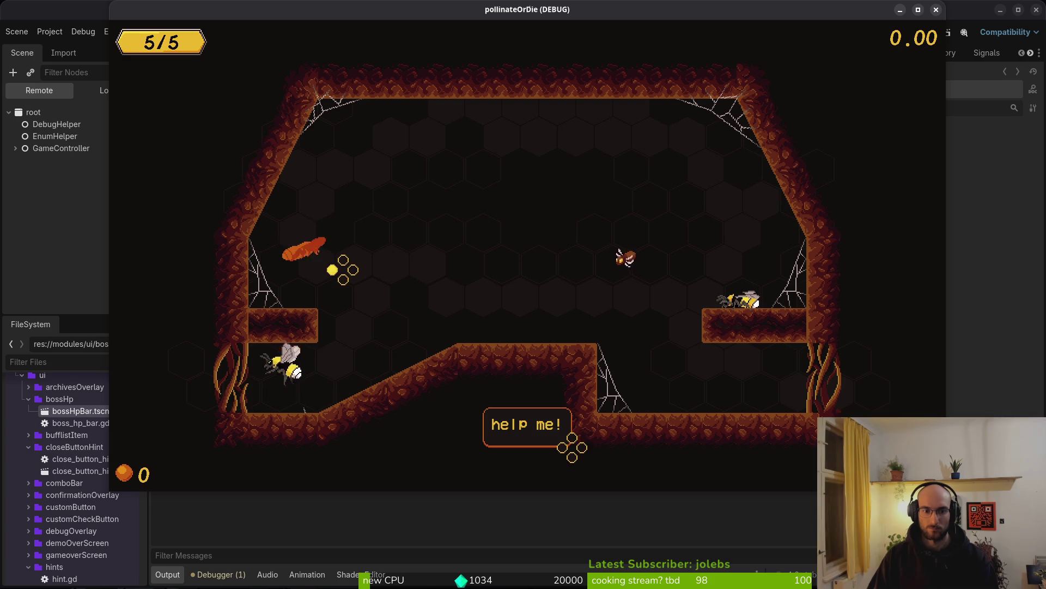
key(Right)
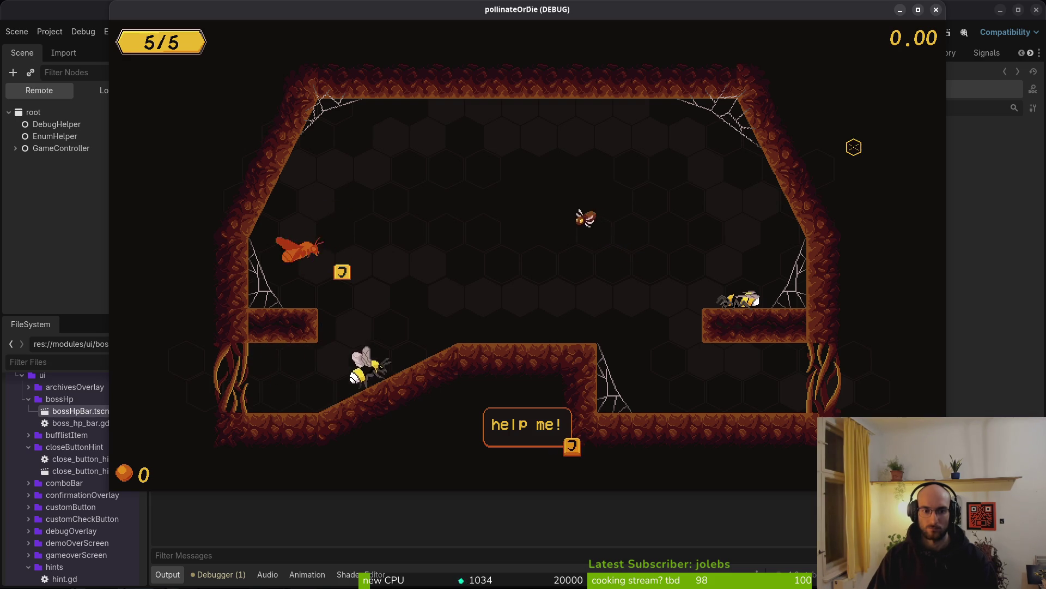
Slash the enemies in the pollen room and head for the exit.
key(j)
key(j)
key(Right)
key(j)
key(j)
key(j)
key(Left)
key(j)
key(Left)
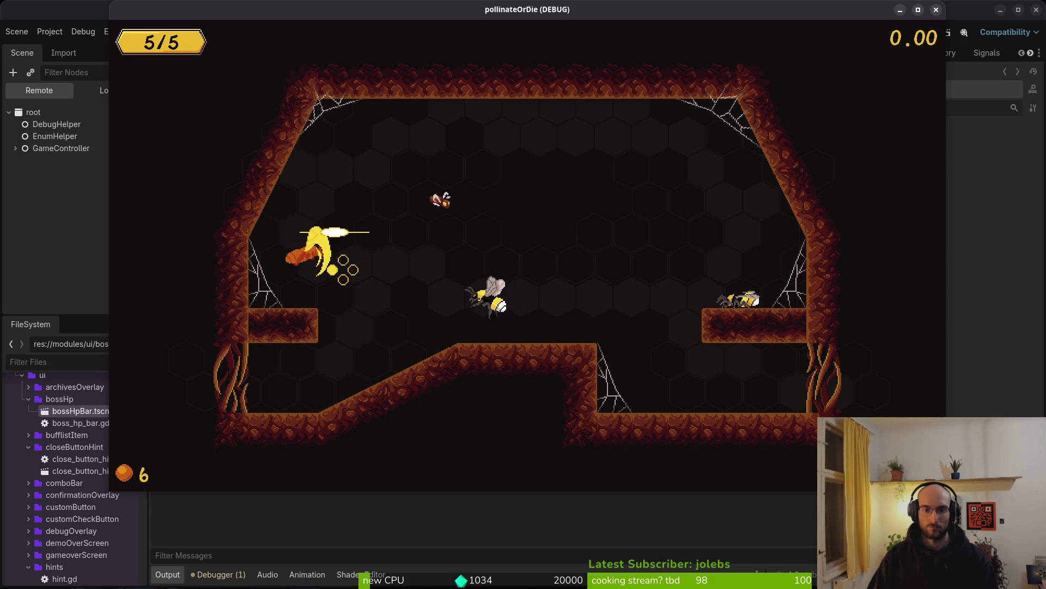
key(j)
key(Right)
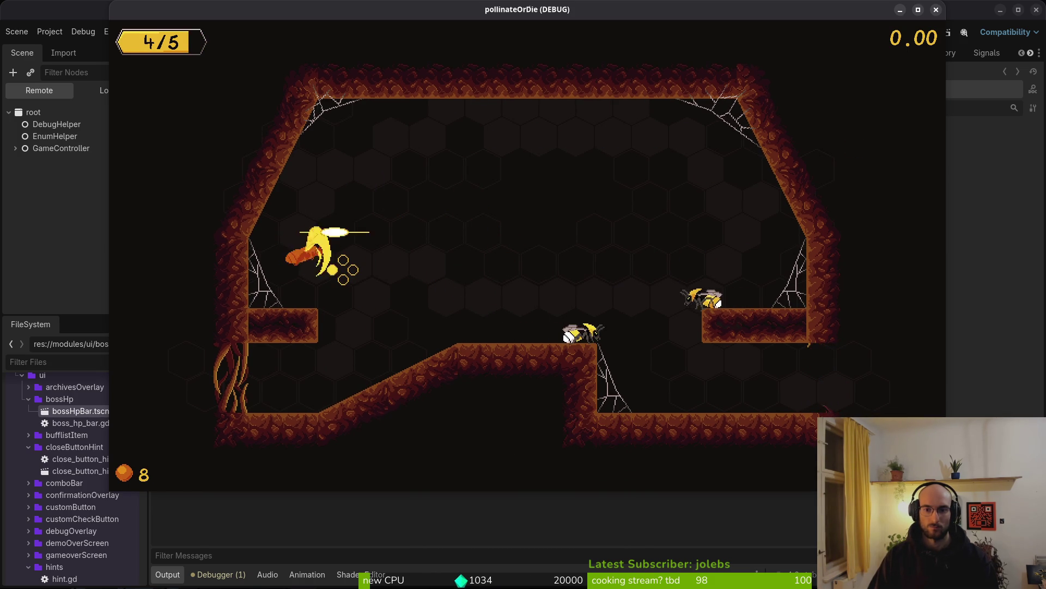
key(Right)
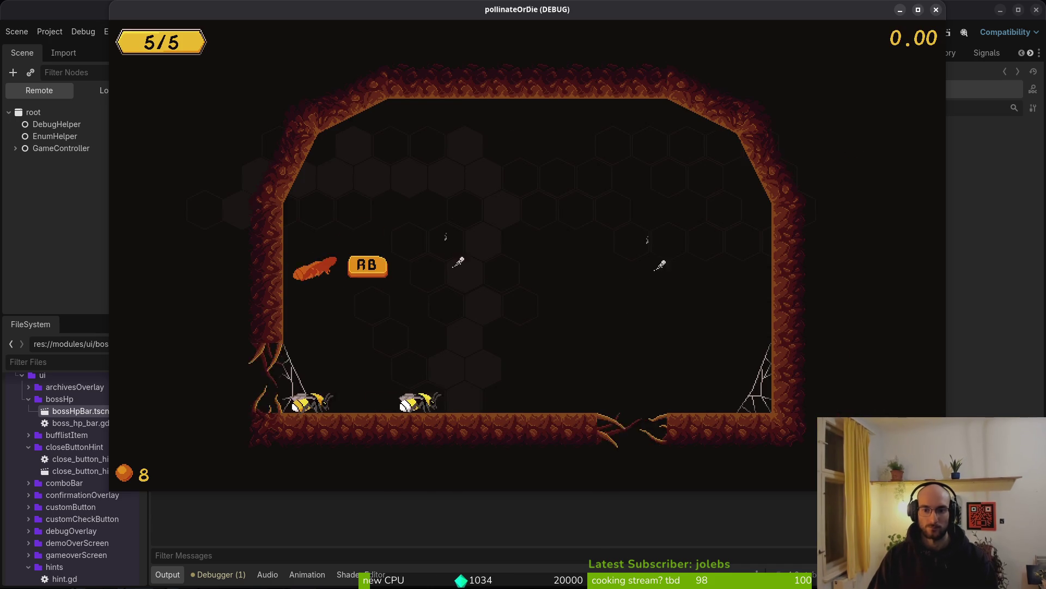
Fly through the next room, slash the larva, drop through the floor gap, then close the game.
key(Up)
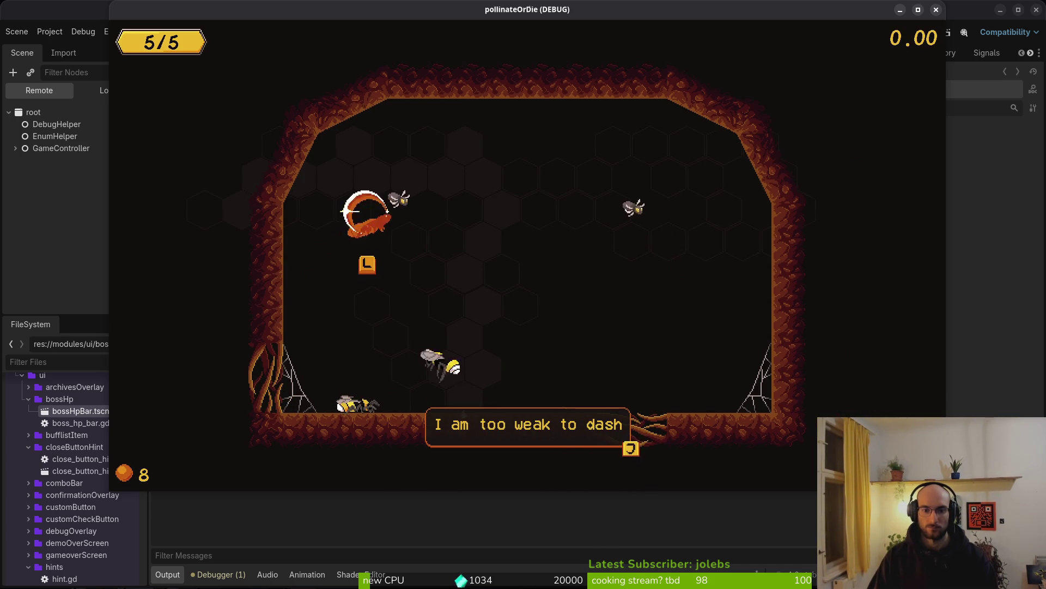
key(Up)
key(Right)
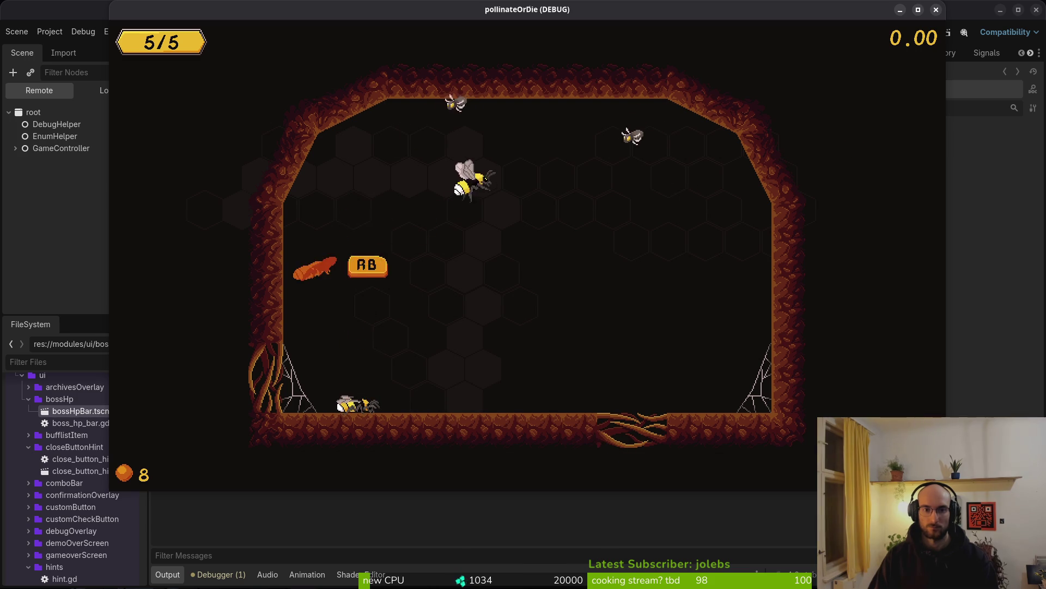
key(Down)
key(Right)
key(Up)
key(Down)
key(Right)
key(Up)
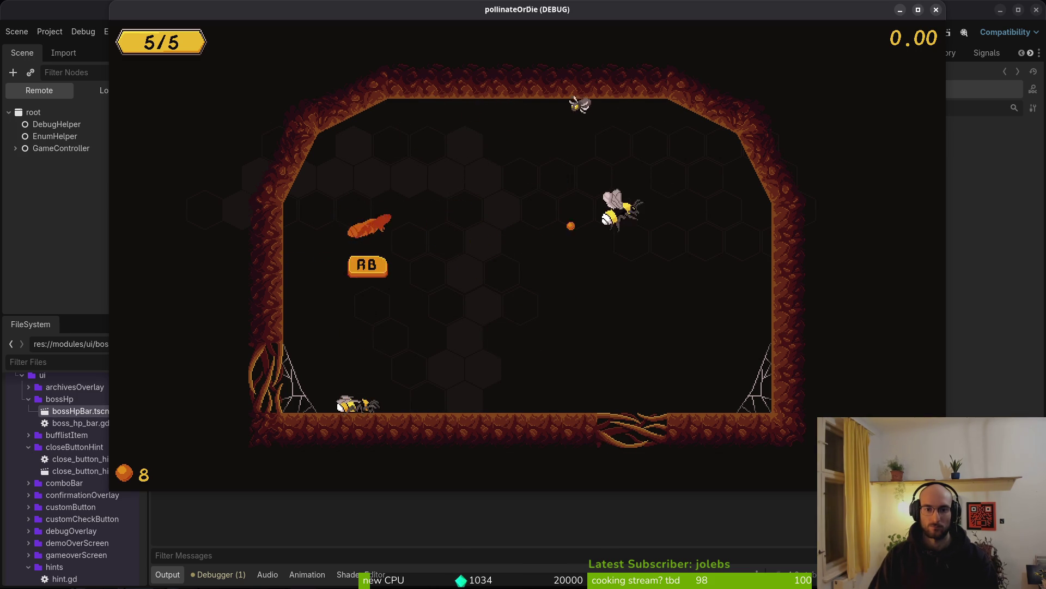
key(Up)
key(Left)
key(Down)
key(Up)
key(Left)
key(Down)
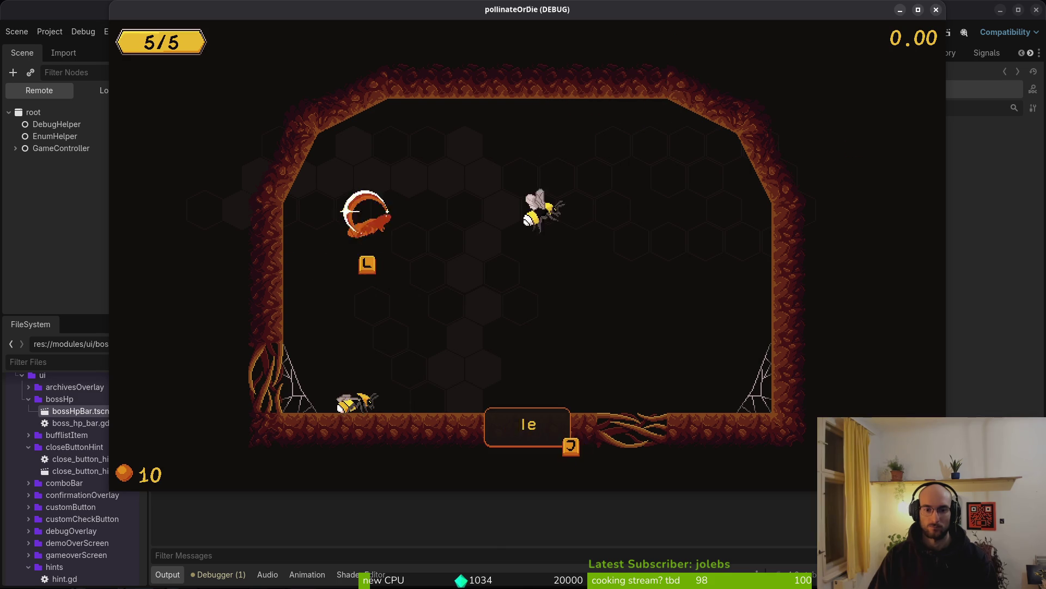
key(j)
key(Right)
key(Up)
key(Down)
key(Left)
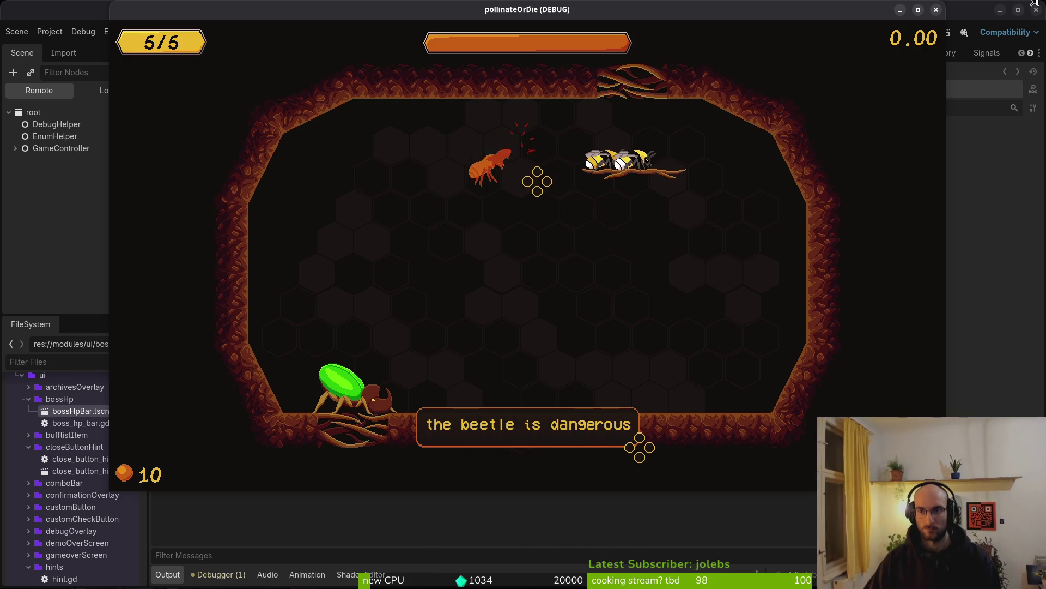
click(935, 10)
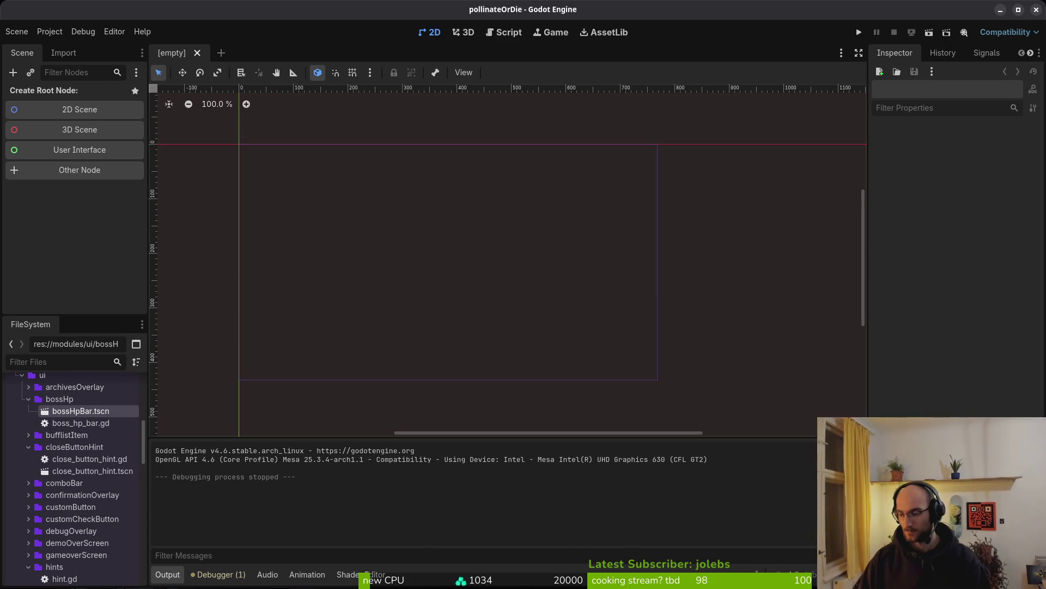
Open the 'update boss hp bar' issue in a background tab, view it, and close that tab.
key(alt+Tab)
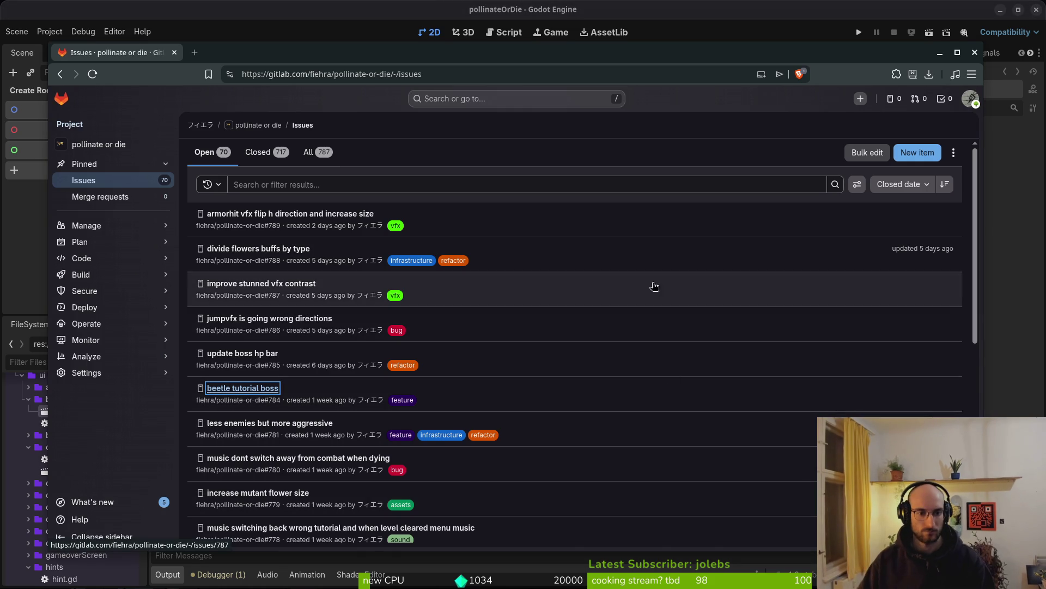
right_click(252, 353)
click(283, 364)
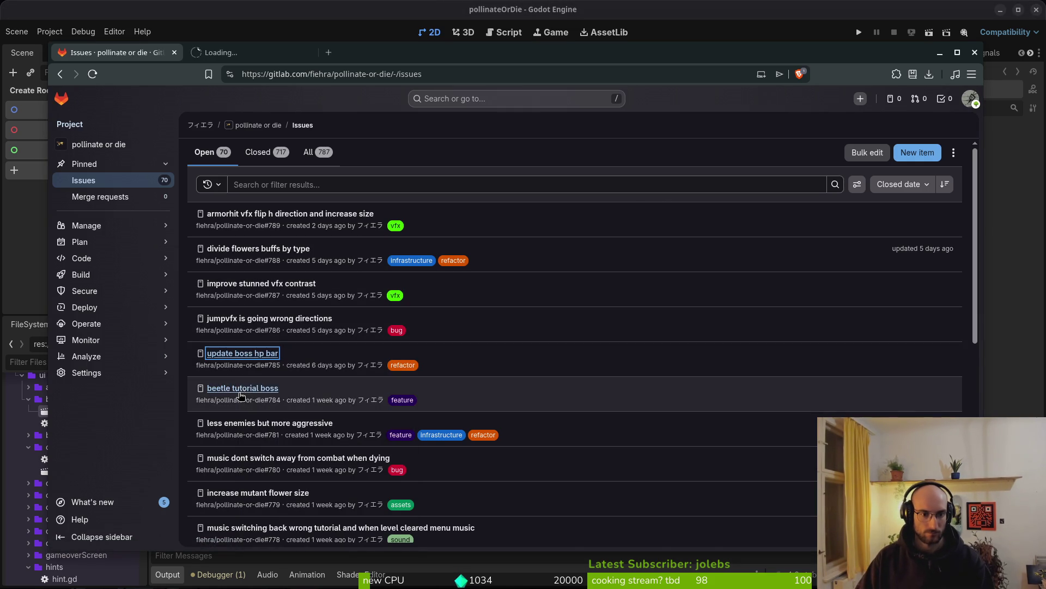
click(251, 53)
click(312, 52)
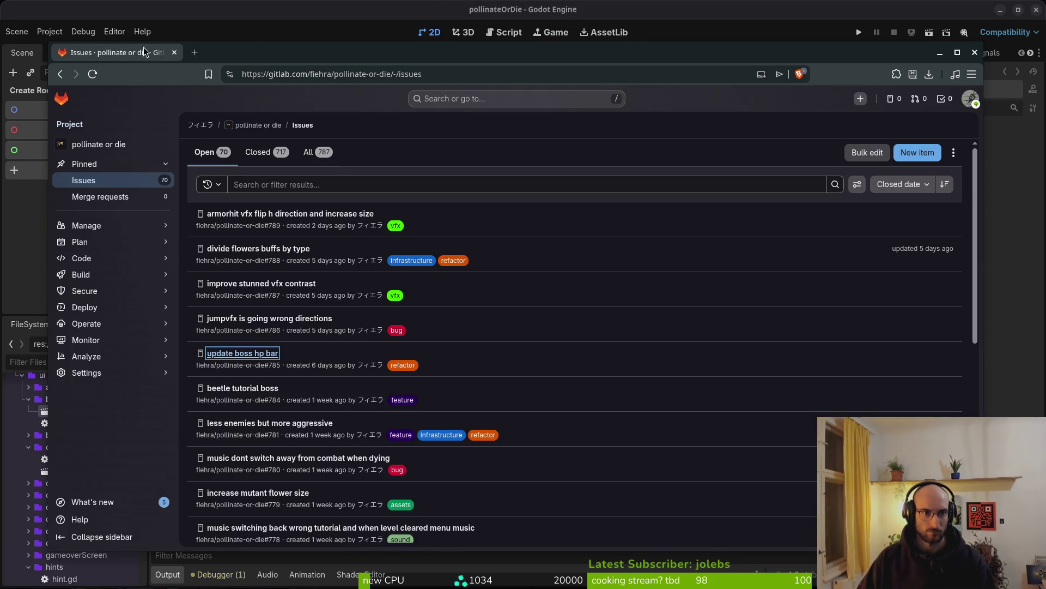
Open the 'beetle tutorial boss' issue #784, close it, and return to Godot.
right_click(248, 392)
click(307, 203)
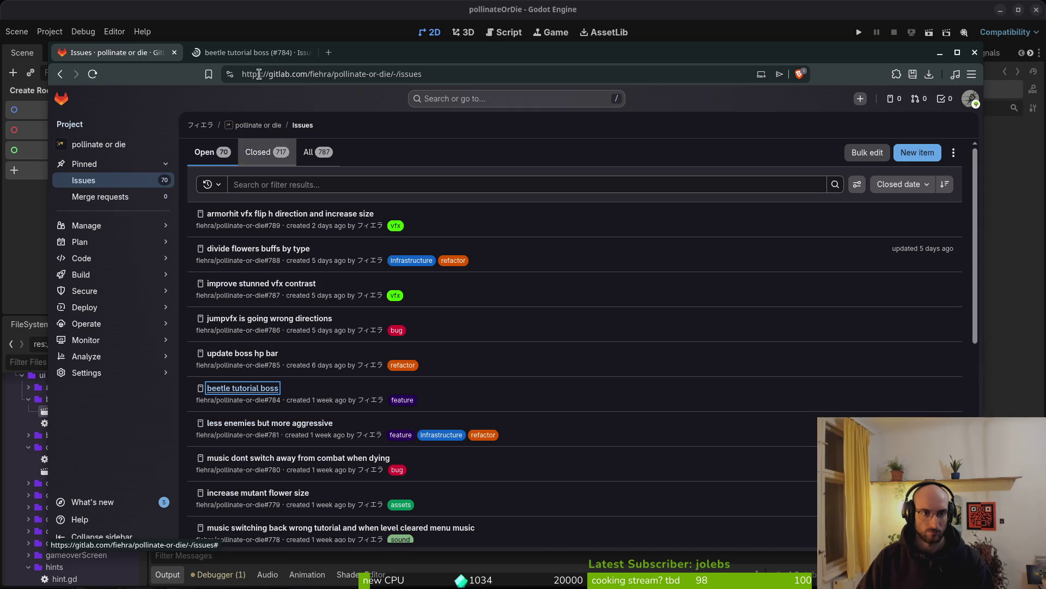
click(260, 52)
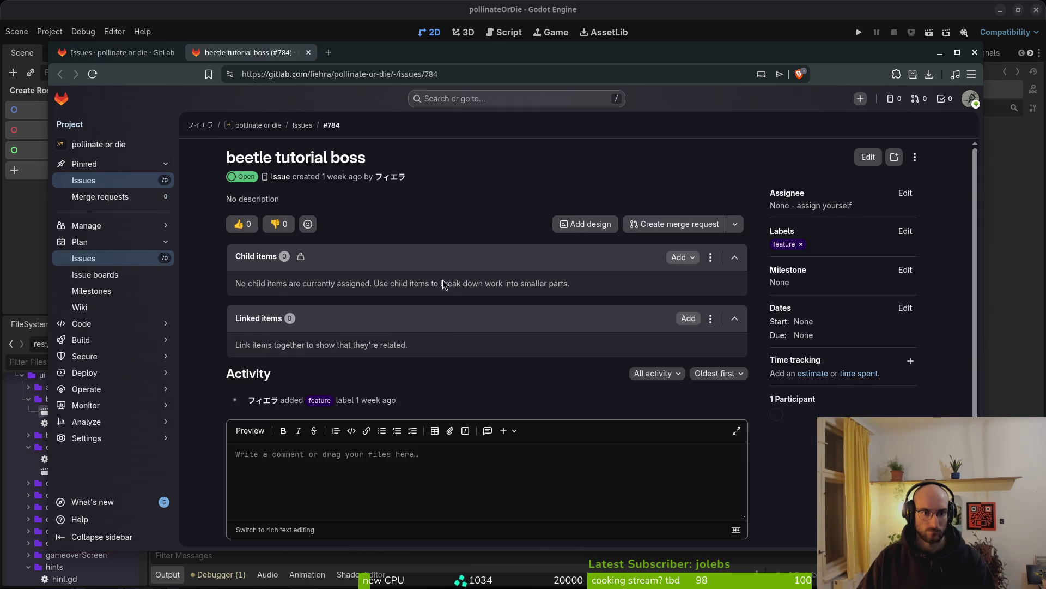
scroll(356, 482, down, 1)
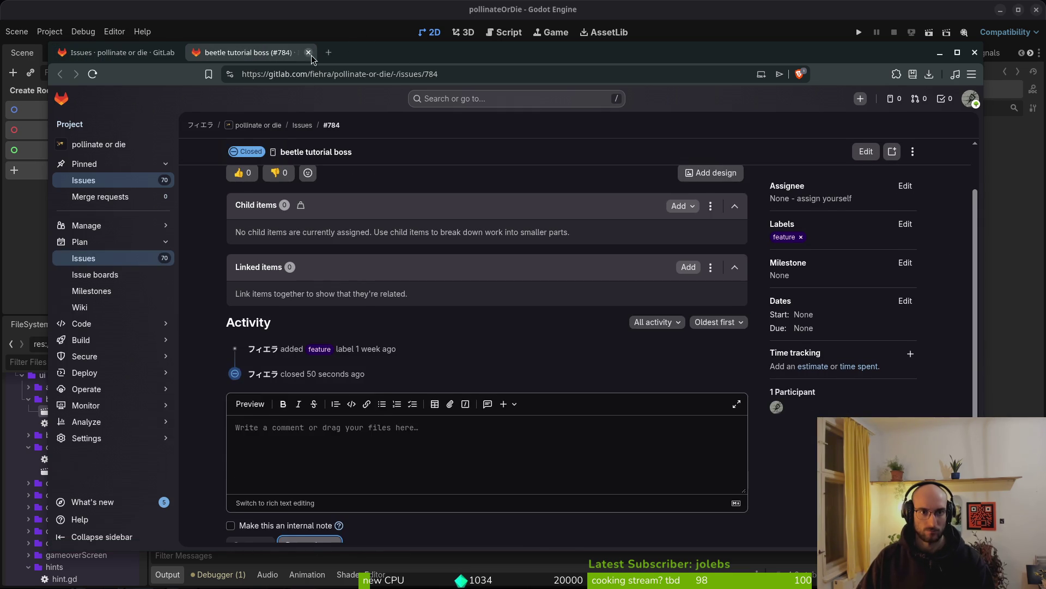
key(ctrl+w)
click(21, 228)
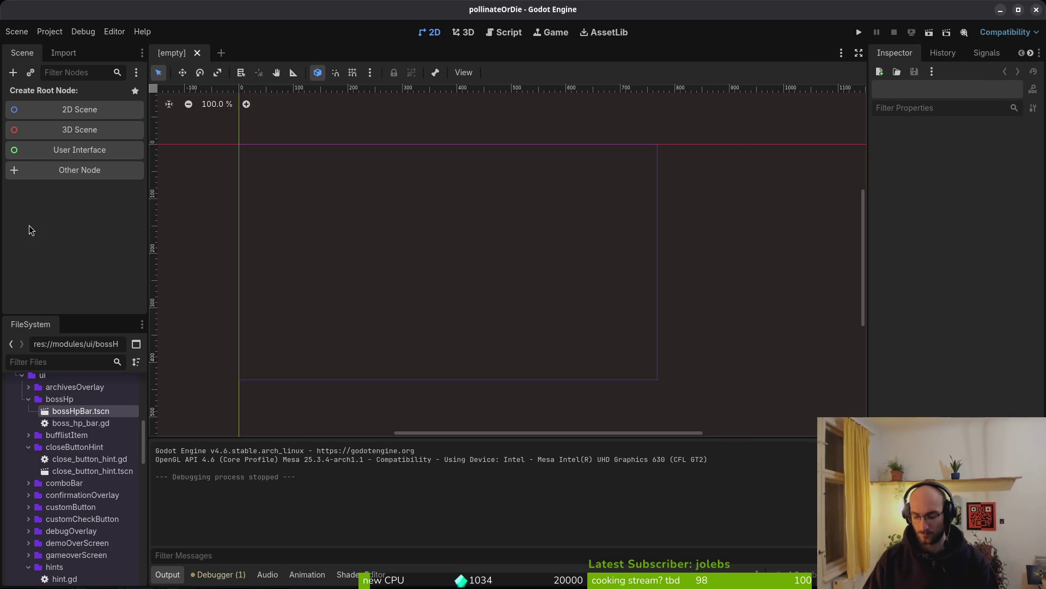
Use quick resource search to open jumpVfx-Sheet.png and then the jump_vfx scene.
key(alt+shift+o)
text(jumpvfx)
key(Return)
key(alt+shift+o)
text(jump)
key(Down)
key(Return)
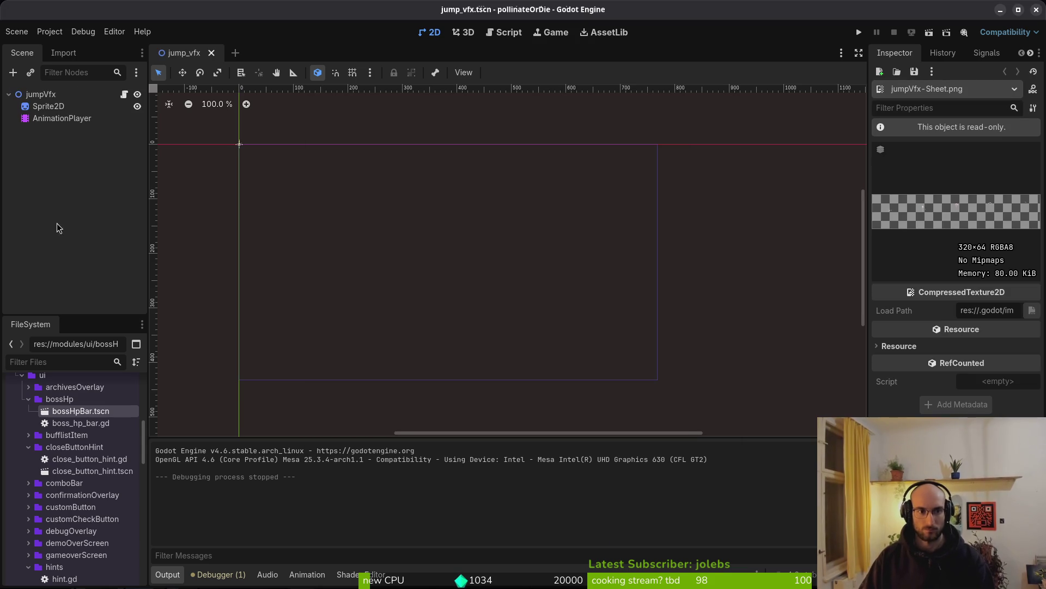
Select the Sprite2D node, save jump_vfx.tscn, and expand its Transform section.
click(48, 106)
scroll(218, 134, up, 5)
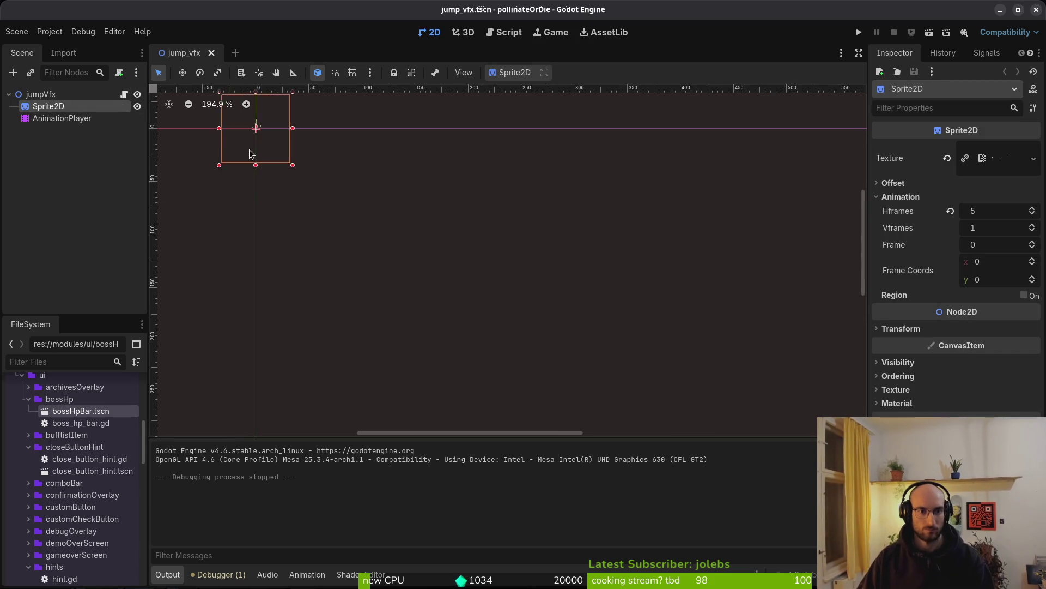
scroll(421, 310, up, 12)
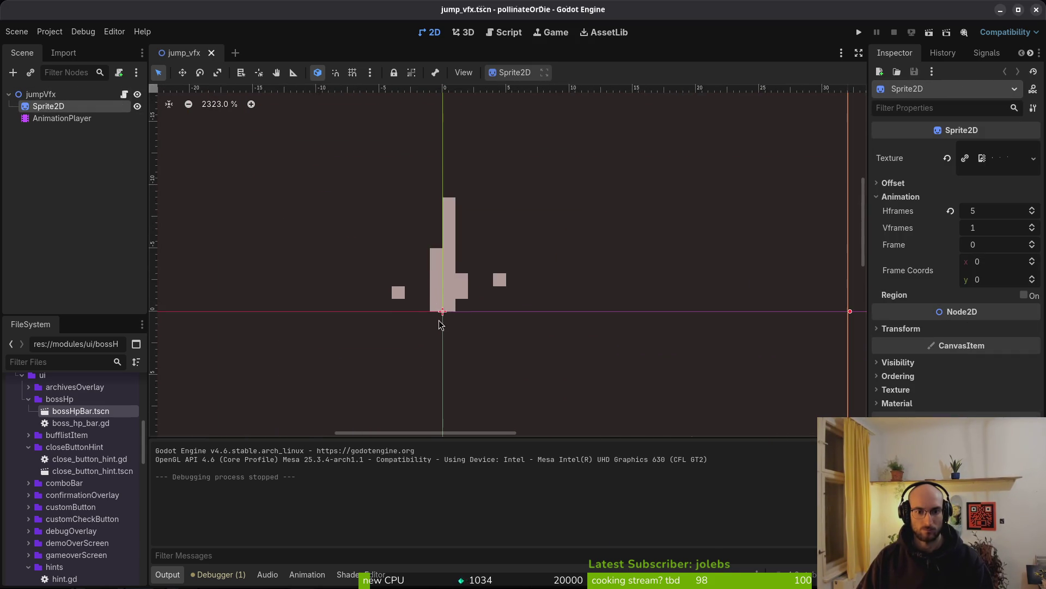
key(ctrl+s)
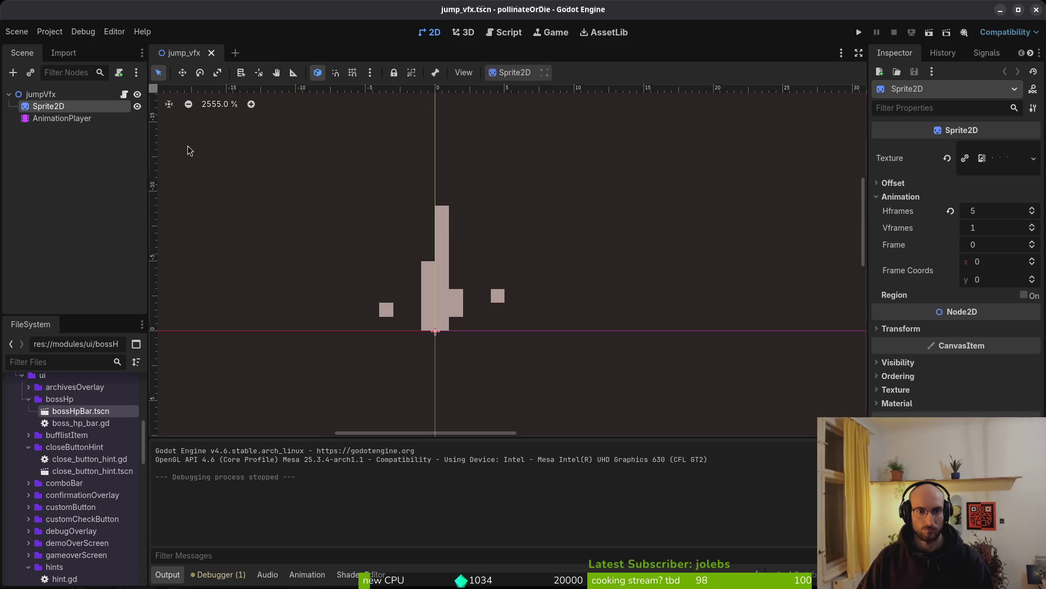
click(923, 330)
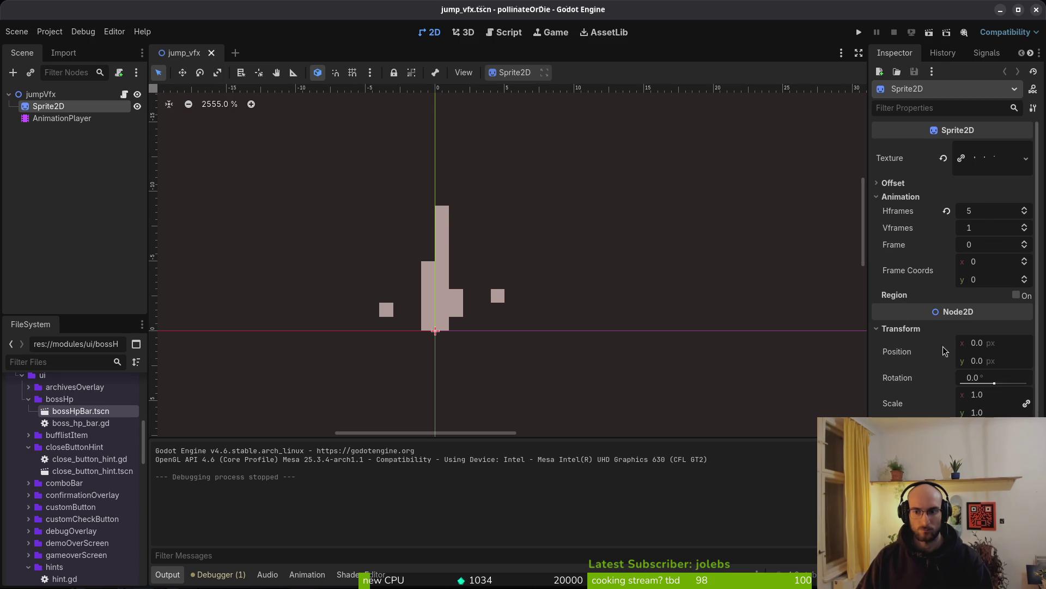
scroll(436, 310, down, 5)
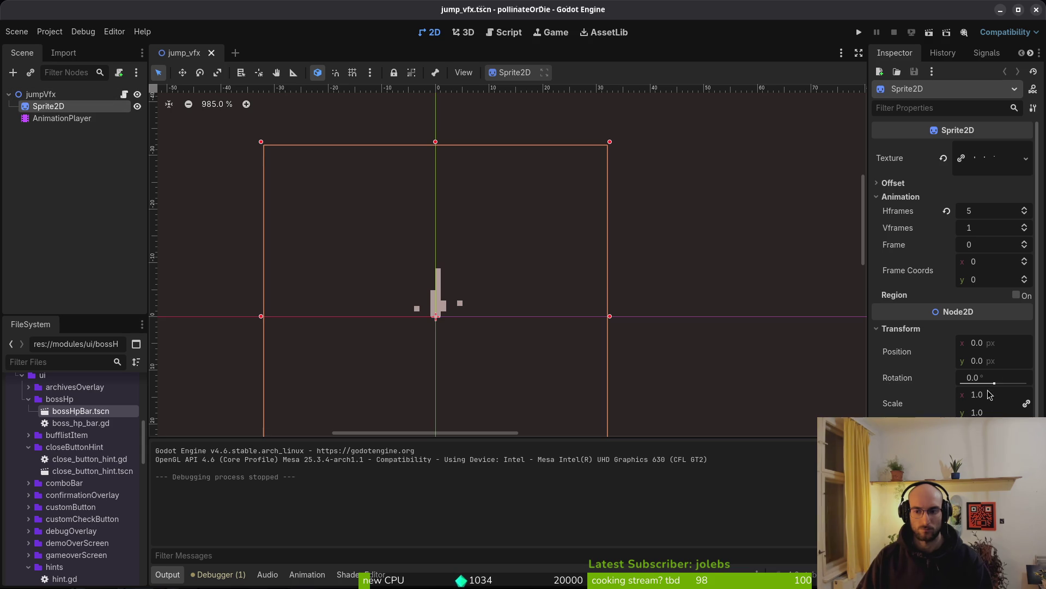
key(super)
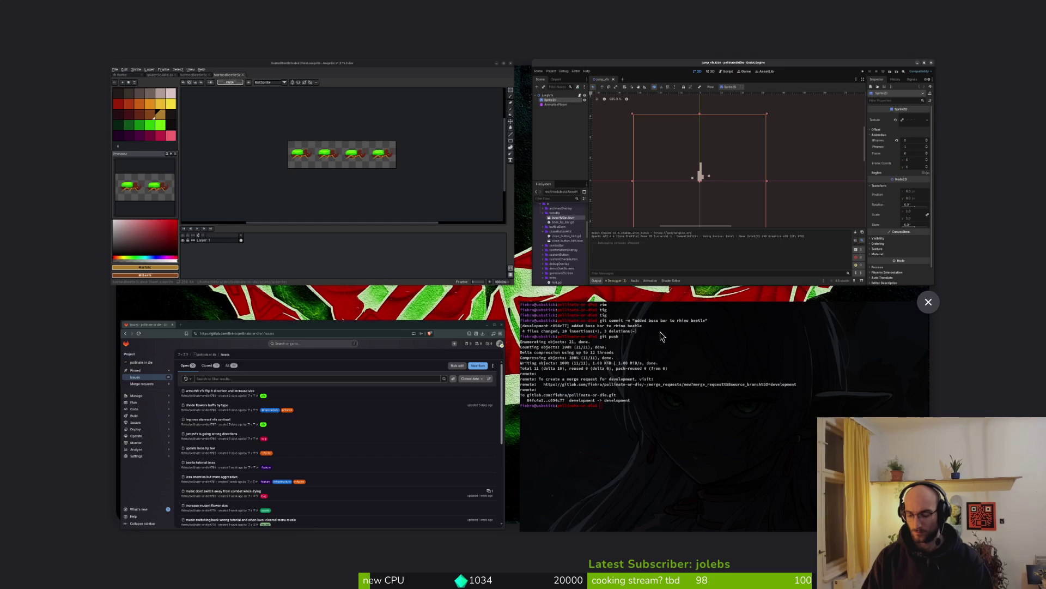
key(super)
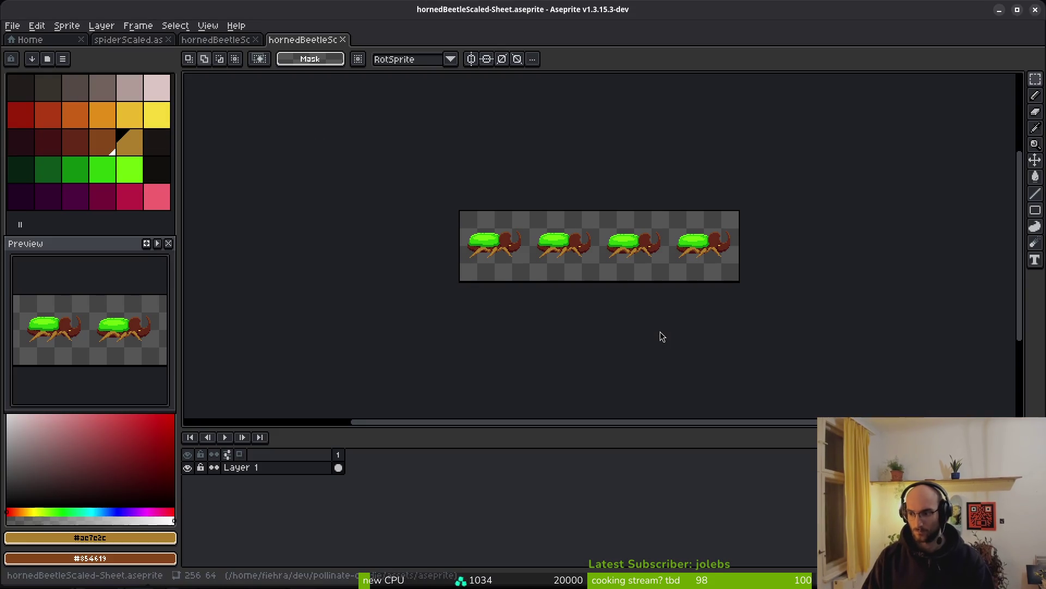
click(38, 41)
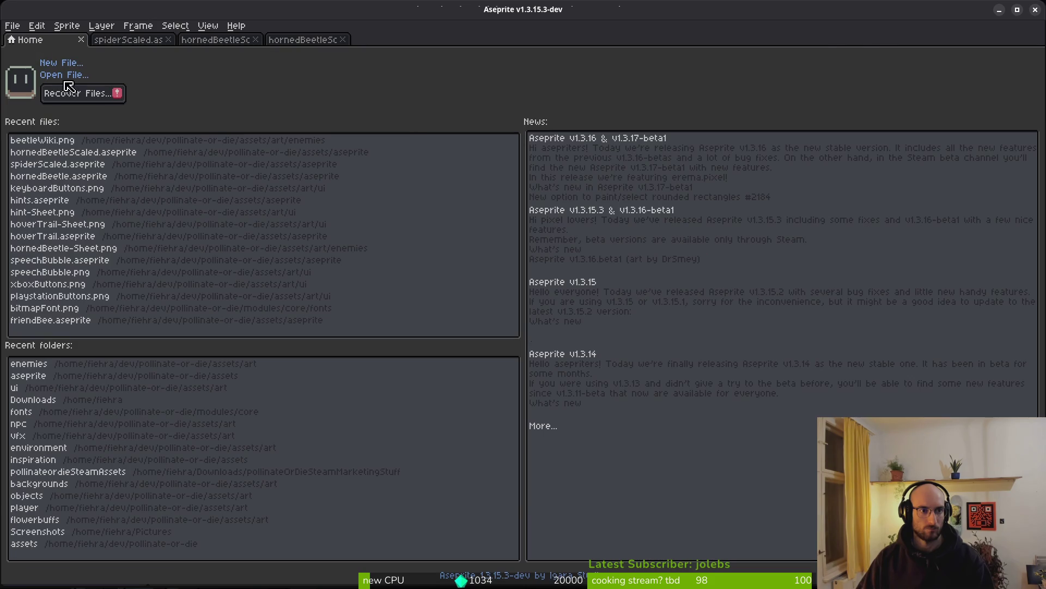
click(65, 78)
click(53, 52)
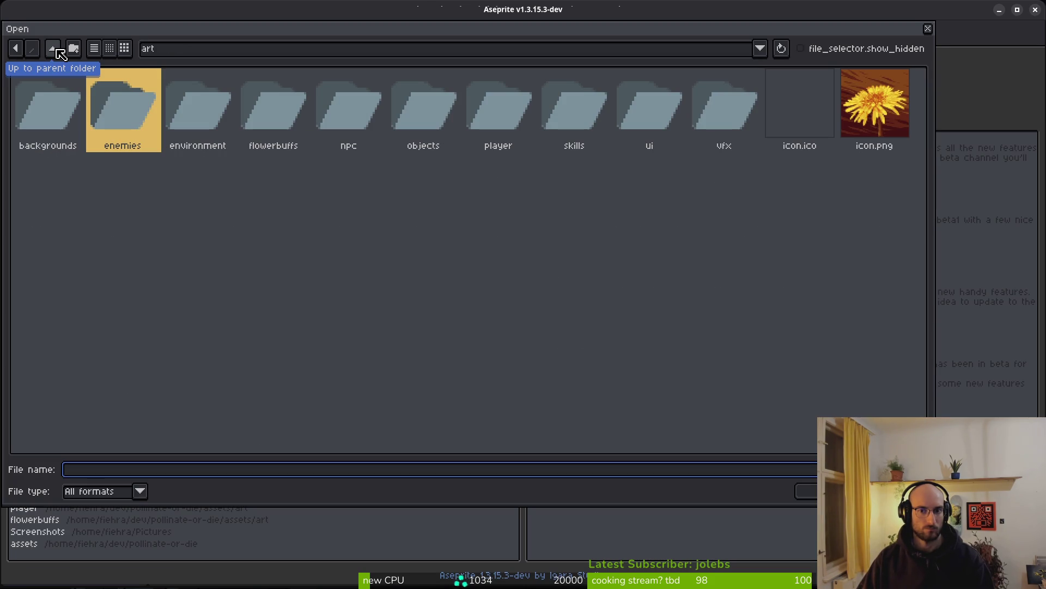
click(60, 54)
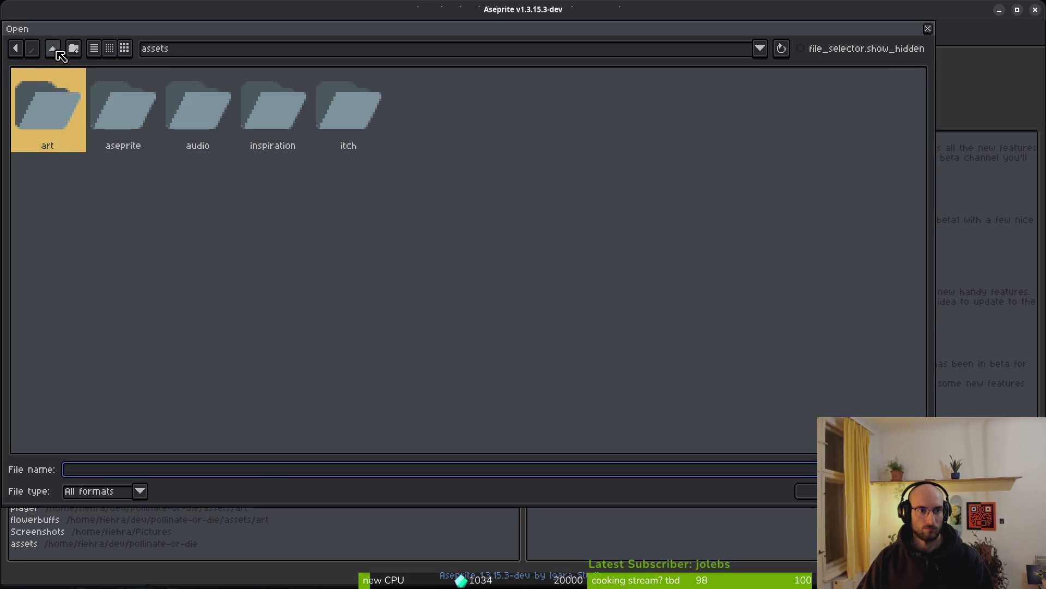
double_click(59, 113)
double_click(727, 111)
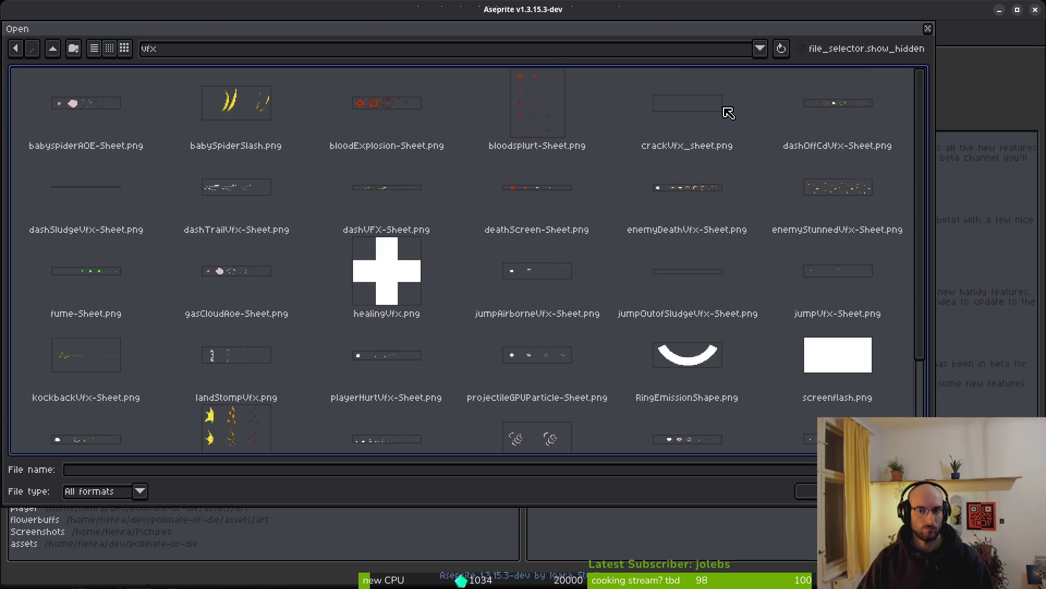
key(Escape)
key(alt+Tab)
key(alt+Tab)
key(alt+Tab)
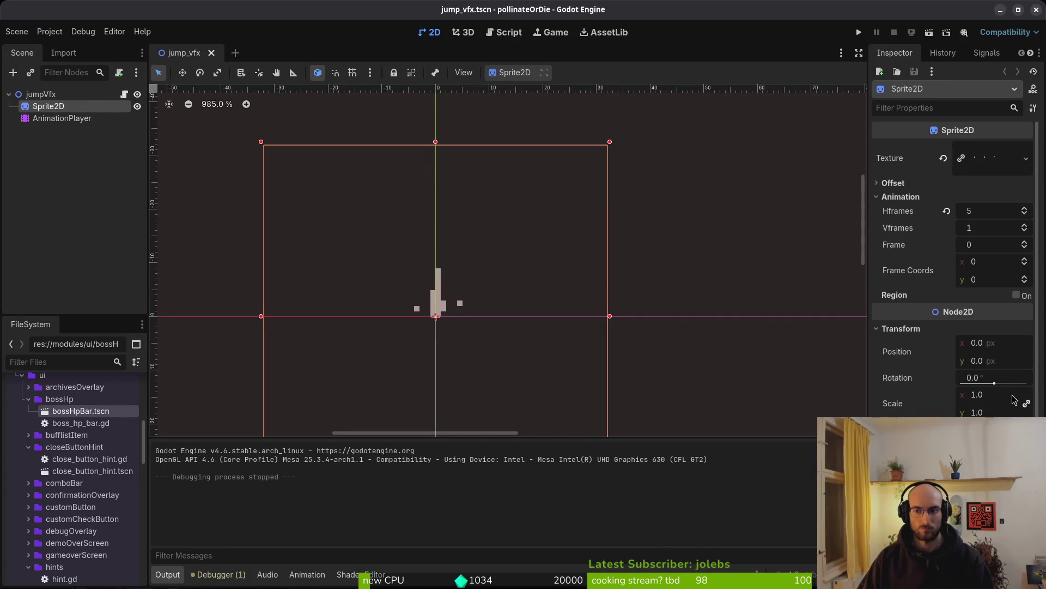
Set the Sprite2D rotation to 90°, save, and launch a new game with F5.
click(1012, 381)
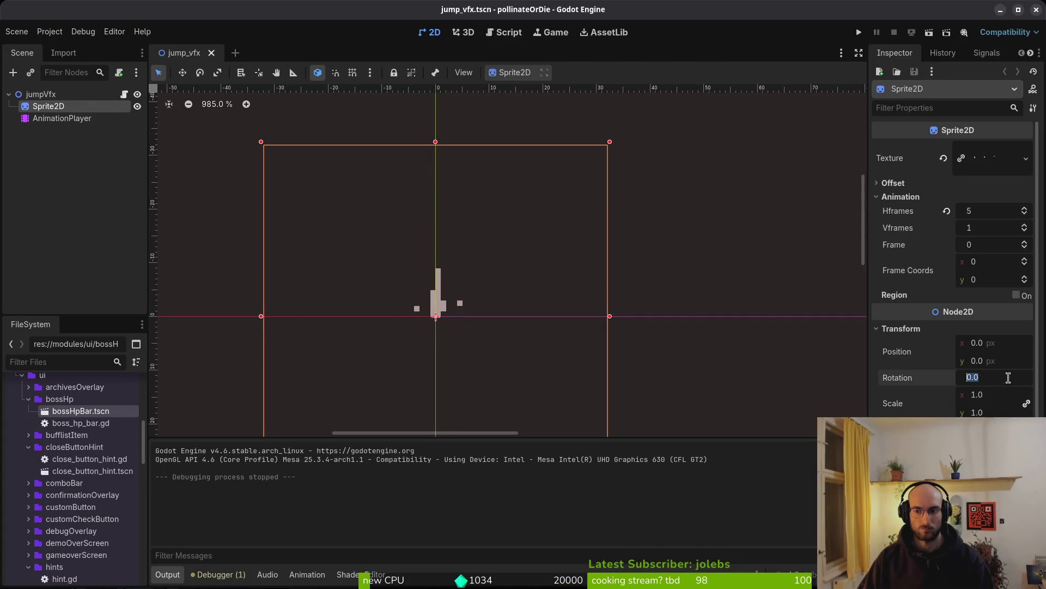
text(90)
key(Return)
key(F5)
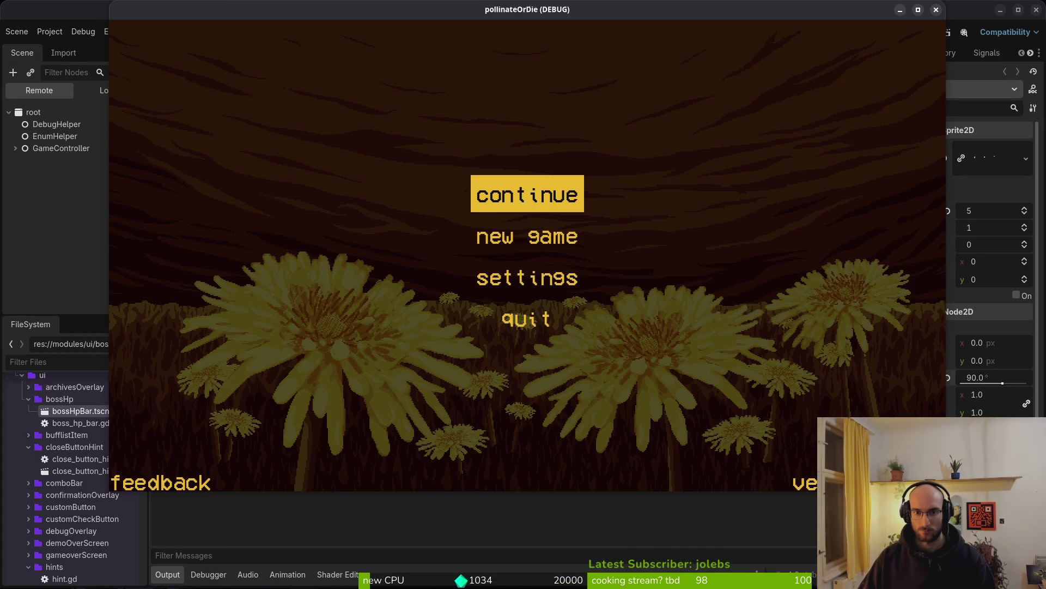
key(Down)
click(543, 226)
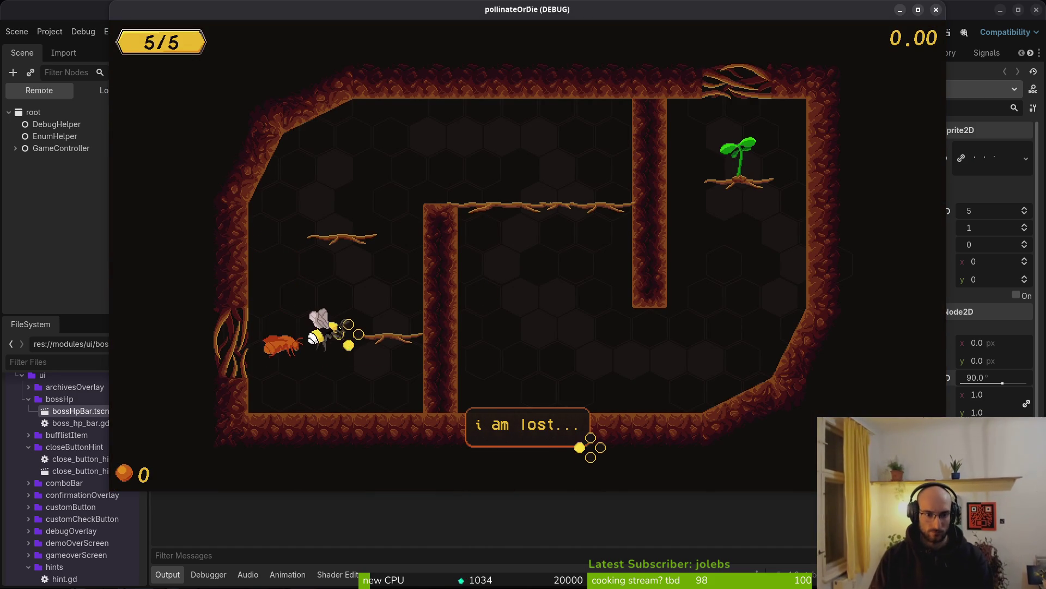
Jump the bee around the cave pillars to watch the jump effect, then stop the game with F8.
key(j)
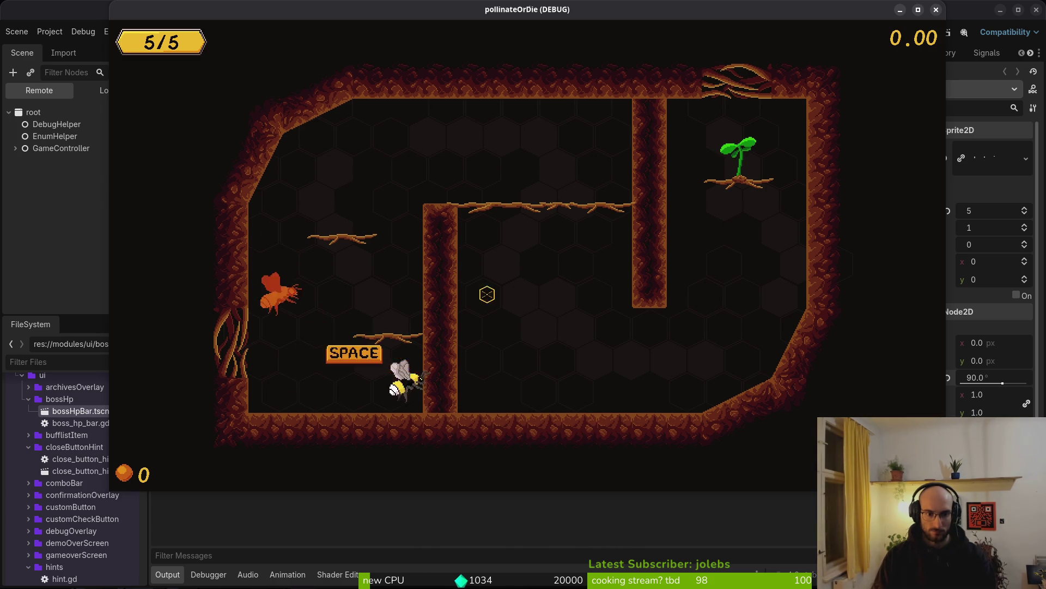
key(space)
key(w)
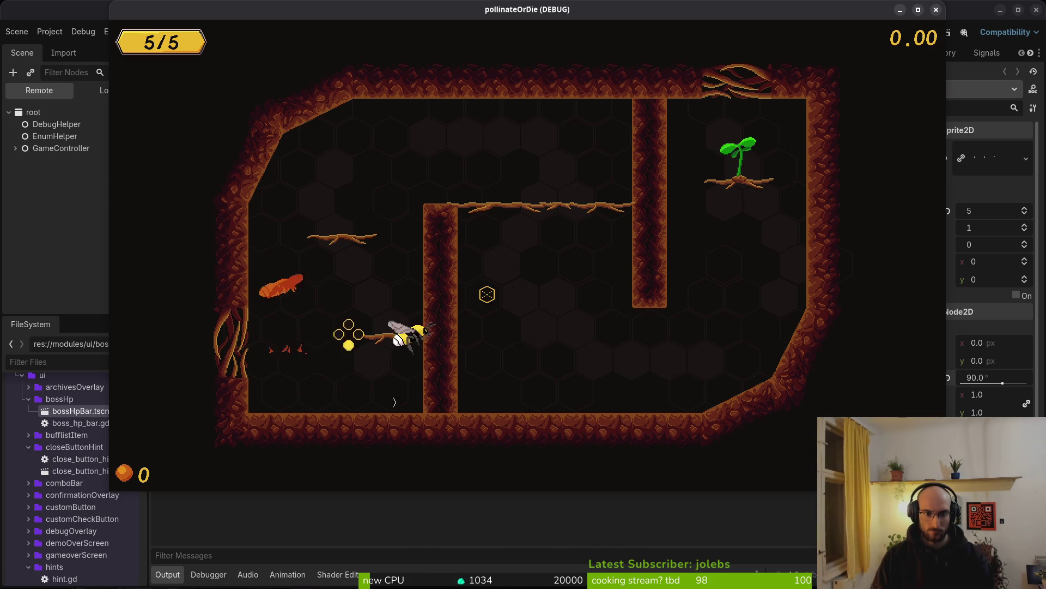
key(space)
key(d)
key(w)
key(a)
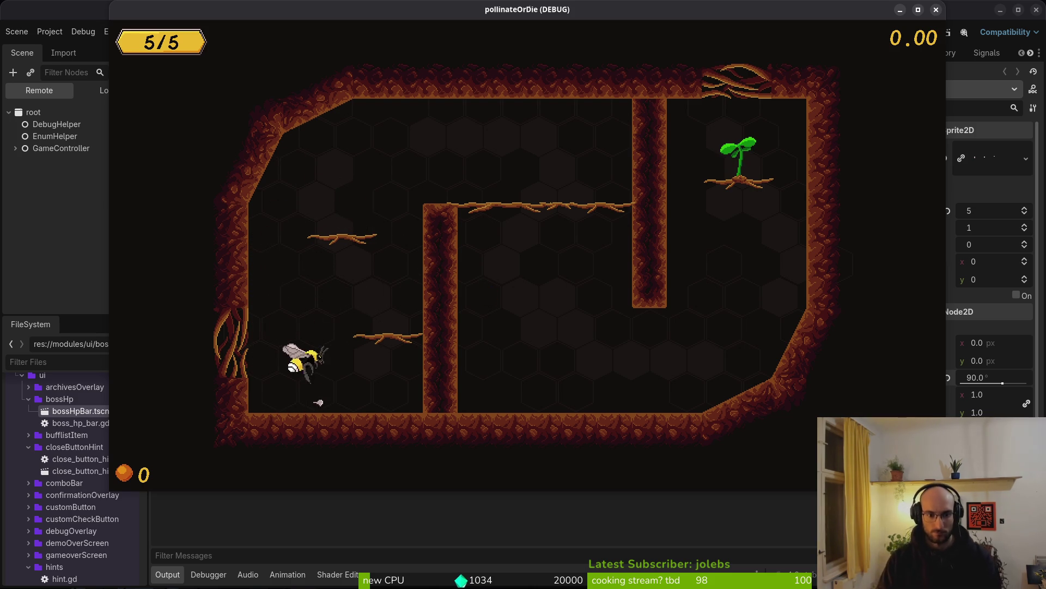
key(F8)
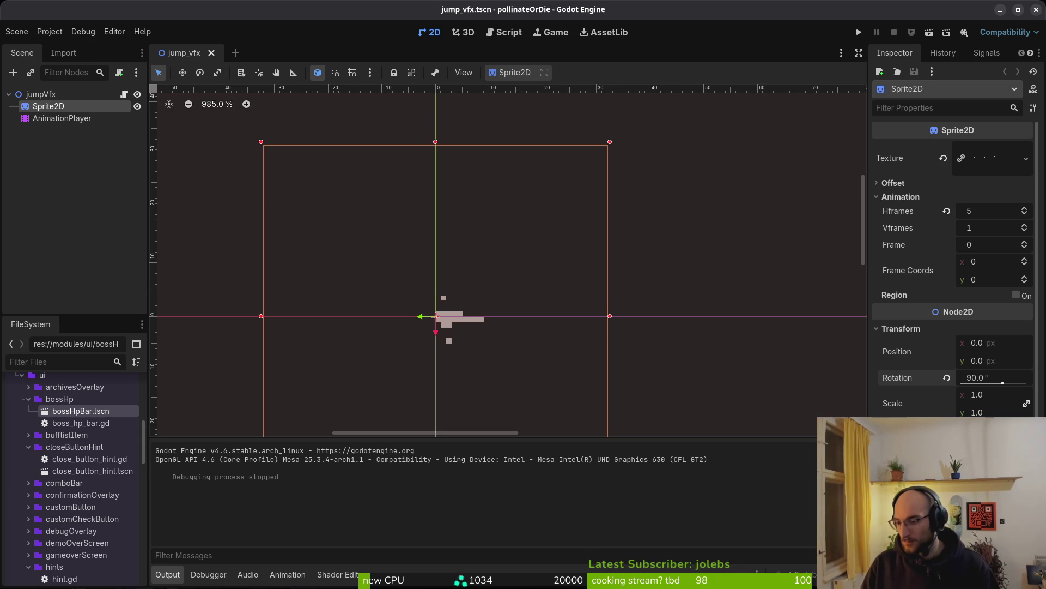
Open jumping.gd by searching 'jumping' in the project file finder.
key(super+2)
key(super+3)
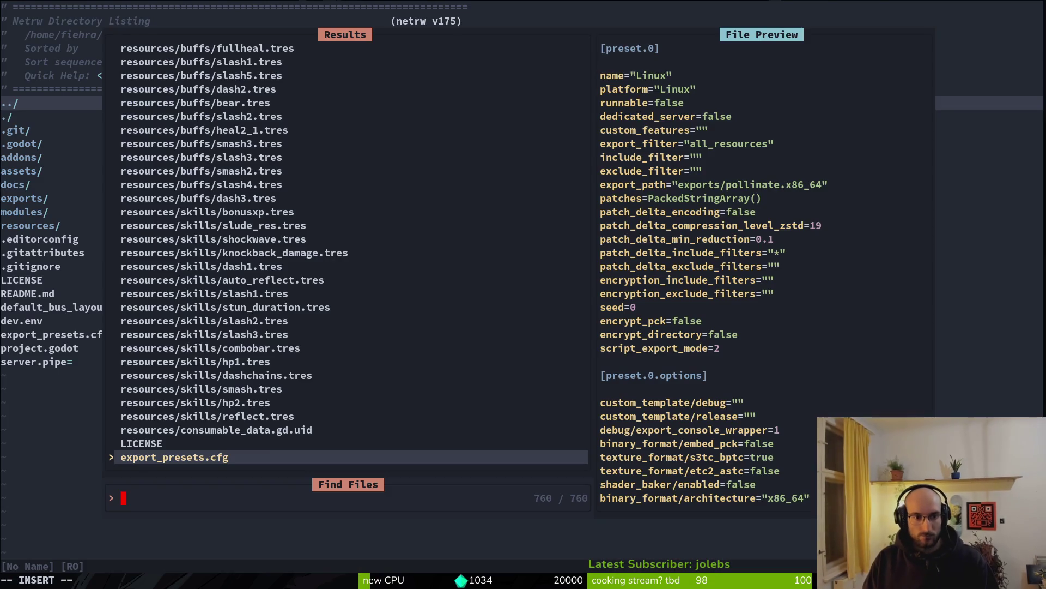
text(jumping)
key(Return)
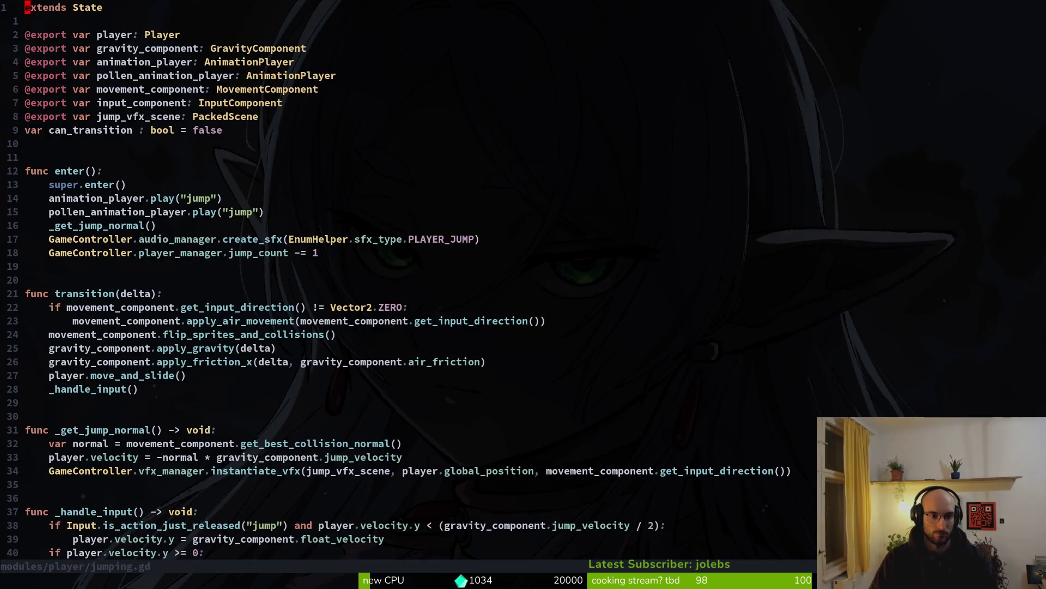
Replace the VFX spawn line's get_input_direction argument with get_best_collision_normal.
key(j)
key(j)
key(j)
key(ctrl+d)
key(j)
key(j)
key(j)
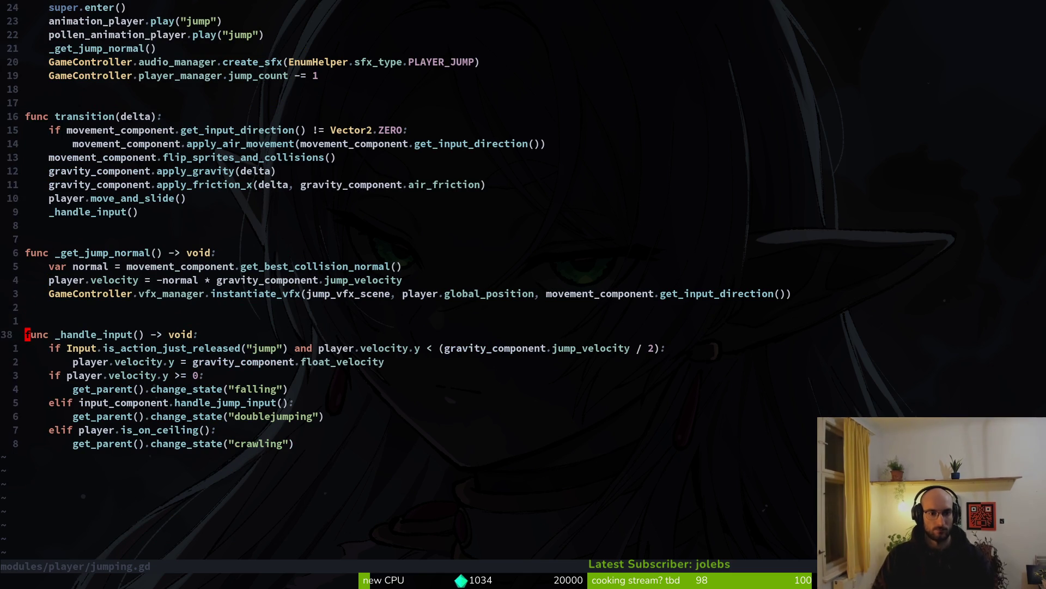
key(k)
key(k)
key(k)
key(asciicircum)
key(shift+v)
key(y)
key(w)
key(w)
key(w)
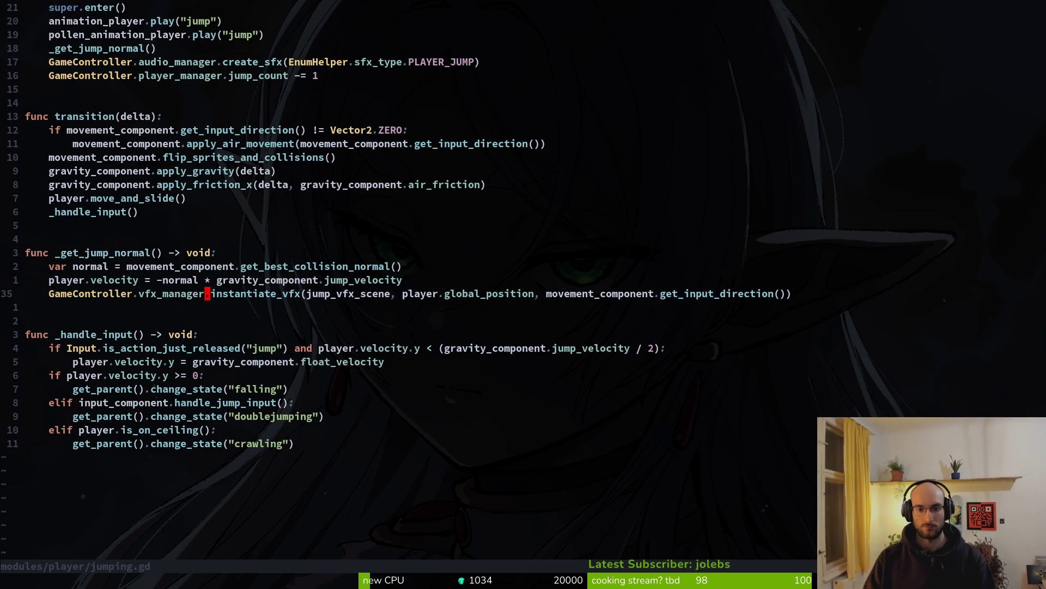
key(w)
key(w)
text(wwcwg)
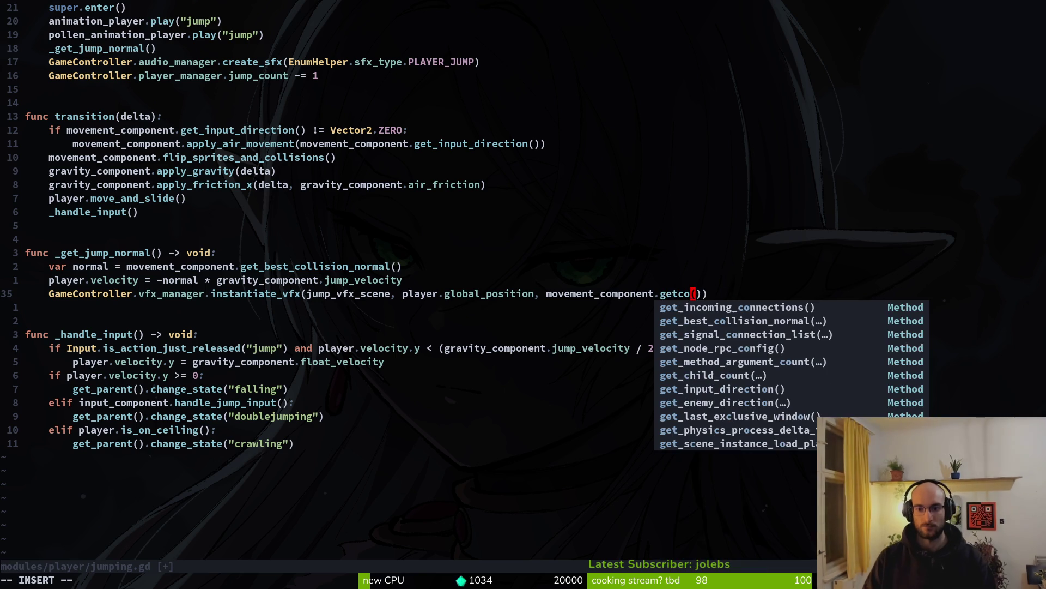
key(Tab)
key(Tab)
key(Return)
key(Escape)
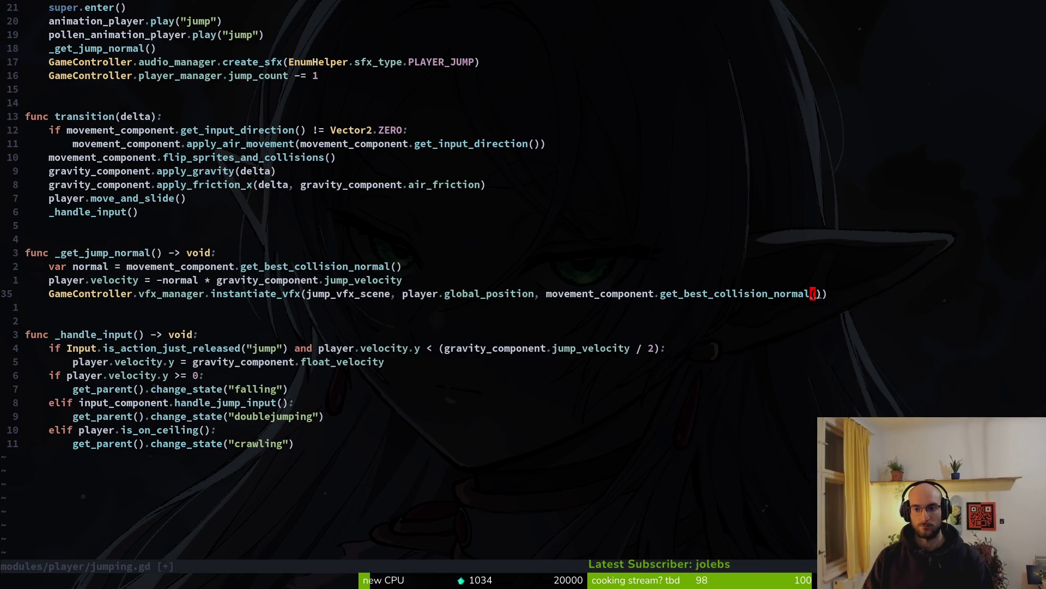
Rewrite the spawn argument to use the collision normal, then run the game in Godot.
key(ctrl+u)
text(/collision)
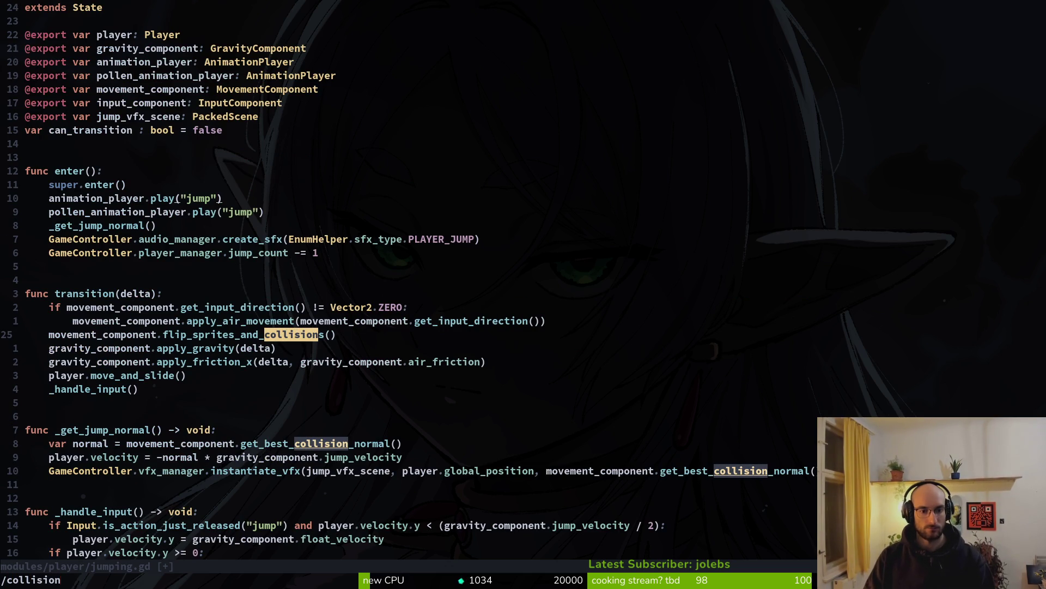
text(_)
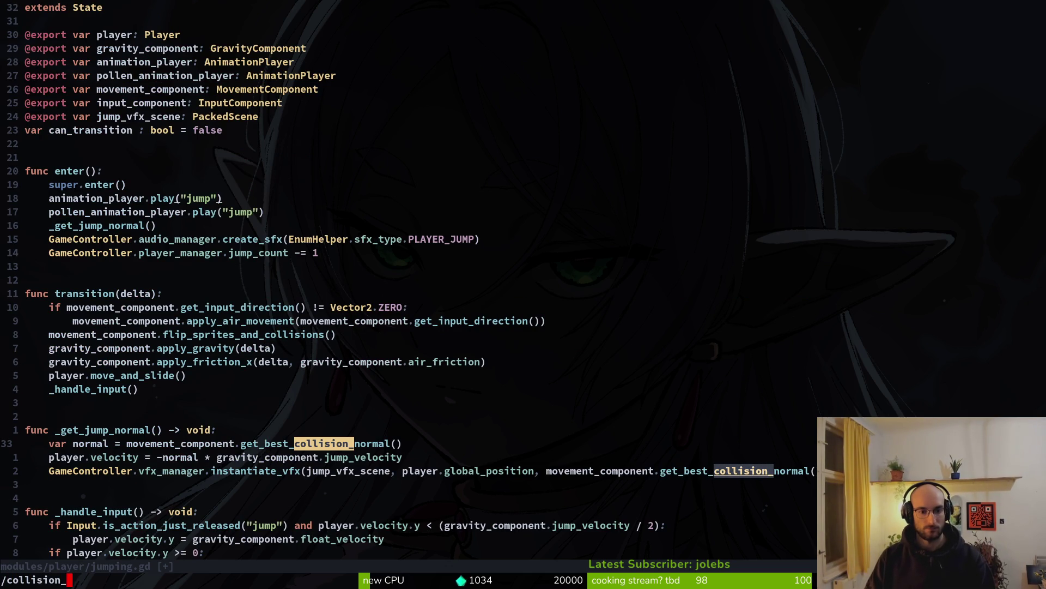
key(Escape)
text(ju)
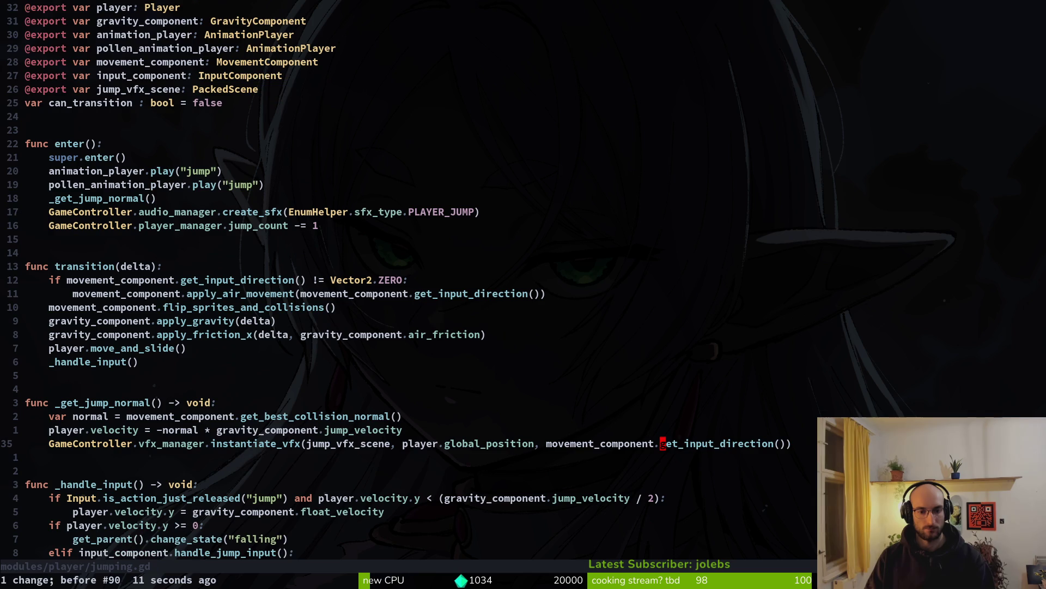
text(ct()
key(BackSpace)
key(BackSpace)
key(BackSpace)
key(BackSpace)
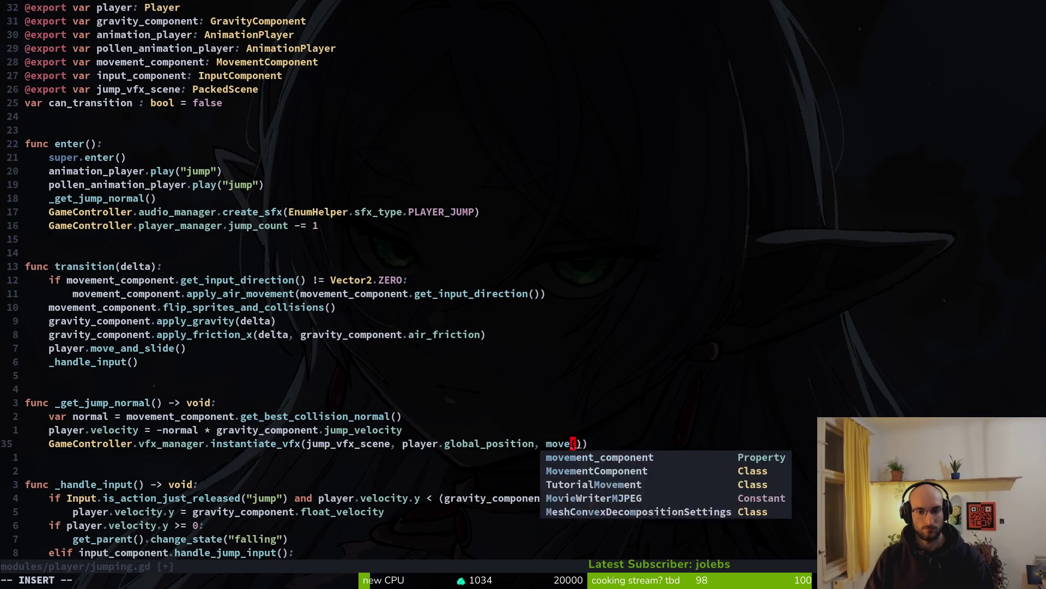
text(normal)
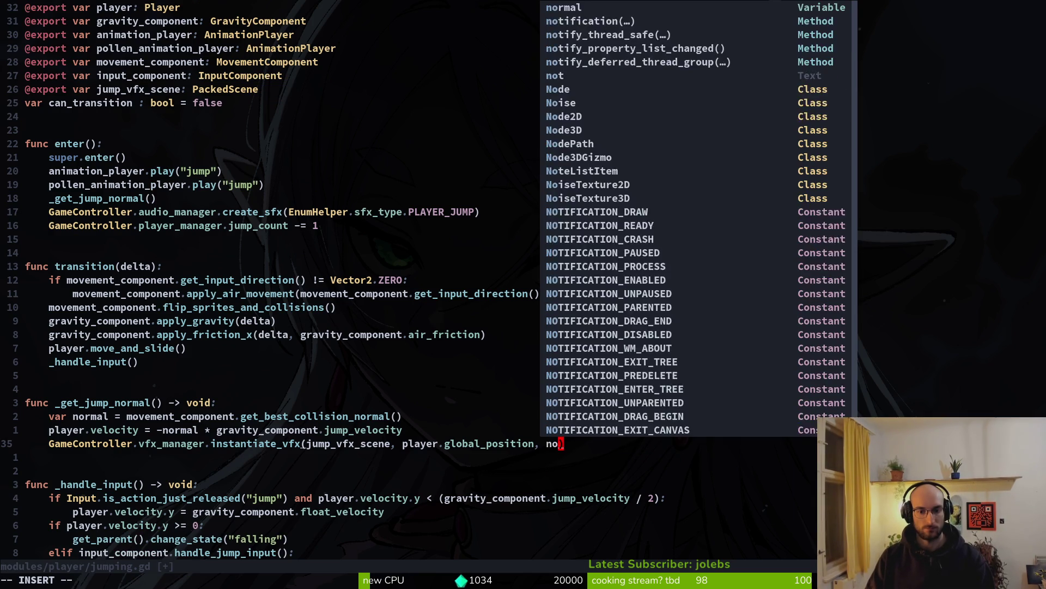
key(alt+Tab)
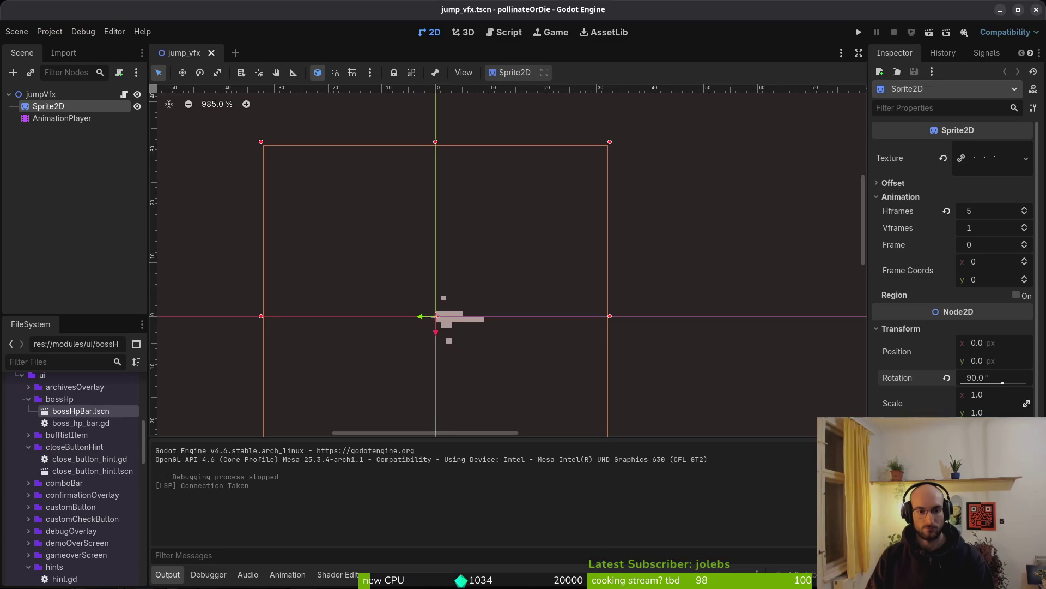
key(F5)
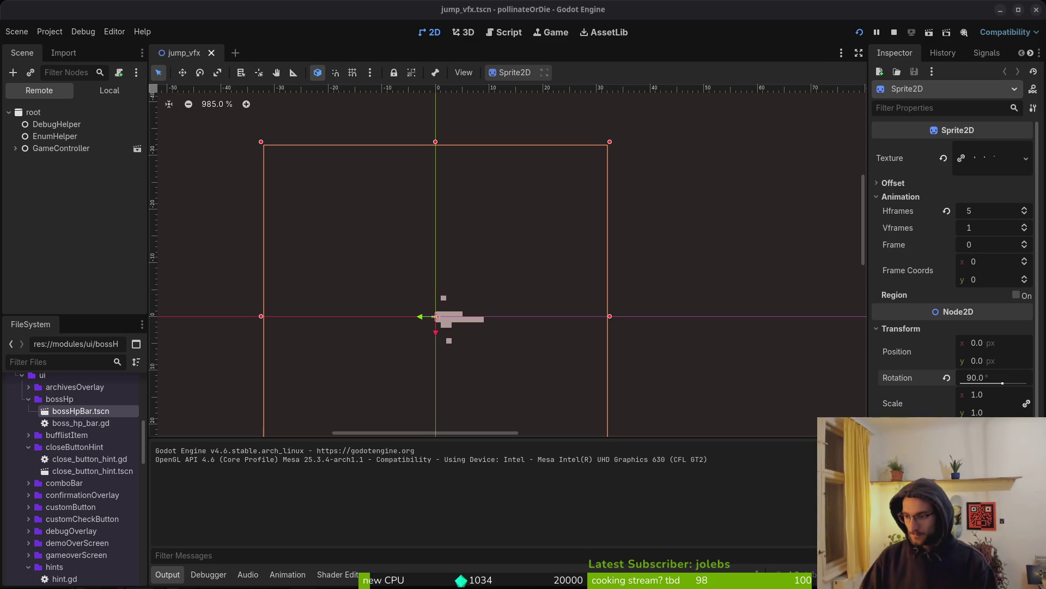
key(alt+Tab)
key(alt+Tab)
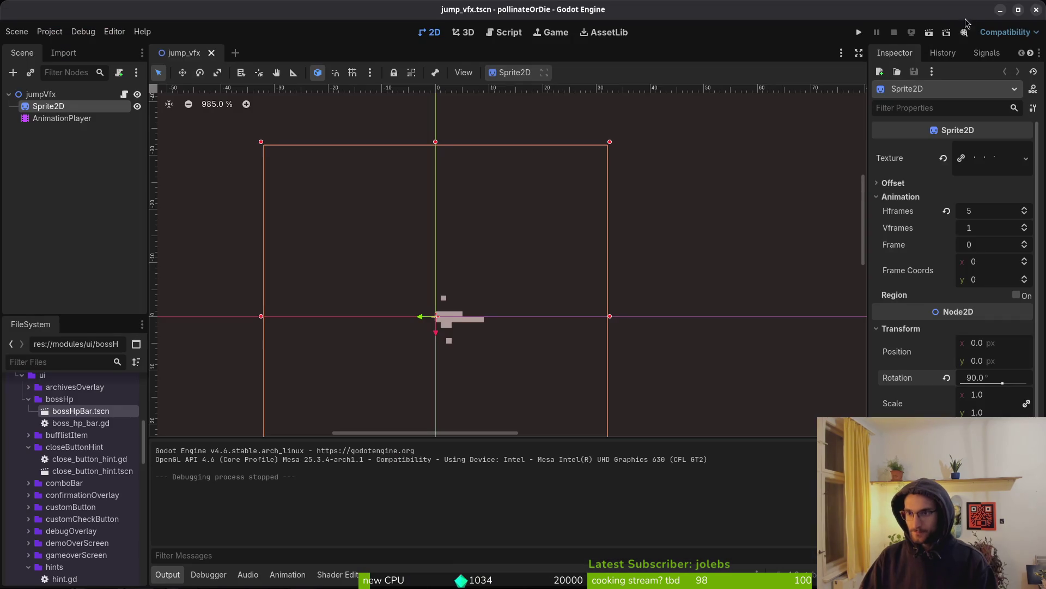
click(857, 39)
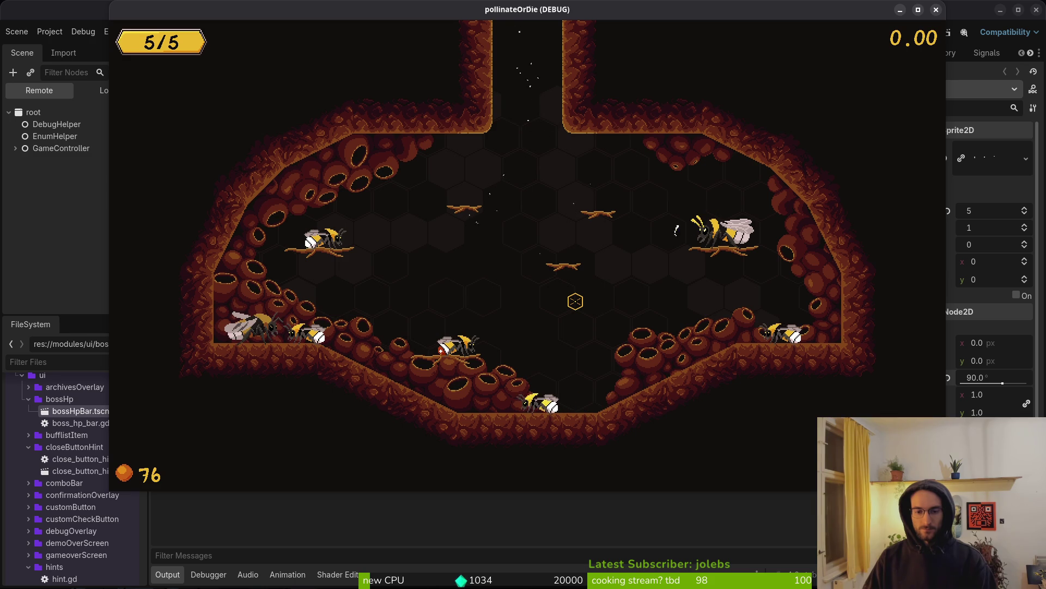
click(937, 11)
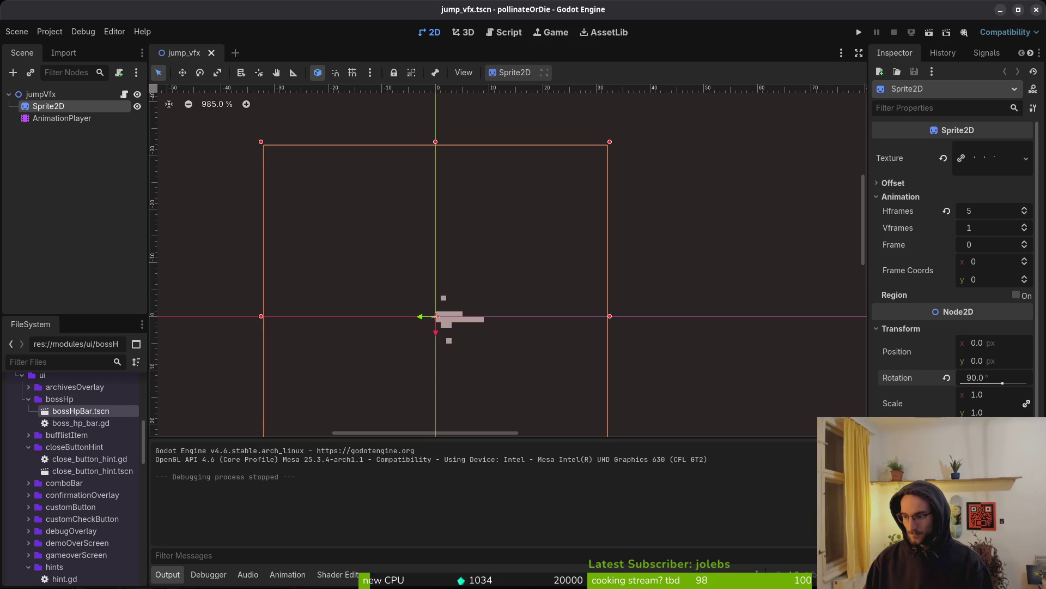
key(alt+Tab)
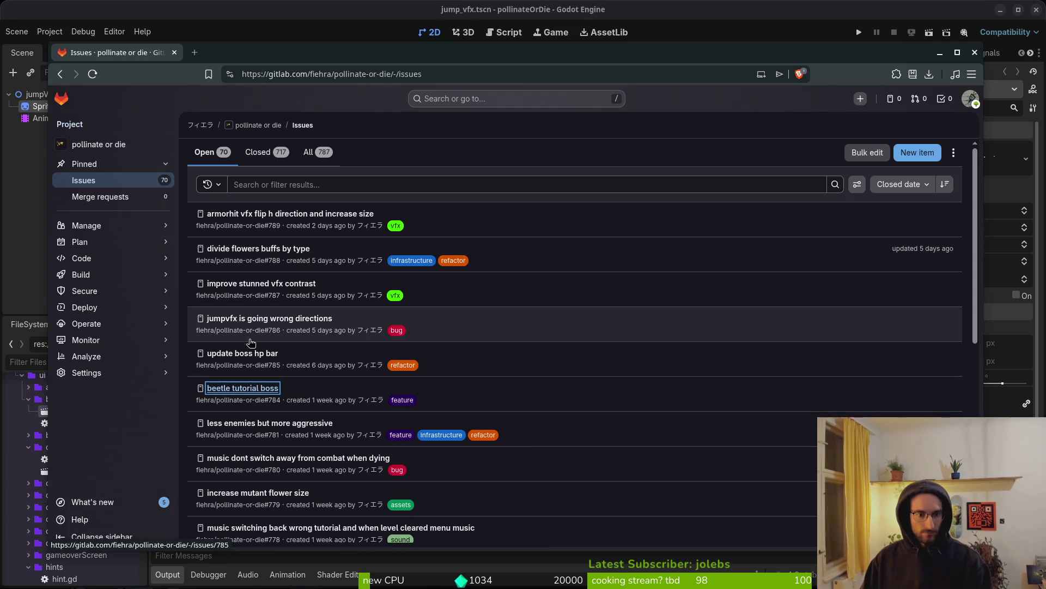
Open the jumpvfx and beetle tutorial boss issues in new tabs and close jumpvfx.
right_click(275, 320)
click(338, 329)
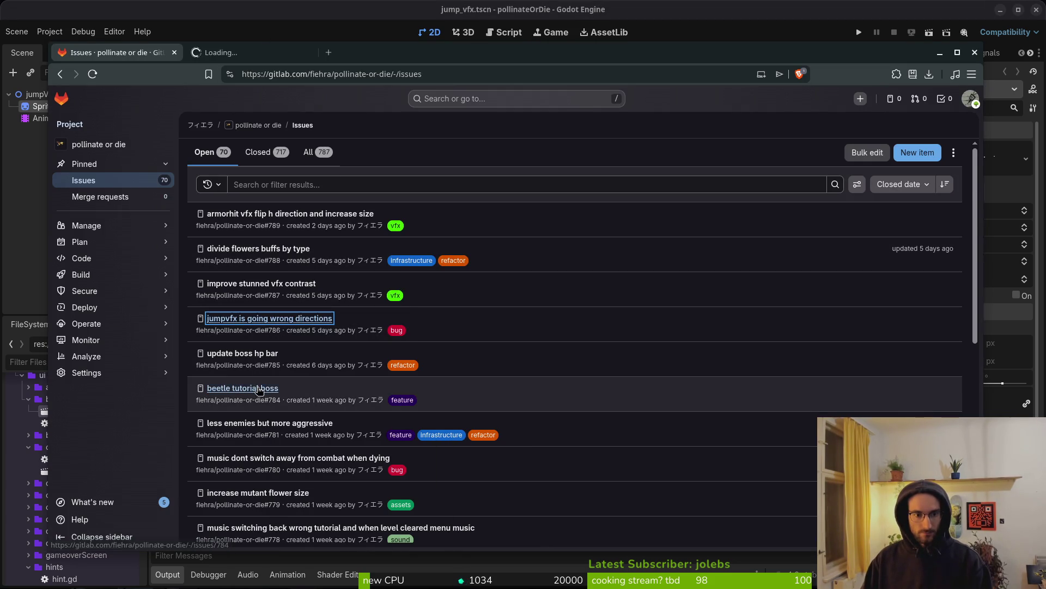
right_click(247, 388)
click(294, 397)
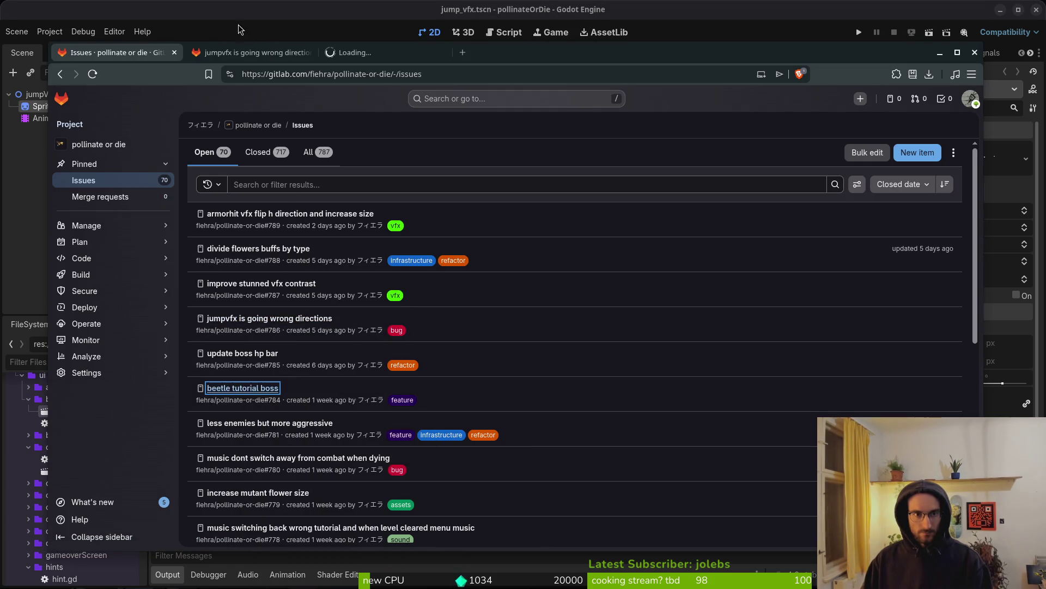
key(ctrl+Tab)
key(ctrl+Tab)
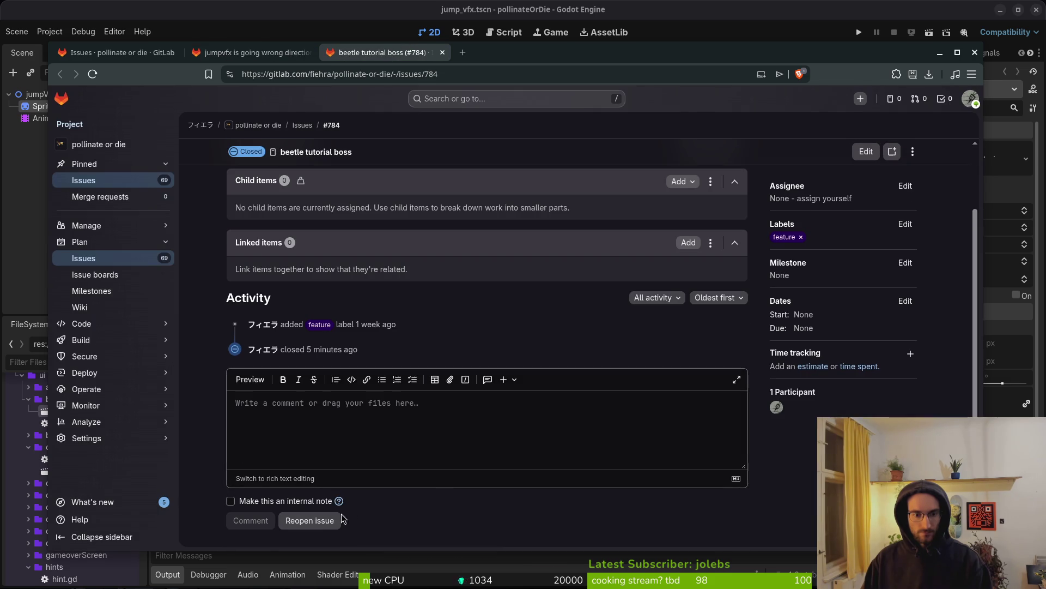
click(318, 519)
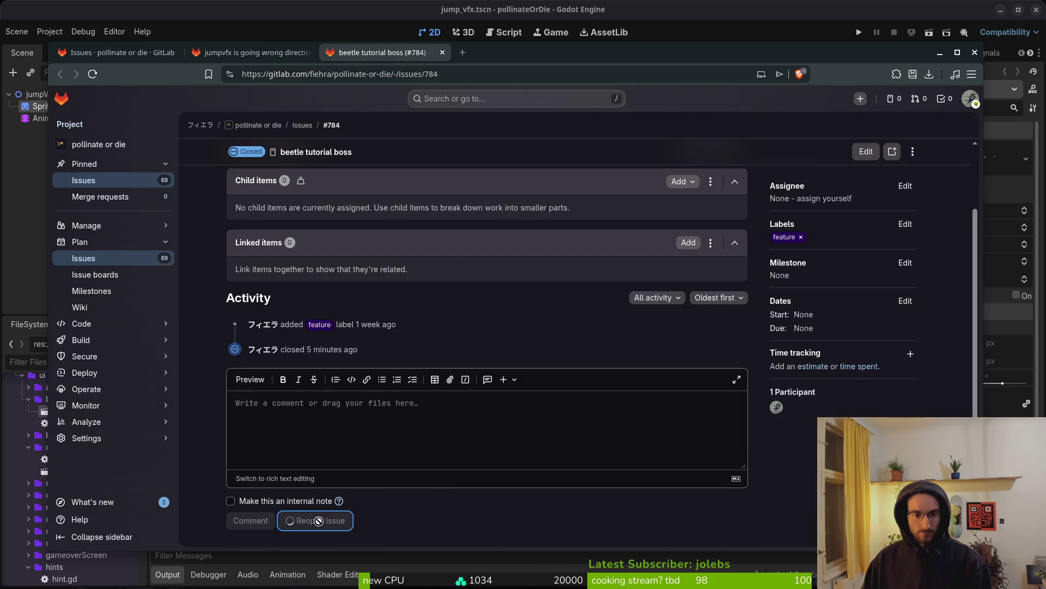
Back in the Issues list, preview issues #780 and #778, then return to jumping.gd.
key(ctrl+Tab)
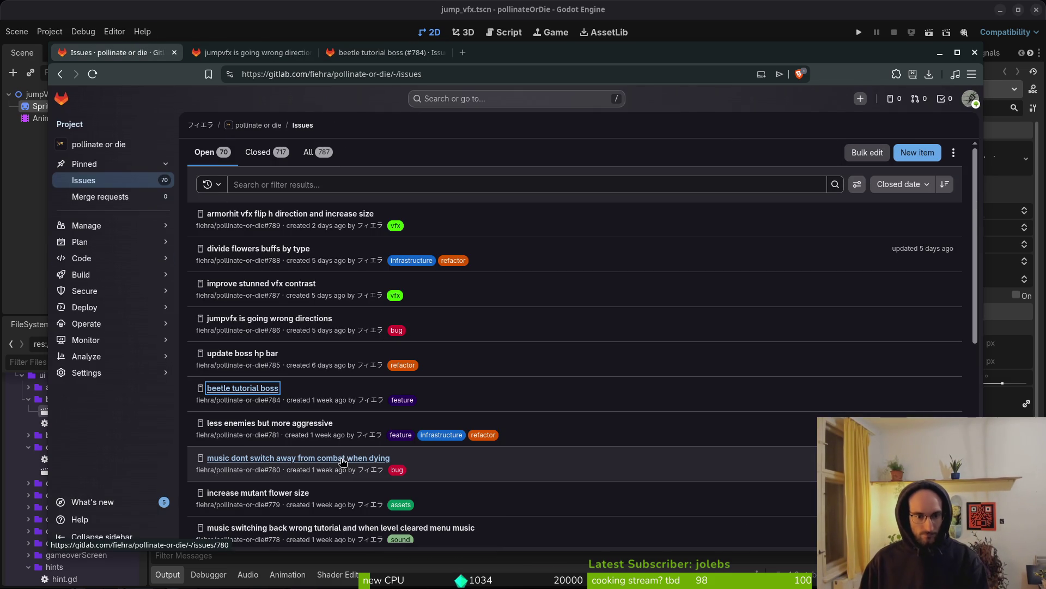
click(304, 460)
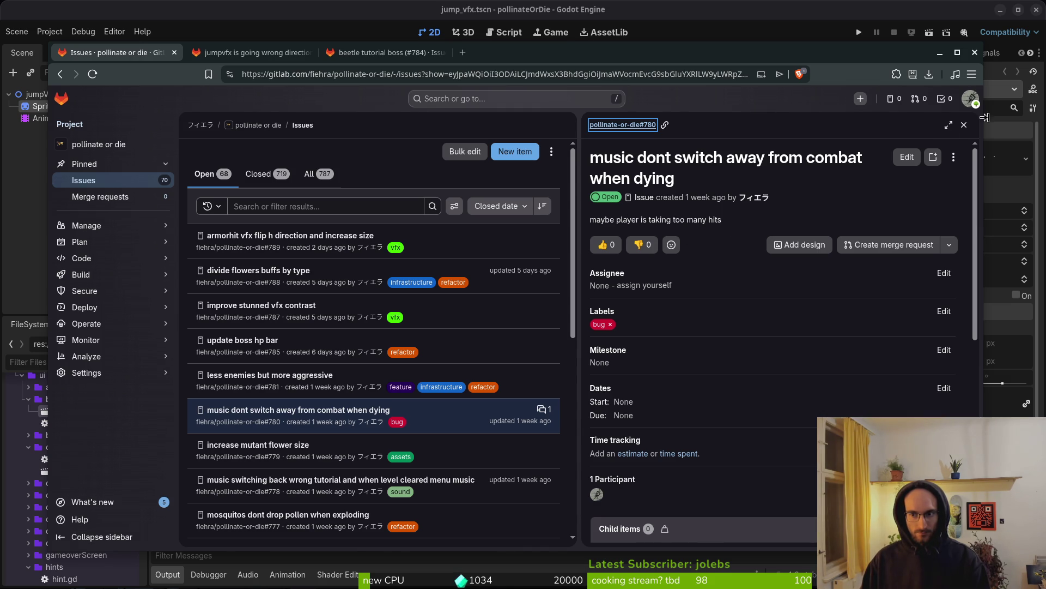
click(964, 126)
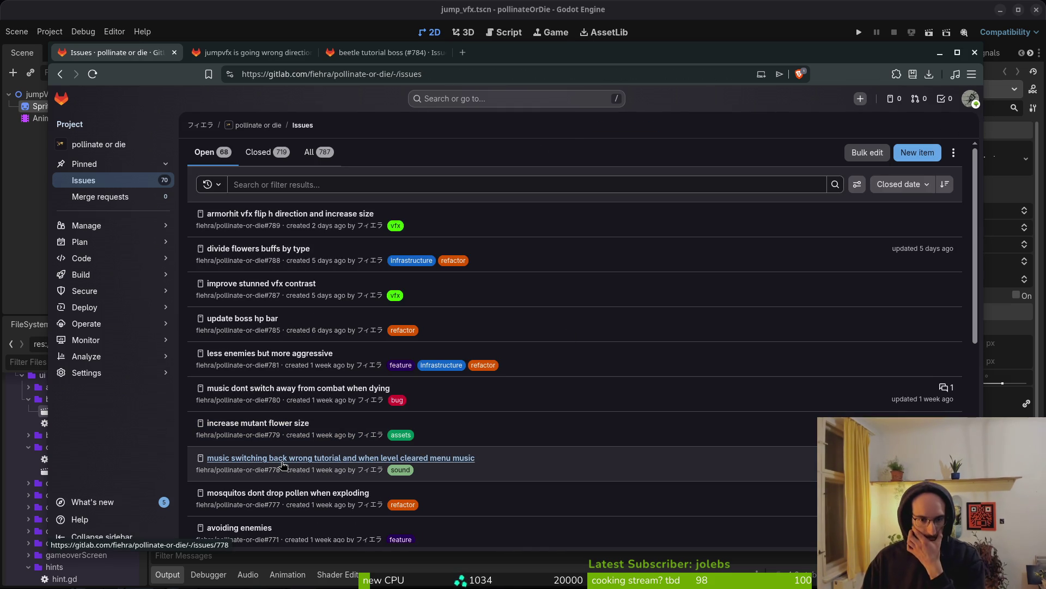
click(283, 461)
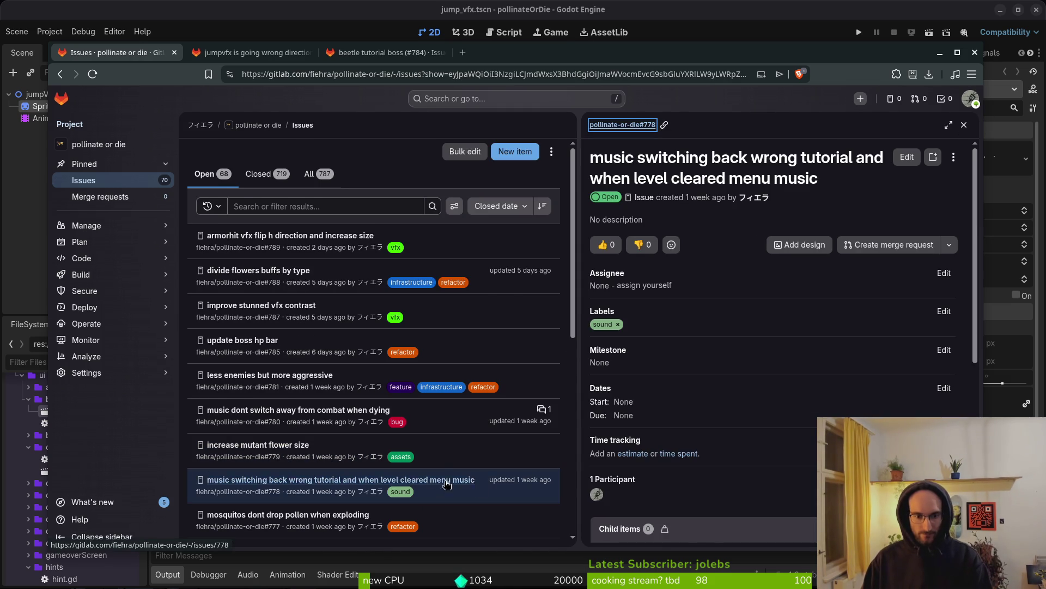
click(966, 126)
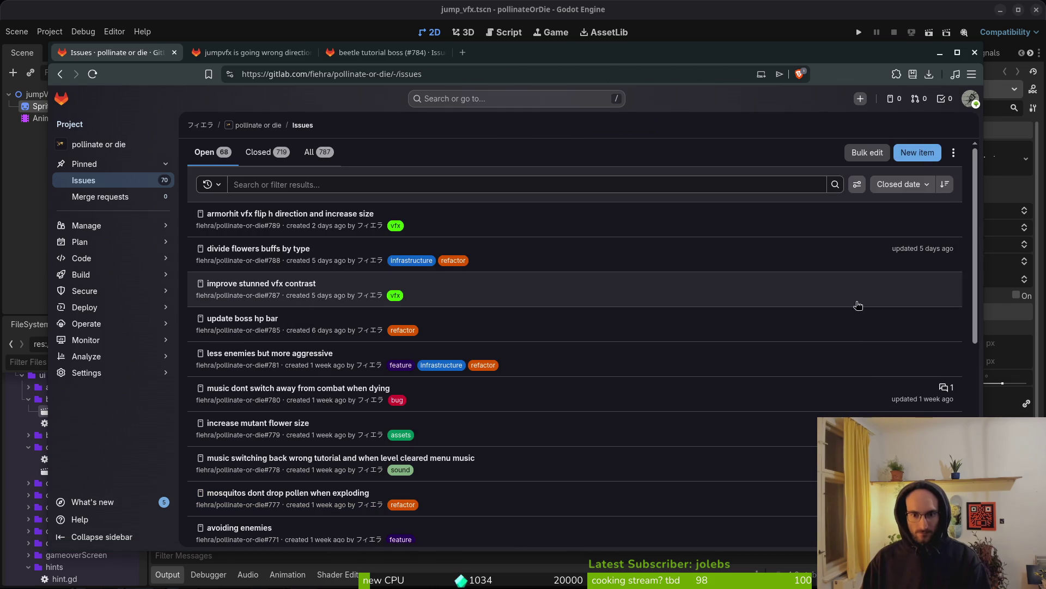
key(alt+Tab)
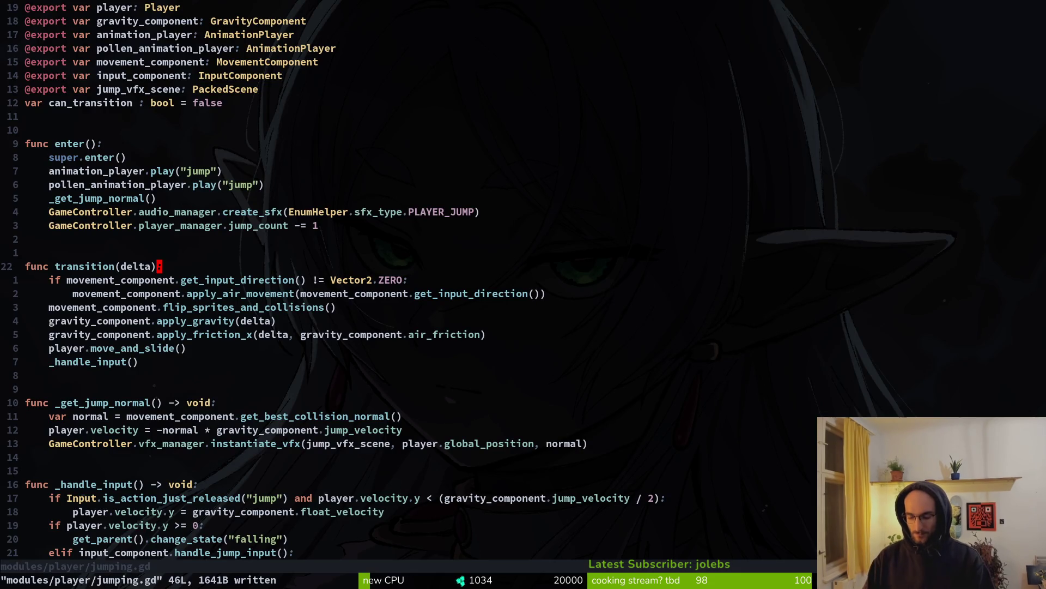
Dismiss the Telescope file finder and relaunch the game from Godot with F5.
key(space)
key(f)
key(f)
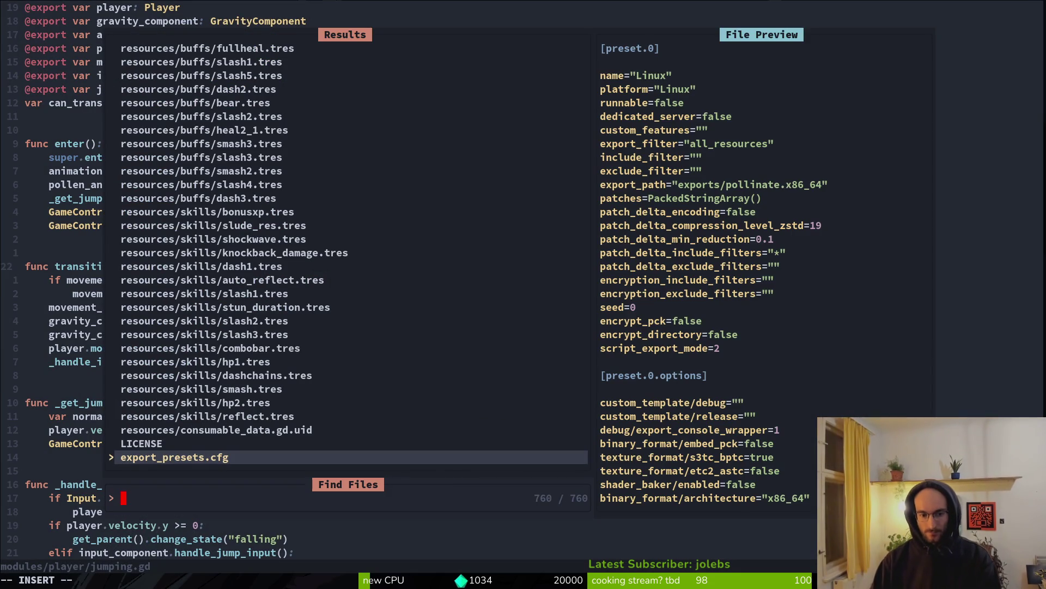
key(Escape)
key(Escape)
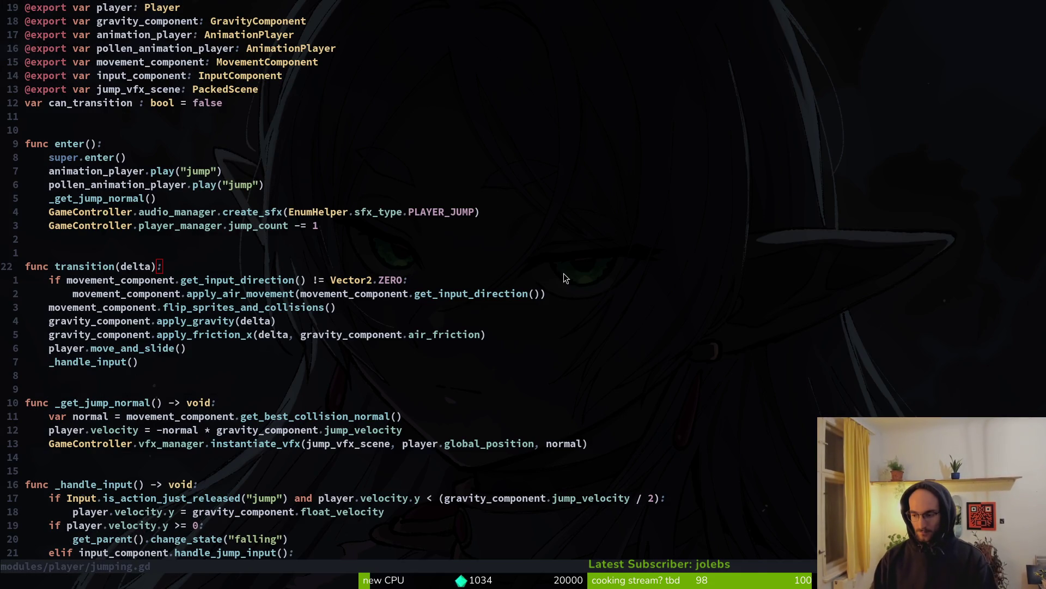
key(alt+Tab)
key(F5)
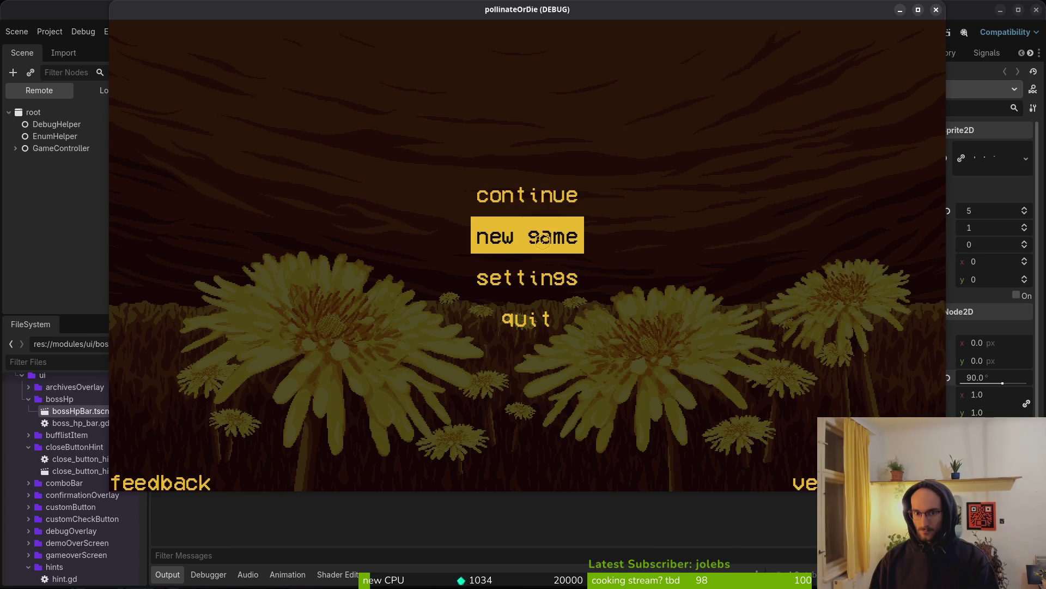
Start a New Game and jump the bee to check the jump effect.
click(580, 236)
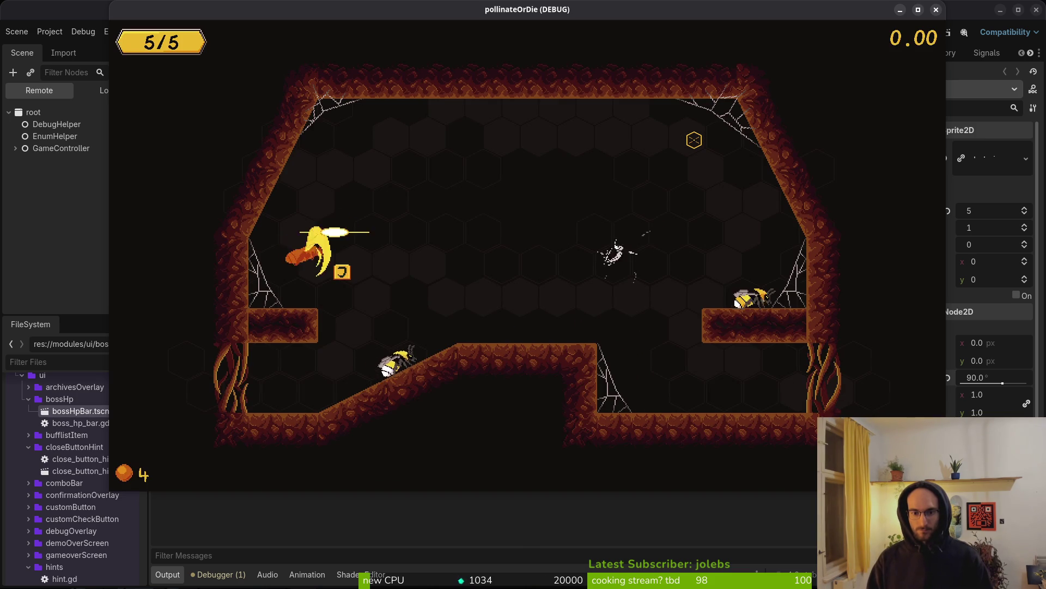
key(d)
key(d)
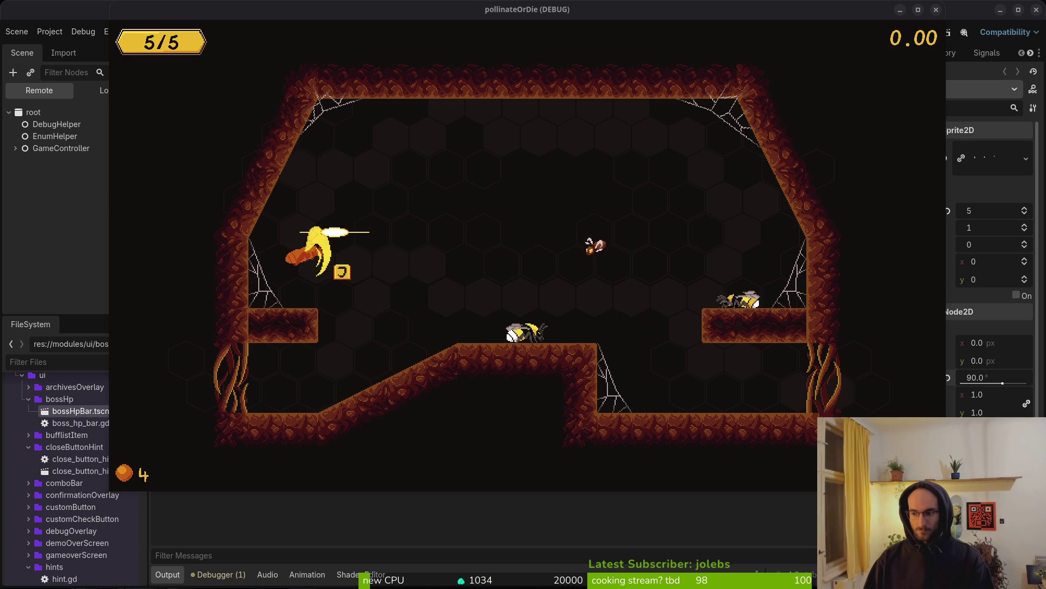
key(alt+Tab)
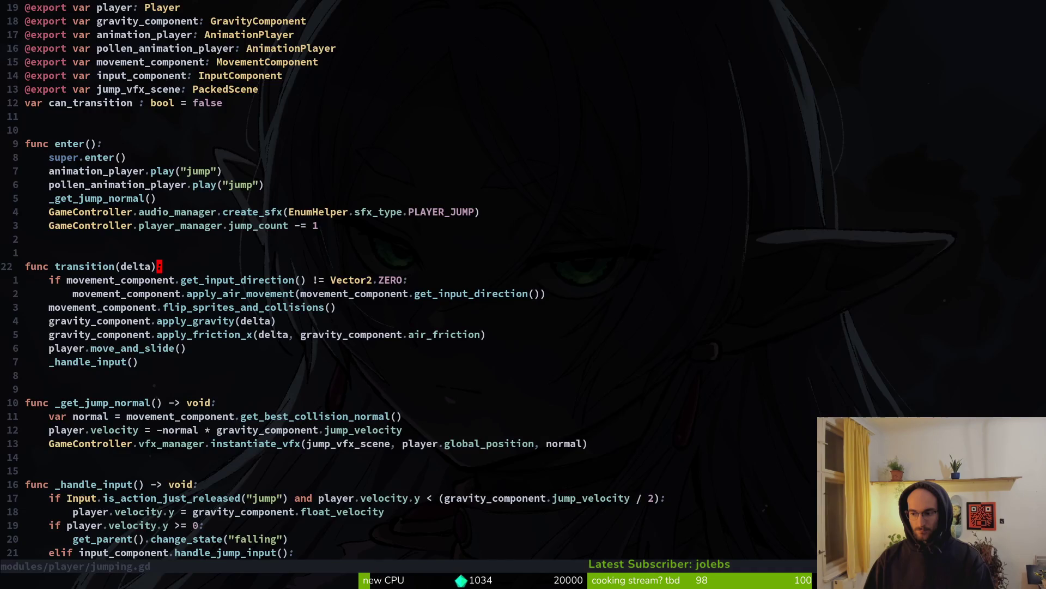
Save jumping.gd, then open dying.gd at its level-spawn logic.
key(ctrl+s)
key(space)
key(f)
key(f)
text(dying)
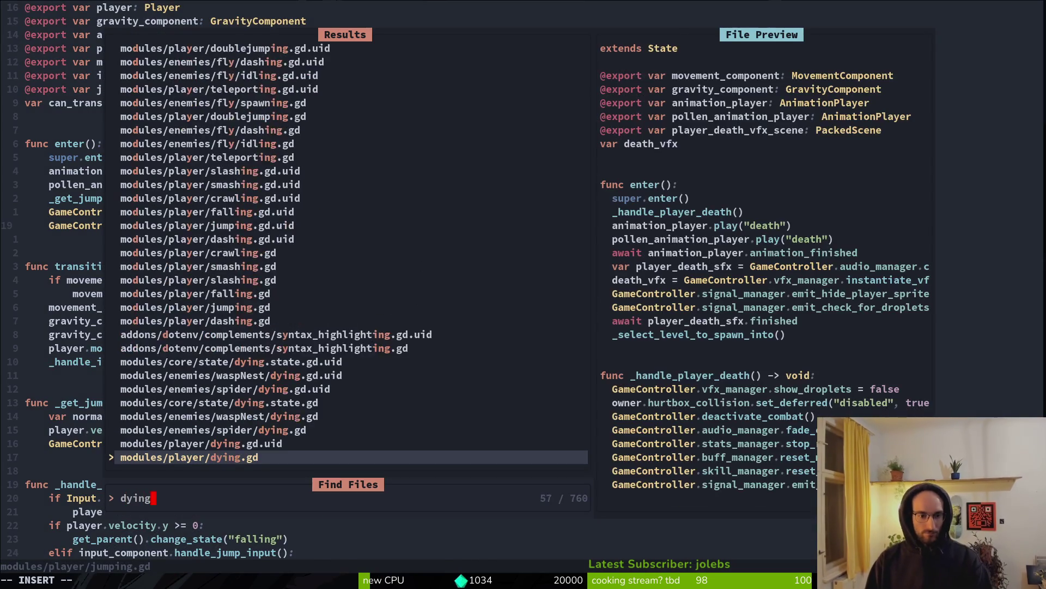
key(Return)
key(ctrl+d)
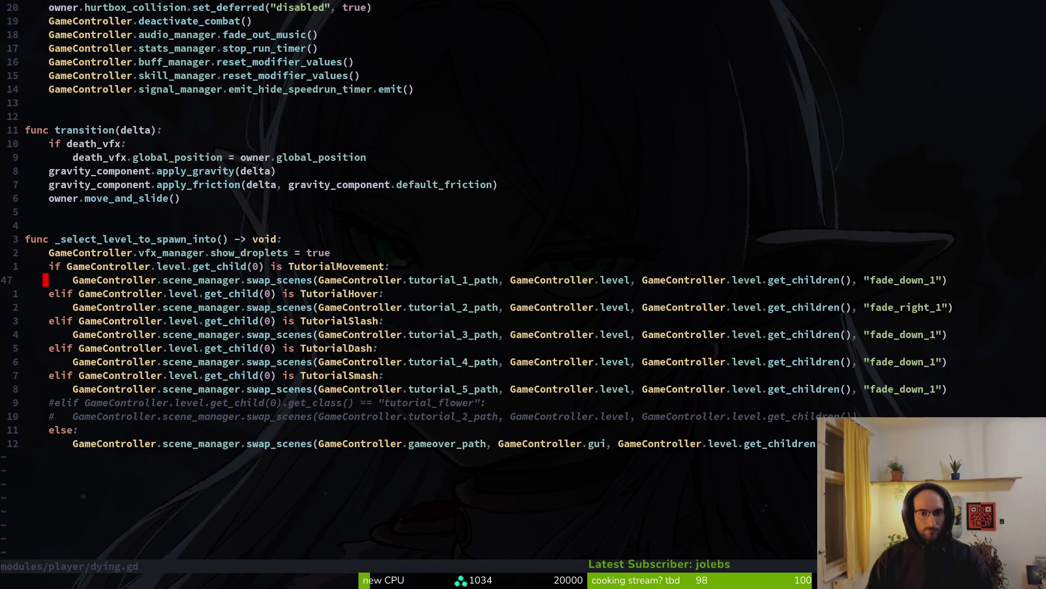